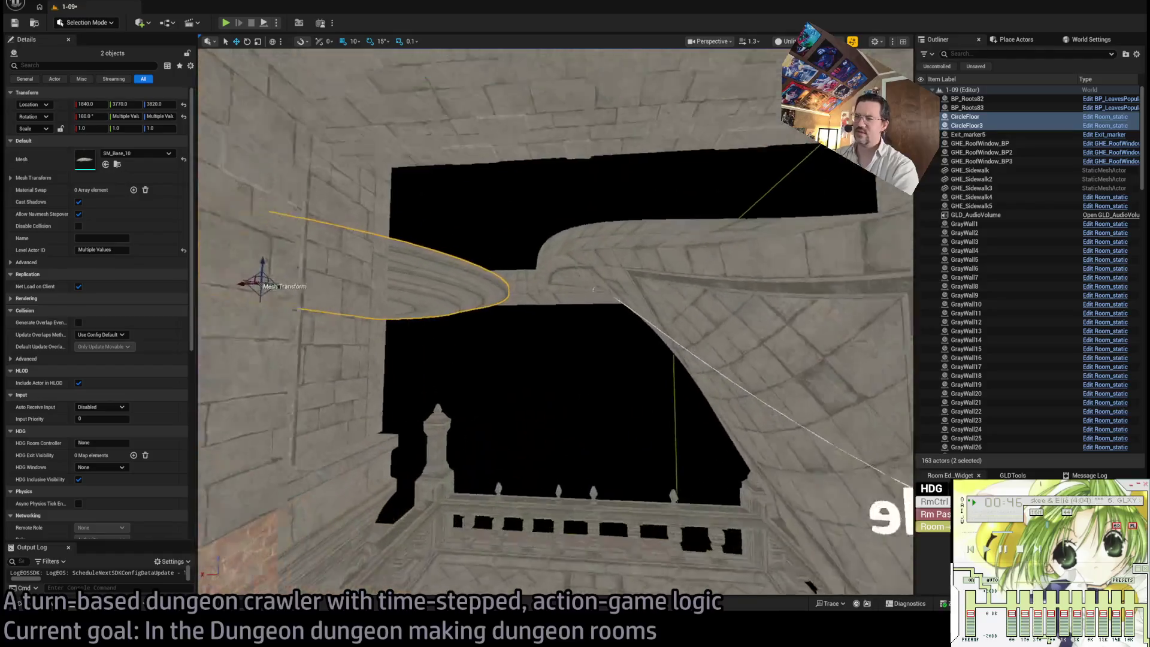
{"action": "scroll", "coordinate": [556, 322], "scroll_direction": "up", "scroll_amount": 5}
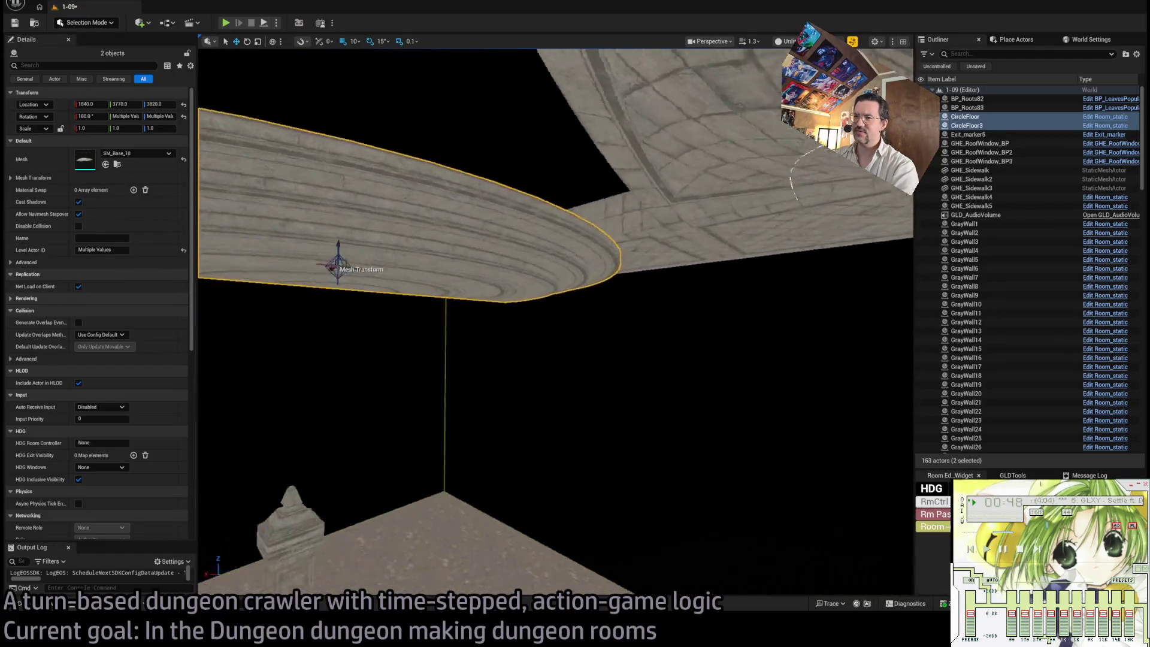
Step: Orbit under the round tiered ceiling and fly into the corridor between the walls
{"action": "mouse_move", "coordinate": [556, 322]}
{"action": "left_mouse_down"}
{"action": "mouse_move", "coordinate": [521, 478]}
{"action": "mouse_move", "coordinate": [581, 362]}
{"action": "left_mouse_up"}
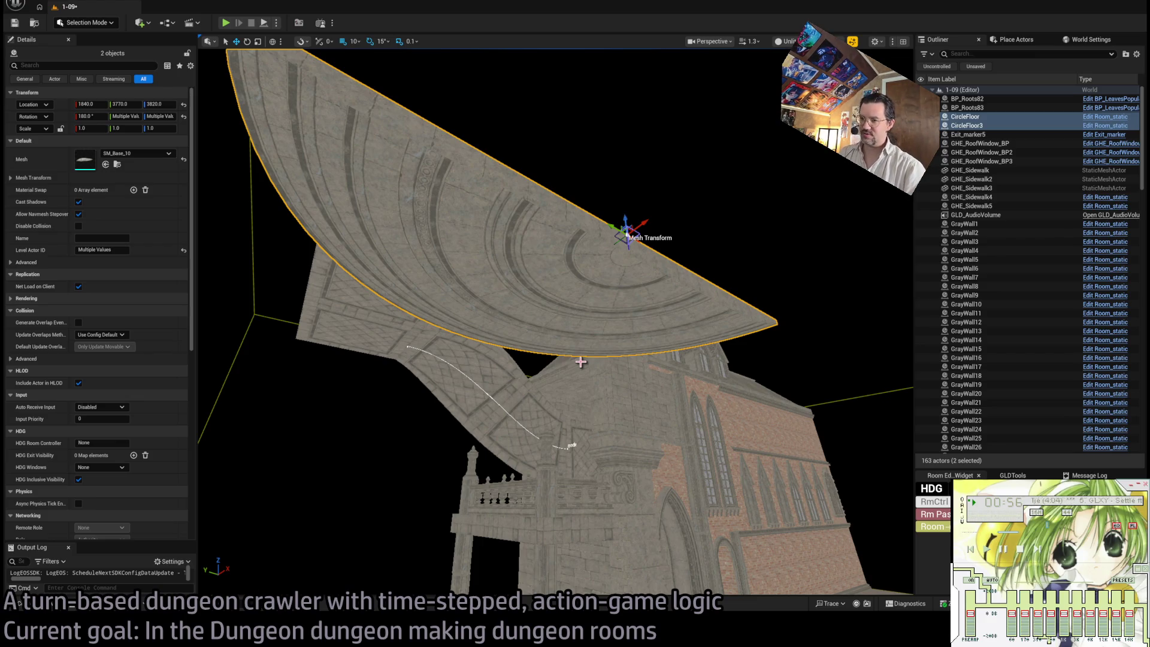
{"action": "mouse_move", "coordinate": [581, 361]}
{"action": "left_mouse_down"}
{"action": "mouse_move", "coordinate": [662, 245]}
{"action": "mouse_move", "coordinate": [582, 358]}
{"action": "left_mouse_up"}
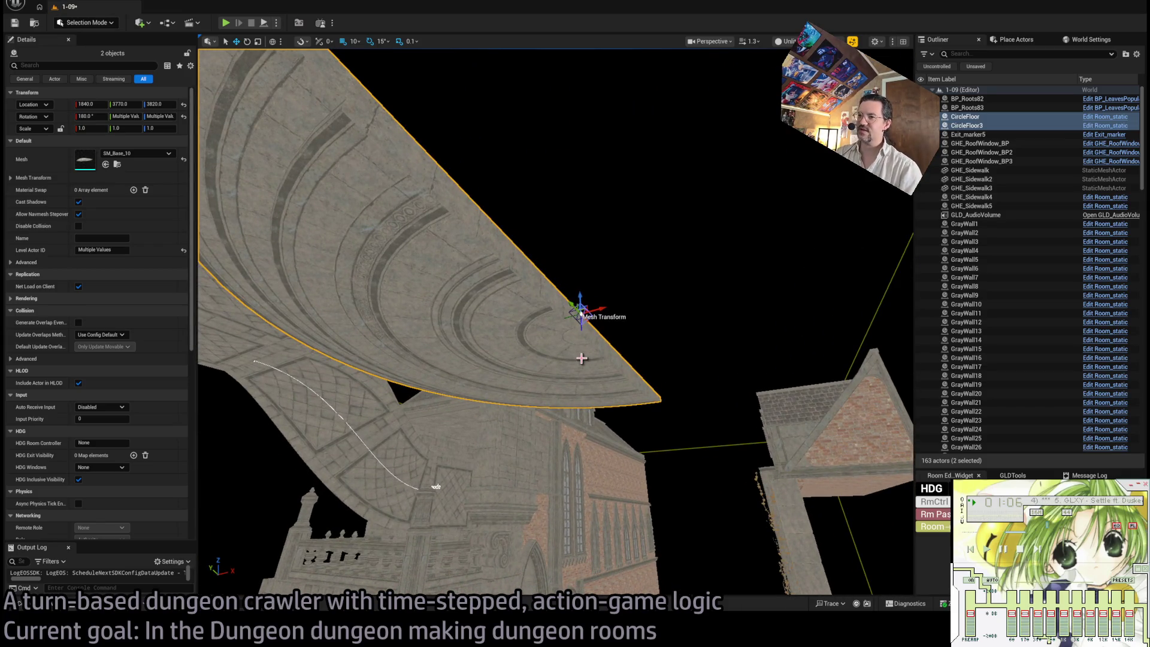
{"action": "mouse_move", "coordinate": [582, 358]}
{"action": "left_mouse_down"}
{"action": "mouse_move", "coordinate": [611, 315]}
{"action": "mouse_move", "coordinate": [602, 299]}
{"action": "mouse_move", "coordinate": [671, 314]}
{"action": "mouse_move", "coordinate": [665, 282]}
{"action": "mouse_move", "coordinate": [719, 269]}
{"action": "mouse_move", "coordinate": [567, 355]}
{"action": "left_mouse_up"}
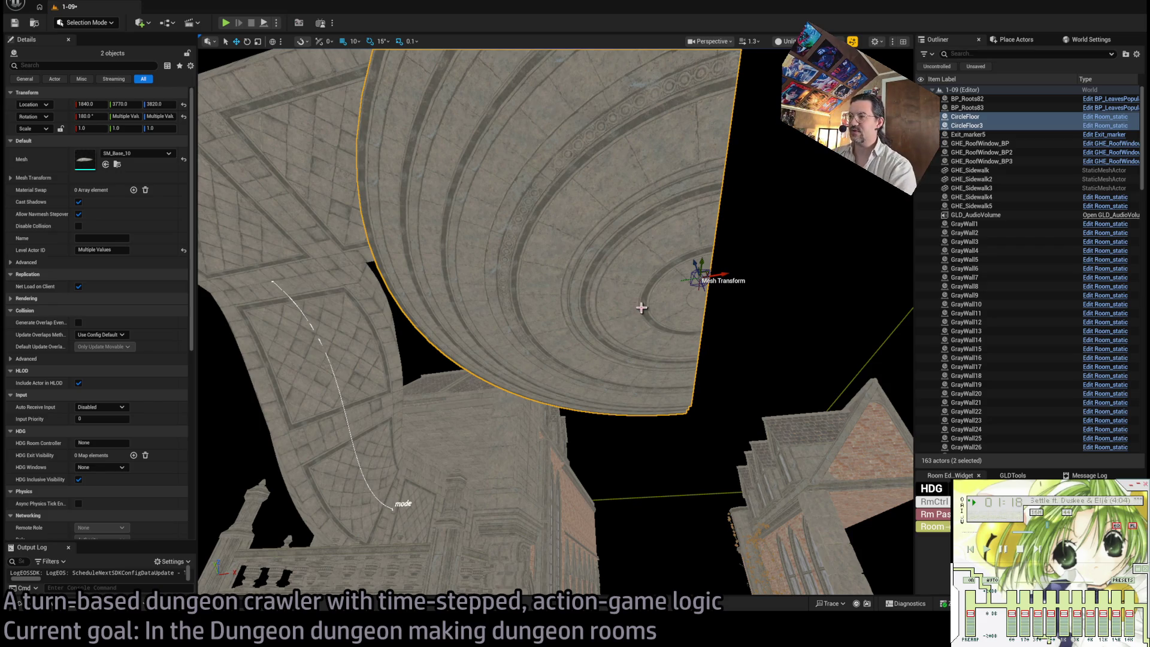
{"action": "left_click_drag", "start_coordinate": [642, 308], "coordinate": [842, 270]}
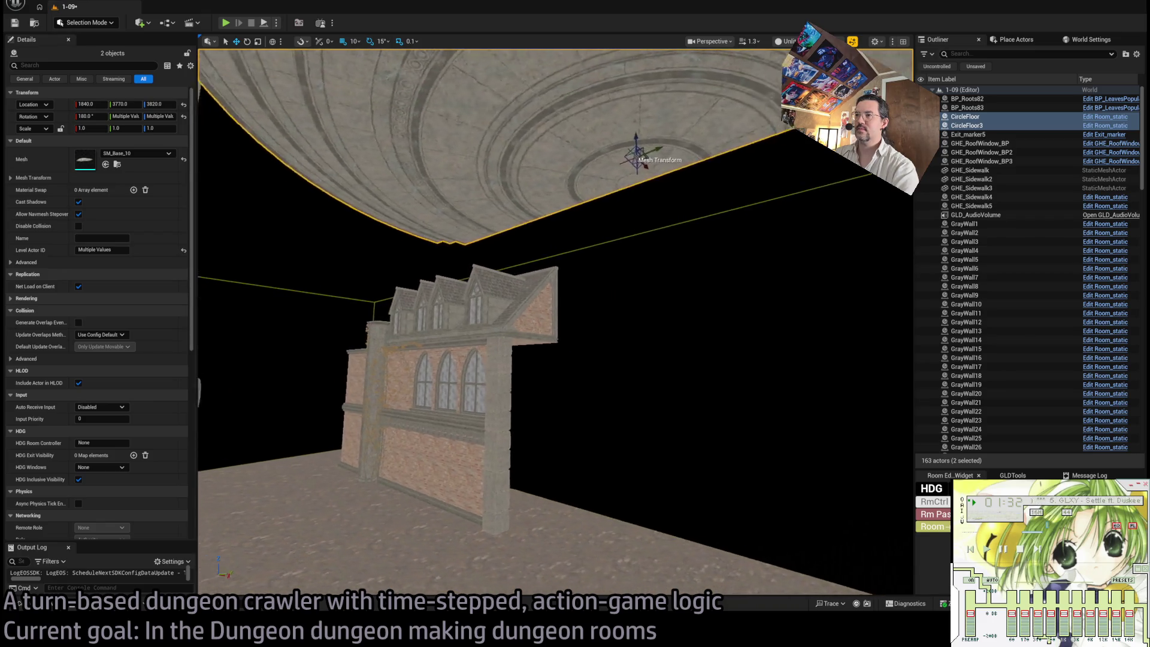
{"action": "left_click_drag", "start_coordinate": [841, 270], "coordinate": [847, 269]}
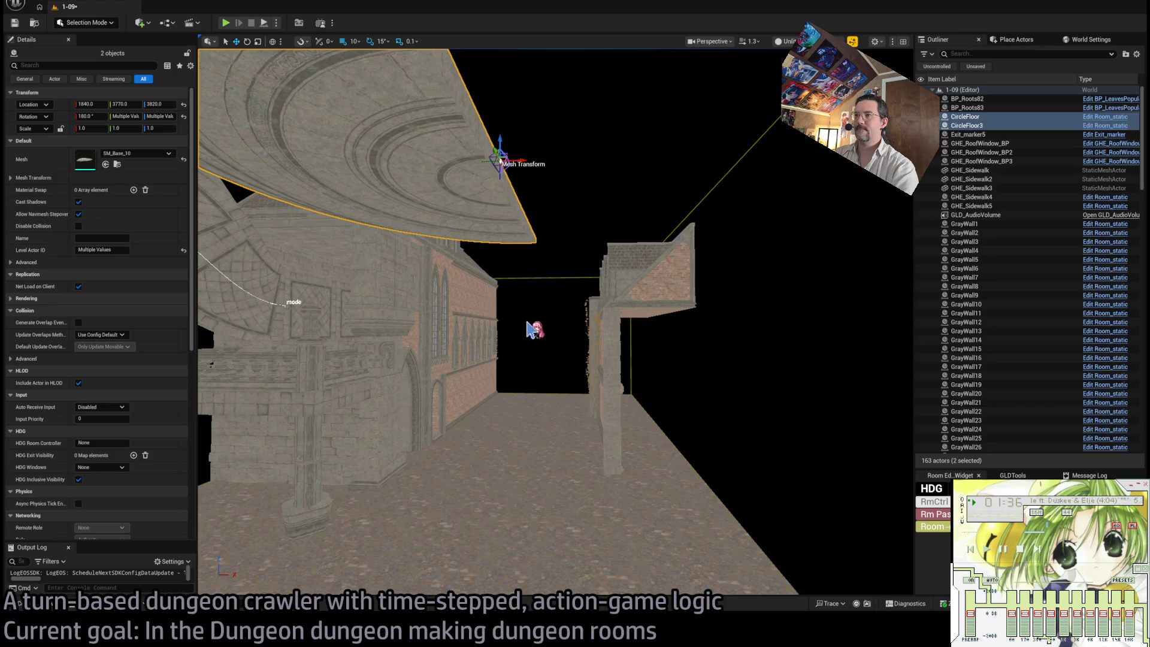
{"action": "left_click_drag", "start_coordinate": [529, 323], "coordinate": [541, 322]}
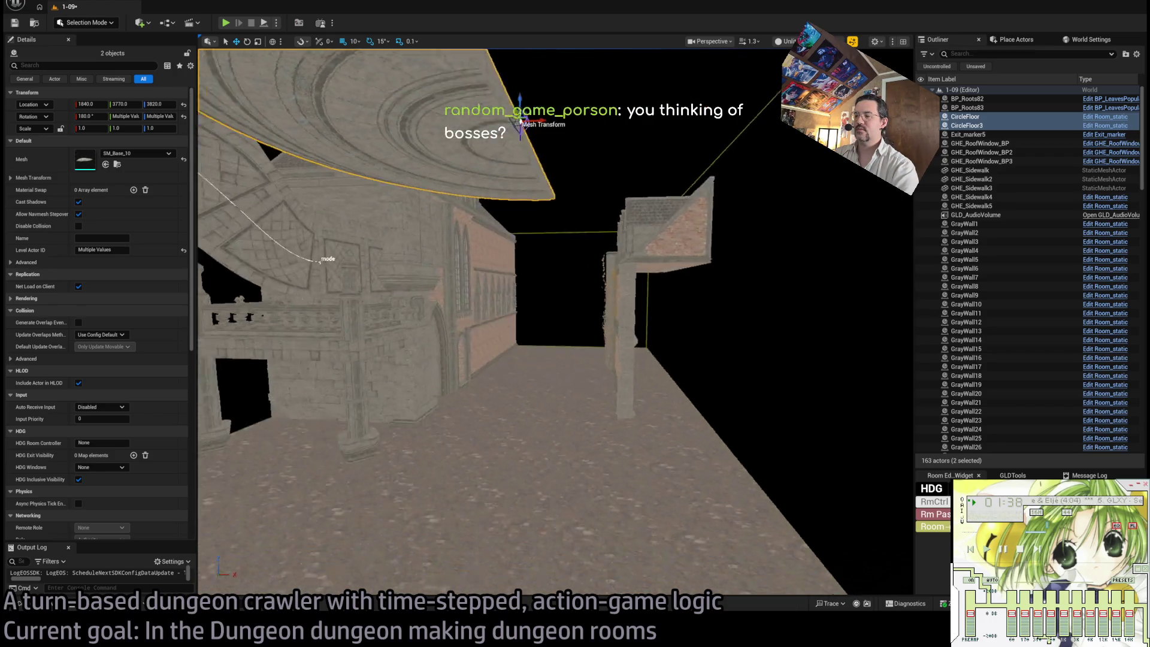
{"action": "mouse_move", "coordinate": [542, 322]}
{"action": "left_mouse_down"}
{"action": "mouse_move", "coordinate": [557, 322]}
{"action": "mouse_move", "coordinate": [547, 327]}
{"action": "left_mouse_up"}
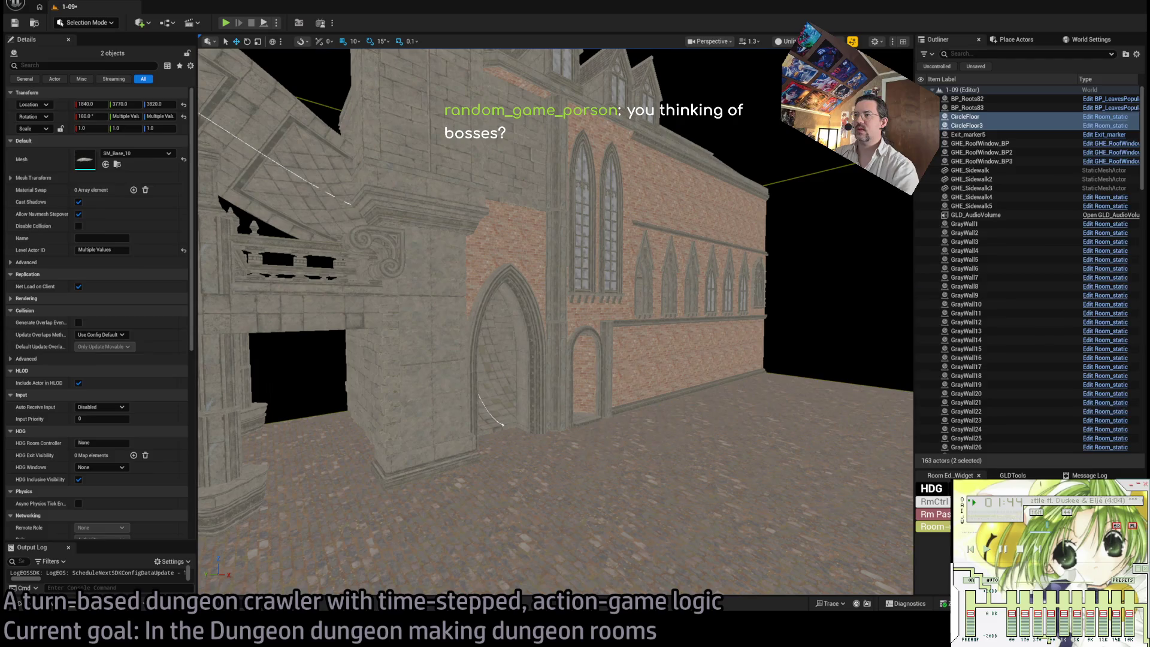
Step: Set position snapping to 100 and delete the small facade piece by the arched door
{"action": "left_click", "coordinate": [683, 359]}
{"action": "mouse_move", "coordinate": [683, 360]}
{"action": "left_mouse_down"}
{"action": "mouse_move", "coordinate": [637, 424]}
{"action": "mouse_move", "coordinate": [644, 440]}
{"action": "left_mouse_up"}
{"action": "key", "text": "e"}
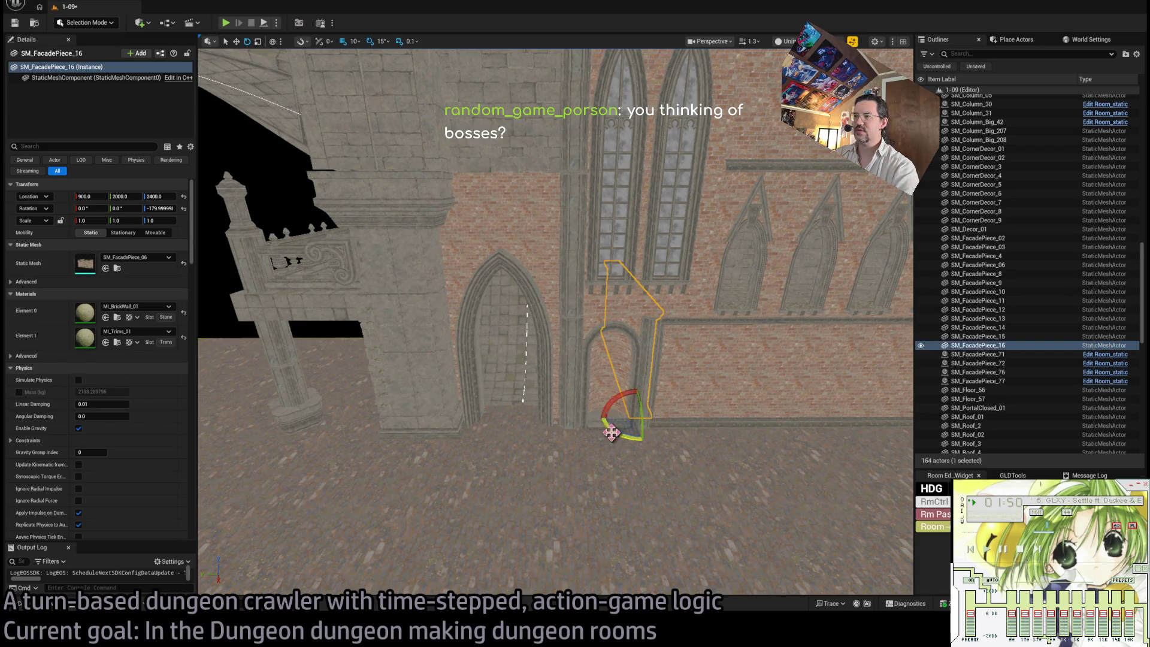
{"action": "key", "text": "]"}
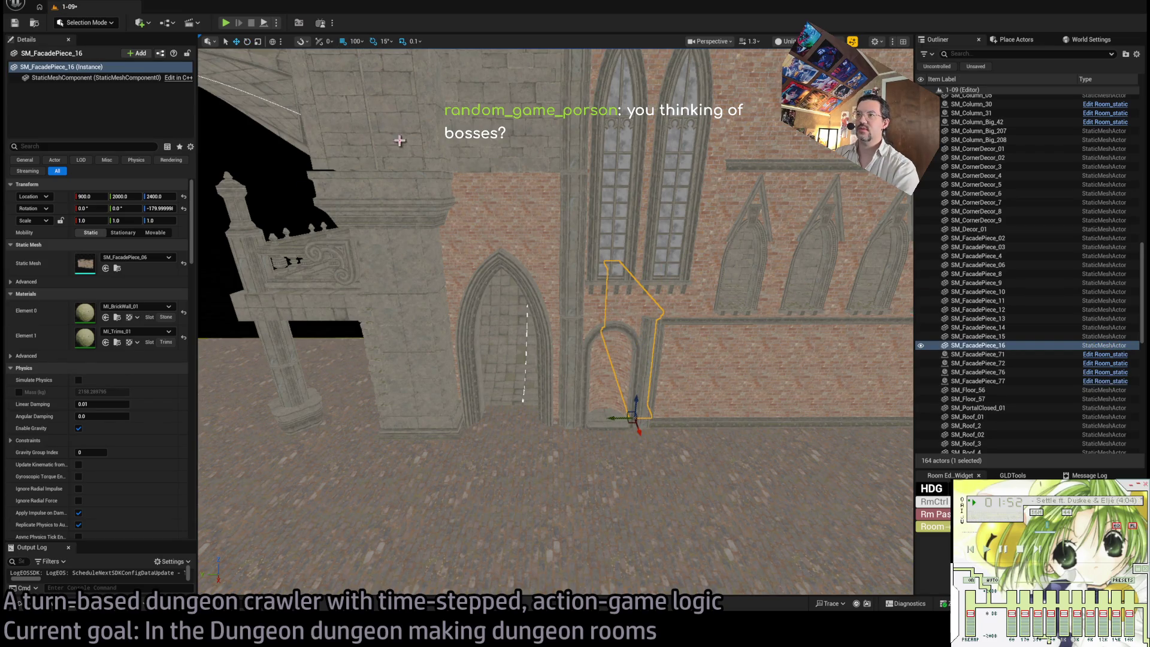
{"action": "mouse_move", "coordinate": [398, 139]}
{"action": "left_mouse_down"}
{"action": "mouse_move", "coordinate": [737, 473]}
{"action": "mouse_move", "coordinate": [376, 347]}
{"action": "mouse_move", "coordinate": [431, 300]}
{"action": "mouse_move", "coordinate": [455, 336]}
{"action": "mouse_move", "coordinate": [527, 248]}
{"action": "mouse_move", "coordinate": [589, 270]}
{"action": "mouse_move", "coordinate": [663, 359]}
{"action": "mouse_move", "coordinate": [647, 349]}
{"action": "mouse_move", "coordinate": [665, 258]}
{"action": "left_mouse_up"}
{"action": "key", "text": "Delete"}
Step: Delete the roof dormers and the two roof slabs
{"action": "left_click", "coordinate": [665, 257]}
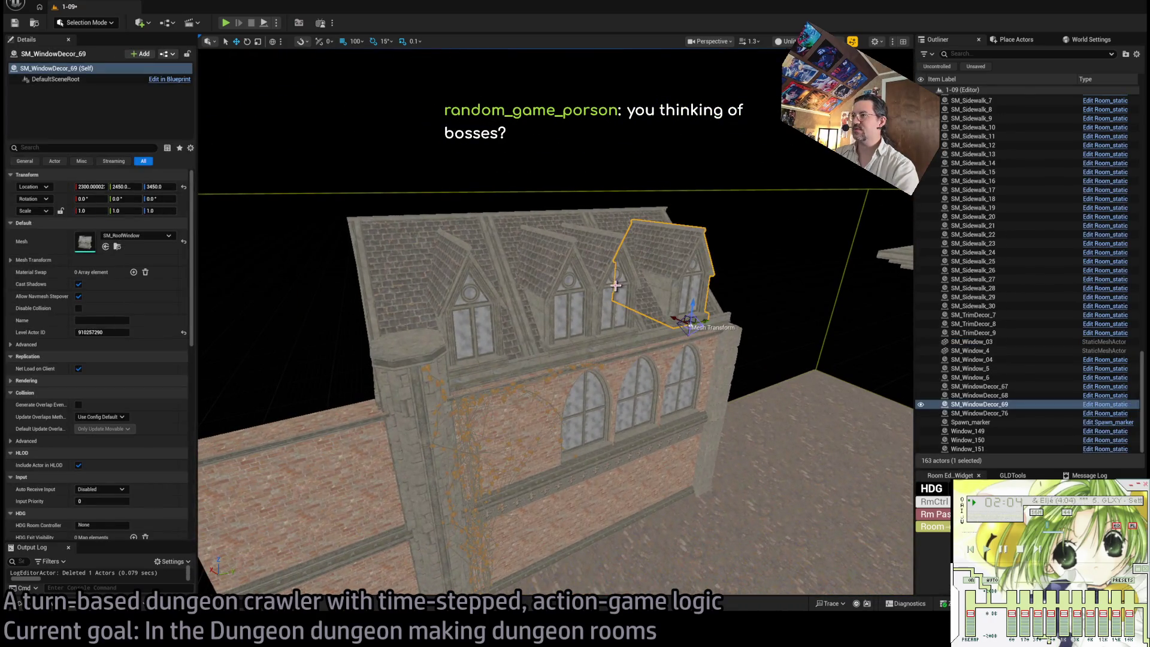
{"action": "key", "text": "Delete"}
{"action": "left_click", "coordinate": [569, 282]}
{"action": "key", "text": "Delete"}
{"action": "left_click", "coordinate": [614, 287]}
{"action": "key", "text": "Delete"}
{"action": "left_click", "coordinate": [470, 294]}
{"action": "key", "text": "Delete"}
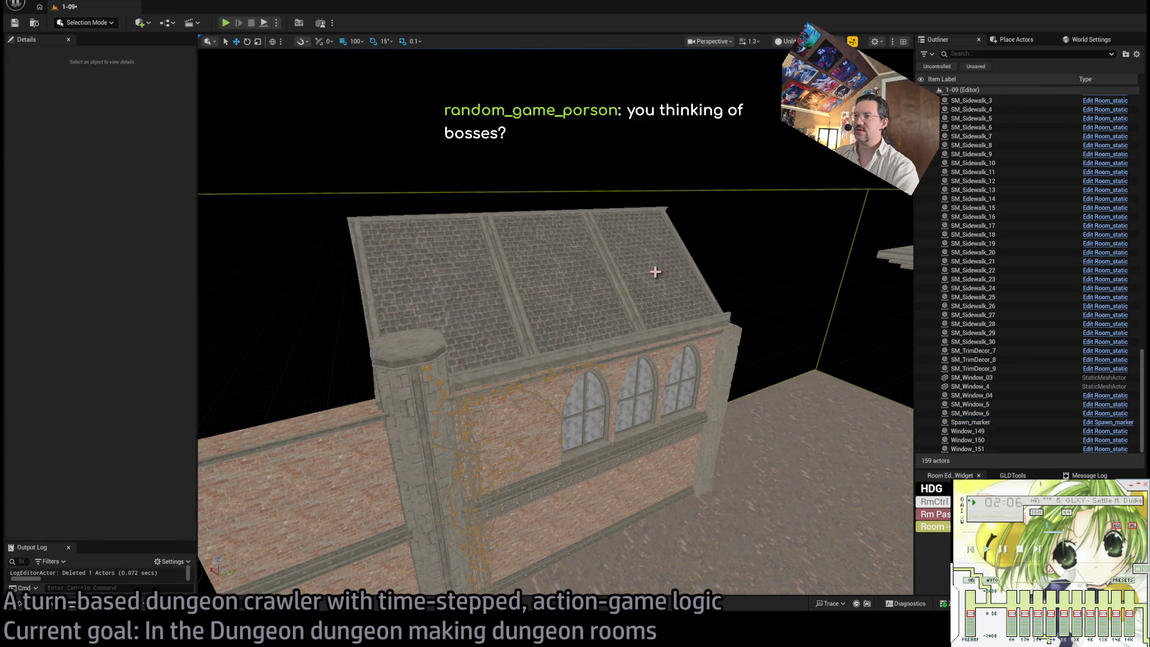
{"action": "left_click", "coordinate": [655, 270]}
{"action": "left_click", "coordinate": [595, 321], "text": "ctrl"}
{"action": "key", "text": "Delete"}
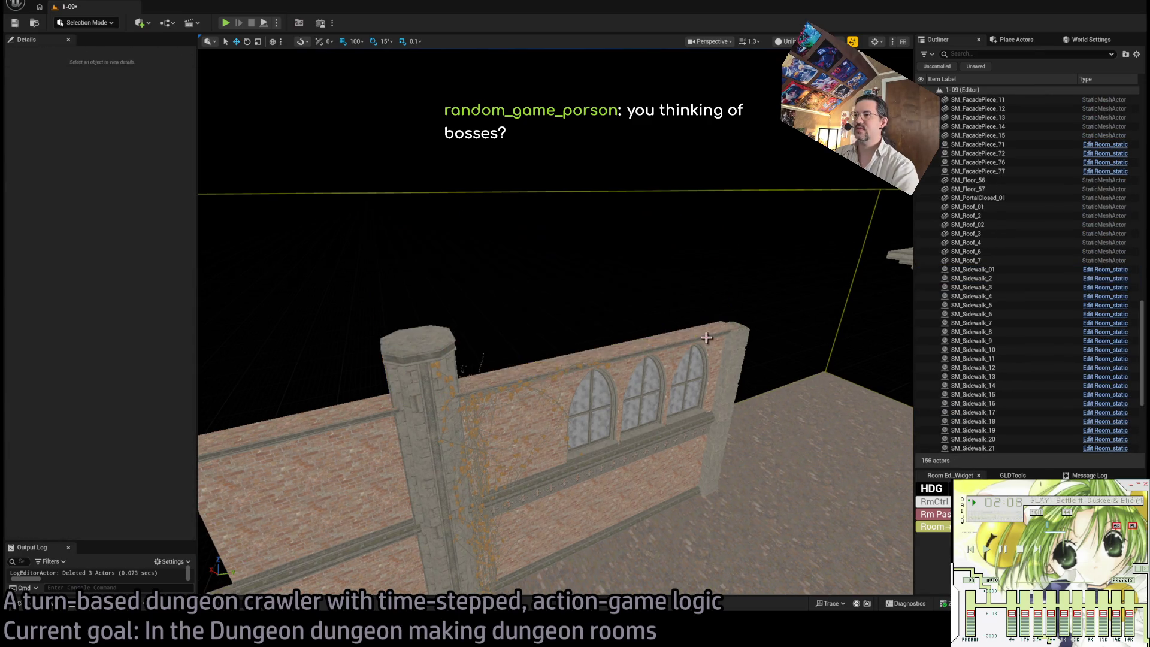
Step: Select the lower facade wall pieces, wall strip, both vine clusters and three arched windows
{"action": "left_click", "coordinate": [740, 350]}
{"action": "left_click", "coordinate": [740, 351], "text": "ctrl"}
{"action": "left_click", "coordinate": [689, 470], "text": "ctrl"}
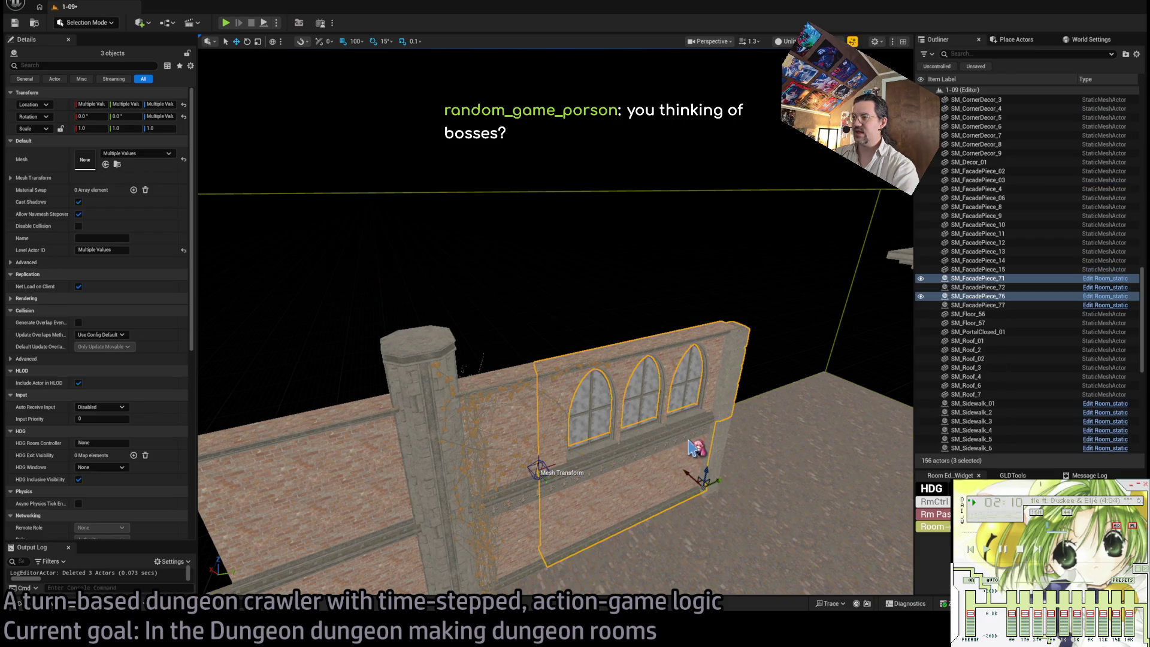
{"action": "left_click", "coordinate": [564, 484], "text": "ctrl"}
{"action": "left_click", "coordinate": [538, 494], "text": "ctrl"}
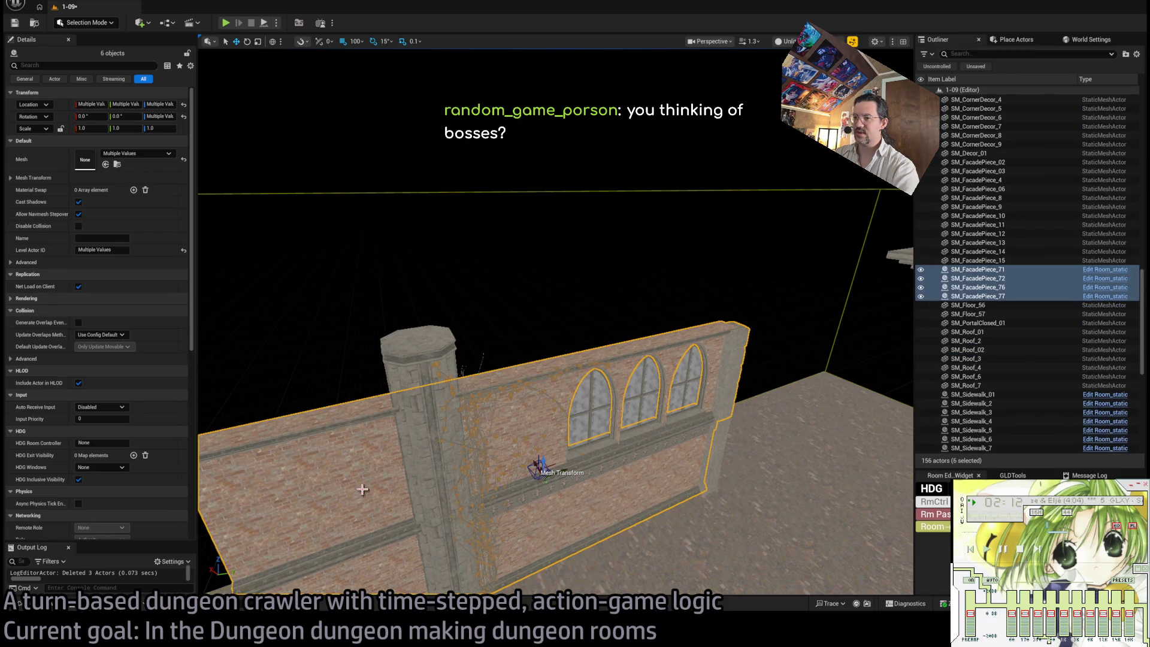
{"action": "left_click", "coordinate": [421, 388], "text": "ctrl"}
{"action": "key", "text": "f"}
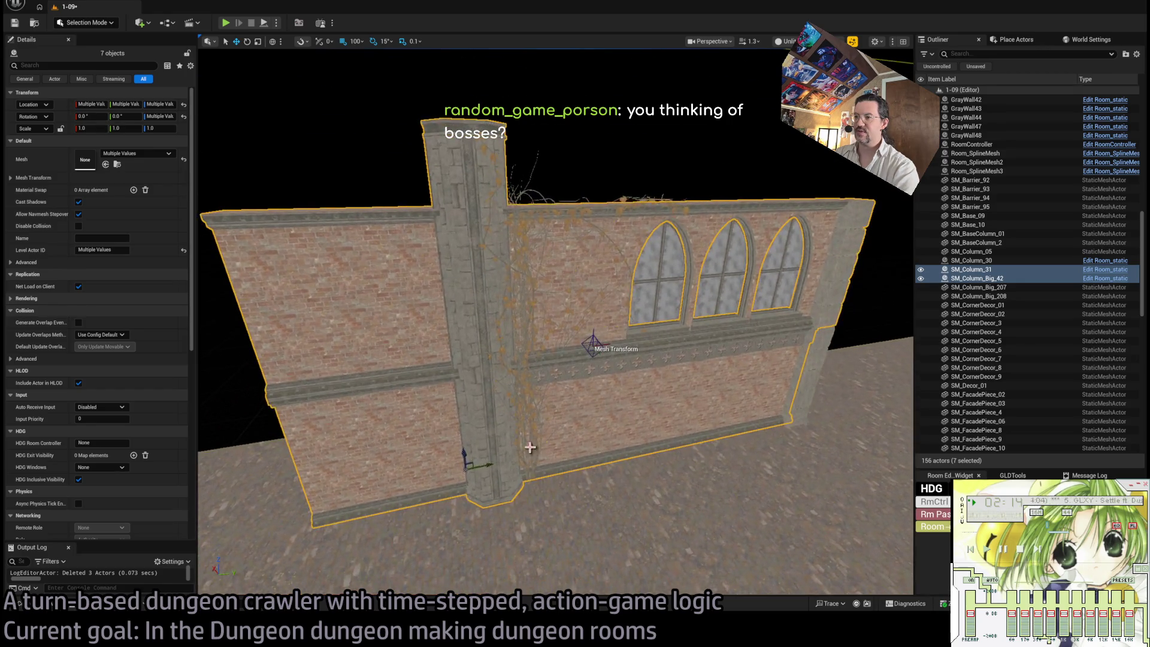
{"action": "left_click", "coordinate": [517, 312], "text": "ctrl"}
{"action": "left_click", "coordinate": [659, 276], "text": "ctrl"}
{"action": "left_click", "coordinate": [722, 273], "text": "ctrl"}
{"action": "left_click", "coordinate": [782, 274], "text": "ctrl"}
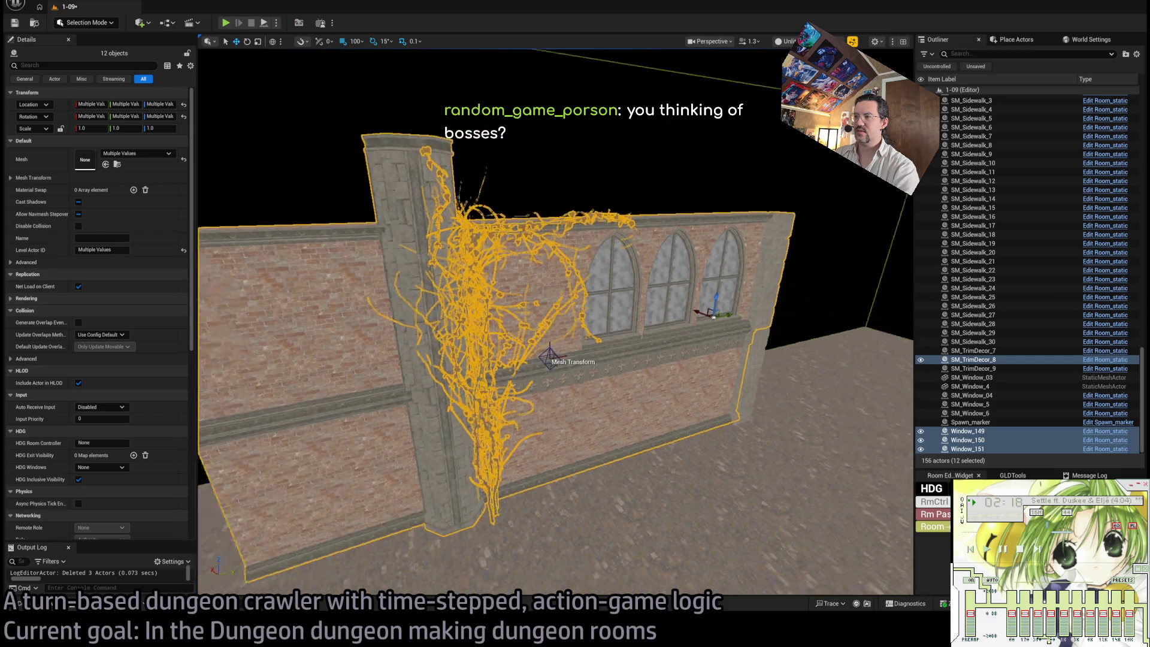
{"action": "left_click_drag", "start_coordinate": [531, 485], "coordinate": [491, 479]}
{"action": "left_click_drag", "start_coordinate": [677, 353], "coordinate": [668, 392]}
{"action": "key", "text": "f"}
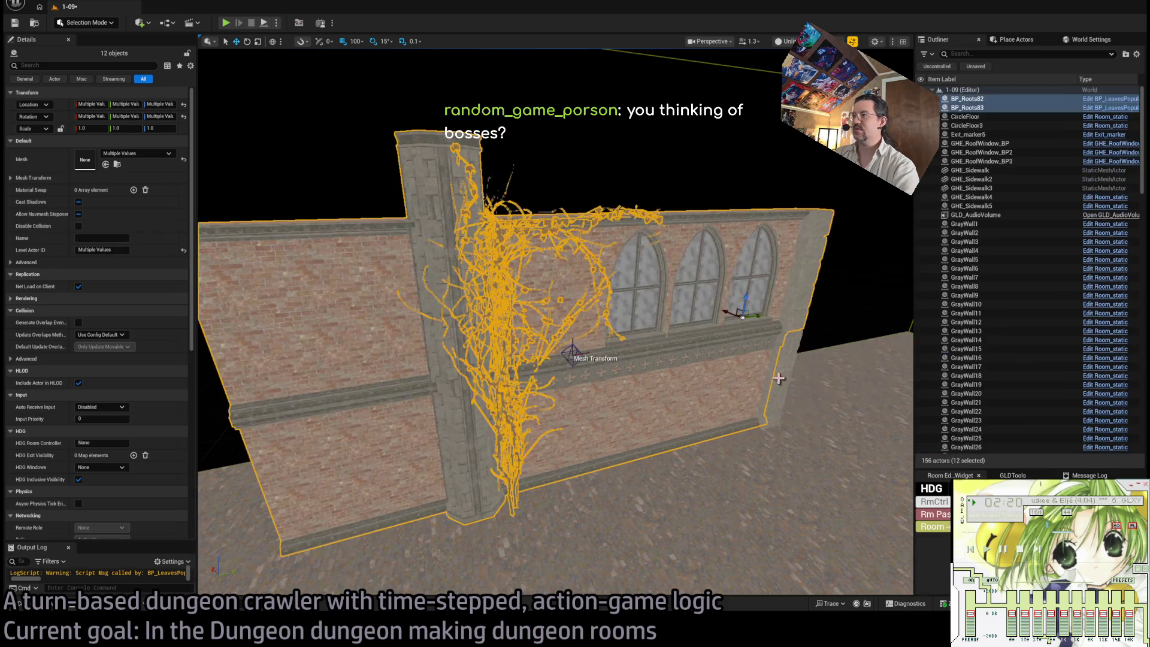
{"action": "left_click", "coordinate": [758, 411], "text": "ctrl"}
{"action": "scroll", "coordinate": [761, 411], "scroll_direction": "up", "scroll_amount": 5}
{"action": "scroll", "coordinate": [557, 324], "scroll_direction": "up", "scroll_amount": 5}
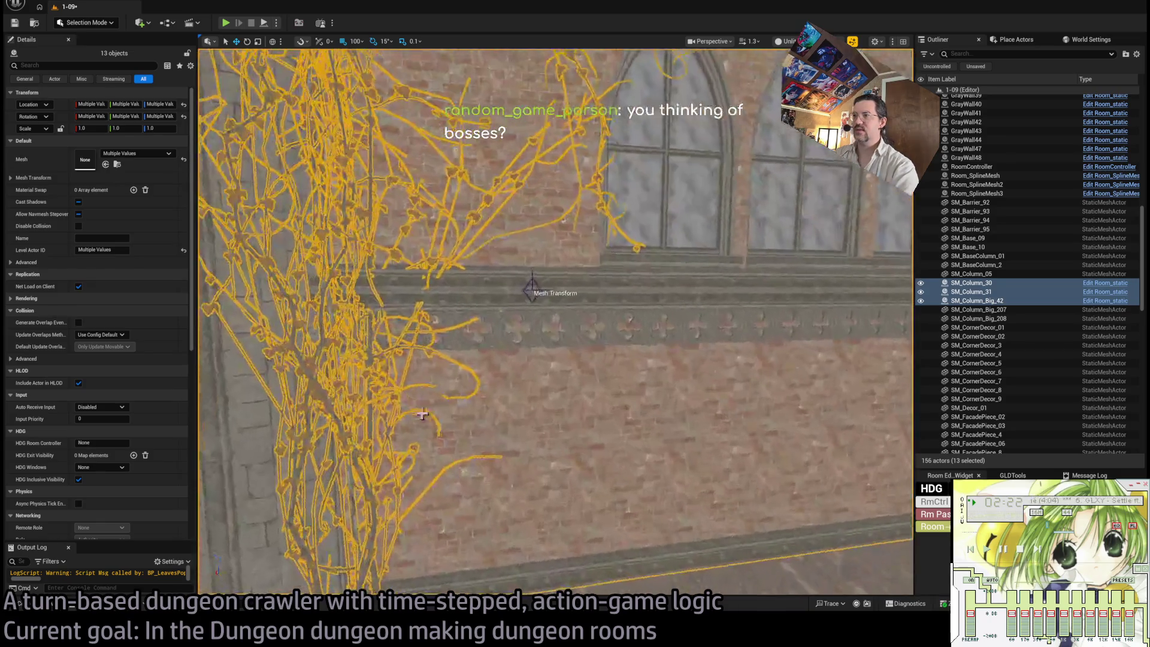
{"action": "left_click", "coordinate": [367, 326], "text": "ctrl"}
{"action": "scroll", "coordinate": [367, 327], "scroll_direction": "up", "scroll_amount": 2}
{"action": "key", "text": "f"}
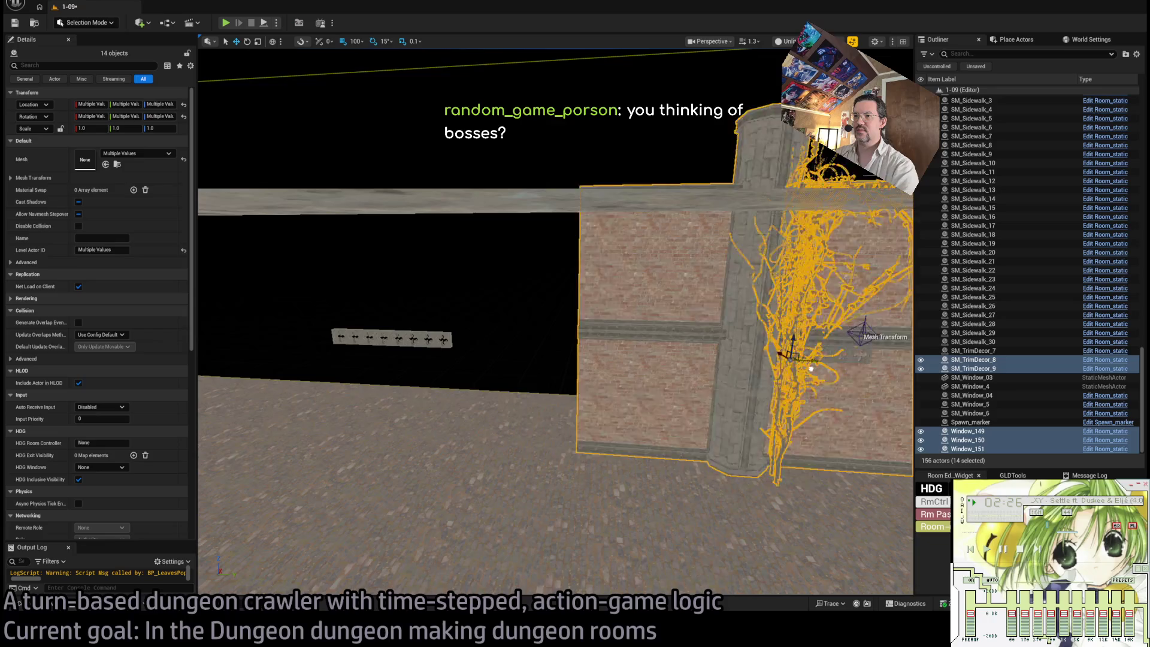
{"action": "mouse_move", "coordinate": [811, 368]}
{"action": "left_mouse_down"}
{"action": "mouse_move", "coordinate": [378, 358]}
{"action": "mouse_move", "coordinate": [399, 338]}
{"action": "left_mouse_up"}
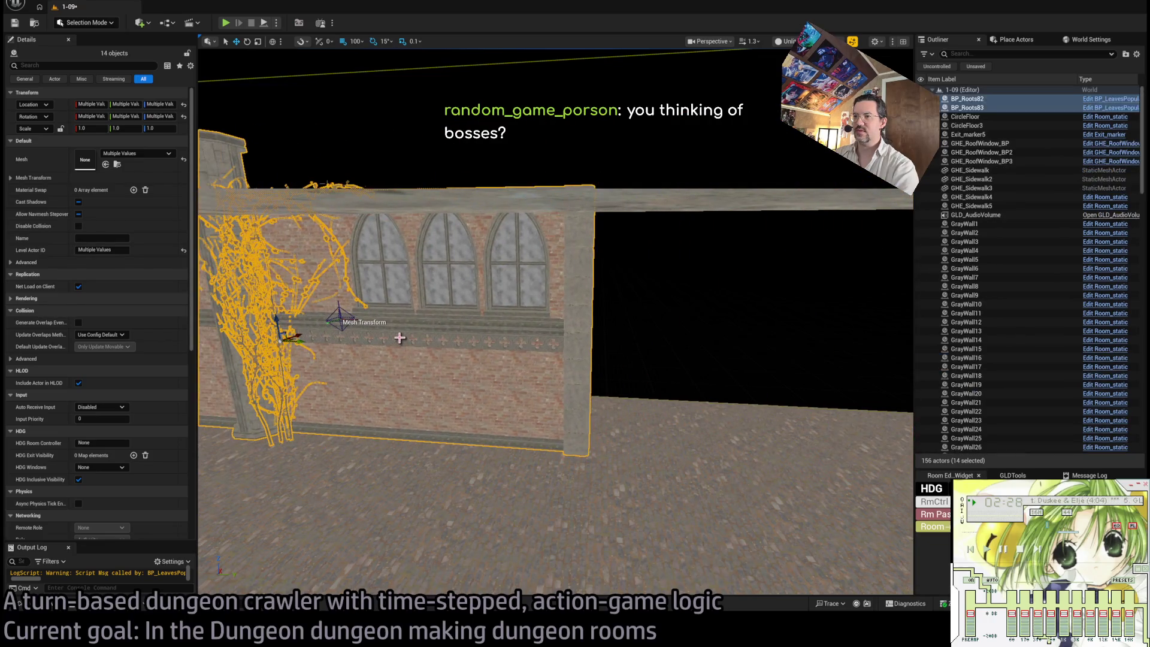
{"action": "mouse_move", "coordinate": [300, 340]}
{"action": "left_mouse_down"}
{"action": "mouse_move", "coordinate": [456, 324]}
{"action": "mouse_move", "coordinate": [480, 341]}
{"action": "mouse_move", "coordinate": [491, 314]}
{"action": "mouse_move", "coordinate": [419, 306]}
{"action": "mouse_move", "coordinate": [515, 303]}
{"action": "mouse_move", "coordinate": [623, 358]}
{"action": "mouse_move", "coordinate": [491, 350]}
{"action": "mouse_move", "coordinate": [587, 345]}
{"action": "mouse_move", "coordinate": [396, 352]}
{"action": "mouse_move", "coordinate": [383, 324]}
{"action": "left_mouse_up"}
{"action": "left_click", "coordinate": [539, 300], "text": "ctrl"}
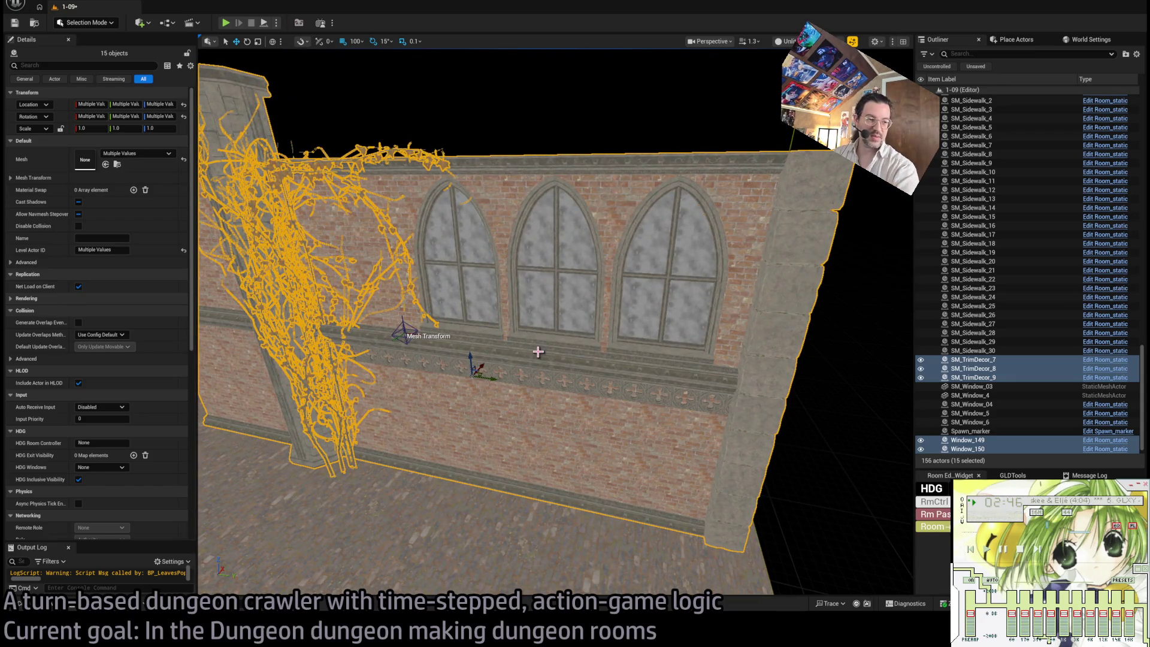
{"action": "mouse_move", "coordinate": [642, 398]}
{"action": "left_mouse_down"}
{"action": "mouse_move", "coordinate": [635, 359]}
{"action": "mouse_move", "coordinate": [629, 408]}
{"action": "mouse_move", "coordinate": [611, 412]}
{"action": "mouse_move", "coordinate": [659, 425]}
{"action": "mouse_move", "coordinate": [593, 419]}
{"action": "mouse_move", "coordinate": [540, 383]}
{"action": "mouse_move", "coordinate": [514, 388]}
{"action": "mouse_move", "coordinate": [686, 410]}
{"action": "mouse_move", "coordinate": [587, 346]}
{"action": "left_mouse_up"}
{"action": "left_click", "coordinate": [611, 412]}
{"action": "left_click", "coordinate": [539, 360]}
{"action": "left_click", "coordinate": [621, 398], "text": "ctrl"}
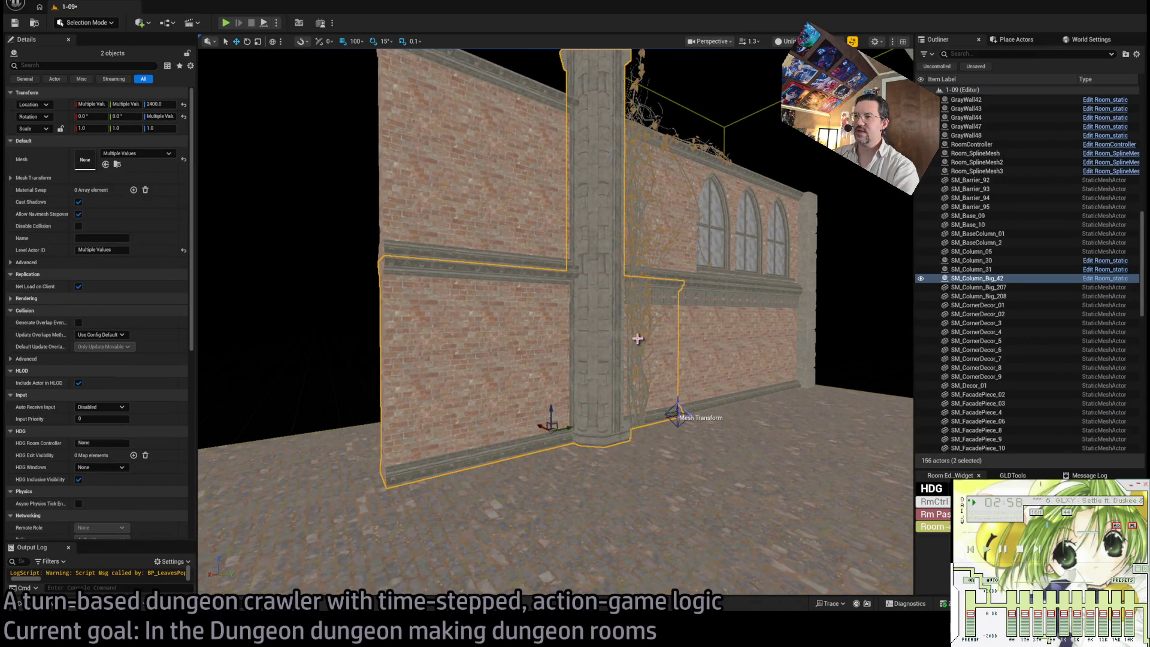
{"action": "left_click", "coordinate": [637, 334], "text": "ctrl"}
{"action": "left_click_drag", "start_coordinate": [520, 400], "coordinate": [455, 366]}
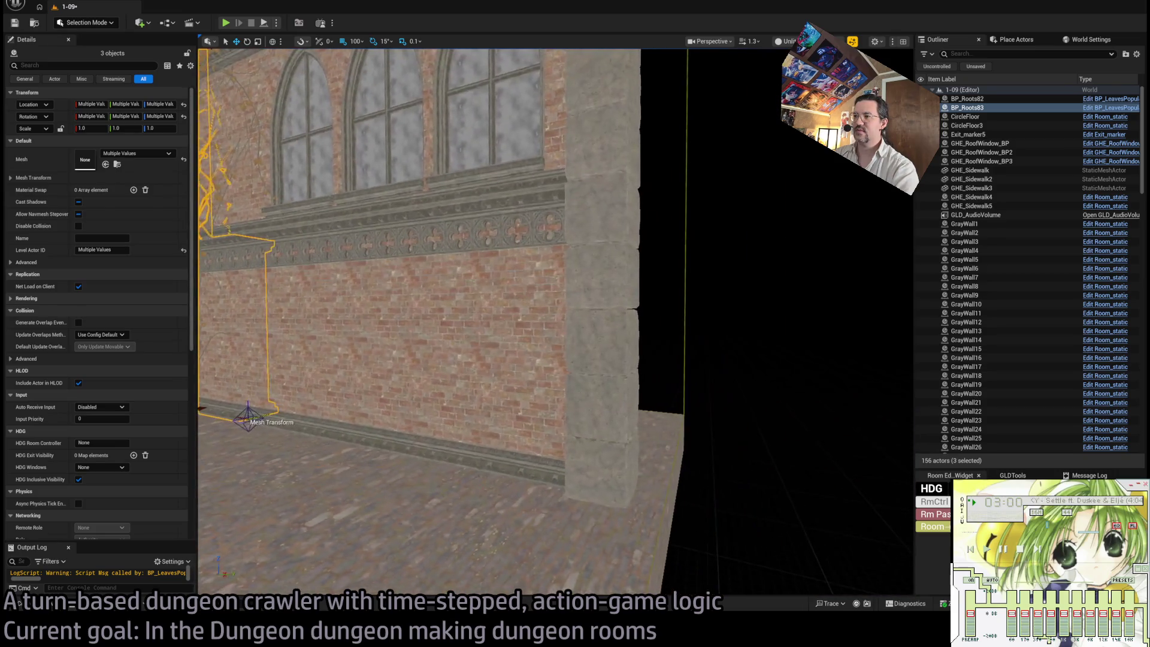
{"action": "left_click", "coordinate": [519, 401]}
{"action": "mouse_move", "coordinate": [519, 400]}
{"action": "left_mouse_down"}
{"action": "mouse_move", "coordinate": [461, 393]}
{"action": "mouse_move", "coordinate": [589, 386]}
{"action": "left_mouse_up"}
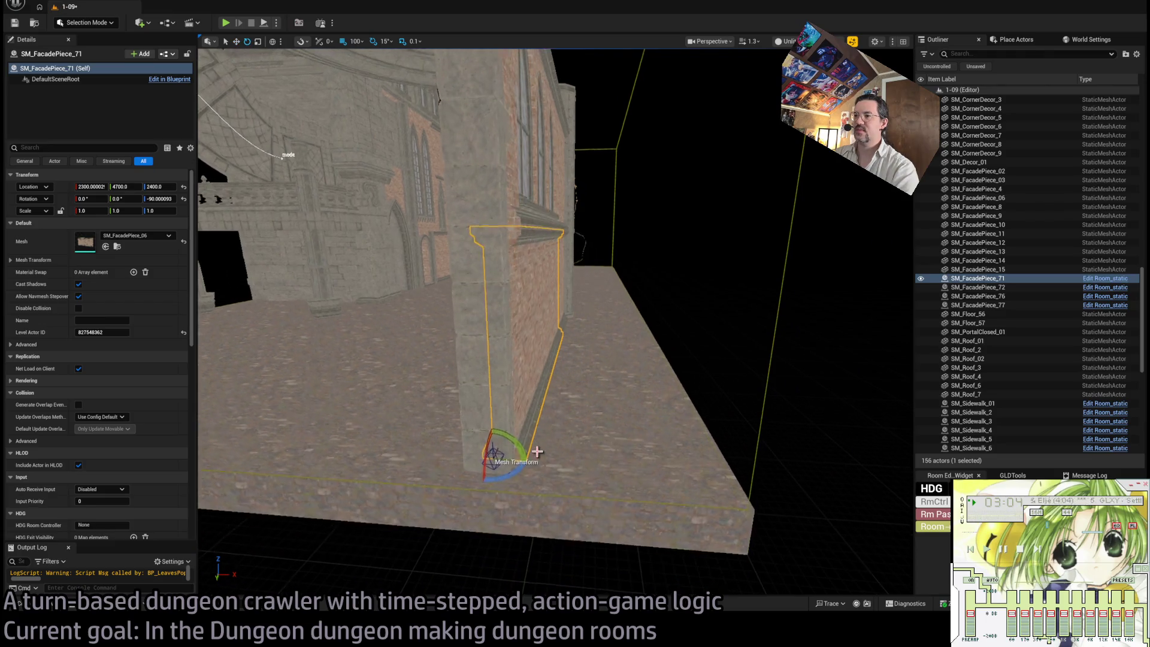
{"action": "mouse_move", "coordinate": [536, 451]}
{"action": "left_mouse_down"}
{"action": "mouse_move", "coordinate": [413, 410]}
{"action": "mouse_move", "coordinate": [538, 445]}
{"action": "left_mouse_up"}
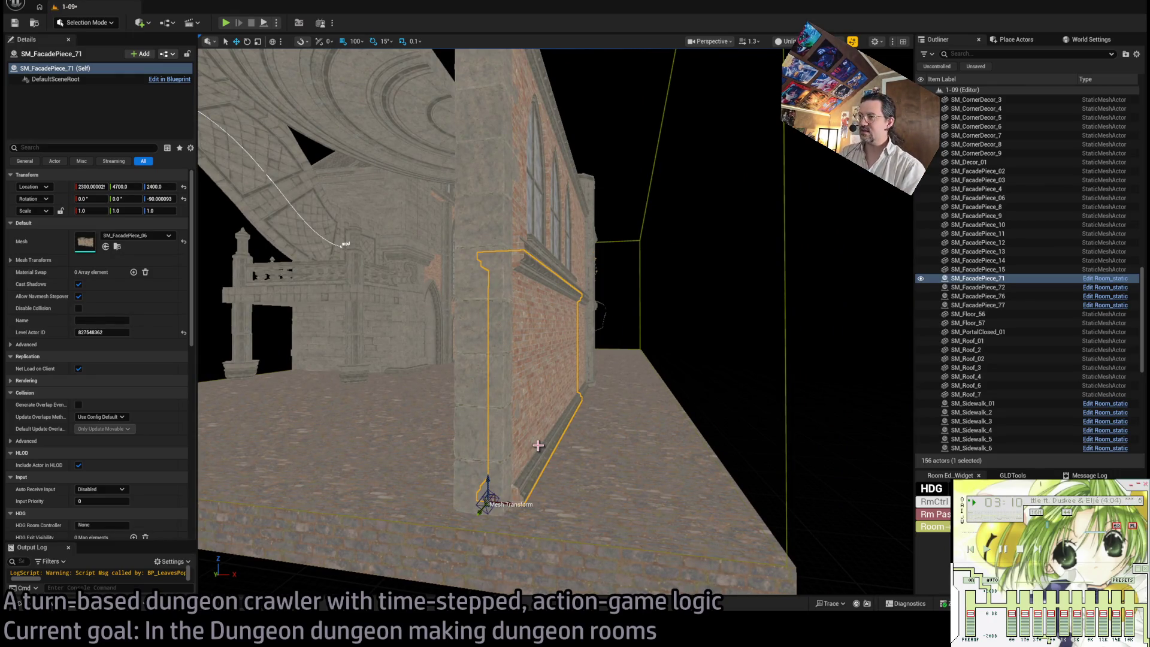
{"action": "left_click_drag", "start_coordinate": [538, 445], "coordinate": [538, 455]}
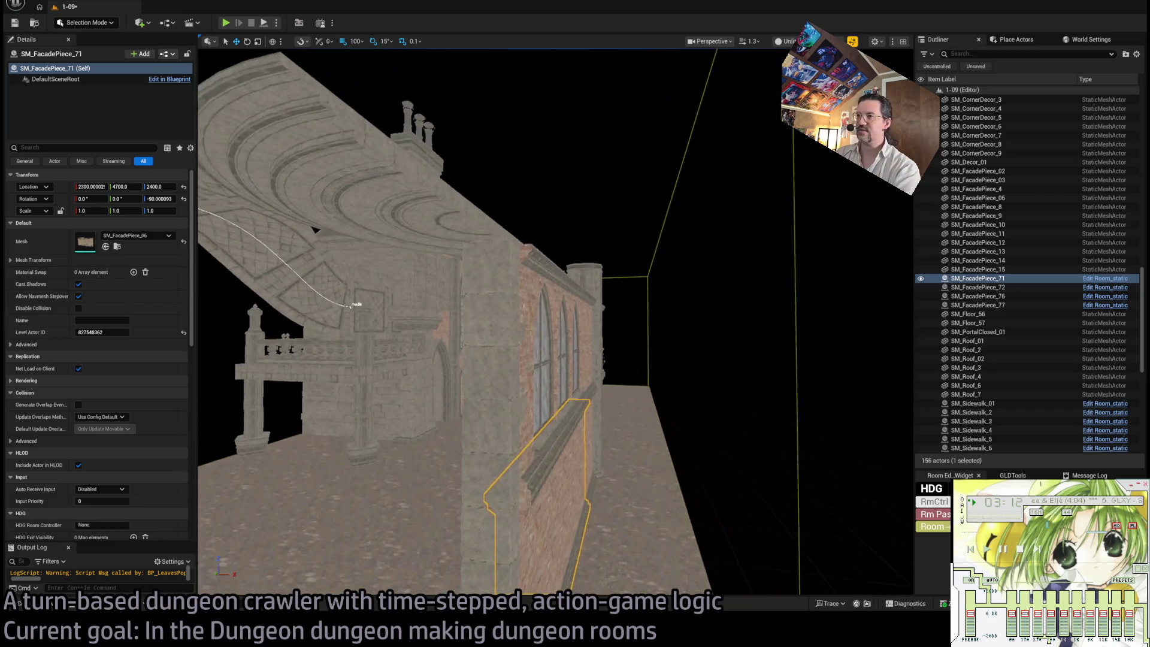
{"action": "left_click", "coordinate": [614, 452]}
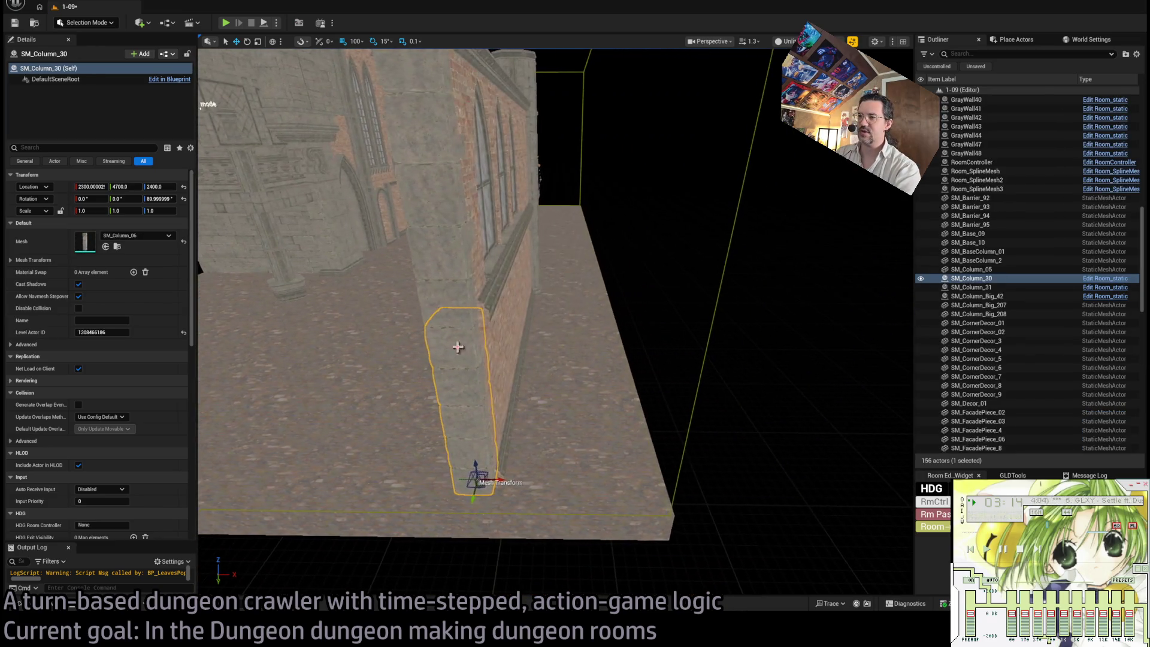
{"action": "left_click", "coordinate": [484, 337], "text": "ctrl"}
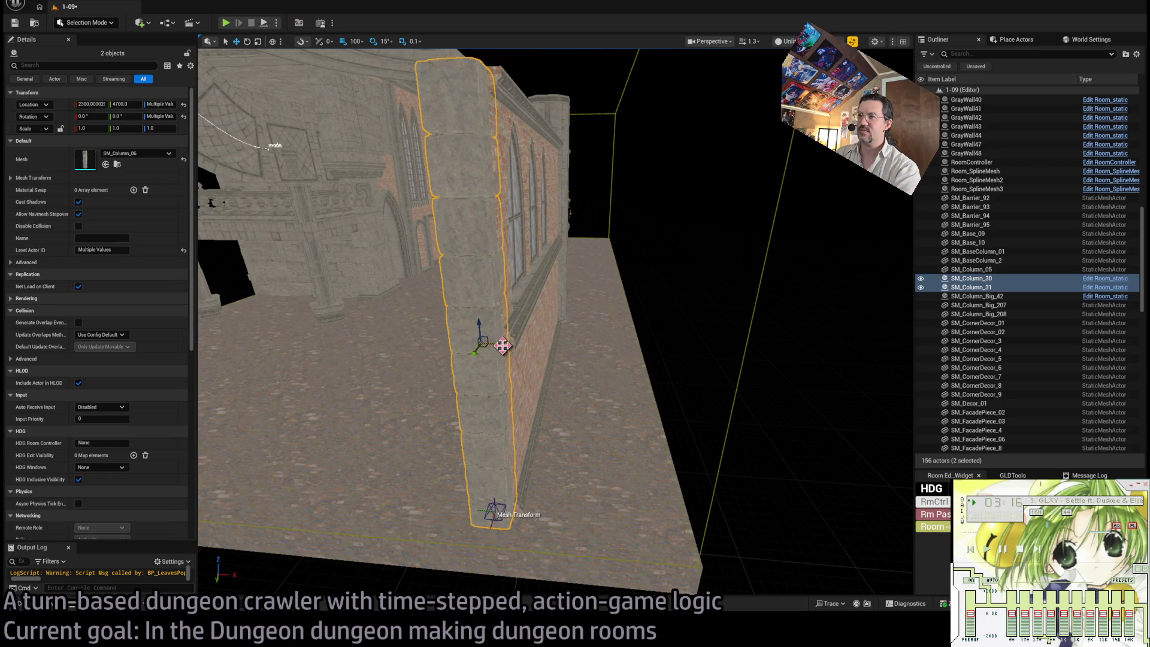
{"action": "left_click_drag", "start_coordinate": [503, 346], "coordinate": [541, 351]}
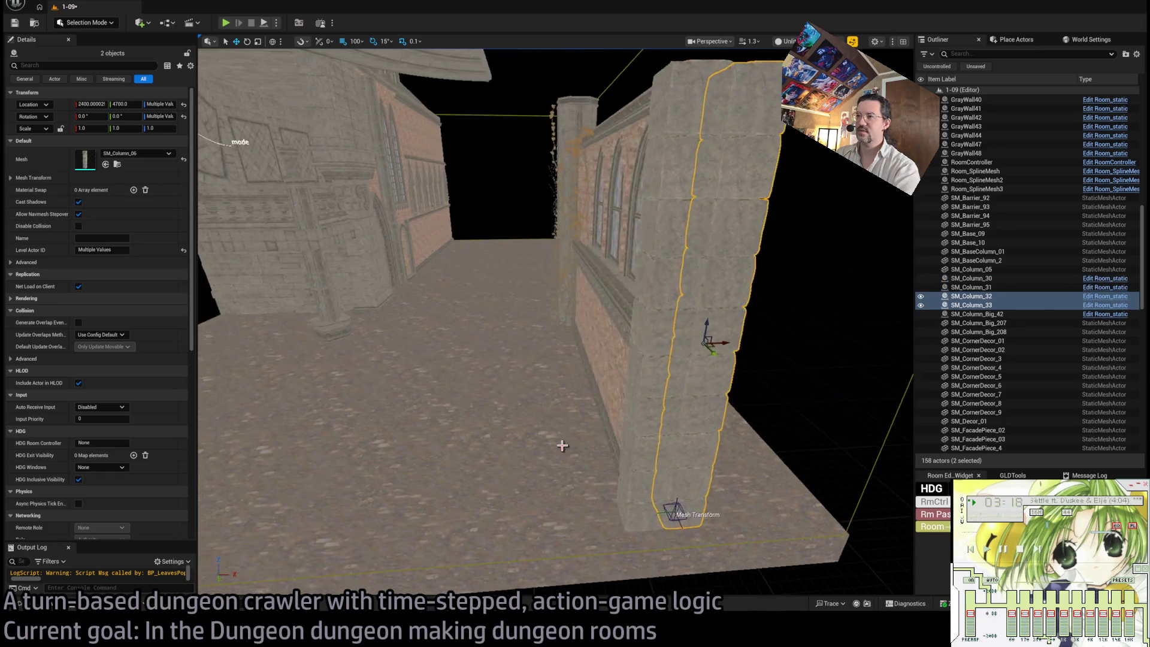
{"action": "key", "text": "Delete"}
{"action": "left_click_drag", "start_coordinate": [434, 399], "coordinate": [476, 419]}
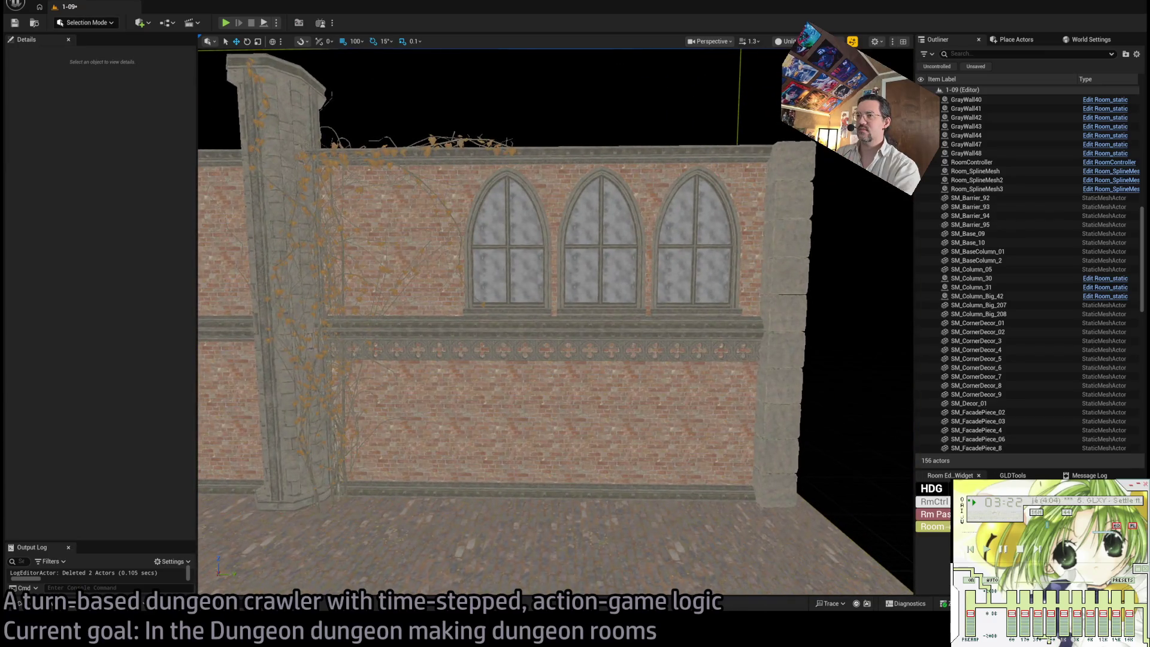
{"action": "left_click", "coordinate": [533, 348]}
Step: Alt-drag a copy of the quatrefoil trim strip onto the long brick wall and focus on it
{"action": "mouse_move", "coordinate": [408, 336]}
{"action": "left_mouse_down"}
{"action": "mouse_move", "coordinate": [441, 480]}
{"action": "mouse_move", "coordinate": [601, 449]}
{"action": "mouse_move", "coordinate": [706, 360]}
{"action": "mouse_move", "coordinate": [429, 264]}
{"action": "mouse_move", "coordinate": [570, 311]}
{"action": "mouse_move", "coordinate": [785, 460]}
{"action": "left_mouse_up"}
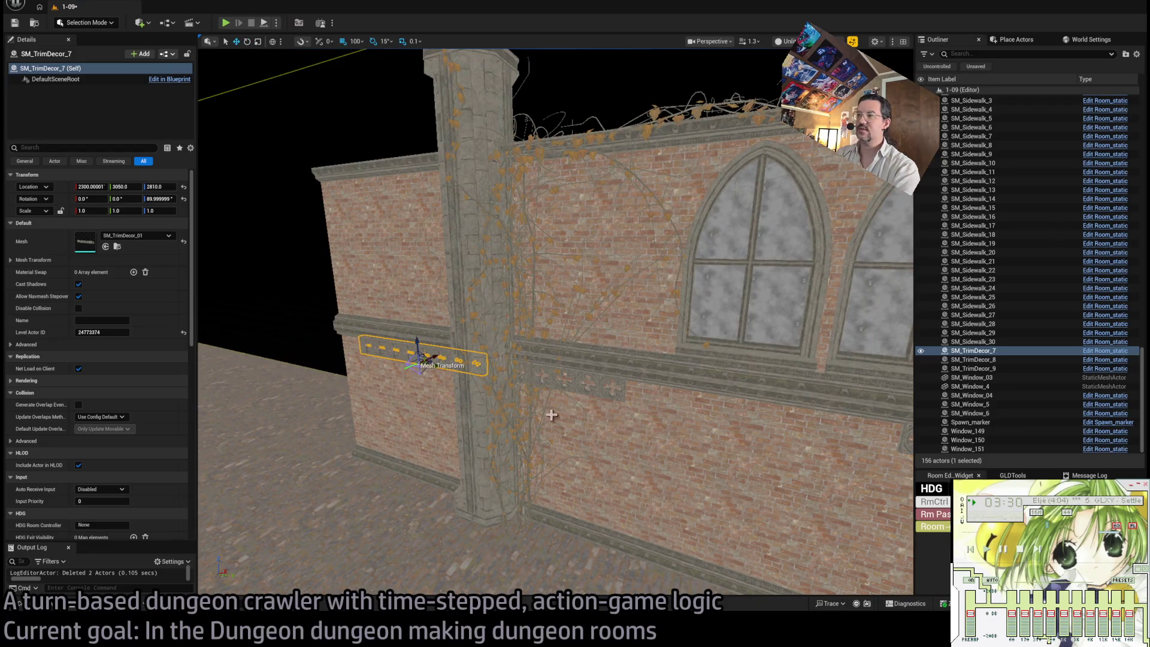
{"action": "left_click_drag", "start_coordinate": [742, 419], "coordinate": [266, 359]}
{"action": "key", "text": "f"}
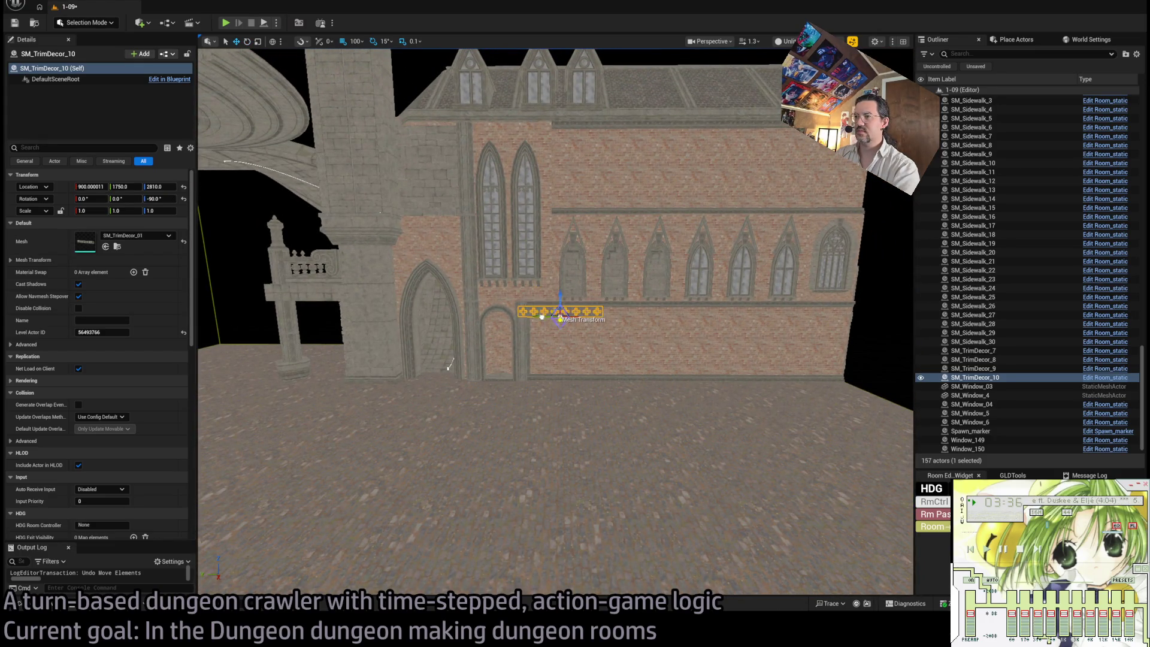
{"action": "key", "text": "f"}
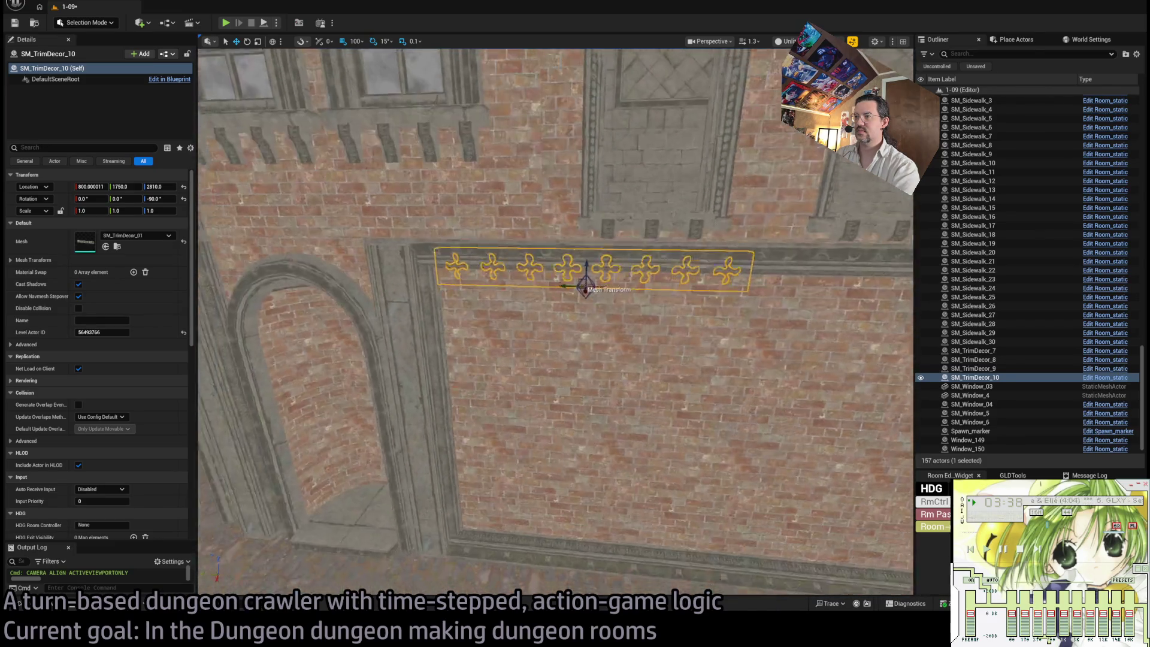
Step: Position the trim copy at Location 950, 1680, 2800 below the arched windows
{"action": "left_click_drag", "start_coordinate": [589, 377], "coordinate": [578, 464]}
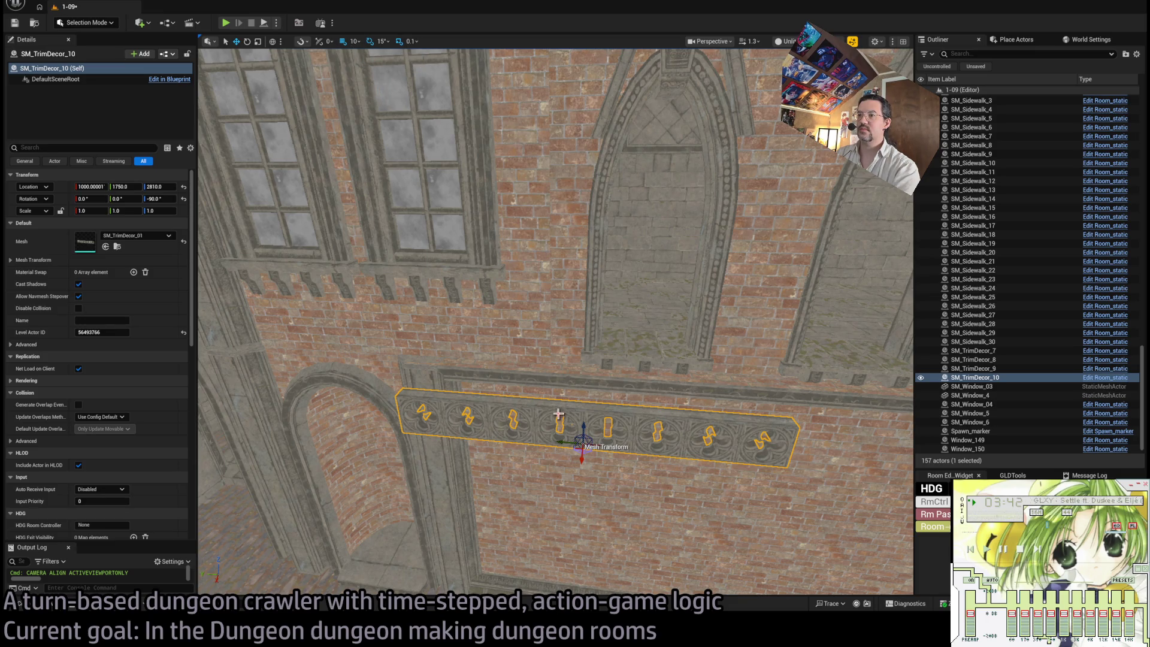
{"action": "left_click_drag", "start_coordinate": [558, 413], "coordinate": [510, 419]}
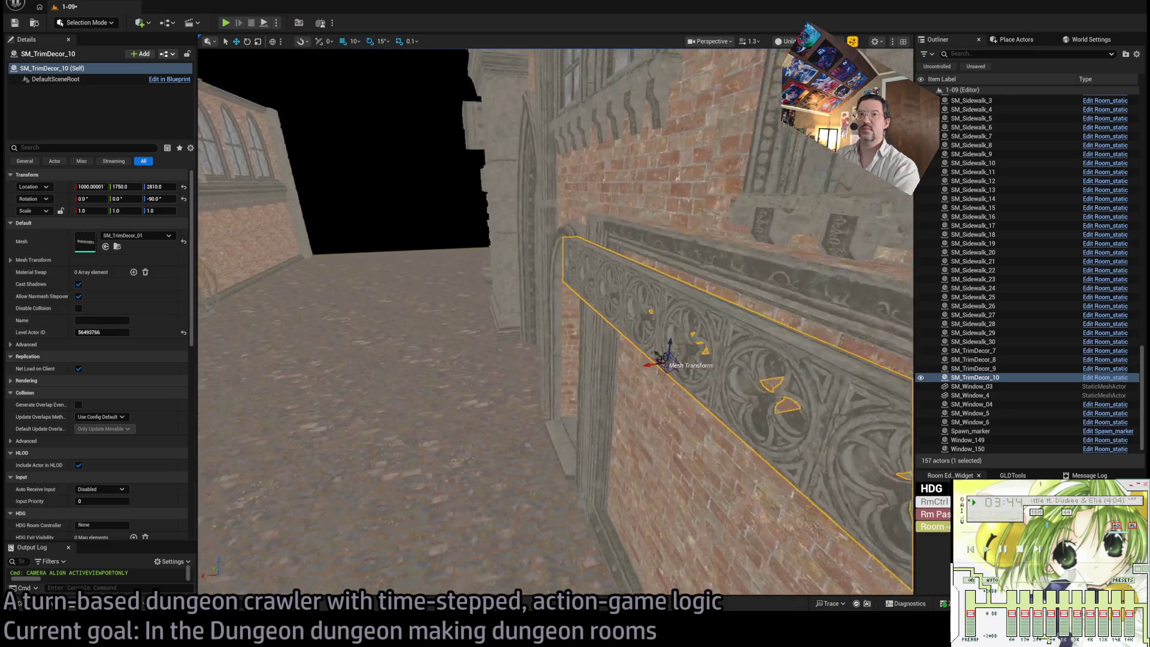
{"action": "left_click_drag", "start_coordinate": [477, 339], "coordinate": [478, 339]}
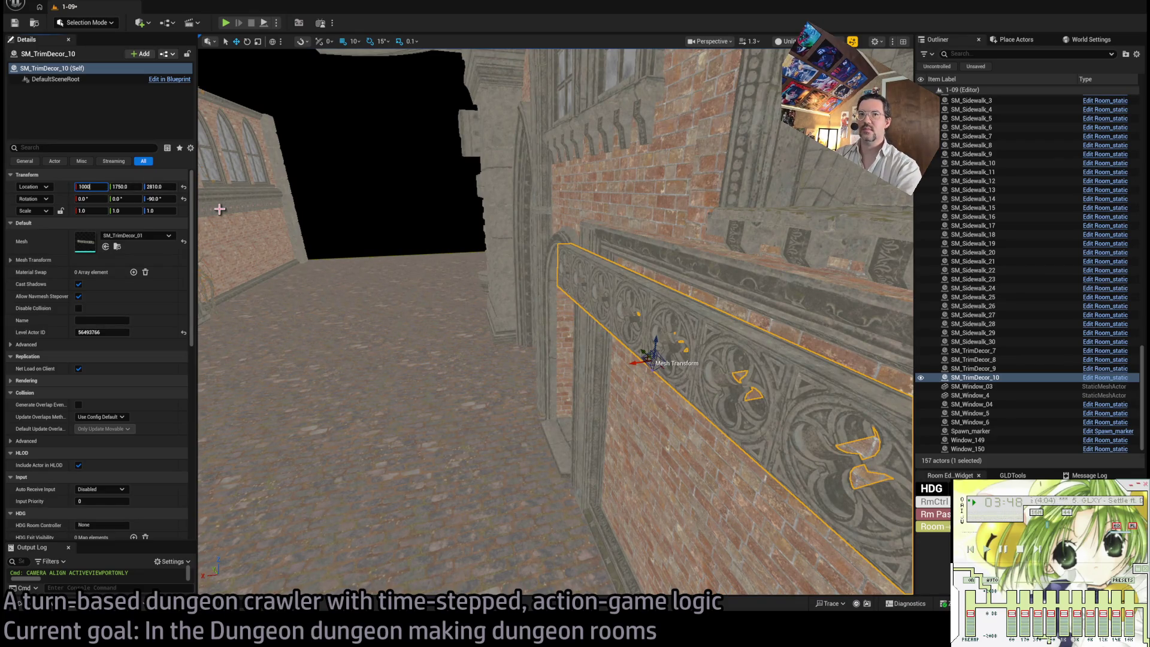
{"action": "mouse_move", "coordinate": [632, 371]}
{"action": "left_mouse_down"}
{"action": "mouse_move", "coordinate": [617, 348]}
{"action": "mouse_move", "coordinate": [616, 364]}
{"action": "mouse_move", "coordinate": [668, 331]}
{"action": "left_mouse_up"}
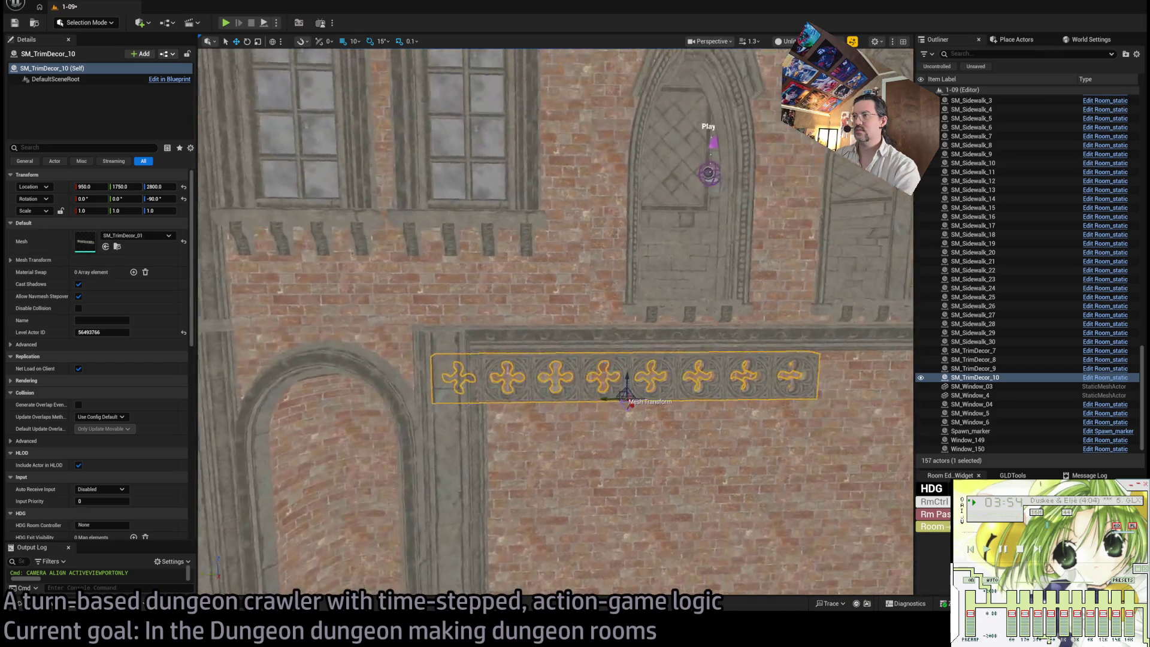
{"action": "left_click_drag", "start_coordinate": [609, 325], "coordinate": [663, 313]}
{"action": "scroll", "coordinate": [663, 313], "scroll_direction": "down", "scroll_amount": 5}
{"action": "scroll", "coordinate": [611, 377], "scroll_direction": "down", "scroll_amount": 2}
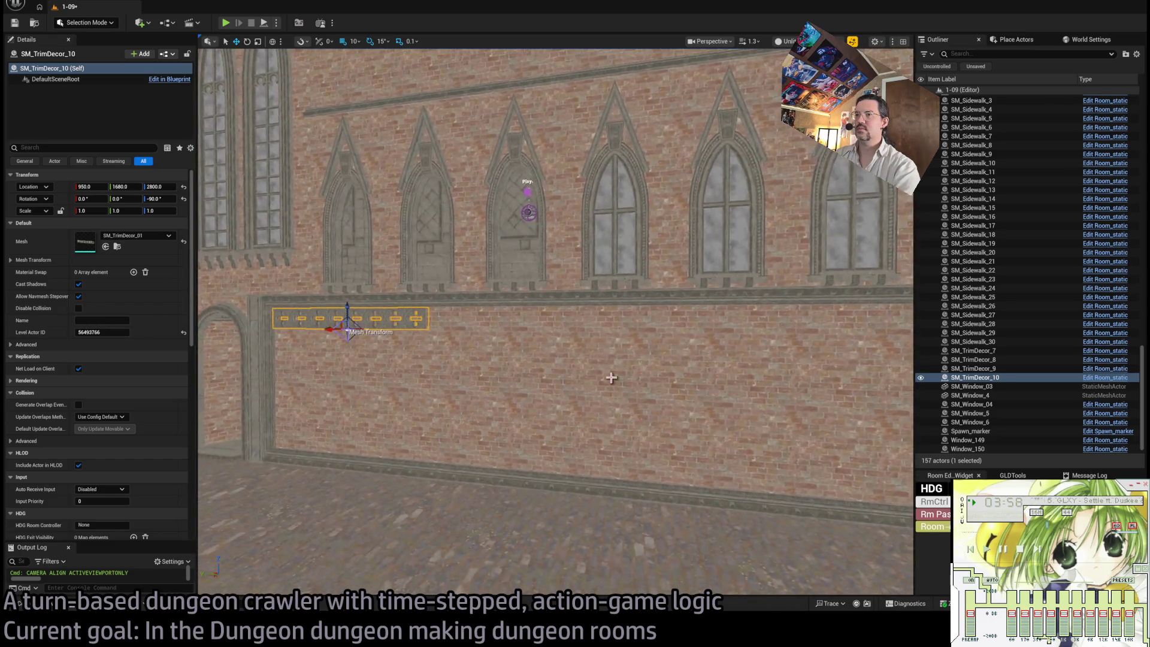
{"action": "scroll", "coordinate": [331, 327], "scroll_direction": "down", "scroll_amount": 4}
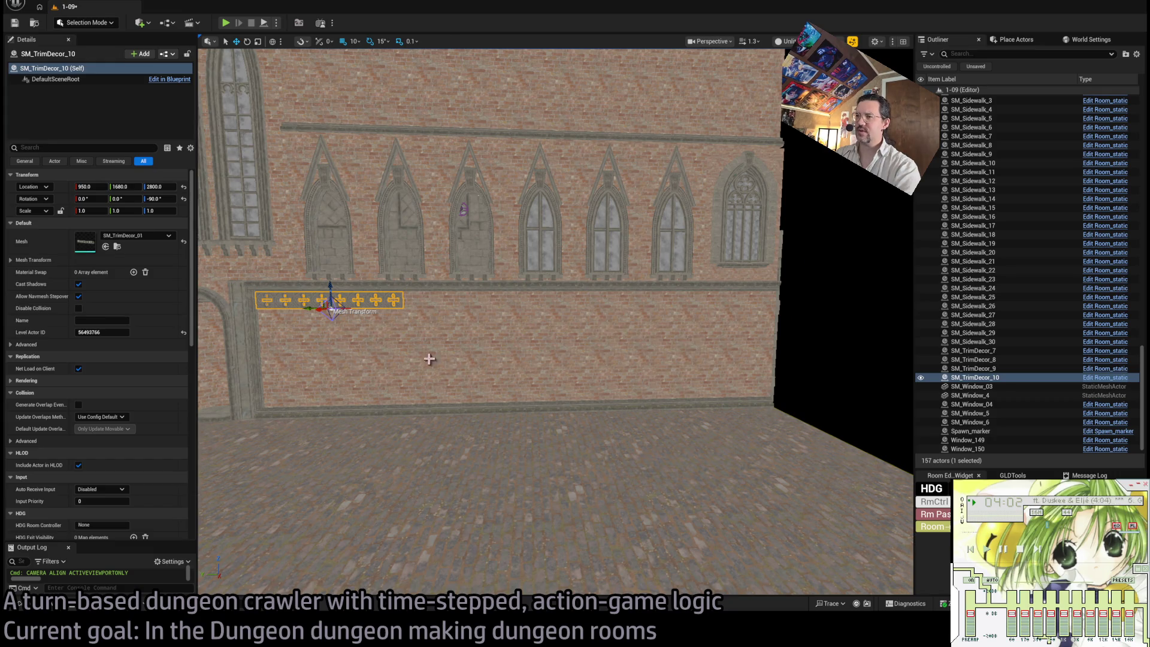
{"action": "scroll", "coordinate": [430, 360], "scroll_direction": "up", "scroll_amount": 10}
{"action": "scroll", "coordinate": [556, 324], "scroll_direction": "up", "scroll_amount": 6}
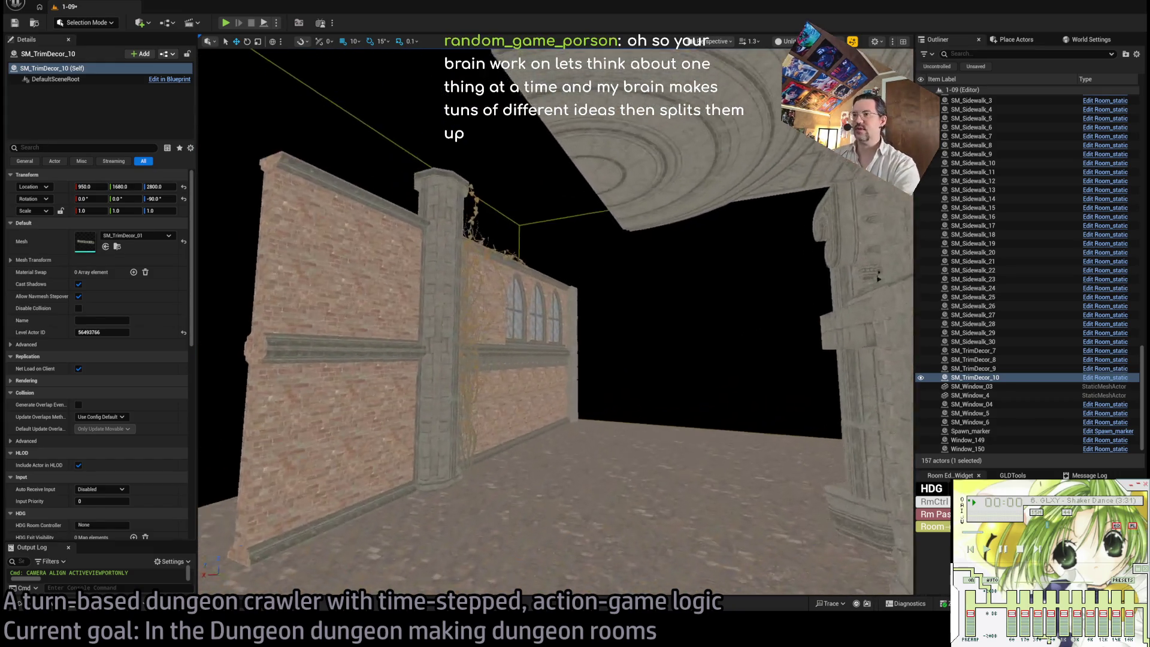
{"action": "left_click_drag", "start_coordinate": [358, 552], "coordinate": [365, 551]}
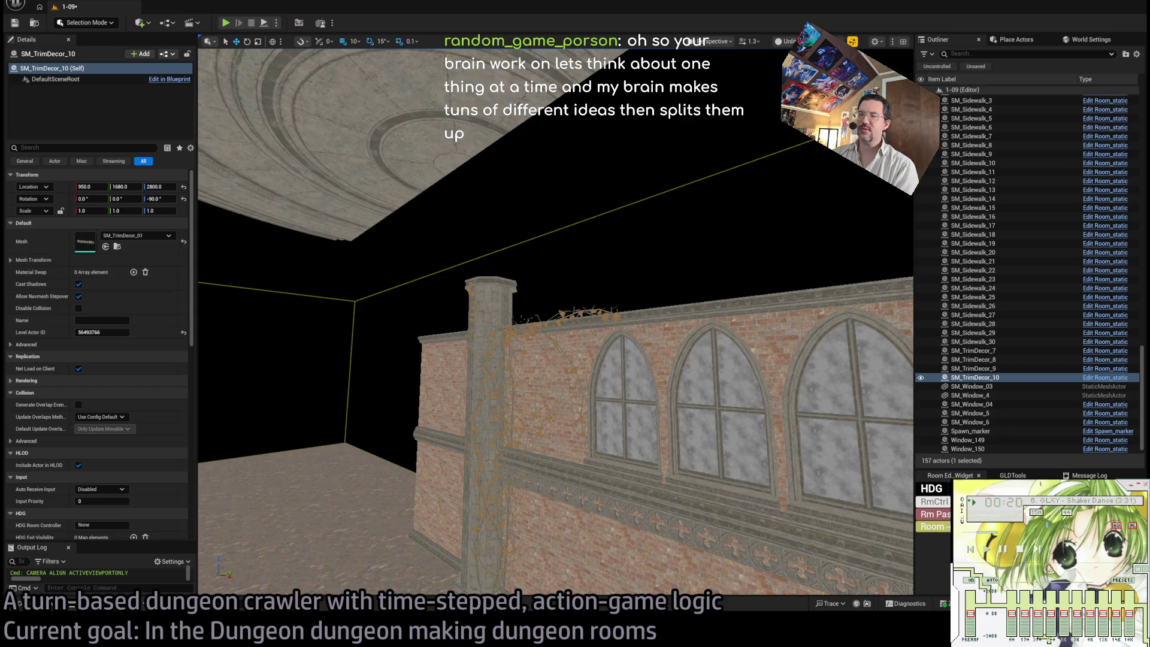
{"action": "key", "text": "f"}
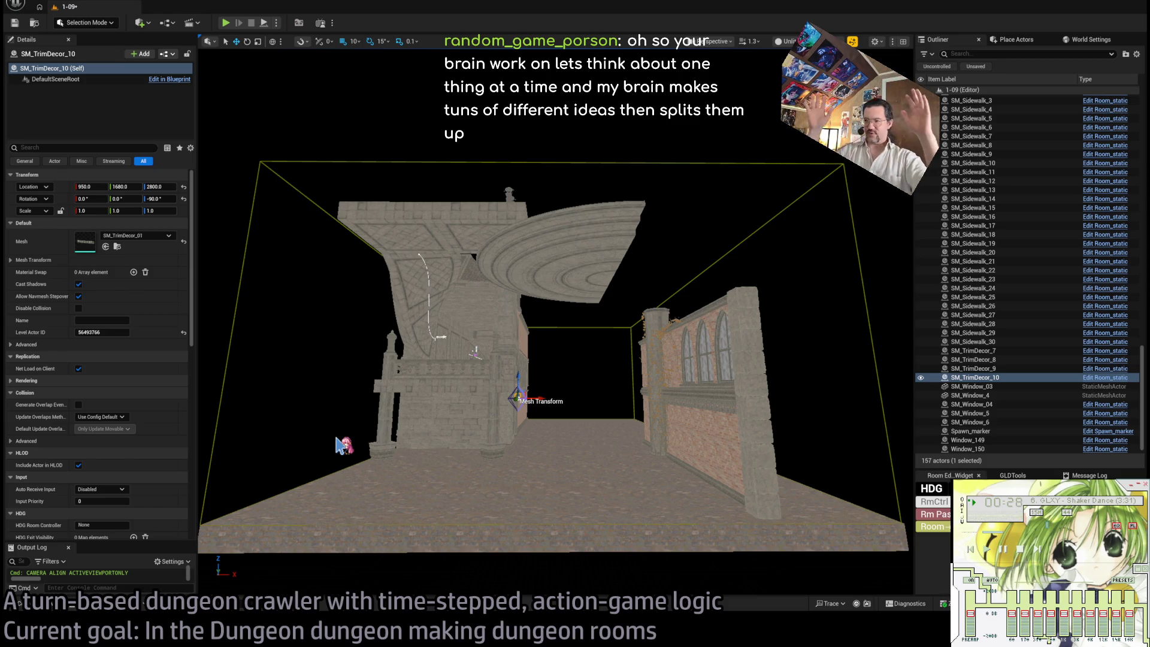
{"action": "left_click_drag", "start_coordinate": [338, 445], "coordinate": [339, 411]}
{"action": "left_click_drag", "start_coordinate": [588, 431], "coordinate": [589, 418]}
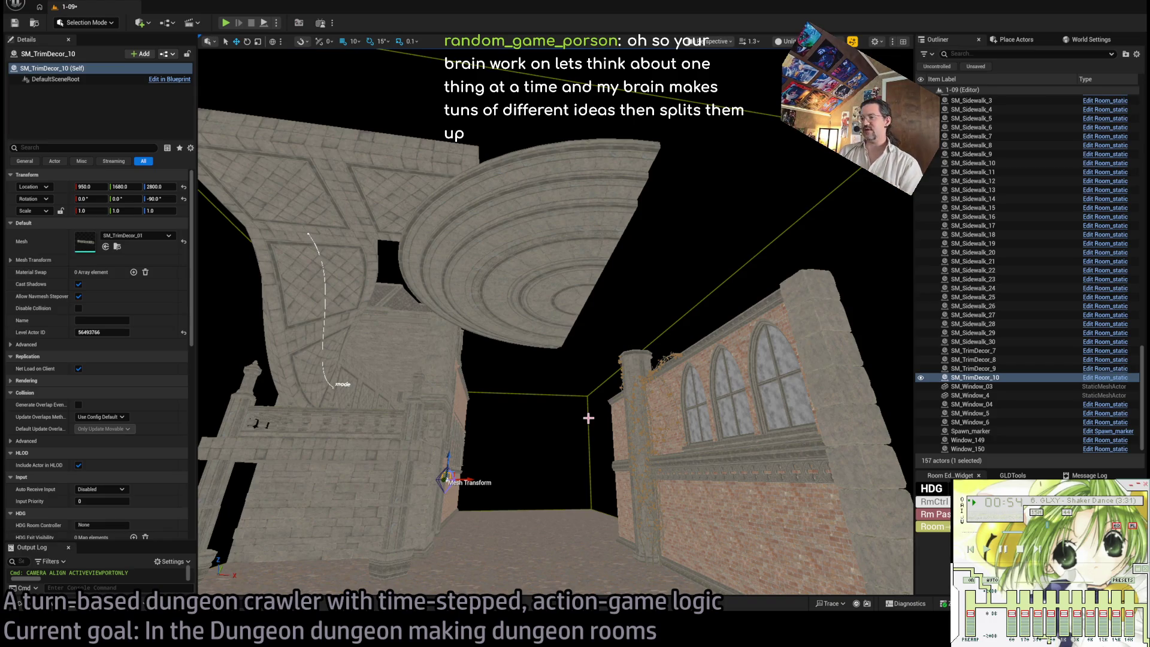
{"action": "left_click", "coordinate": [537, 281]}
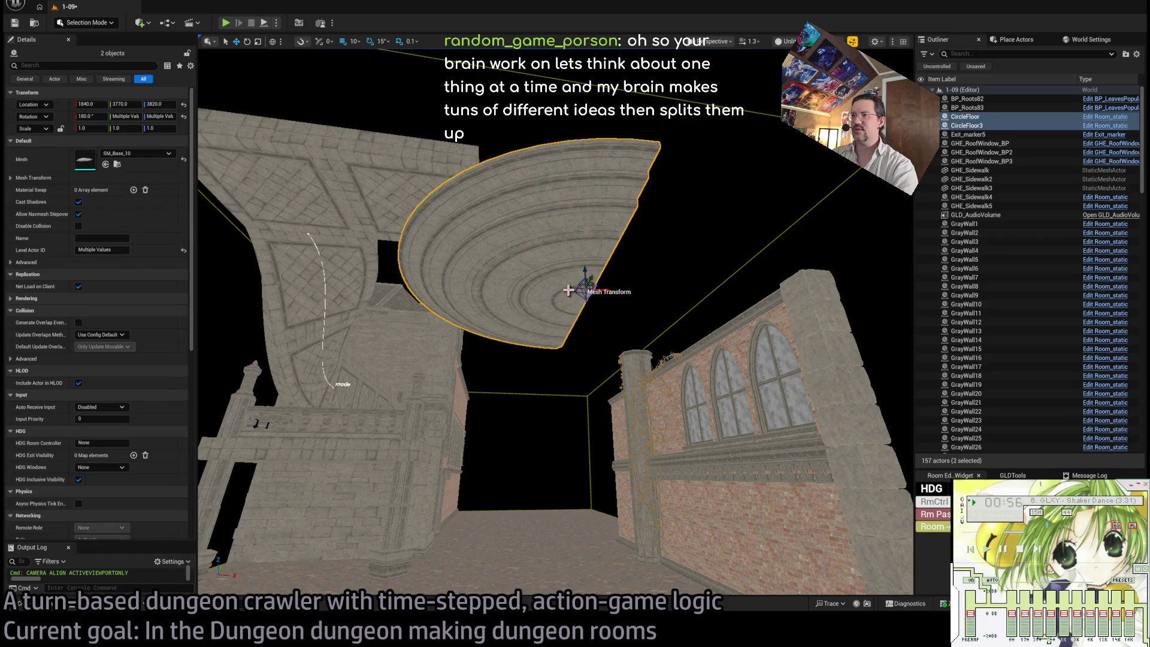
Step: Discard a rotated duplicate of the ceiling halves and save level 1-09 with Ctrl+S
{"action": "left_click_drag", "start_coordinate": [578, 279], "coordinate": [560, 289]}
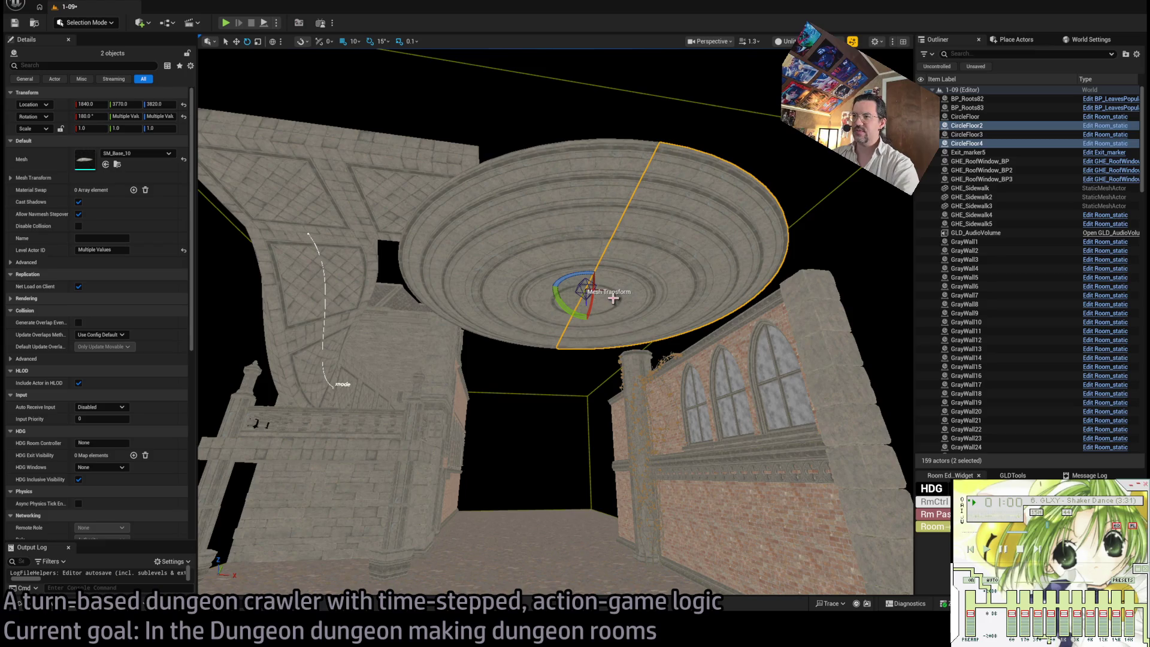
{"action": "key", "text": "Delete"}
{"action": "mouse_move", "coordinate": [605, 301]}
{"action": "left_mouse_down"}
{"action": "mouse_move", "coordinate": [587, 305]}
{"action": "mouse_move", "coordinate": [611, 290]}
{"action": "left_mouse_up"}
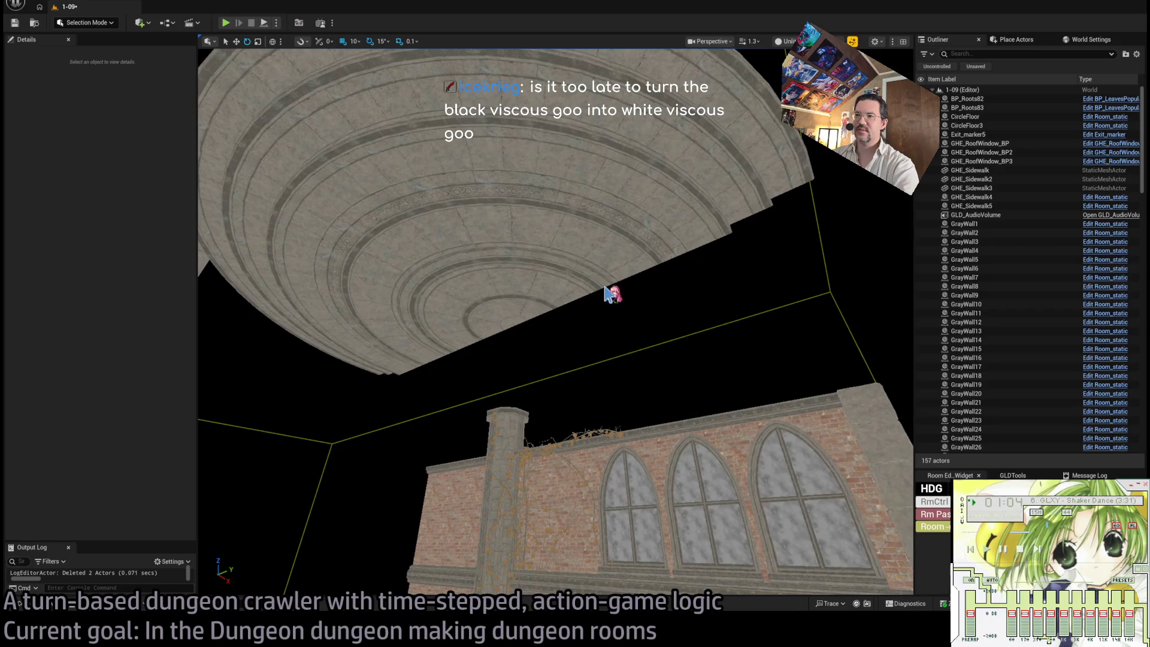
{"action": "key", "text": "ctrl+s"}
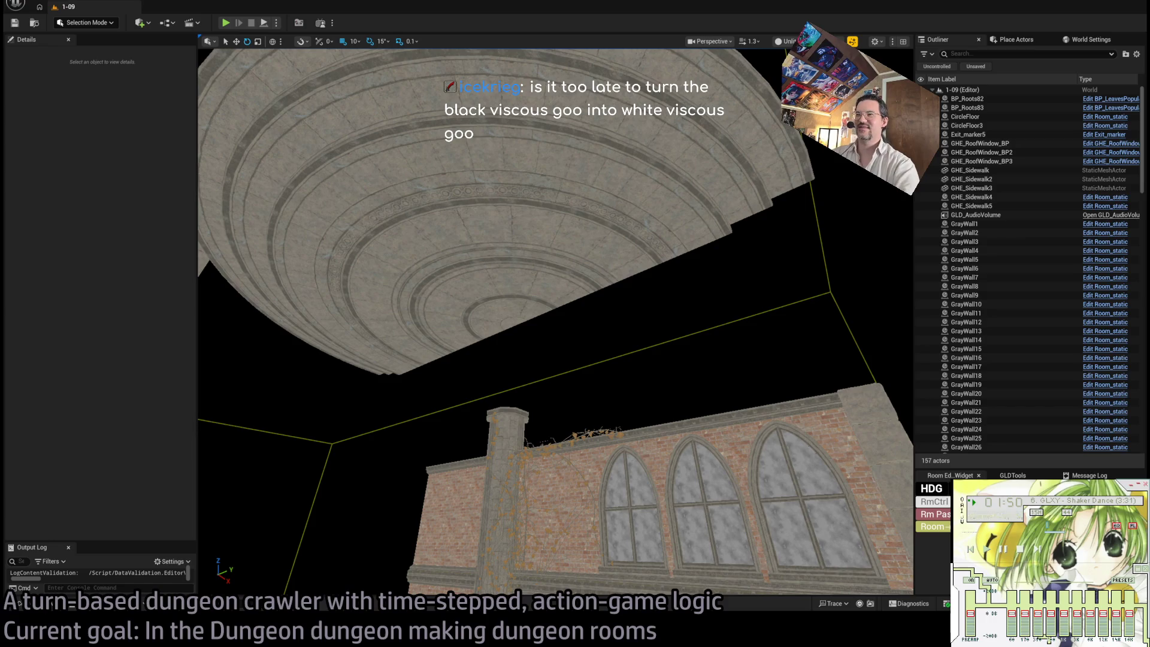
Step: Frame the round CircleFloor ceiling pieces, then switch over to the Google browser window
{"action": "left_click", "coordinate": [480, 246]}
{"action": "key", "text": "f"}
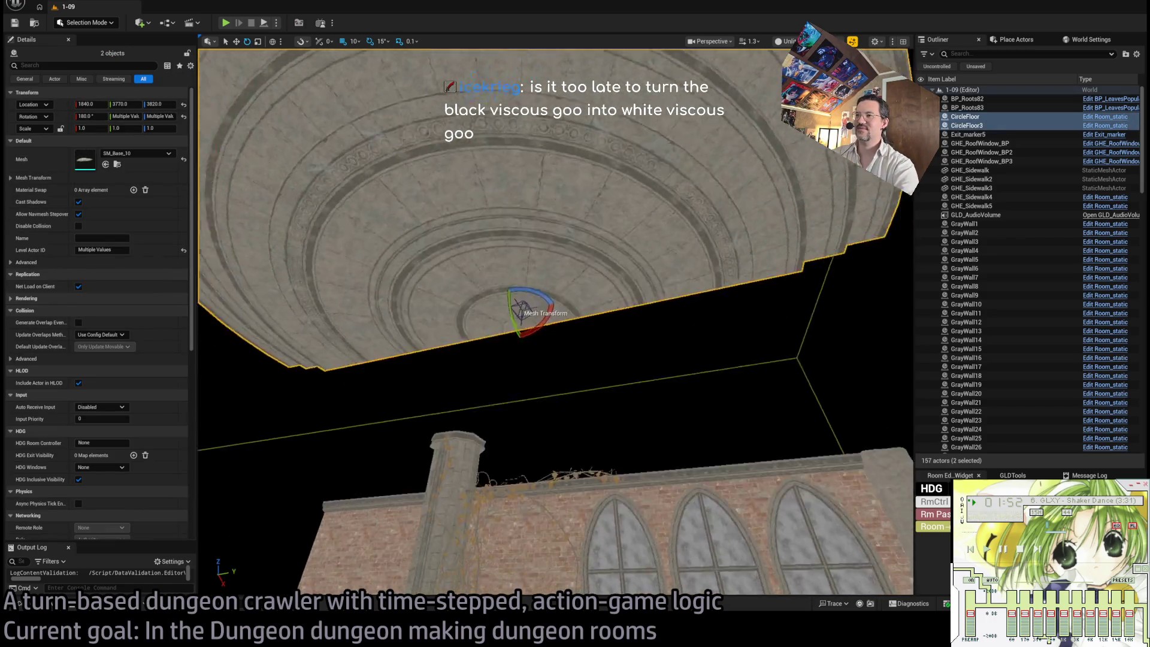
{"action": "left_click_drag", "start_coordinate": [561, 235], "coordinate": [561, 236]}
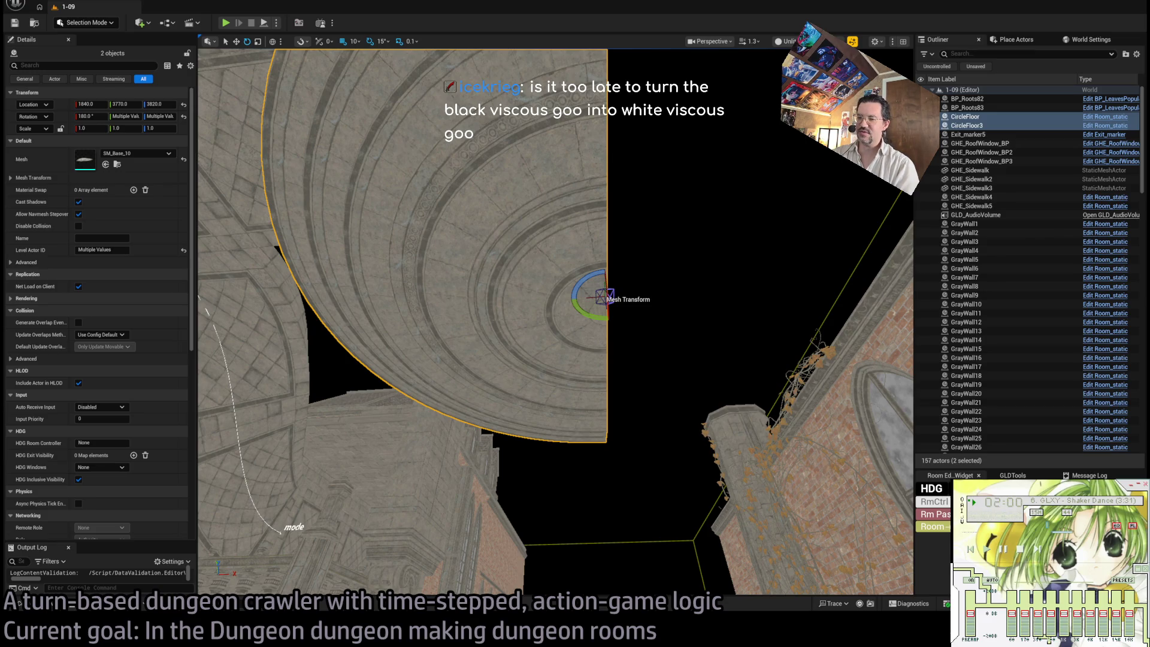
{"action": "key", "text": "alt+Tab"}
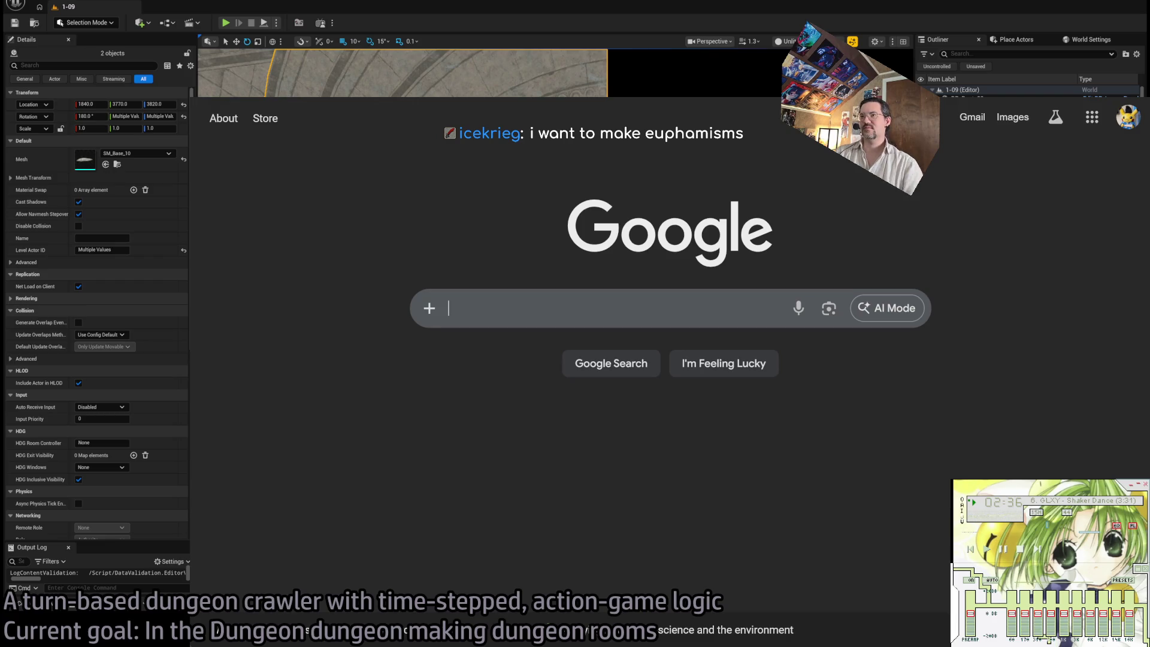
Step: Search YouTube for 'all is full of love' and play Björk's music video
{"action": "key", "text": "ctrl+l"}
{"action": "type", "text": "y"}
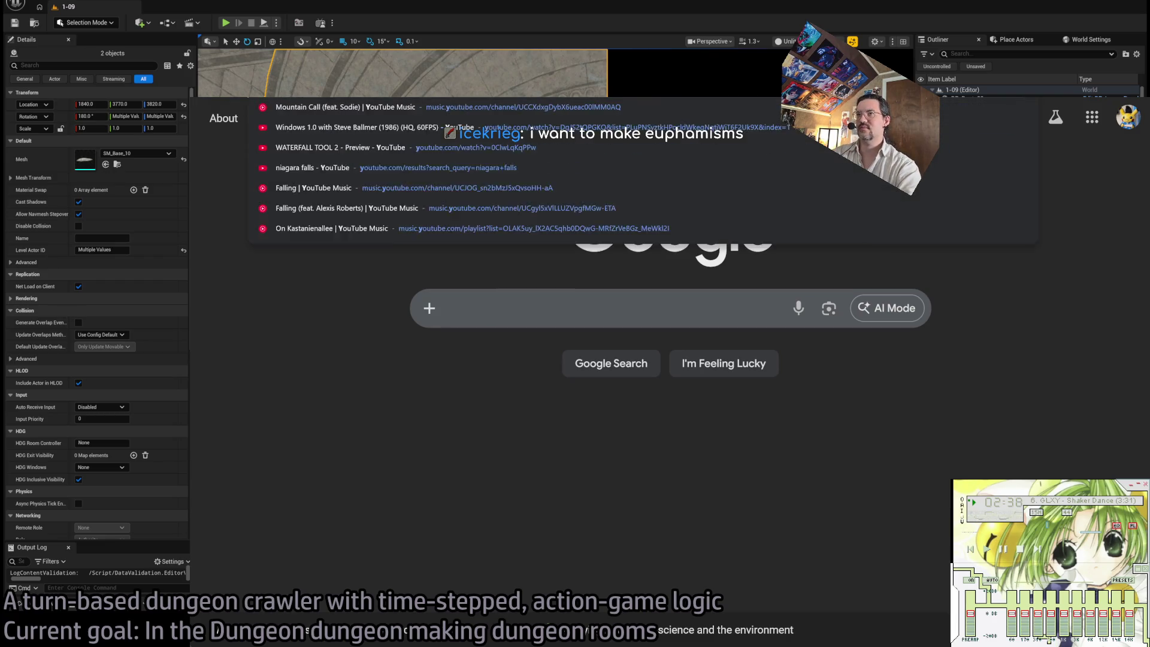
{"action": "key", "text": "Escape"}
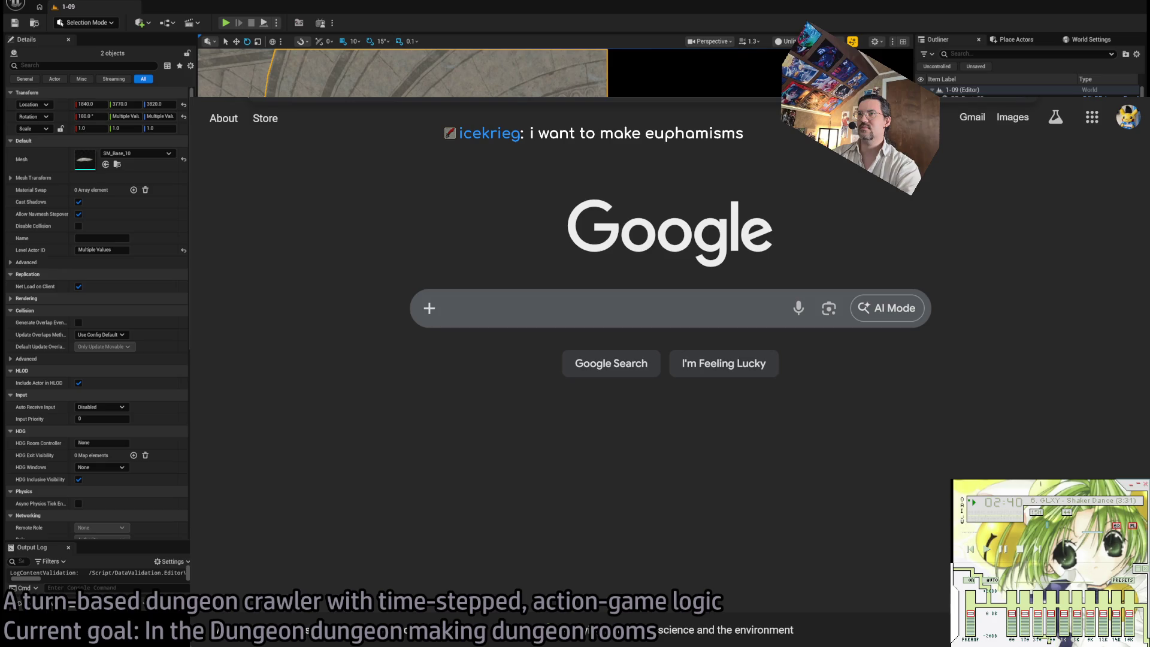
{"action": "key", "text": "Return"}
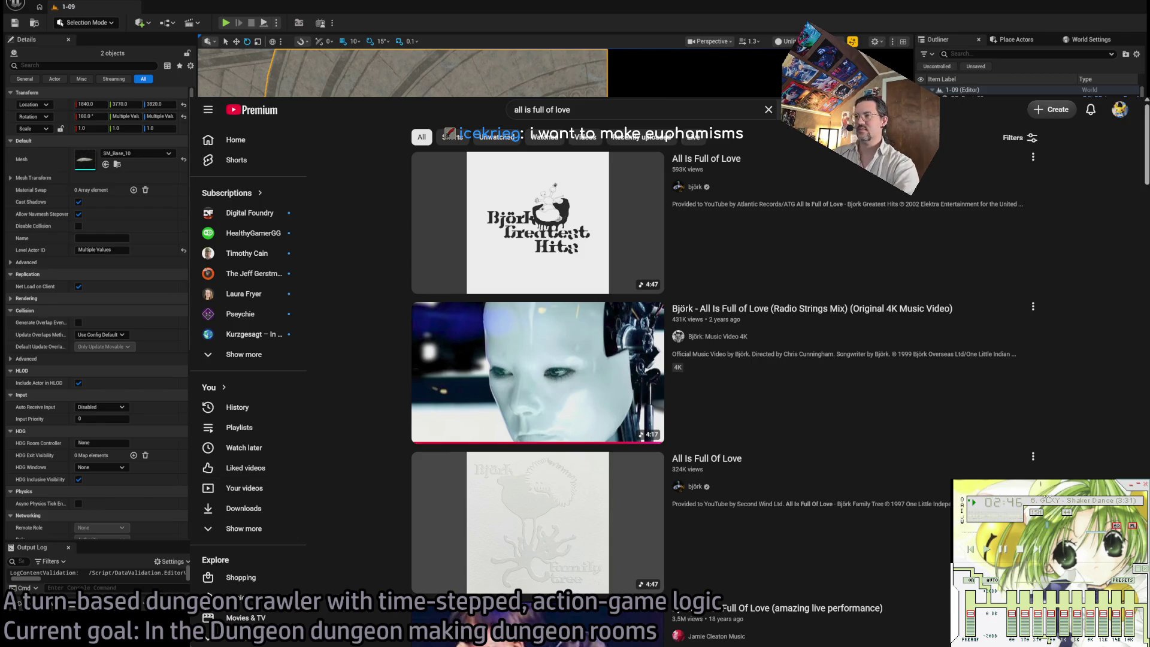
{"action": "left_click", "coordinate": [419, 377]}
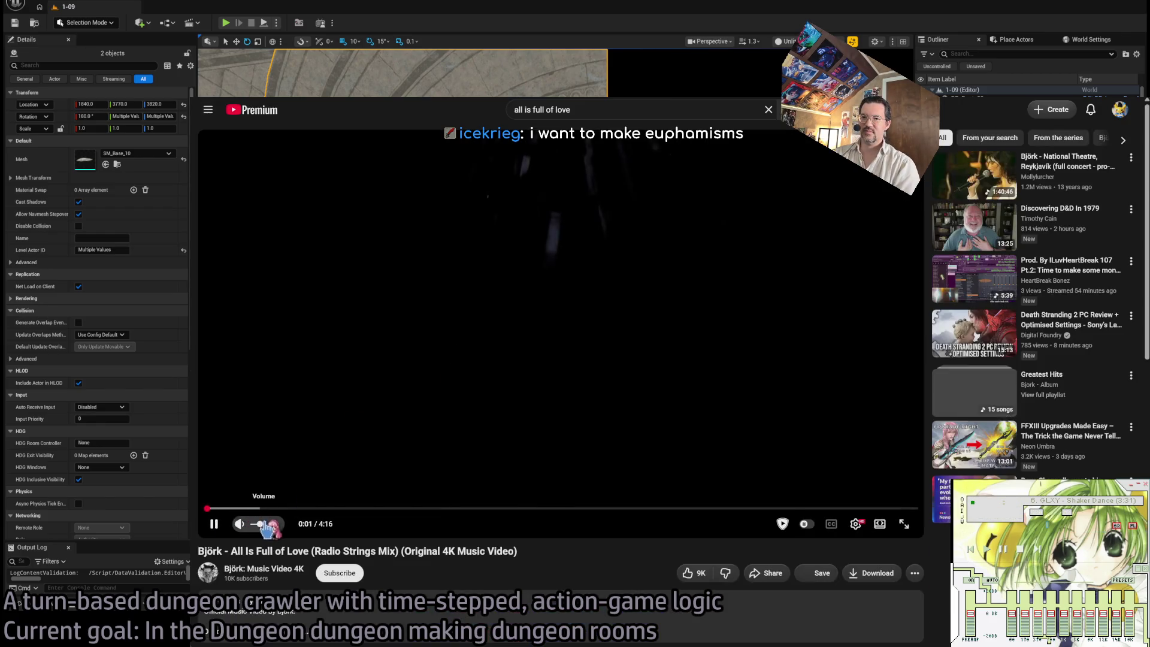
Step: Skip ahead to the robot-arms scene and mute the video
{"action": "scroll", "coordinate": [371, 557], "scroll_direction": "down", "scroll_amount": 3}
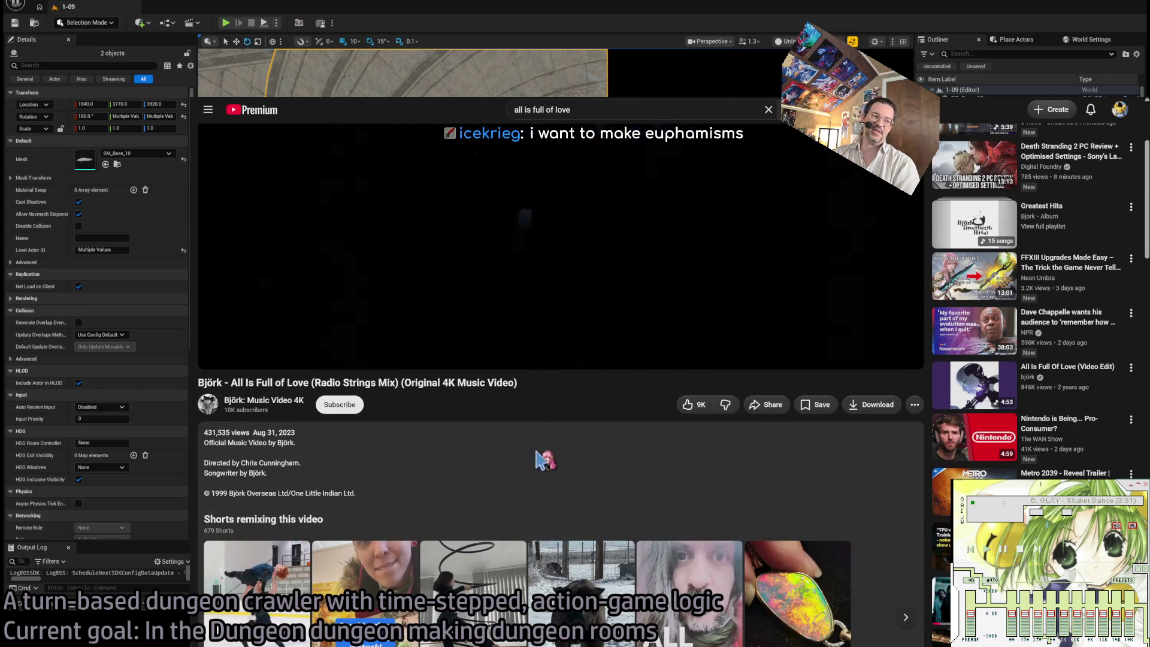
{"action": "scroll", "coordinate": [533, 470], "scroll_direction": "up", "scroll_amount": 3}
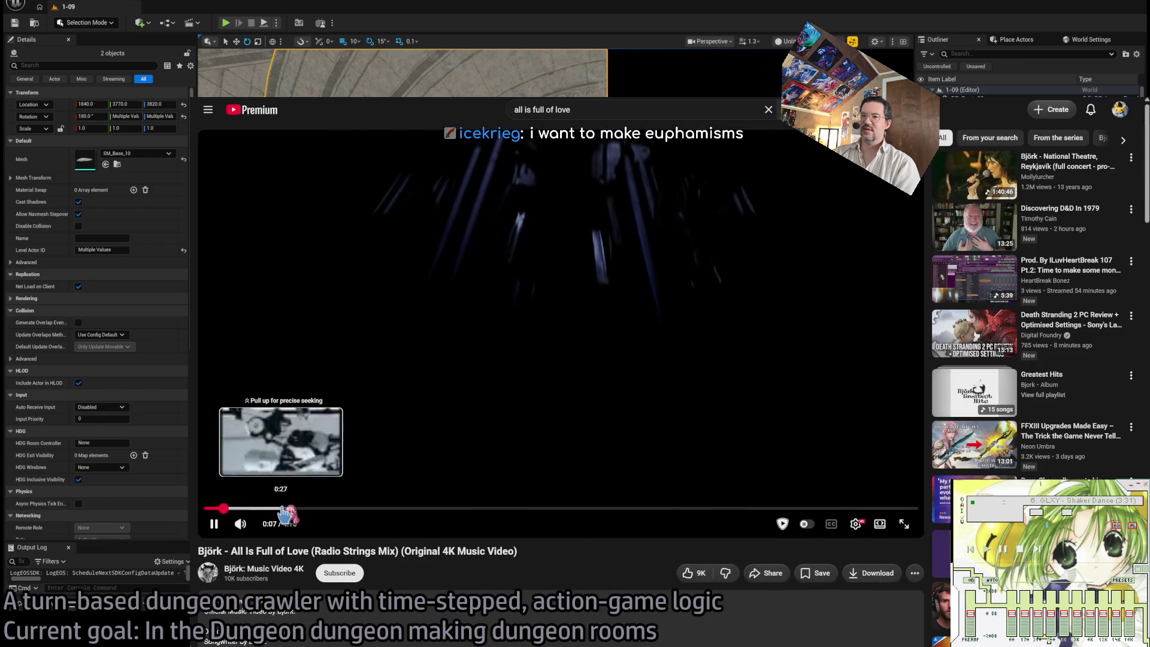
{"action": "left_click", "coordinate": [275, 509]}
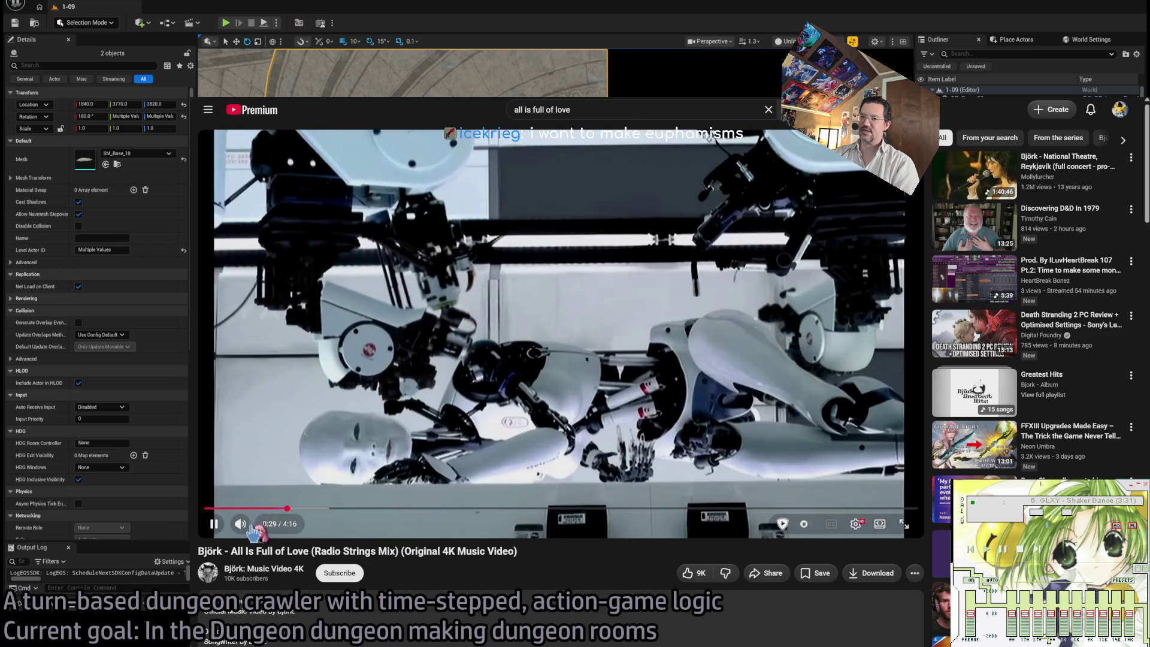
{"action": "left_click", "coordinate": [252, 524]}
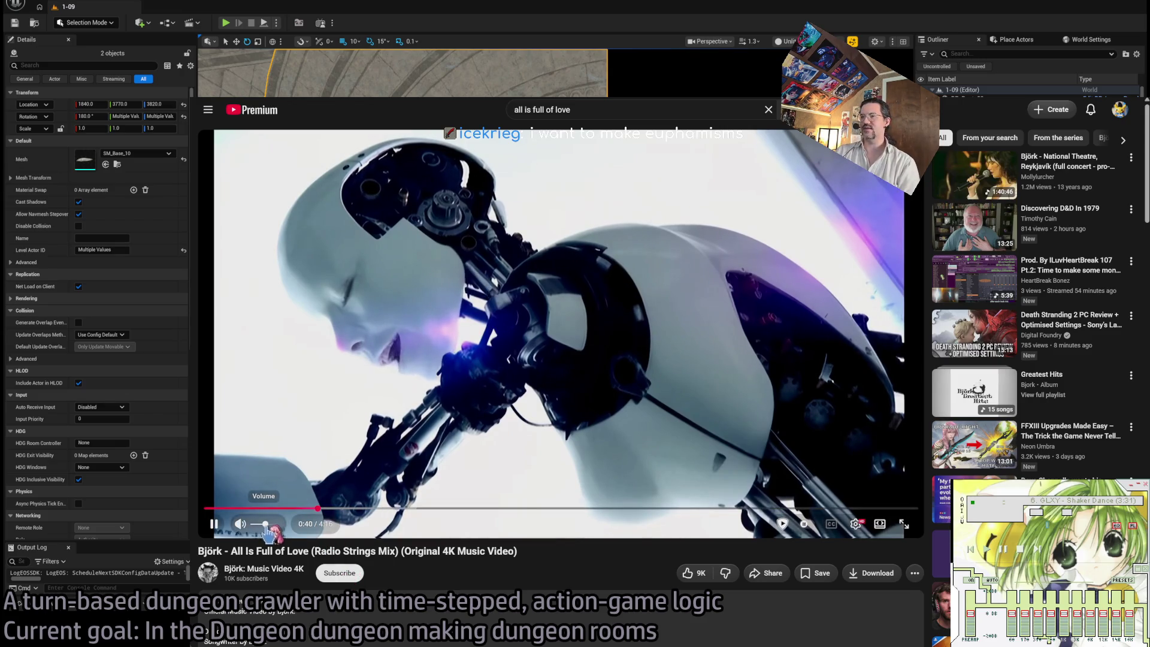
{"action": "key", "text": "m"}
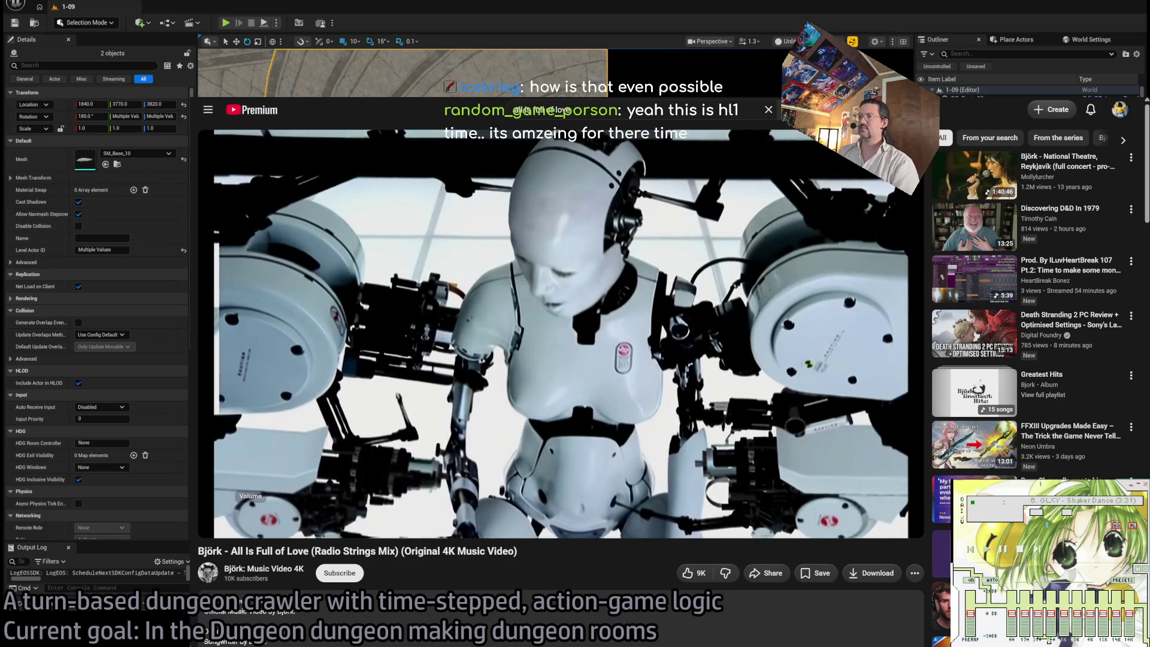
Step: In a new tab, search Google Images for 'drossel anime'
{"action": "key", "text": "ctrl+t"}
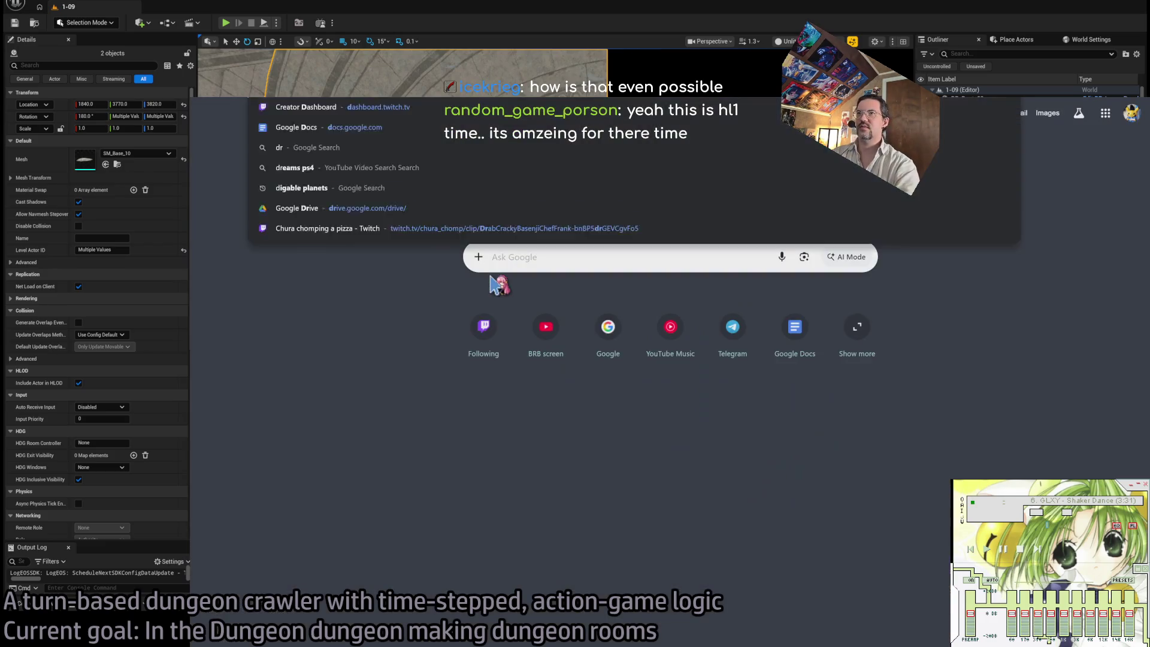
{"action": "type", "text": "drossel anime"}
{"action": "key", "text": "Return"}
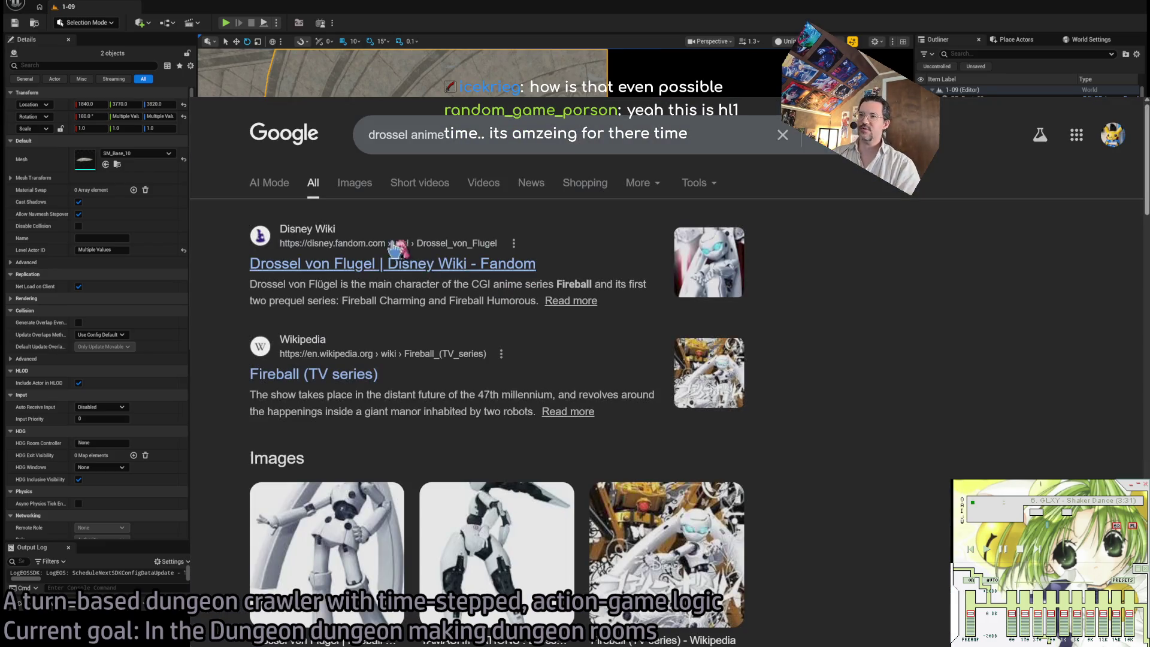
{"action": "left_click", "coordinate": [354, 186]}
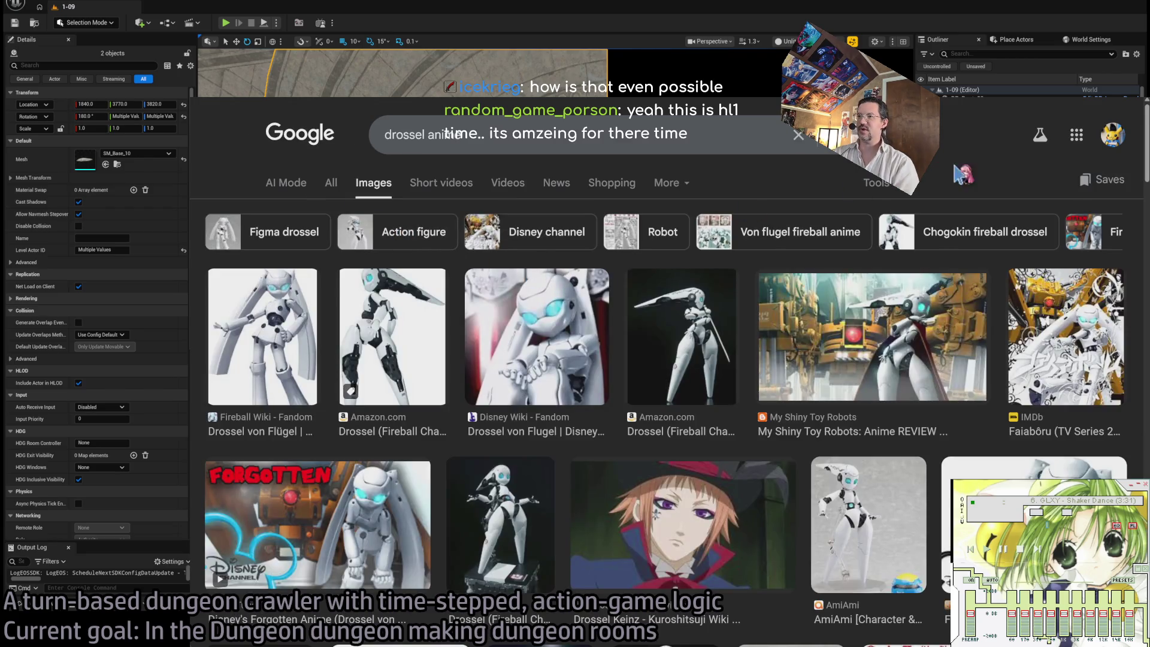
Step: Preview the Amazon Drossel figure image, then return to the Björk video tab
{"action": "scroll", "coordinate": [1034, 430], "scroll_direction": "down", "scroll_amount": 1}
{"action": "scroll", "coordinate": [879, 260], "scroll_direction": "up", "scroll_amount": 1}
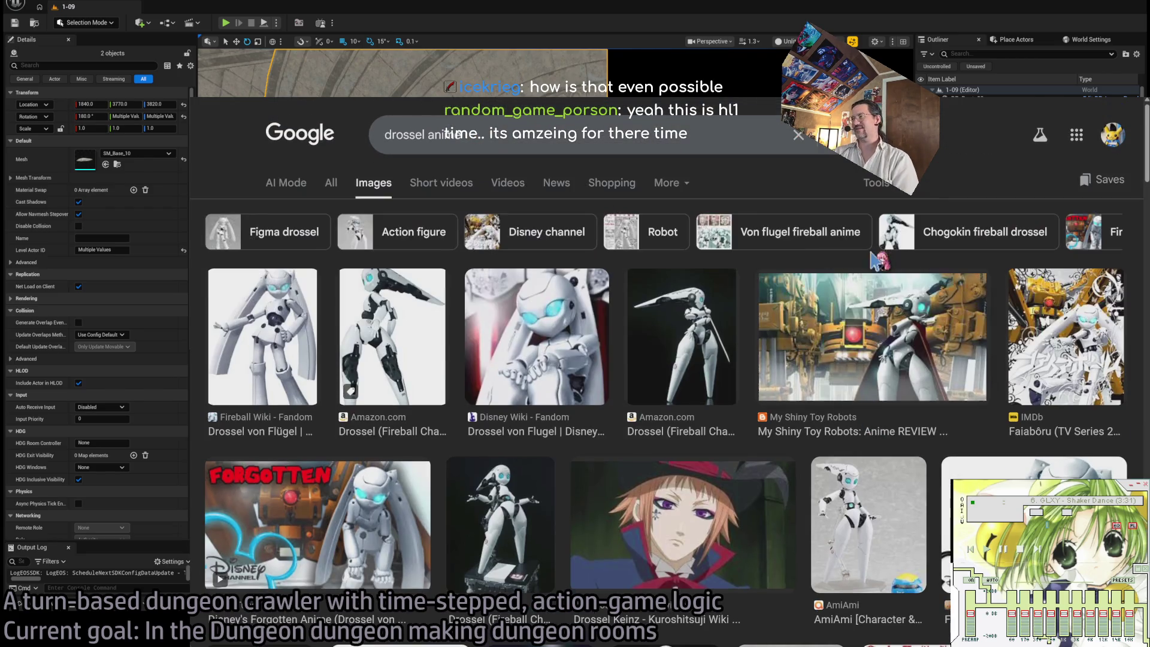
{"action": "left_click", "coordinate": [726, 373]}
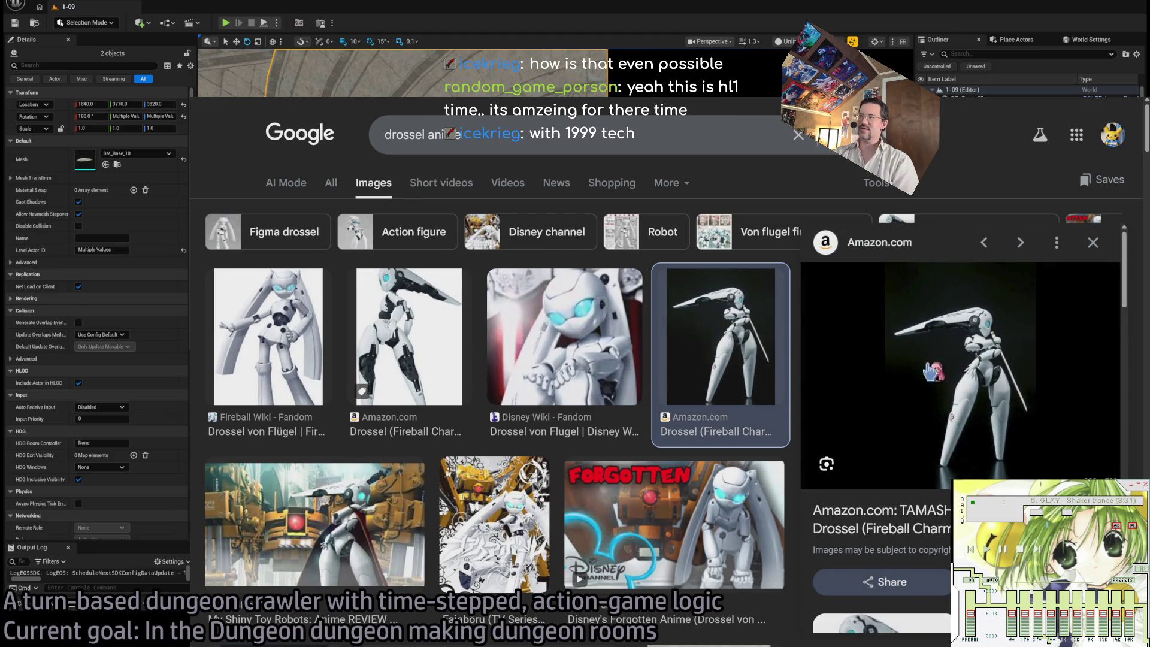
{"action": "key", "text": "ctrl+Tab"}
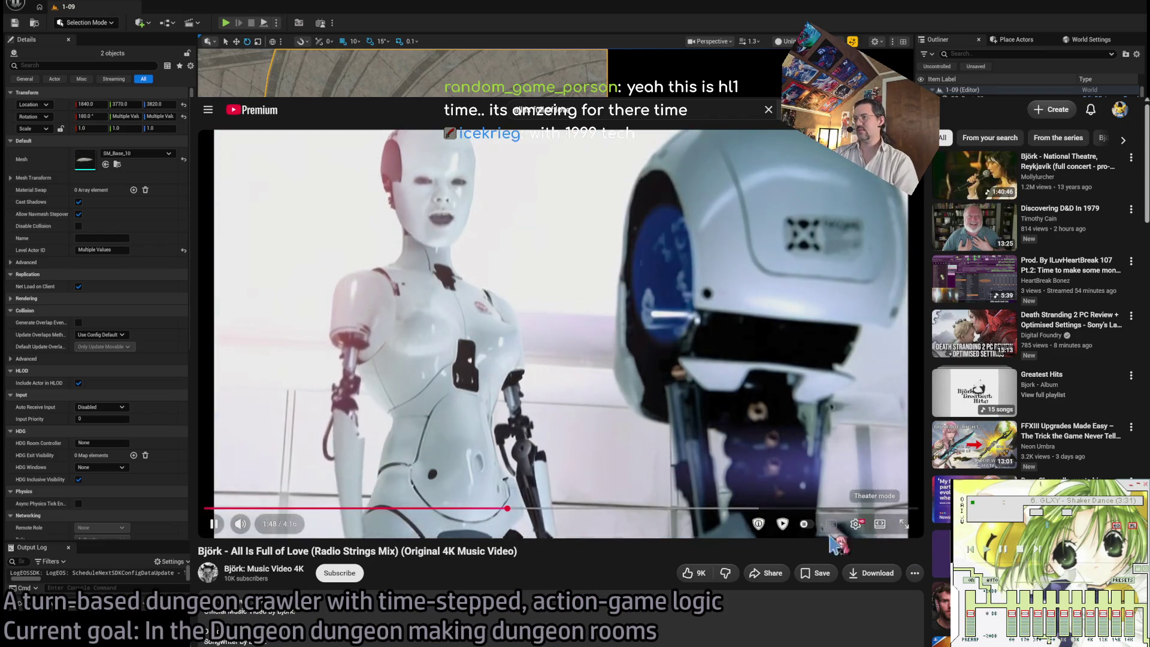
Step: Search 'bjork live', play the Royal Opera House concert, and shrink the browser to a small window
{"action": "key", "text": "t"}
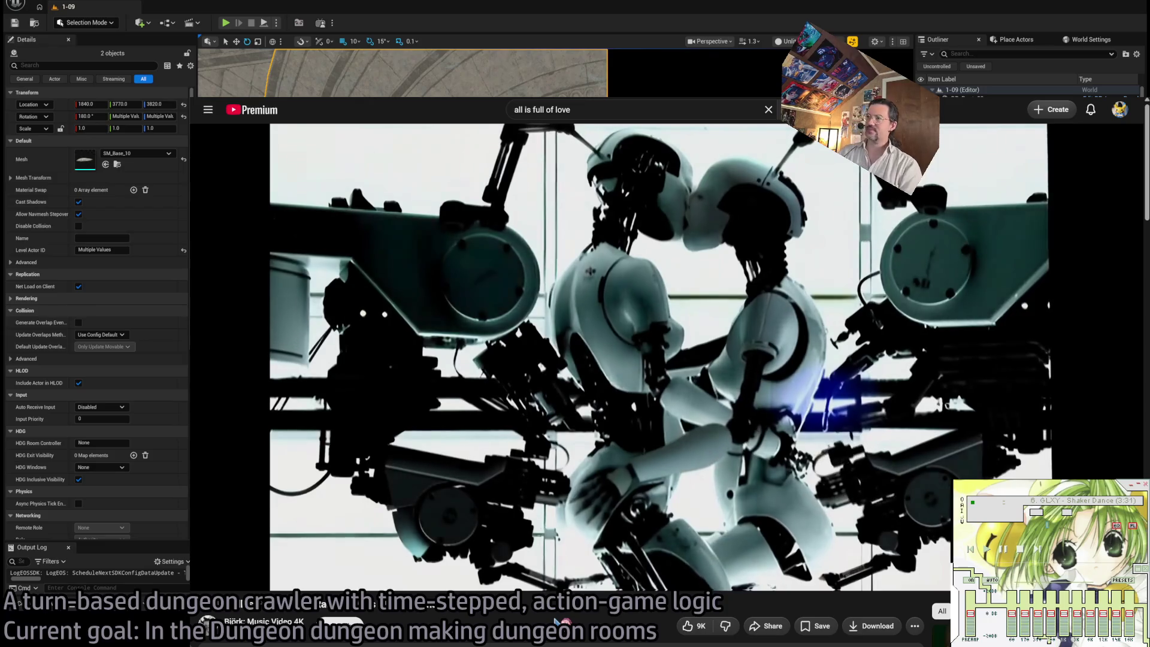
{"action": "key", "text": "slash"}
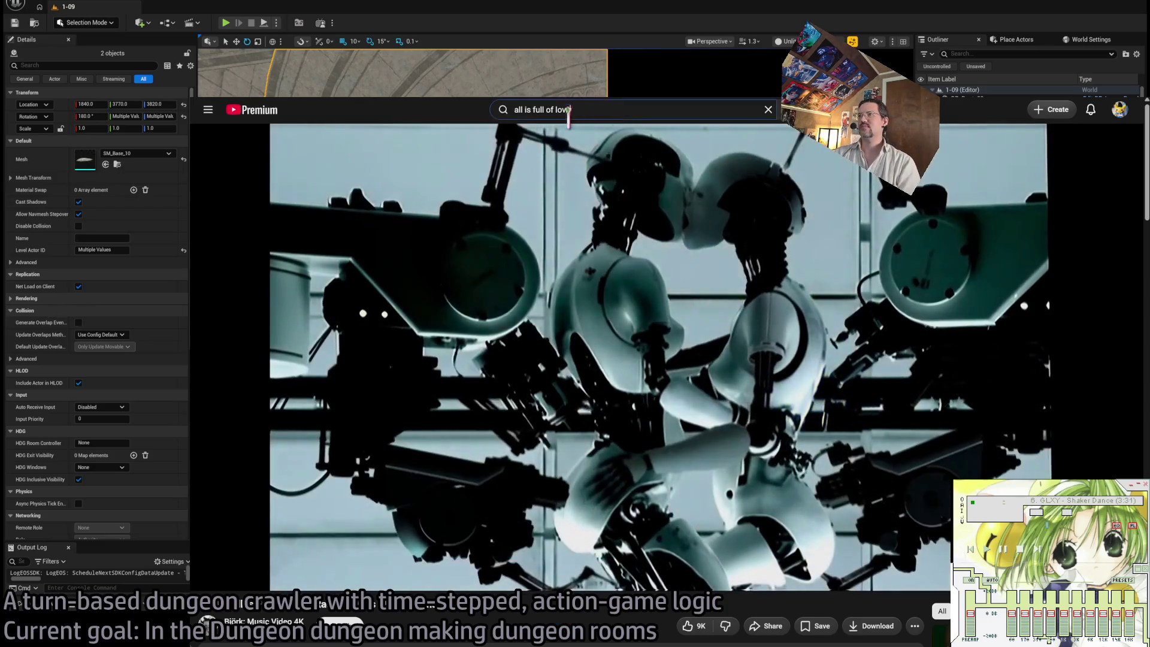
{"action": "type", "text": "bjork live"}
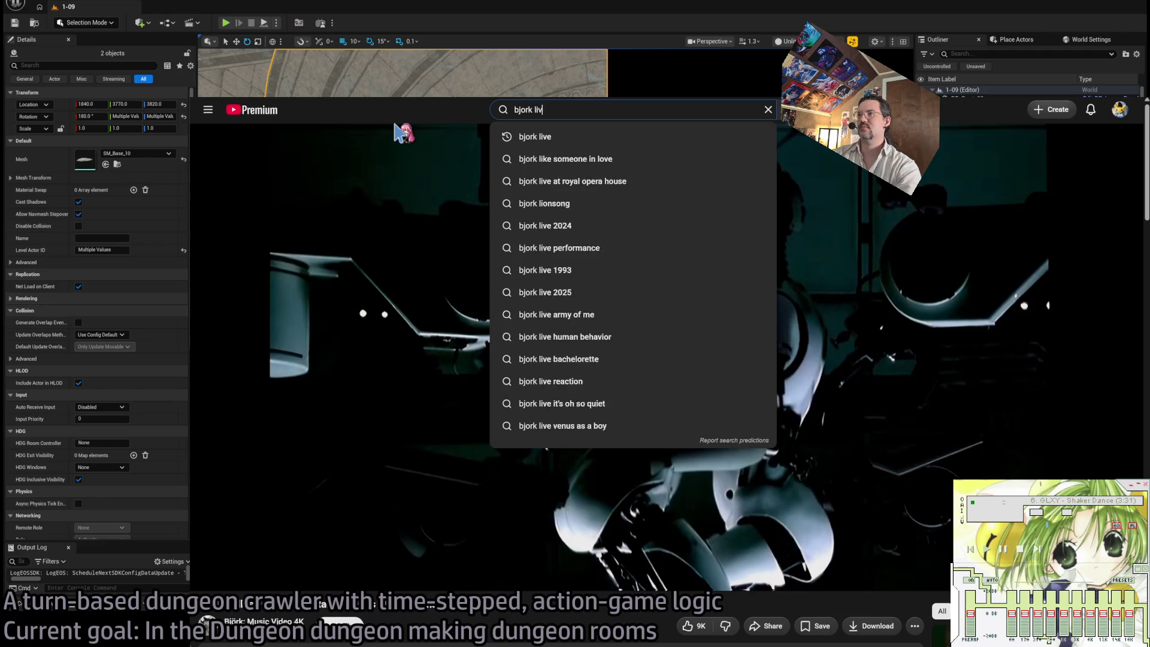
{"action": "key", "text": "Return"}
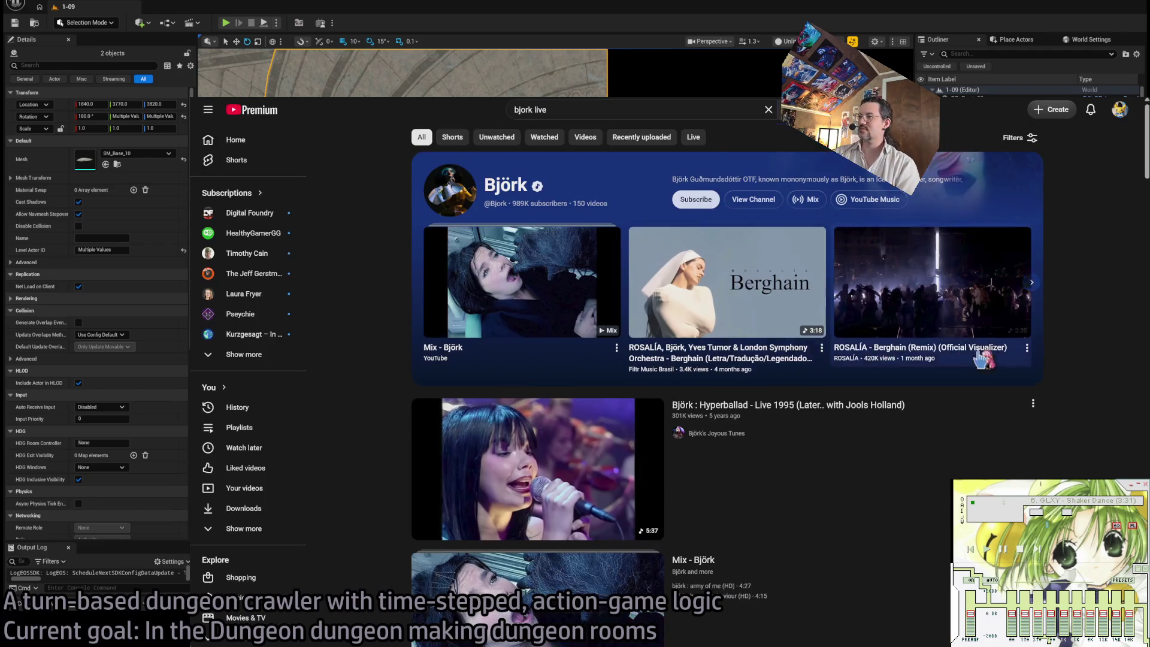
{"action": "scroll", "coordinate": [991, 359], "scroll_direction": "down", "scroll_amount": 5}
{"action": "left_click", "coordinate": [780, 419]}
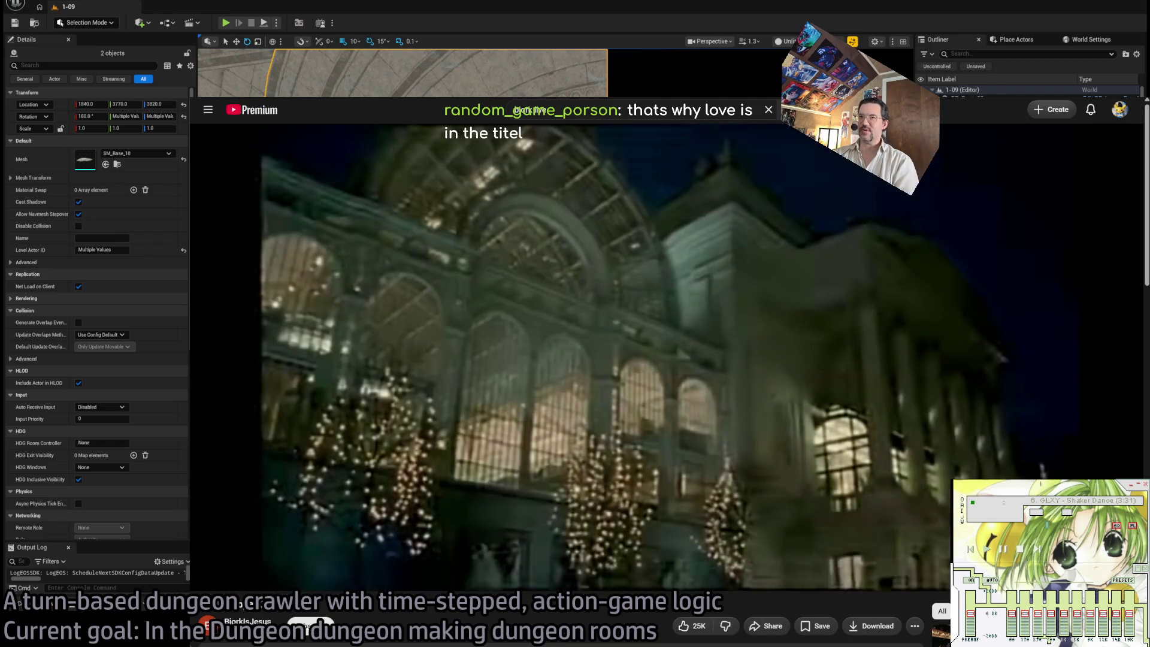
{"action": "key", "text": "super+Down"}
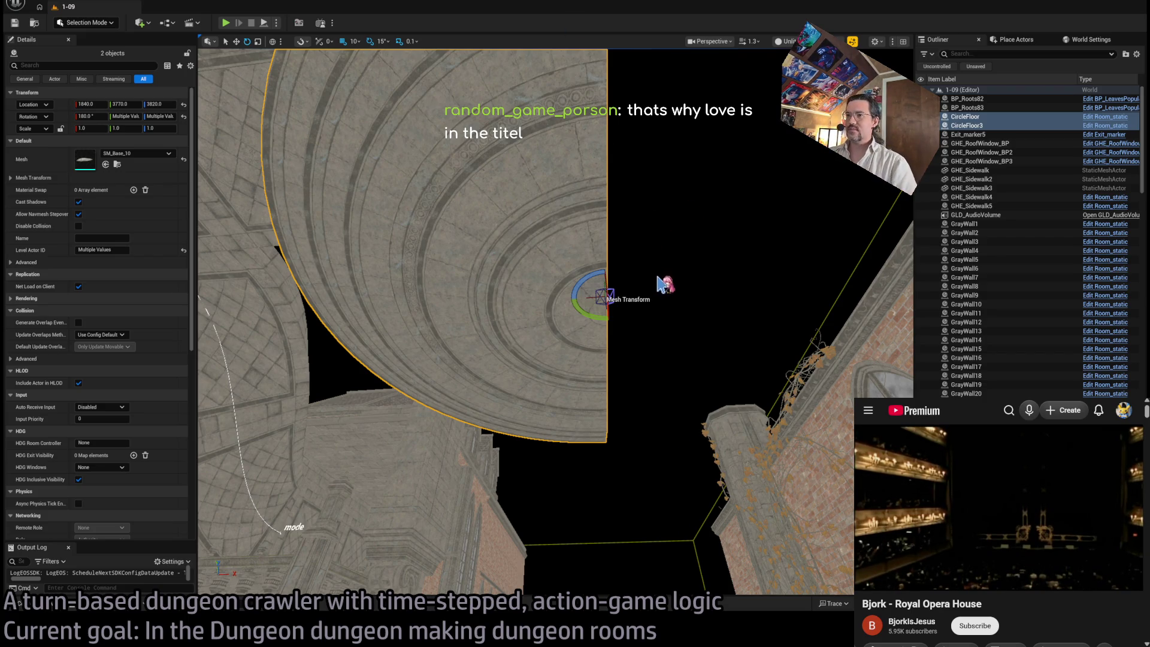
{"action": "mouse_move", "coordinate": [665, 284]}
{"action": "left_mouse_down"}
{"action": "mouse_move", "coordinate": [713, 235]}
{"action": "mouse_move", "coordinate": [571, 144]}
{"action": "mouse_move", "coordinate": [648, 176]}
{"action": "mouse_move", "coordinate": [674, 287]}
{"action": "left_mouse_up"}
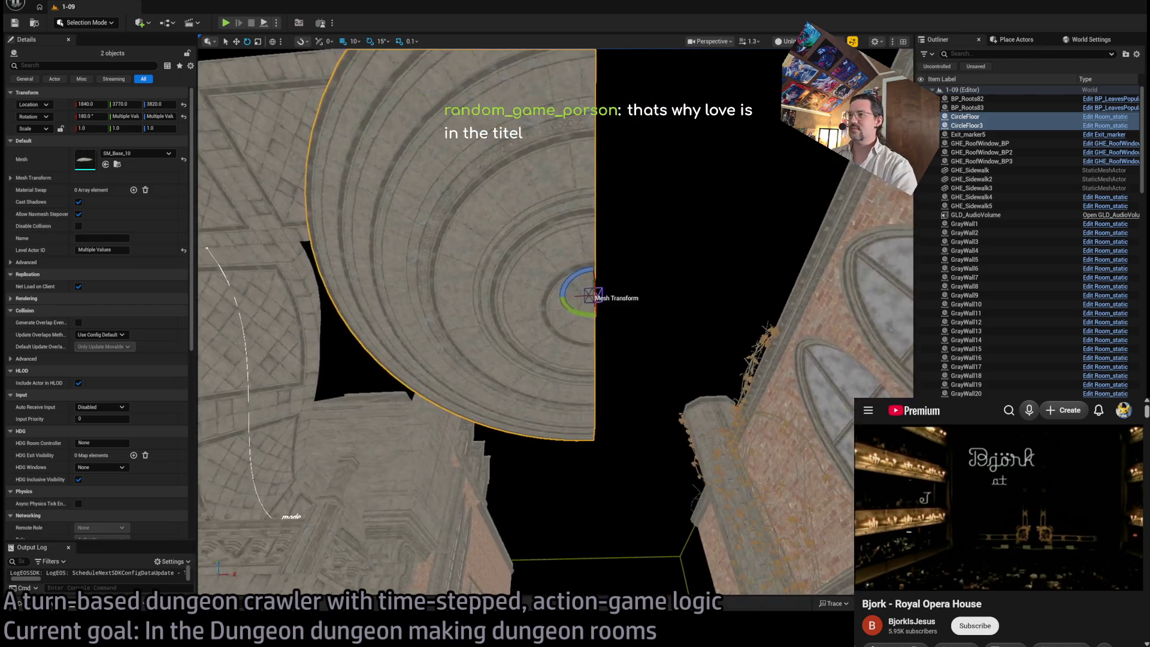
{"action": "mouse_move", "coordinate": [564, 362]}
{"action": "left_mouse_down"}
{"action": "mouse_move", "coordinate": [599, 311]}
{"action": "mouse_move", "coordinate": [587, 347]}
{"action": "mouse_move", "coordinate": [564, 362]}
{"action": "left_mouse_up"}
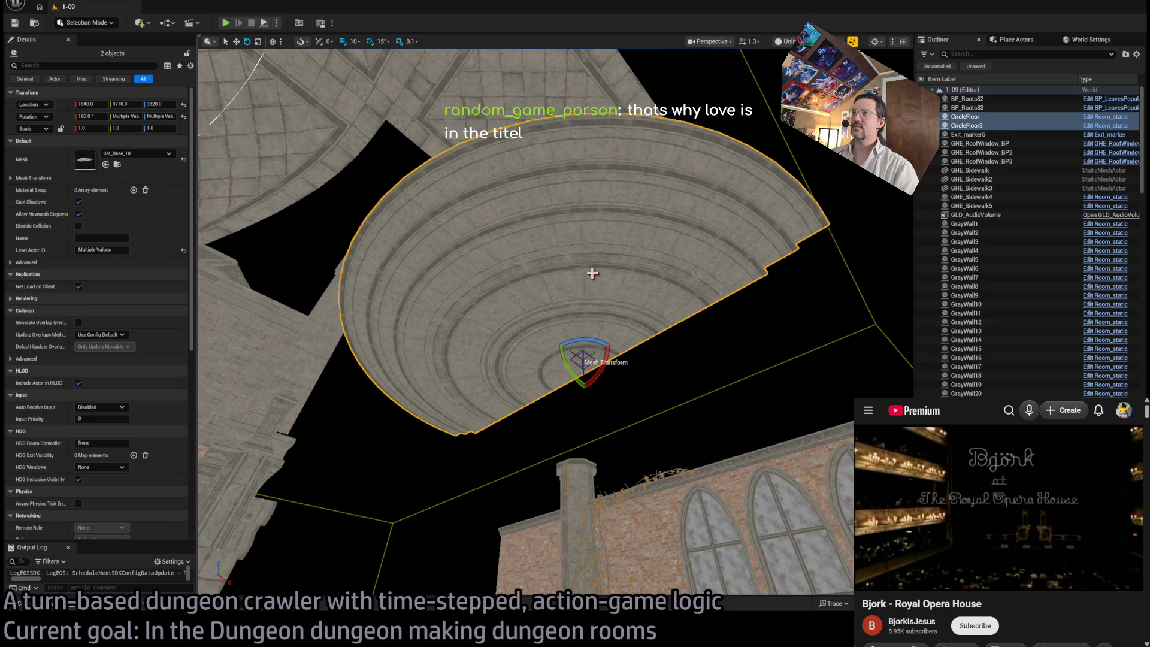
{"action": "mouse_move", "coordinate": [592, 274]}
{"action": "left_mouse_down"}
{"action": "mouse_move", "coordinate": [624, 234]}
{"action": "mouse_move", "coordinate": [593, 273]}
{"action": "mouse_move", "coordinate": [569, 281]}
{"action": "mouse_move", "coordinate": [605, 300]}
{"action": "mouse_move", "coordinate": [533, 277]}
{"action": "mouse_move", "coordinate": [560, 259]}
{"action": "mouse_move", "coordinate": [523, 431]}
{"action": "mouse_move", "coordinate": [350, 413]}
{"action": "mouse_move", "coordinate": [354, 400]}
{"action": "left_mouse_up"}
Step: Set SM_FacadePiece_16's Y location to 4300 and flip it 180° upside down
{"action": "left_click", "coordinate": [560, 259]}
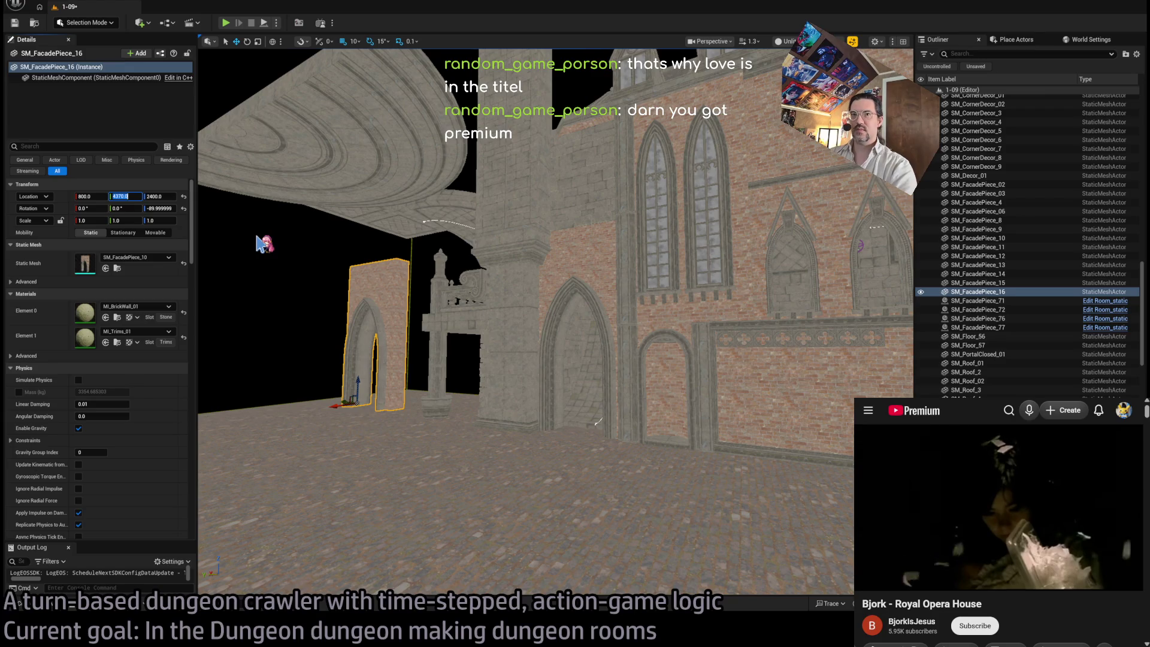
{"action": "type", "text": "4300"}
{"action": "key", "text": "Return"}
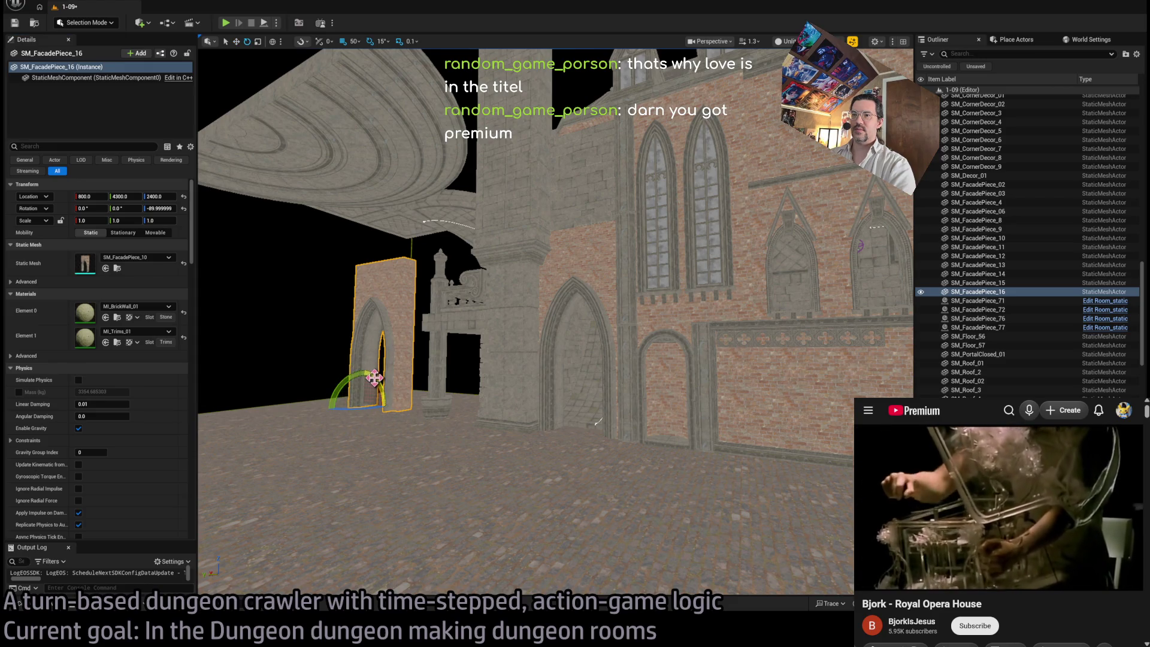
{"action": "mouse_move", "coordinate": [374, 378]}
{"action": "left_mouse_down"}
{"action": "mouse_move", "coordinate": [351, 419]}
{"action": "mouse_move", "coordinate": [364, 370]}
{"action": "mouse_move", "coordinate": [419, 393]}
{"action": "mouse_move", "coordinate": [456, 391]}
{"action": "mouse_move", "coordinate": [480, 173]}
{"action": "left_mouse_up"}
{"action": "key", "text": "w"}
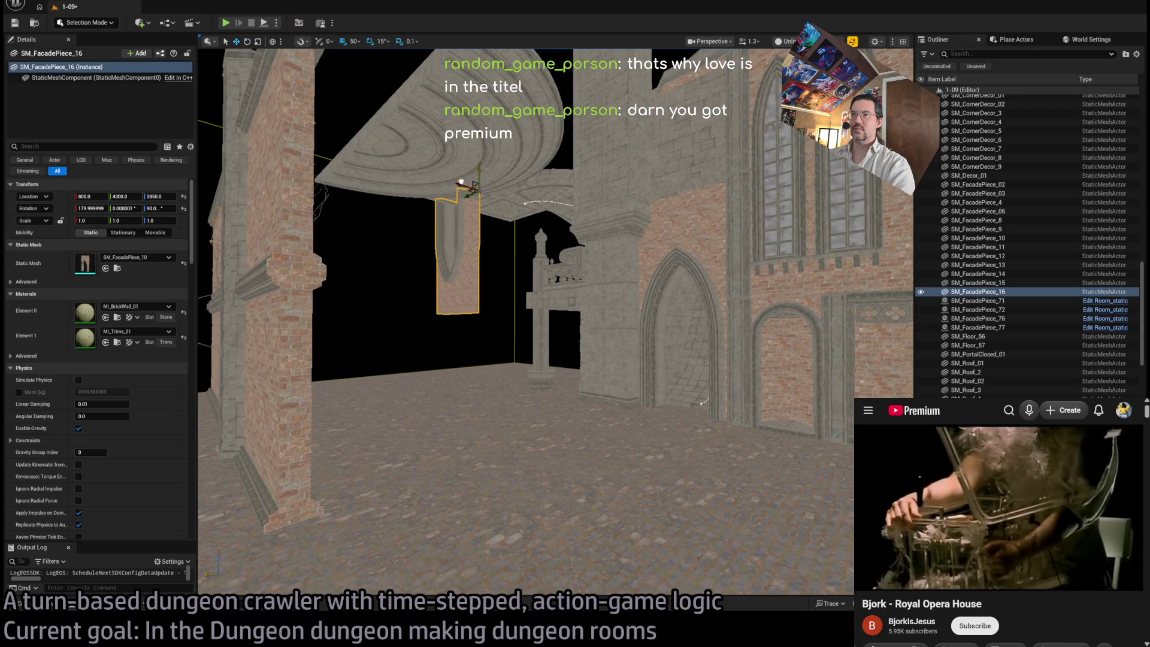
{"action": "key", "text": "f"}
Step: Move the flipped facade piece to about 1700, 4000, 3750 under the ceiling
{"action": "mouse_move", "coordinate": [503, 245]}
{"action": "left_mouse_down"}
{"action": "mouse_move", "coordinate": [521, 177]}
{"action": "mouse_move", "coordinate": [512, 160]}
{"action": "mouse_move", "coordinate": [396, 170]}
{"action": "left_mouse_up"}
{"action": "key", "text": "f"}
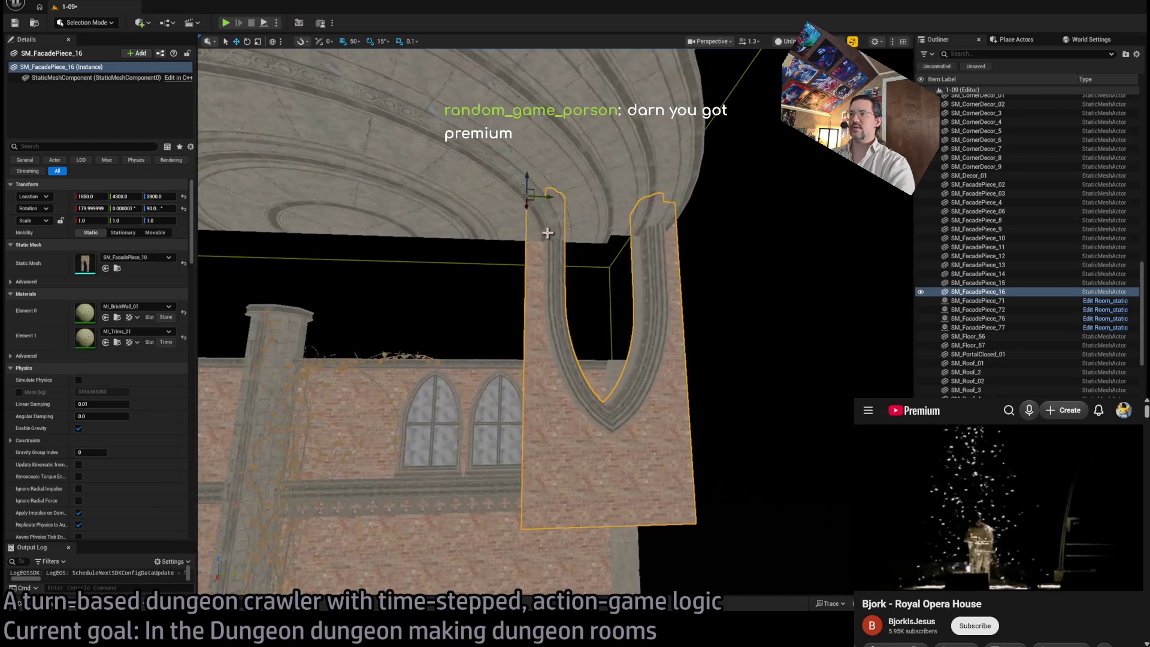
{"action": "mouse_move", "coordinate": [545, 197]}
{"action": "left_mouse_down"}
{"action": "mouse_move", "coordinate": [481, 193]}
{"action": "mouse_move", "coordinate": [476, 177]}
{"action": "mouse_move", "coordinate": [474, 227]}
{"action": "left_mouse_up"}
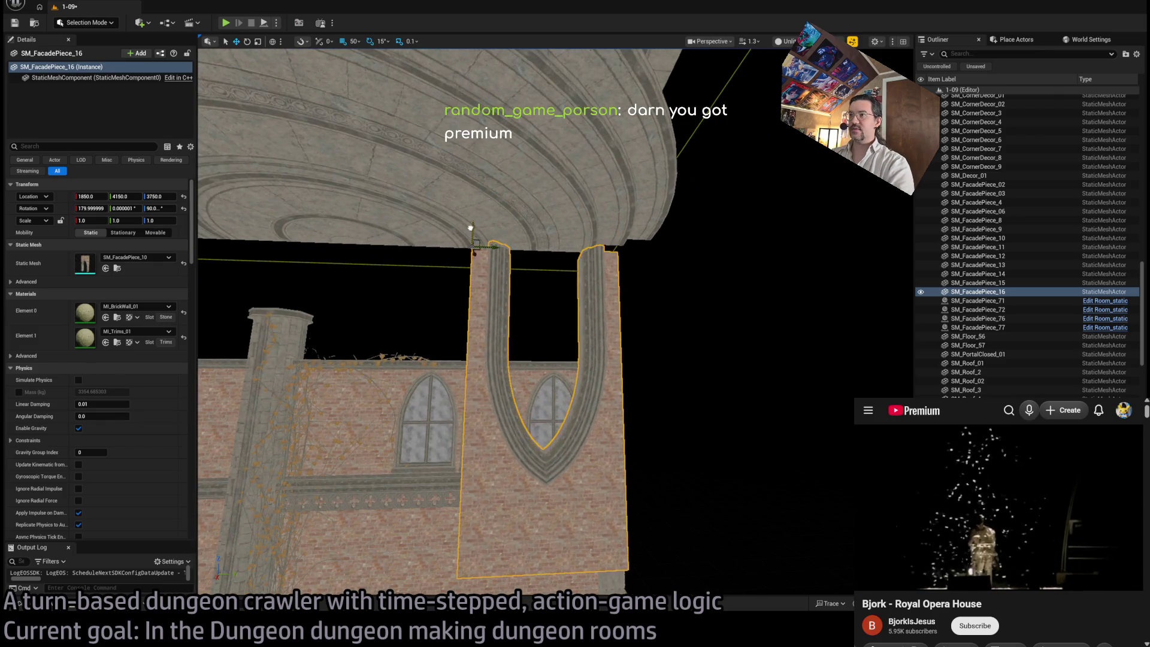
{"action": "key", "text": "f"}
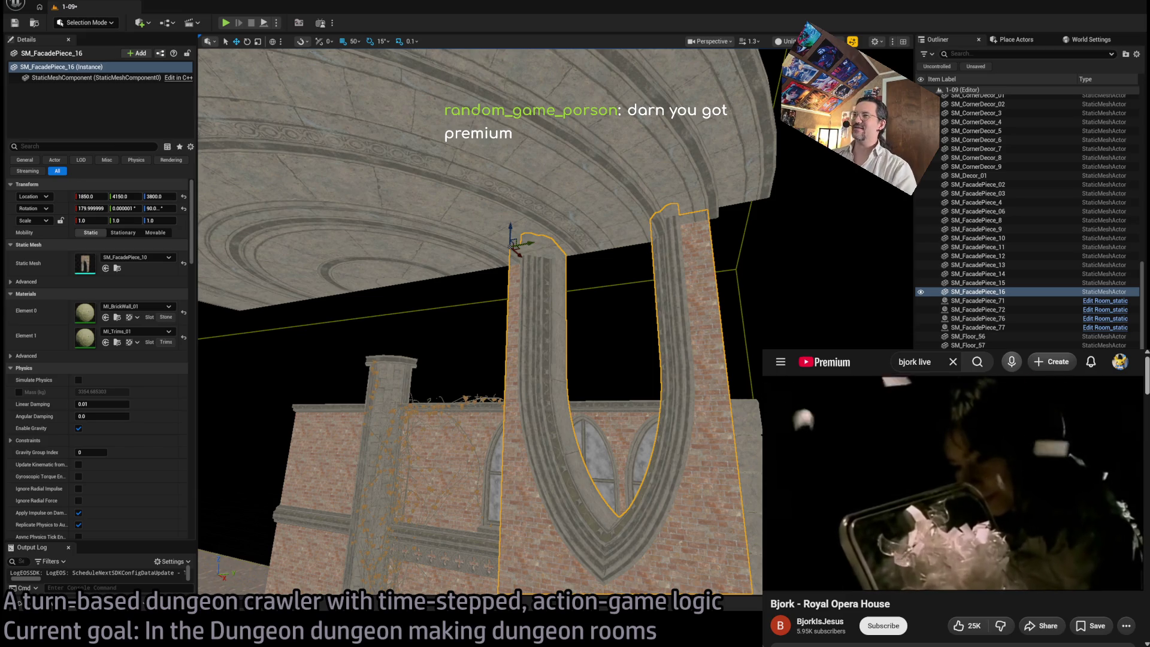
{"action": "scroll", "coordinate": [508, 236], "scroll_direction": "down", "scroll_amount": 2}
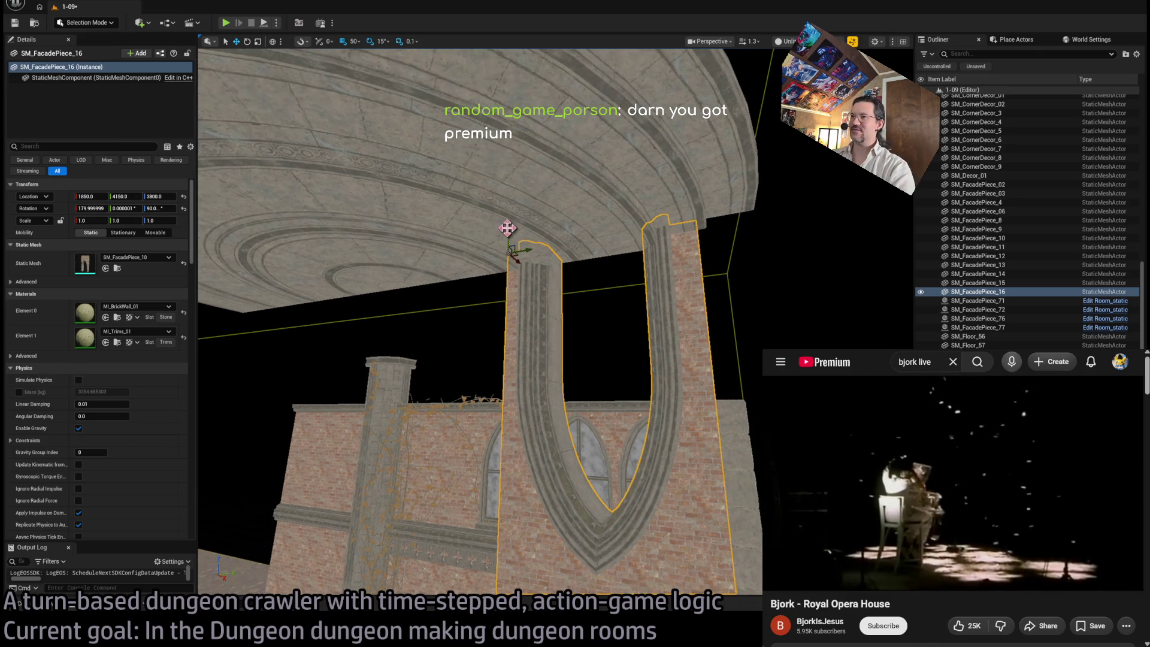
{"action": "left_click_drag", "start_coordinate": [508, 237], "coordinate": [511, 252]}
{"action": "scroll", "coordinate": [640, 300], "scroll_direction": "up", "scroll_amount": 5}
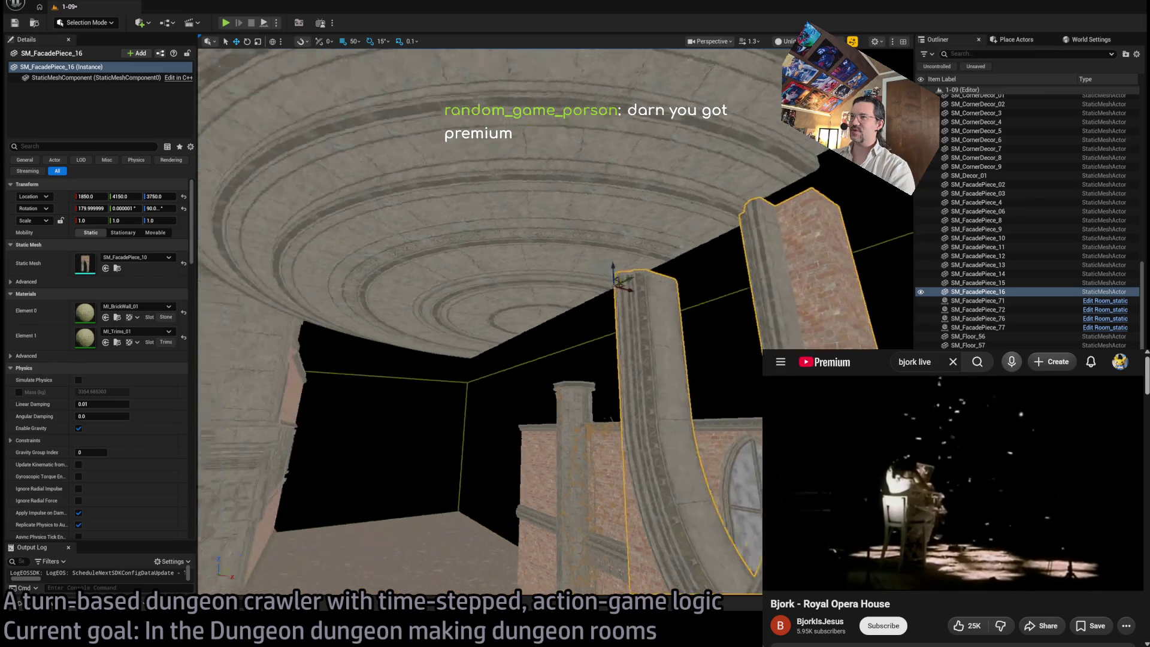
{"action": "mouse_move", "coordinate": [604, 294]}
{"action": "left_mouse_down"}
{"action": "mouse_move", "coordinate": [539, 281]}
{"action": "mouse_move", "coordinate": [546, 290]}
{"action": "left_mouse_up"}
Step: View the U-shaped pillars under the ceiling and select the arched wall piece below
{"action": "left_click_drag", "start_coordinate": [282, 430], "coordinate": [282, 414]}
{"action": "key", "text": "a"}
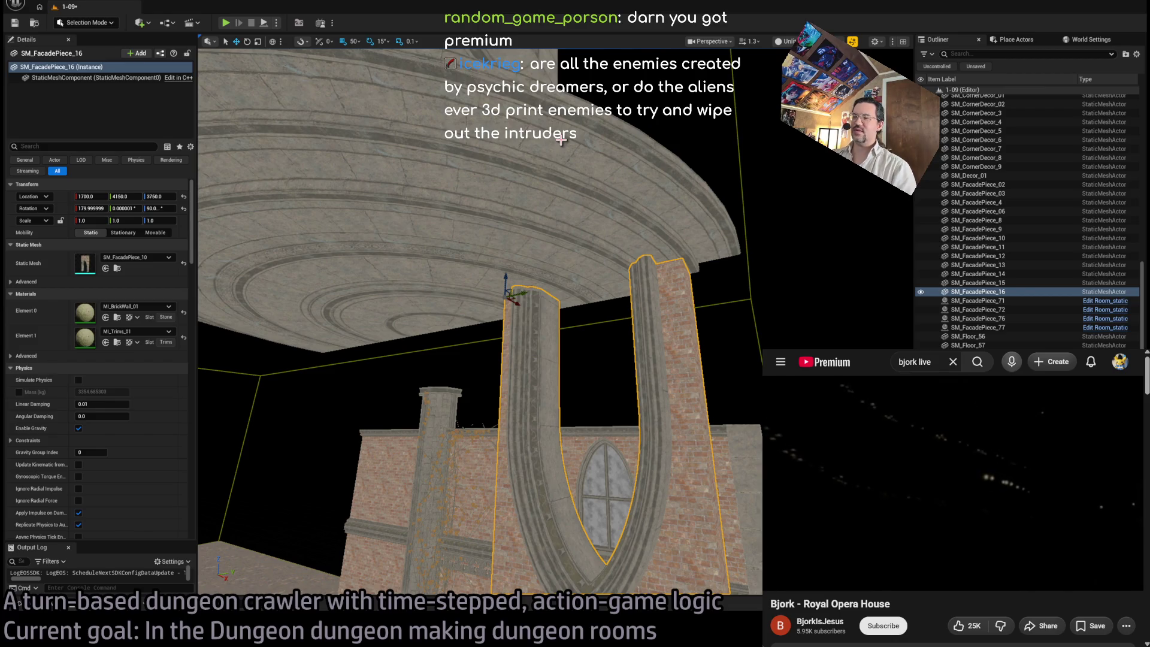
{"action": "left_click_drag", "start_coordinate": [560, 140], "coordinate": [561, 191]}
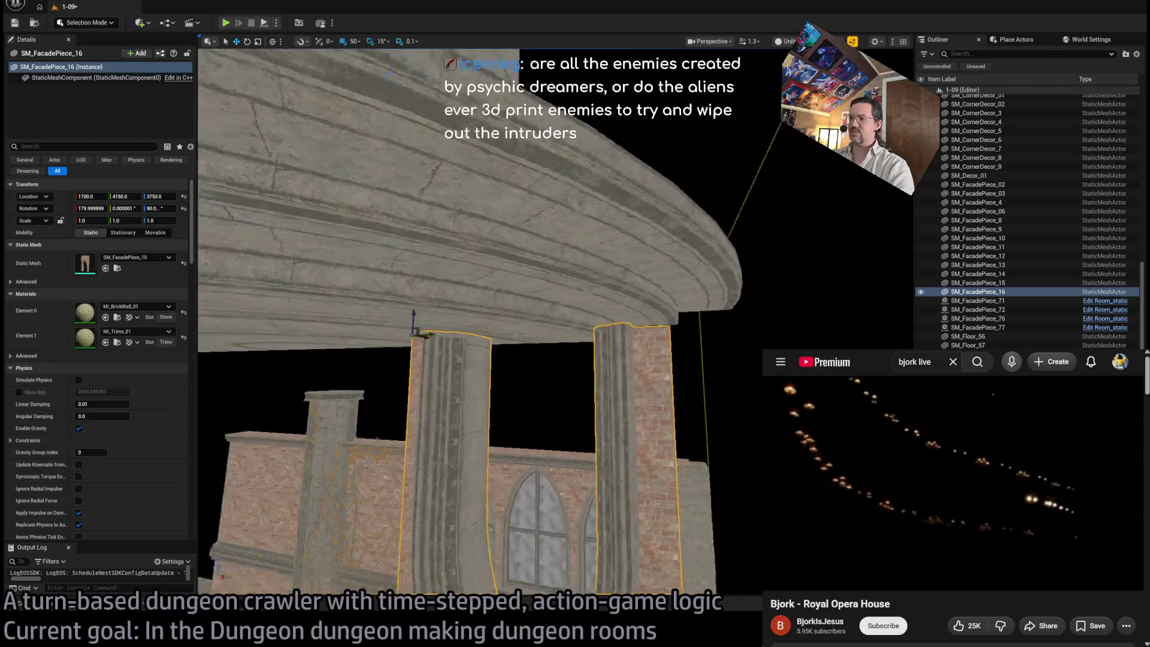
{"action": "mouse_move", "coordinate": [569, 264]}
{"action": "left_mouse_down"}
{"action": "mouse_move", "coordinate": [569, 252]}
{"action": "mouse_move", "coordinate": [487, 239]}
{"action": "left_mouse_up"}
{"action": "left_click_drag", "start_coordinate": [551, 301], "coordinate": [551, 302]}
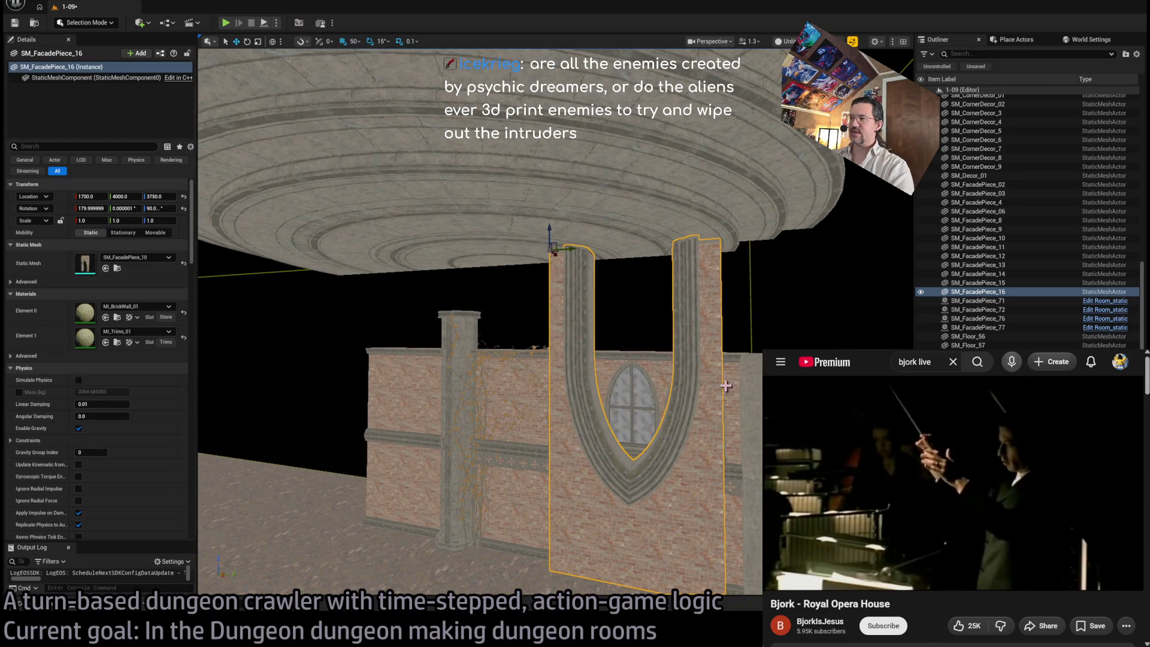
{"action": "left_click", "coordinate": [571, 382]}
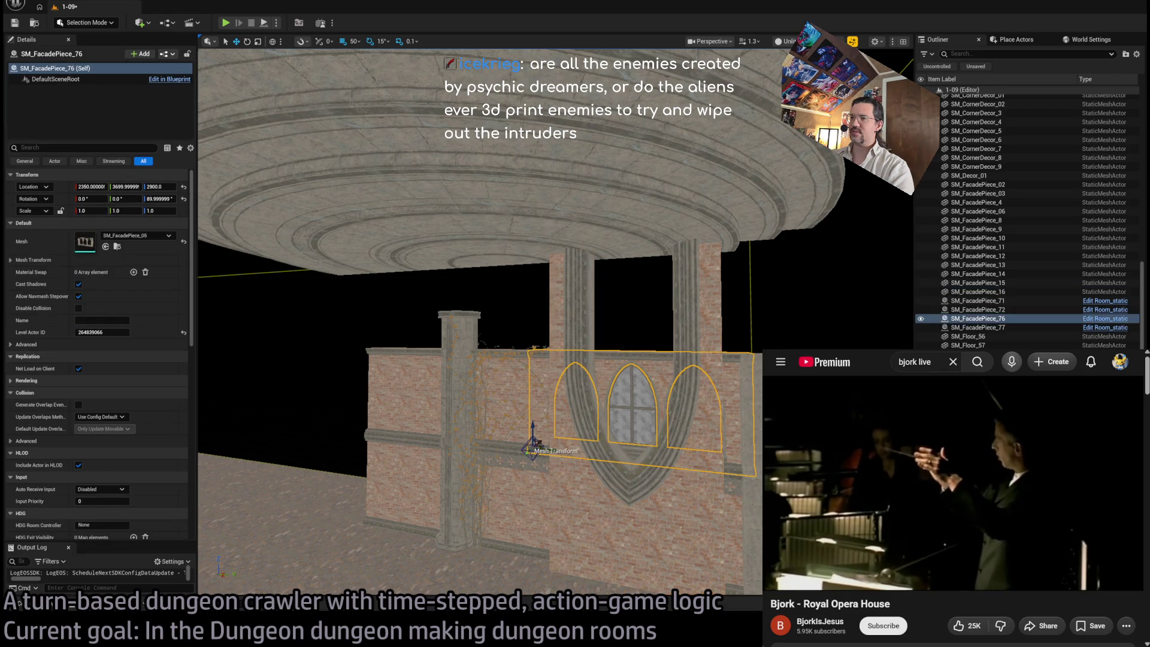
Step: Duplicate the left brick wall panel SM_FacadePiece_78 and raise it toward the ceiling
{"action": "left_click", "coordinate": [492, 401]}
{"action": "mouse_move", "coordinate": [537, 423]}
{"action": "left_mouse_down"}
{"action": "mouse_move", "coordinate": [562, 454]}
{"action": "mouse_move", "coordinate": [523, 464]}
{"action": "mouse_move", "coordinate": [483, 507]}
{"action": "left_mouse_up"}
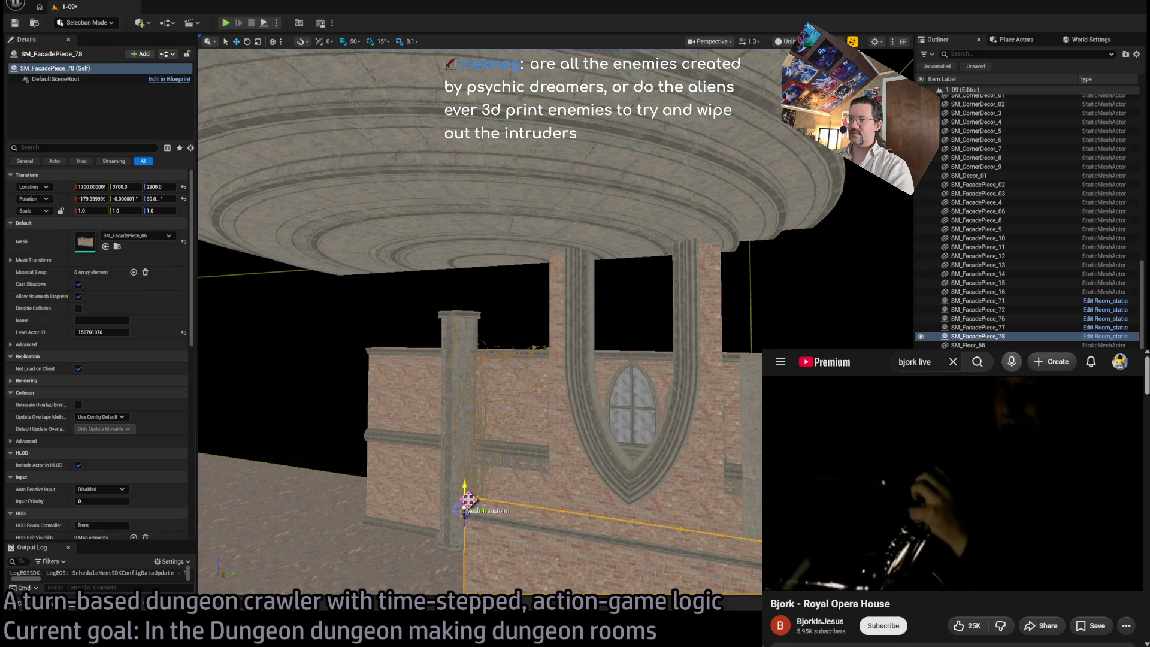
{"action": "mouse_move", "coordinate": [471, 502]}
{"action": "left_mouse_down"}
{"action": "mouse_move", "coordinate": [411, 300]}
{"action": "mouse_move", "coordinate": [321, 249]}
{"action": "mouse_move", "coordinate": [311, 267]}
{"action": "left_mouse_up"}
{"action": "left_click_drag", "start_coordinate": [577, 380], "coordinate": [666, 405]}
{"action": "left_click", "coordinate": [659, 402]}
{"action": "left_click", "coordinate": [539, 389]}
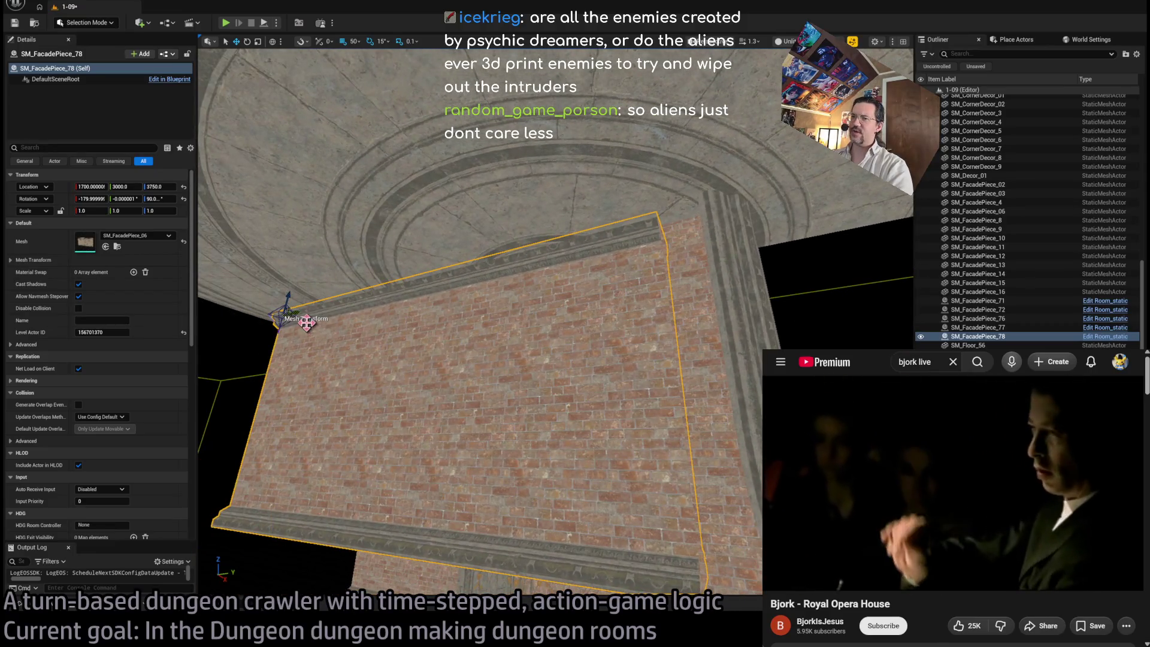
{"action": "left_click_drag", "start_coordinate": [308, 327], "coordinate": [585, 397]}
{"action": "left_click", "coordinate": [575, 404]}
{"action": "key", "text": "f"}
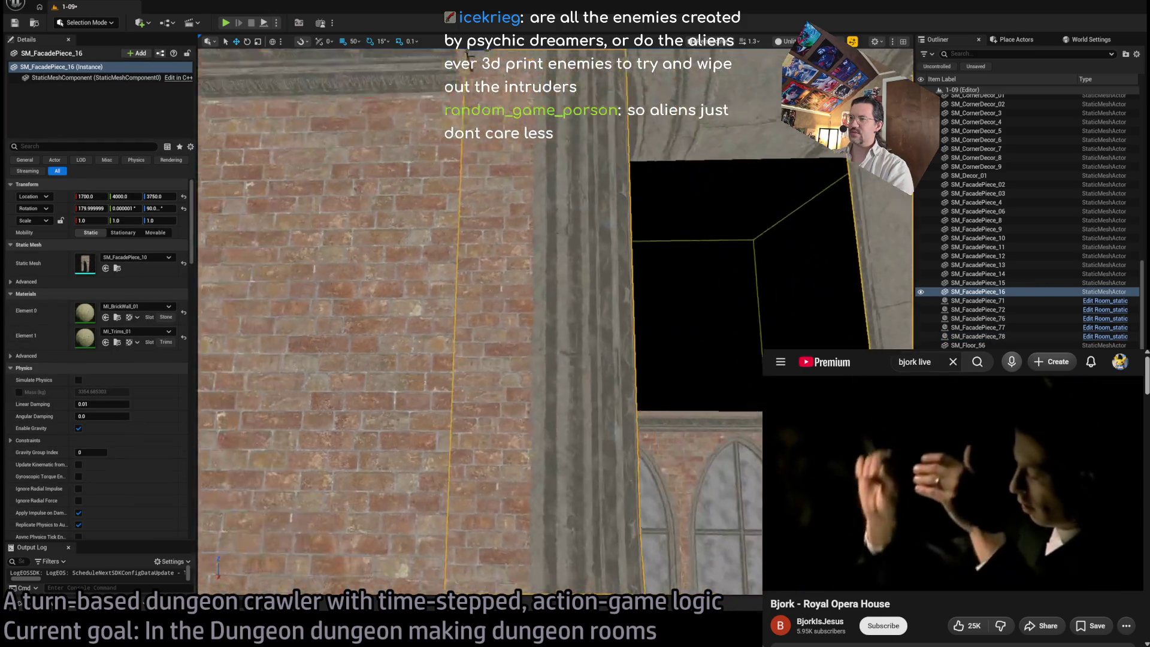
Step: Turn the brick panel around its vertical axis, nudge its X against the wall, then deselect
{"action": "left_click", "coordinate": [296, 269]}
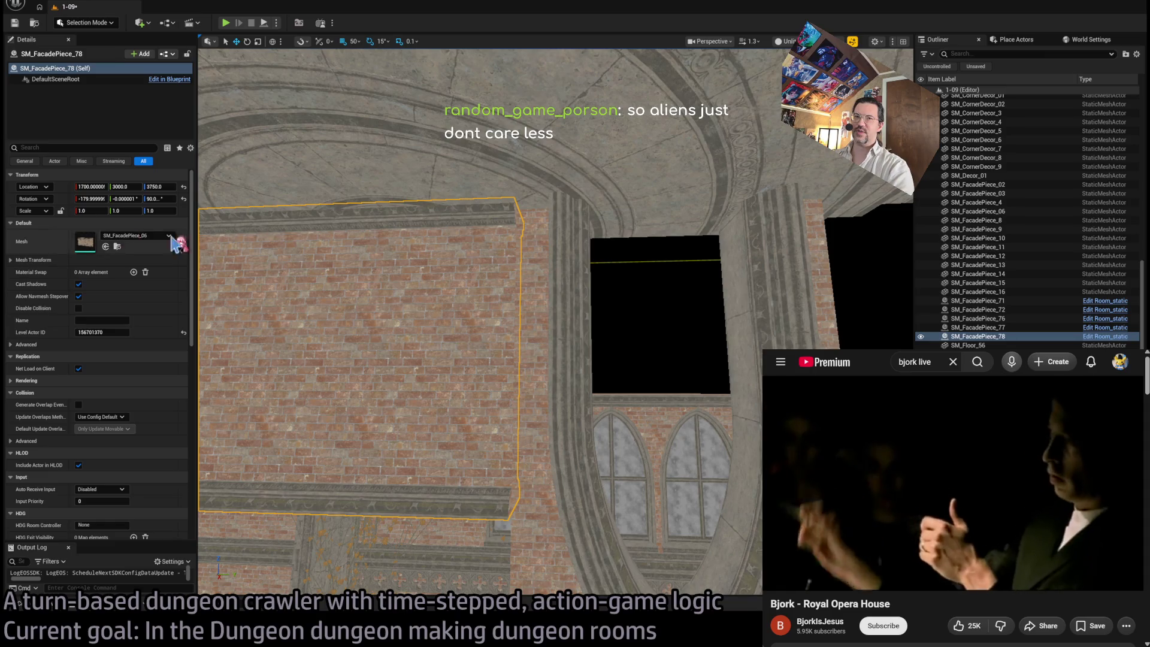
{"action": "key", "text": "f"}
{"action": "key", "text": "e"}
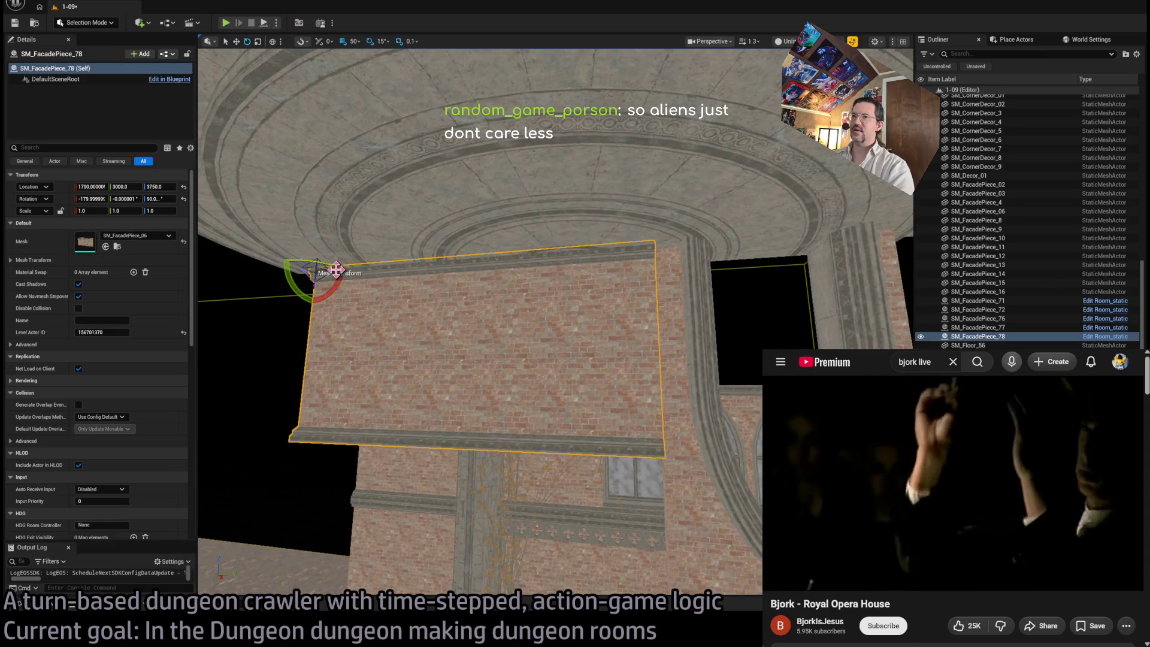
{"action": "mouse_move", "coordinate": [300, 270]}
{"action": "left_mouse_down"}
{"action": "mouse_move", "coordinate": [315, 281]}
{"action": "mouse_move", "coordinate": [277, 263]}
{"action": "mouse_move", "coordinate": [527, 251]}
{"action": "mouse_move", "coordinate": [683, 279]}
{"action": "left_mouse_up"}
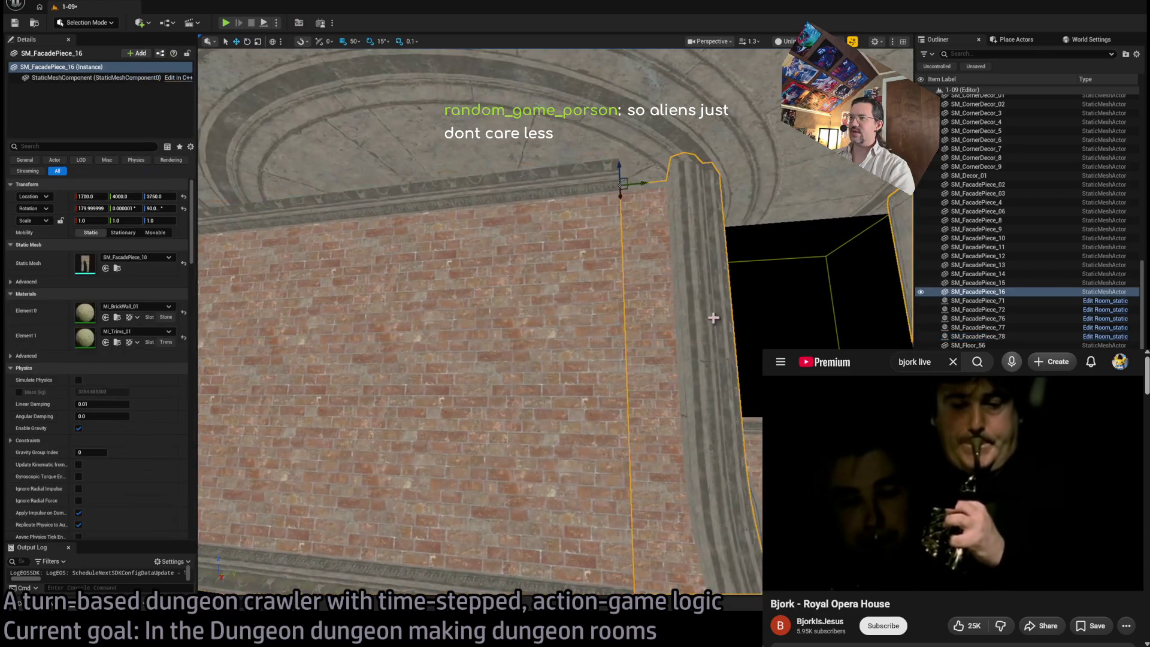
{"action": "left_click", "coordinate": [715, 320]}
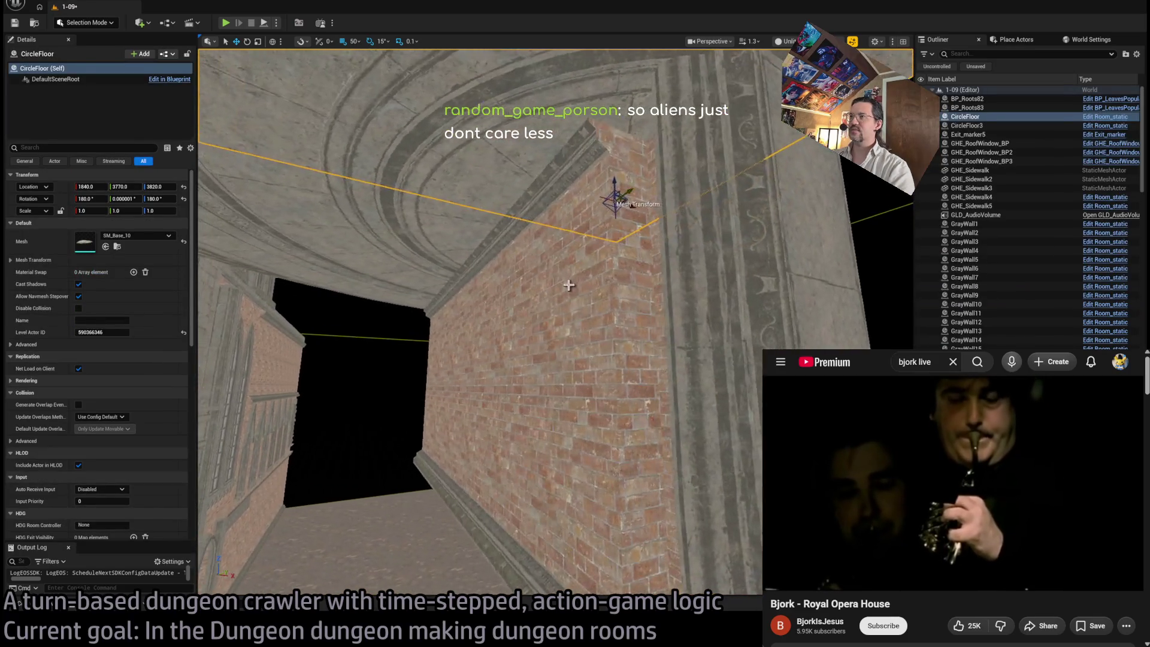
{"action": "left_click", "coordinate": [631, 190]}
{"action": "left_click_drag", "start_coordinate": [662, 140], "coordinate": [680, 165]}
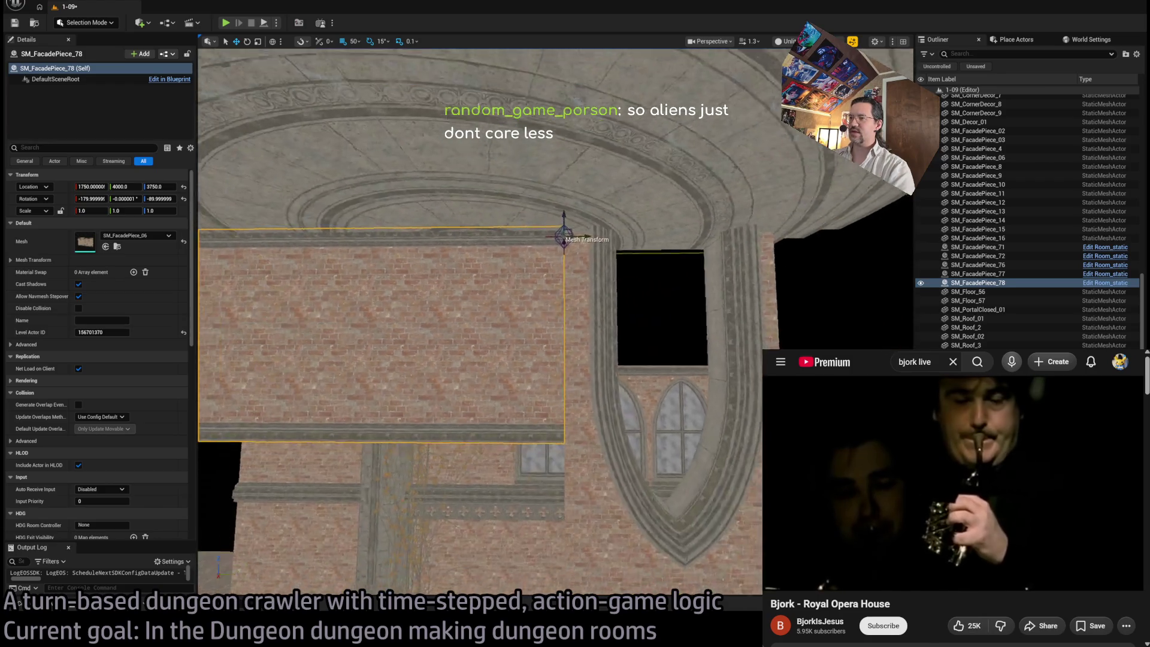
{"action": "mouse_move", "coordinate": [624, 245]}
{"action": "left_mouse_down"}
{"action": "mouse_move", "coordinate": [587, 239]}
{"action": "mouse_move", "coordinate": [624, 246]}
{"action": "left_mouse_up"}
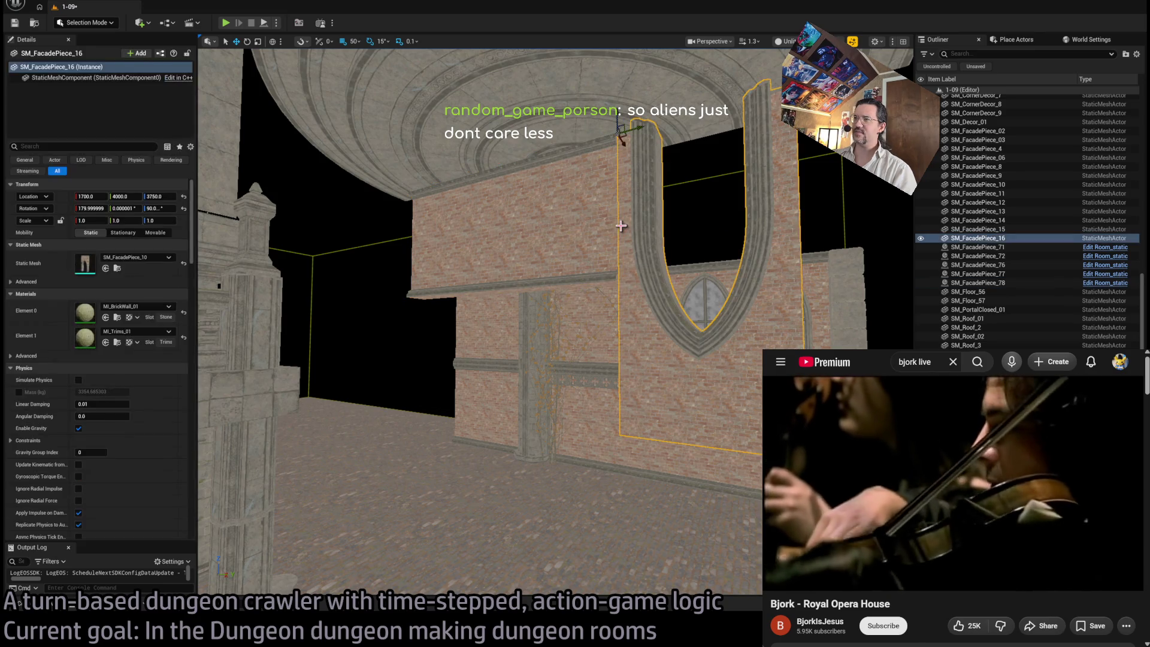
{"action": "left_click", "coordinate": [695, 219]}
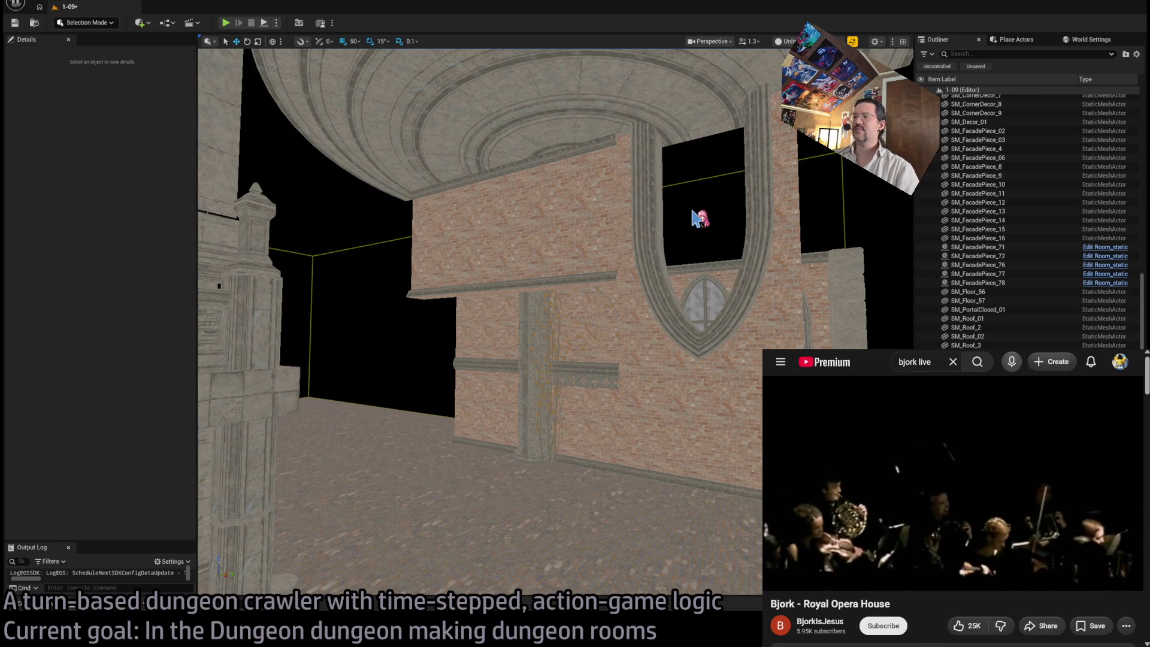
Step: Select column base SM_Column_Big_207, undo a stray move, and place it at Z 3405
{"action": "mouse_move", "coordinate": [695, 218]}
{"action": "left_mouse_down"}
{"action": "mouse_move", "coordinate": [647, 131]}
{"action": "mouse_move", "coordinate": [663, 161]}
{"action": "mouse_move", "coordinate": [505, 294]}
{"action": "mouse_move", "coordinate": [523, 221]}
{"action": "mouse_move", "coordinate": [490, 259]}
{"action": "left_mouse_up"}
{"action": "left_click", "coordinate": [606, 279]}
{"action": "left_click", "coordinate": [538, 280]}
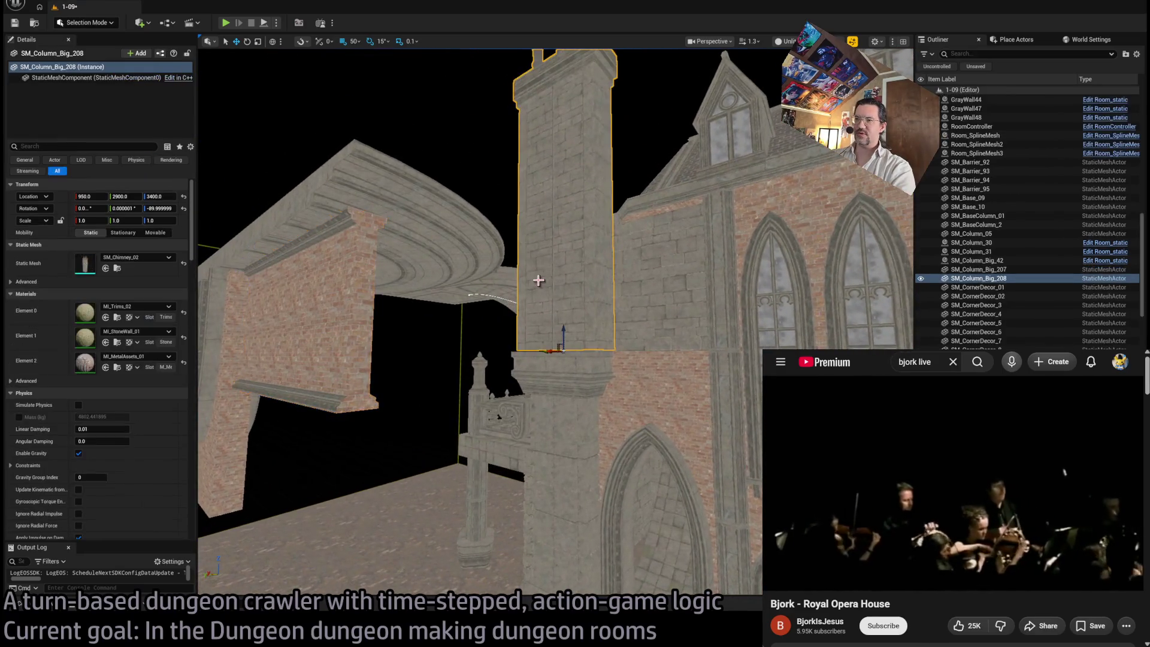
{"action": "left_click", "coordinate": [561, 376]}
{"action": "left_click", "coordinate": [581, 276]}
{"action": "left_click", "coordinate": [579, 360]}
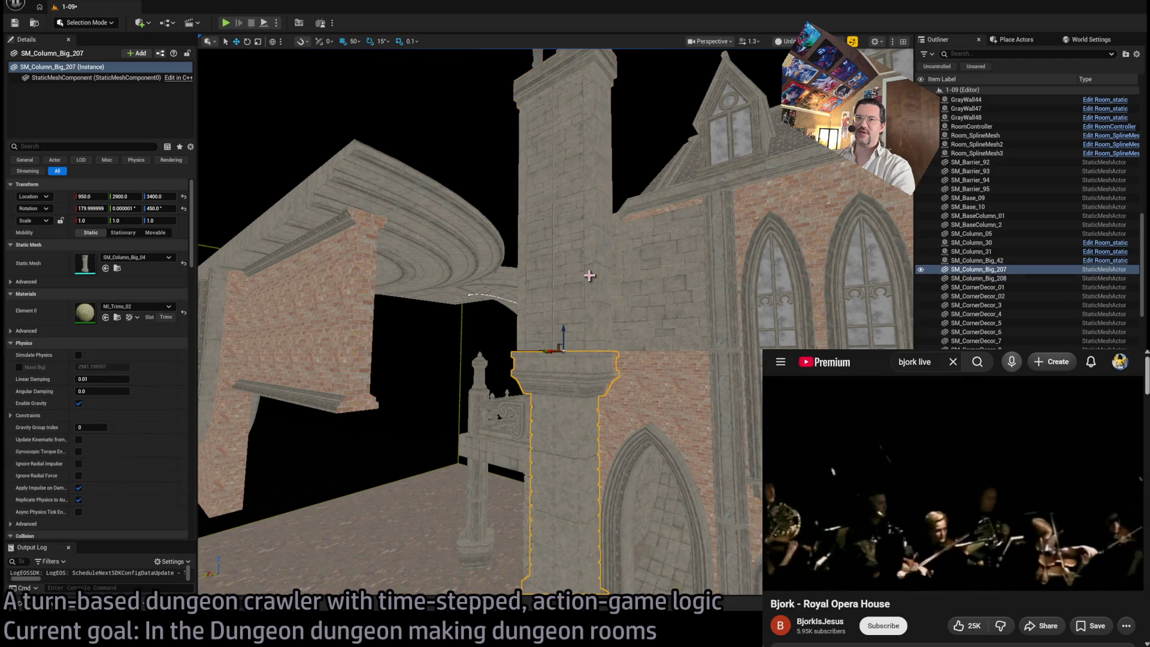
{"action": "left_click", "coordinate": [590, 277]}
{"action": "left_click", "coordinate": [565, 423]}
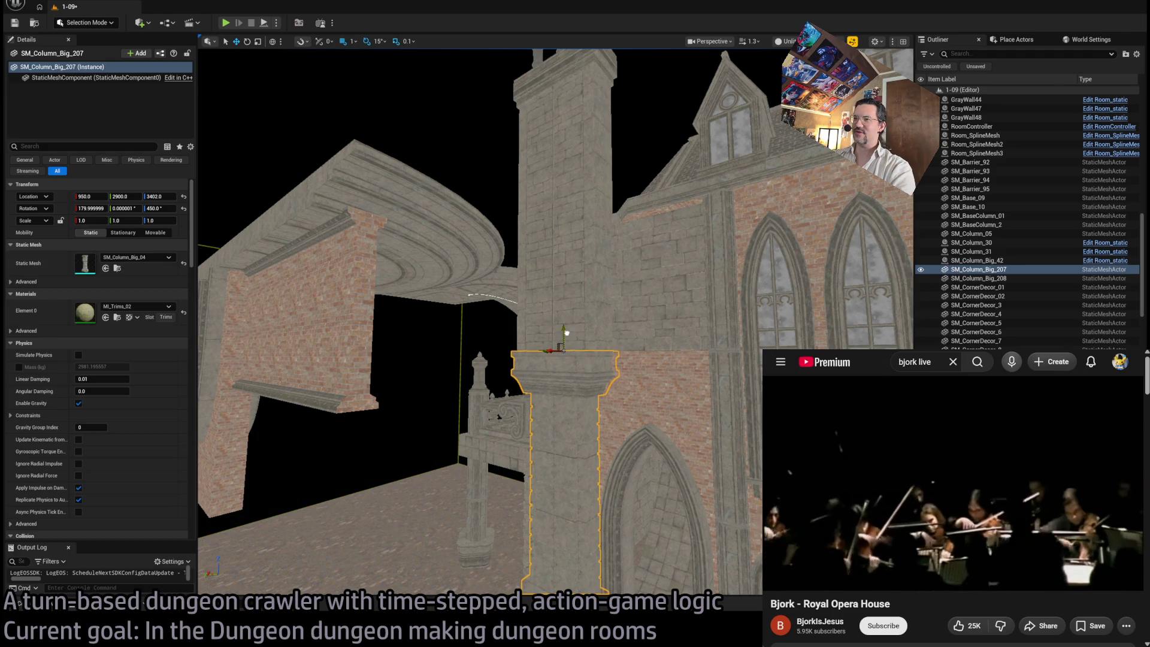
{"action": "key", "text": "ctrl+z"}
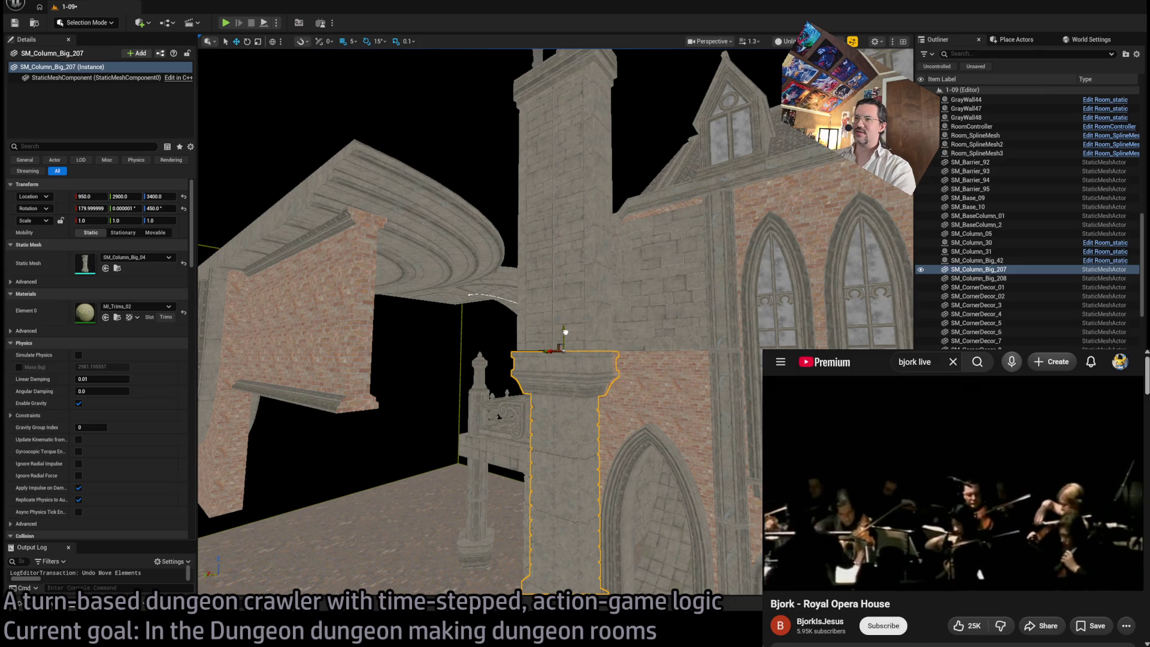
{"action": "left_click_drag", "start_coordinate": [615, 310], "coordinate": [628, 300]}
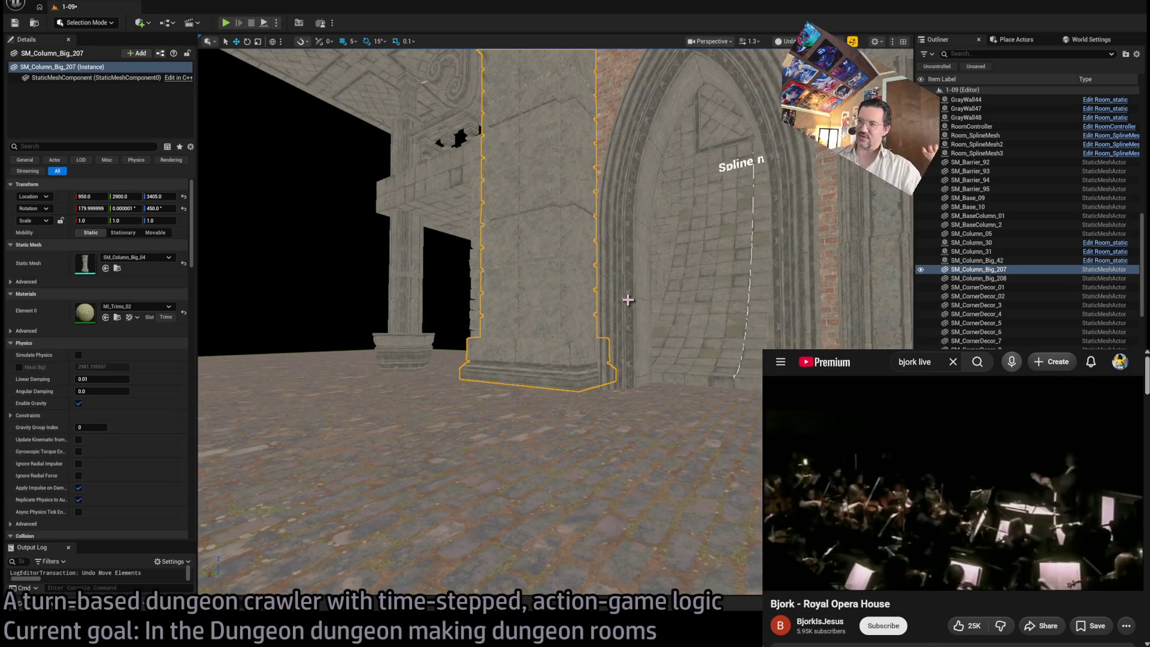
{"action": "mouse_move", "coordinate": [628, 300]}
{"action": "left_mouse_down"}
{"action": "mouse_move", "coordinate": [612, 237]}
{"action": "mouse_move", "coordinate": [617, 273]}
{"action": "mouse_move", "coordinate": [565, 290]}
{"action": "left_mouse_up"}
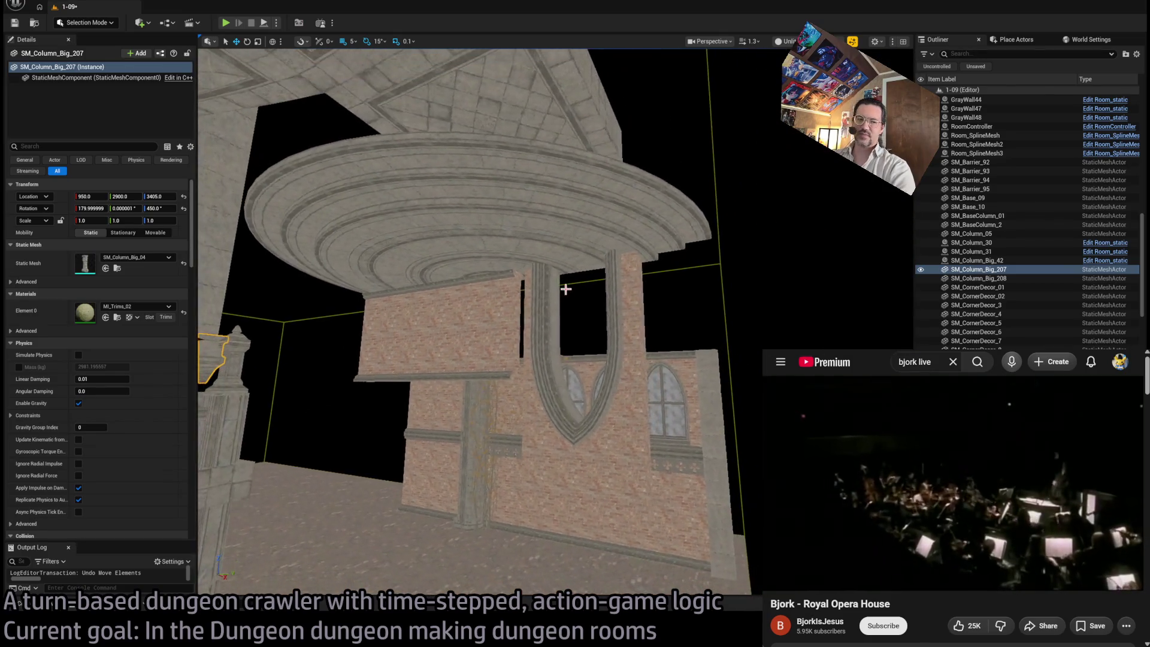
{"action": "left_click", "coordinate": [446, 312]}
{"action": "left_click", "coordinate": [506, 396]}
{"action": "left_click", "coordinate": [431, 321]}
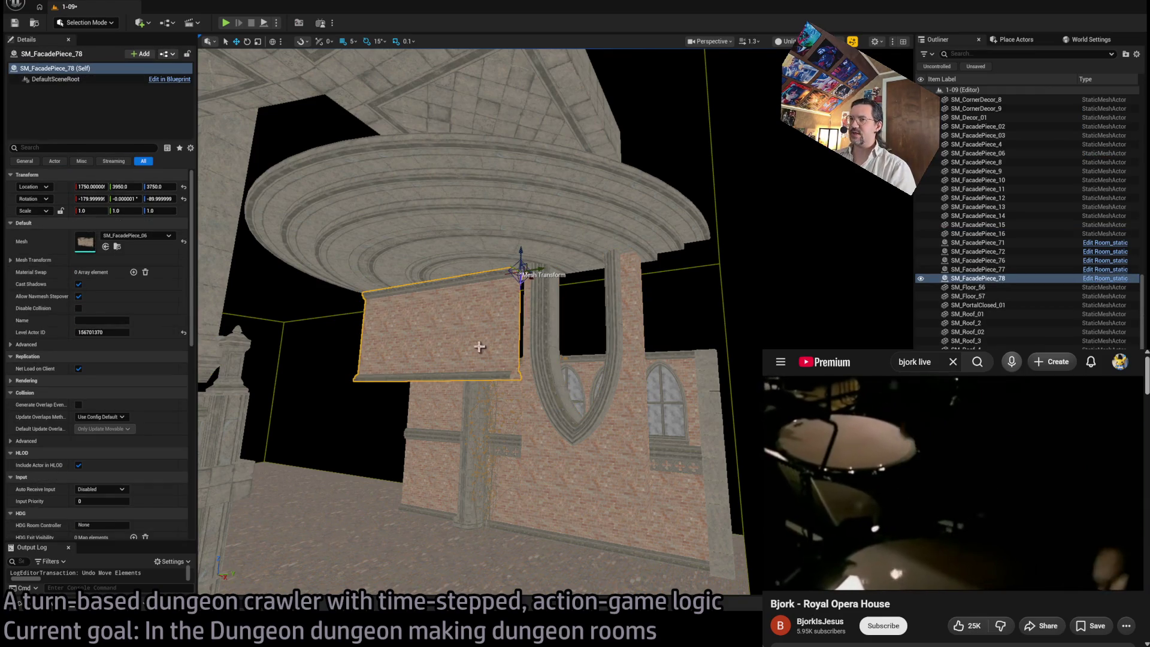
{"action": "left_click", "coordinate": [566, 385]}
{"action": "left_click", "coordinate": [470, 327]}
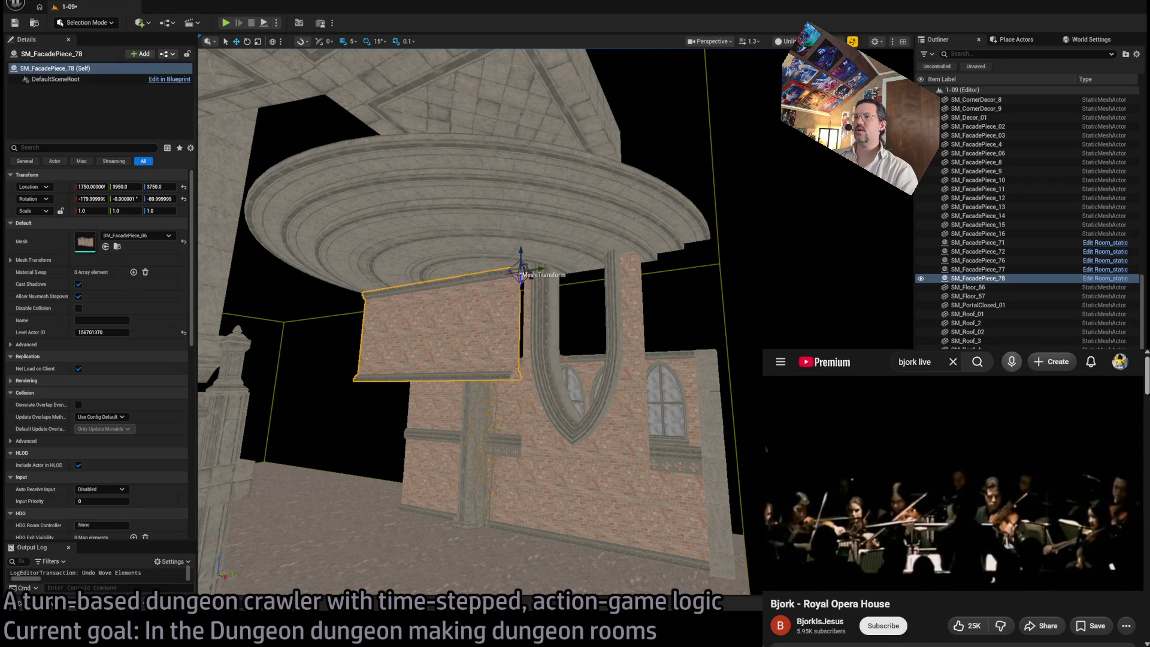
{"action": "scroll", "coordinate": [583, 335], "scroll_direction": "up", "scroll_amount": 5}
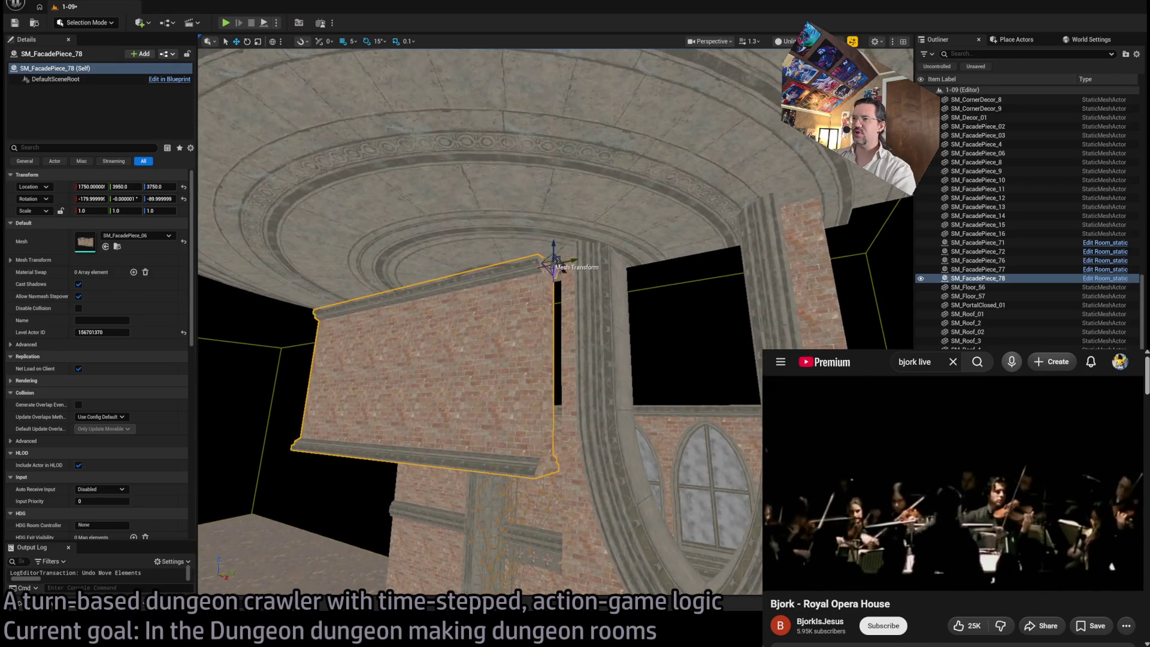
{"action": "left_click_drag", "start_coordinate": [582, 335], "coordinate": [553, 288]}
{"action": "scroll", "coordinate": [612, 366], "scroll_direction": "down", "scroll_amount": 4}
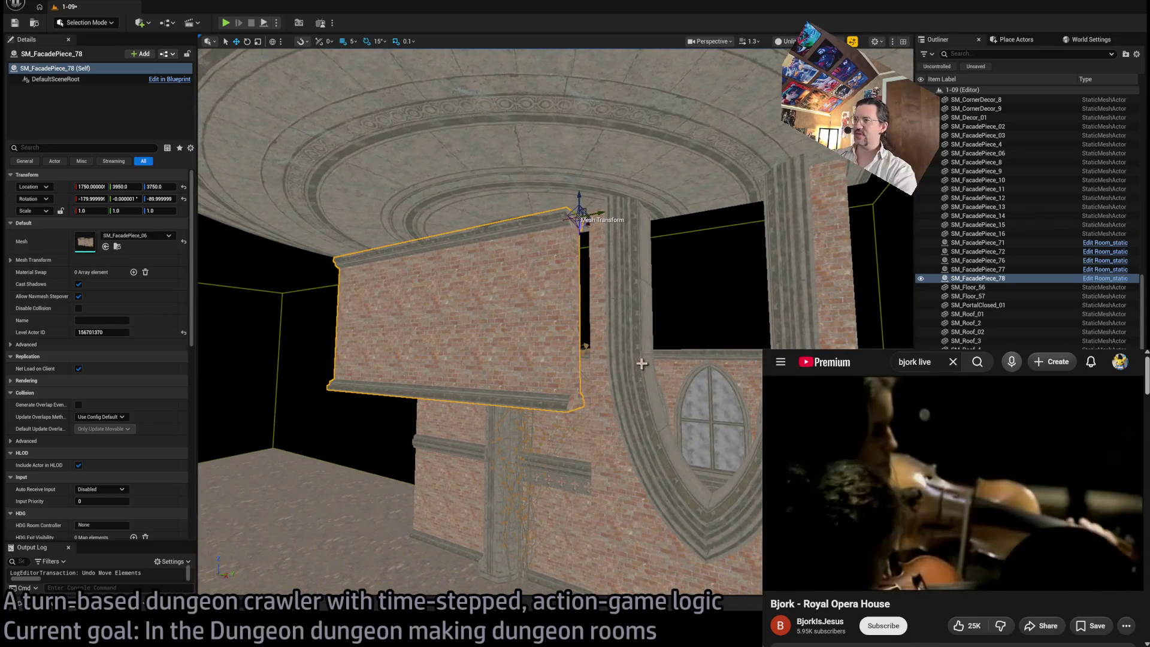
{"action": "left_click_drag", "start_coordinate": [585, 346], "coordinate": [671, 303]}
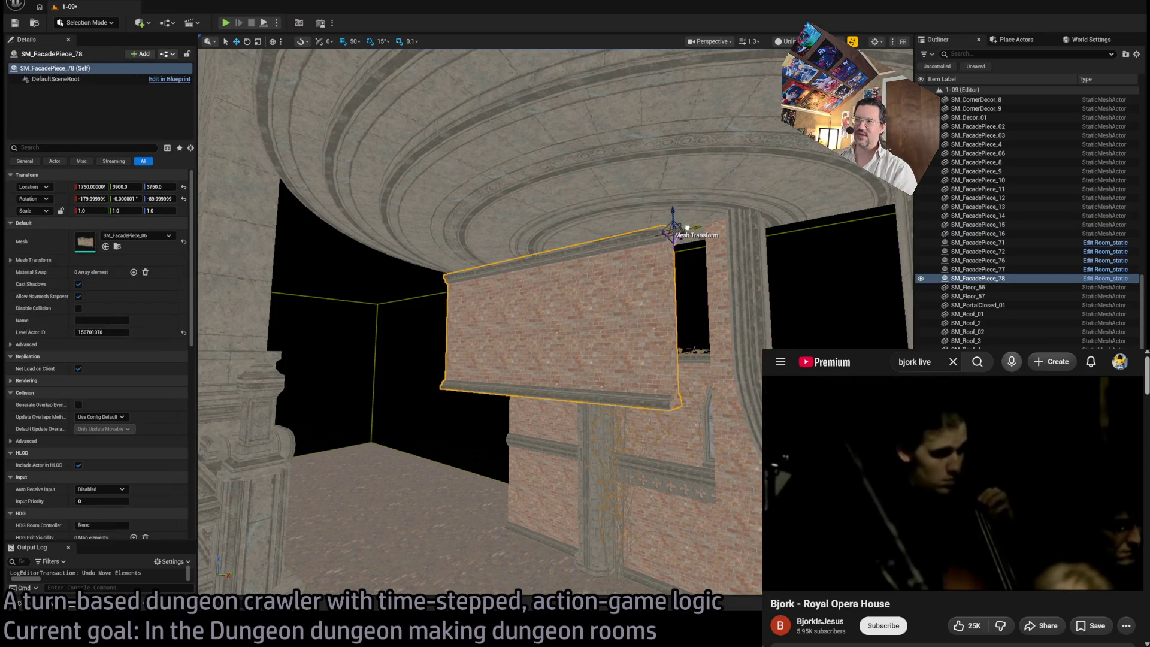
Step: Remove the extra mesh component from the arched pillar facade piece
{"action": "key", "text": "ctrl+z"}
{"action": "key", "text": "ctrl+z"}
{"action": "key", "text": "ctrl+z"}
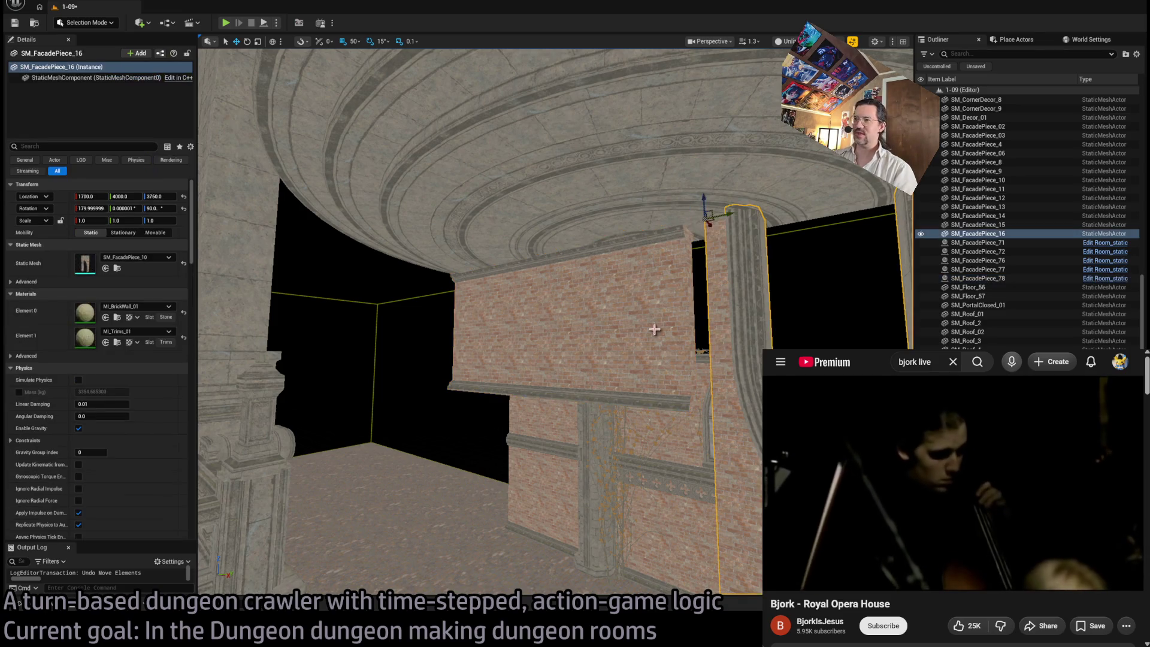
{"action": "key", "text": "w"}
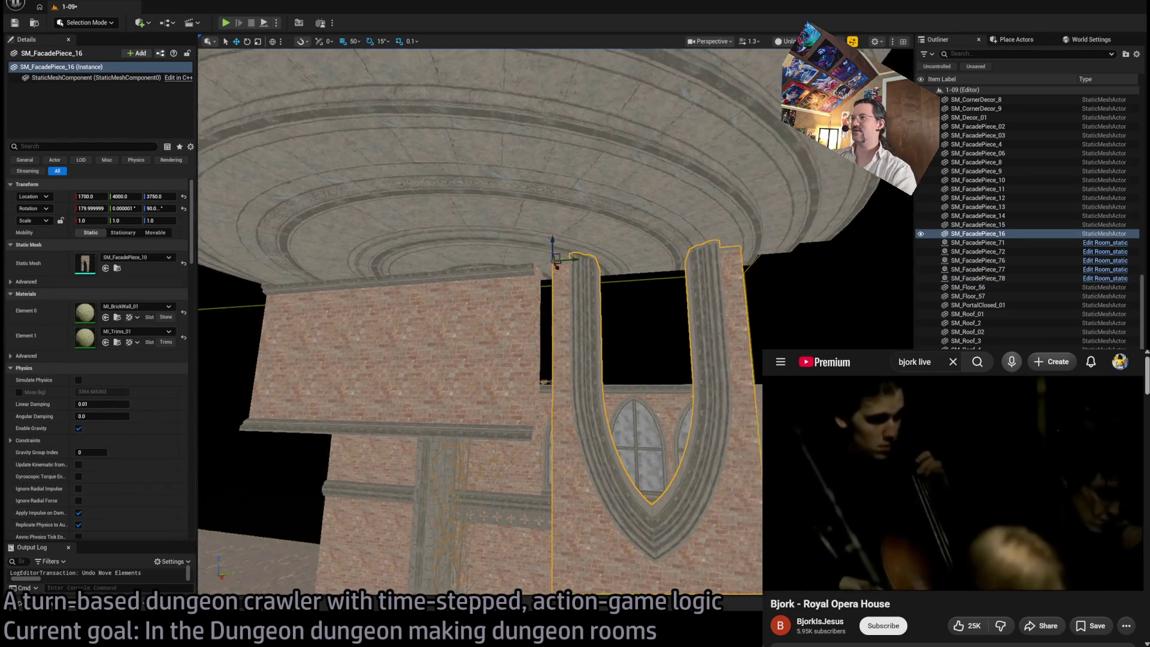
{"action": "key", "text": "w"}
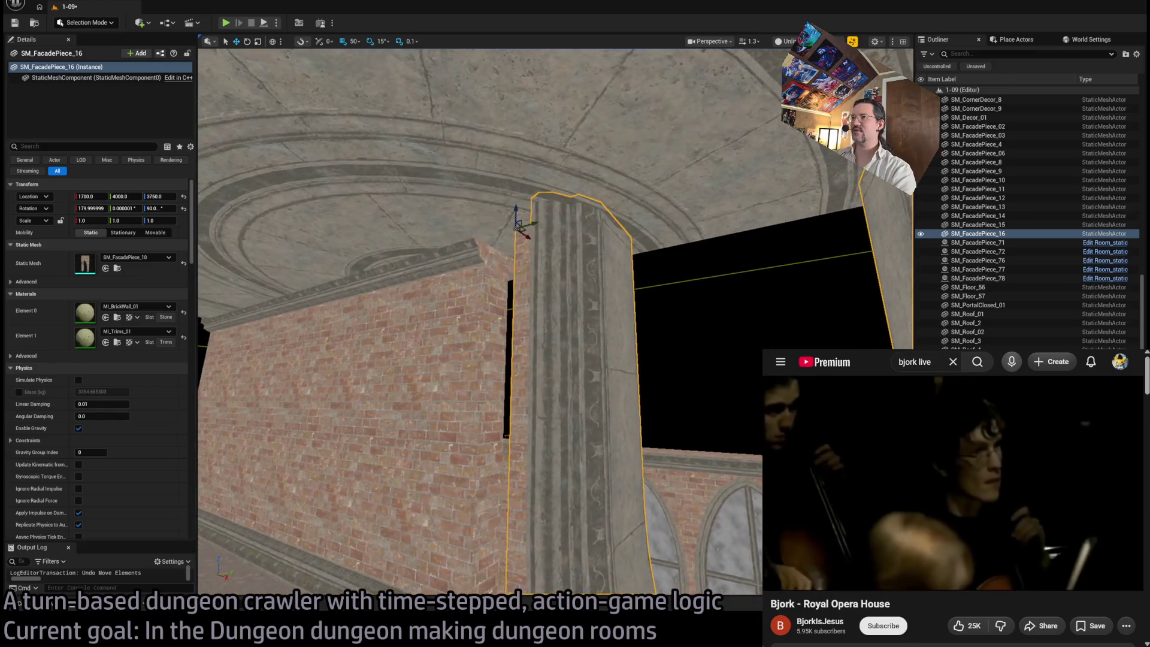
{"action": "key", "text": "s"}
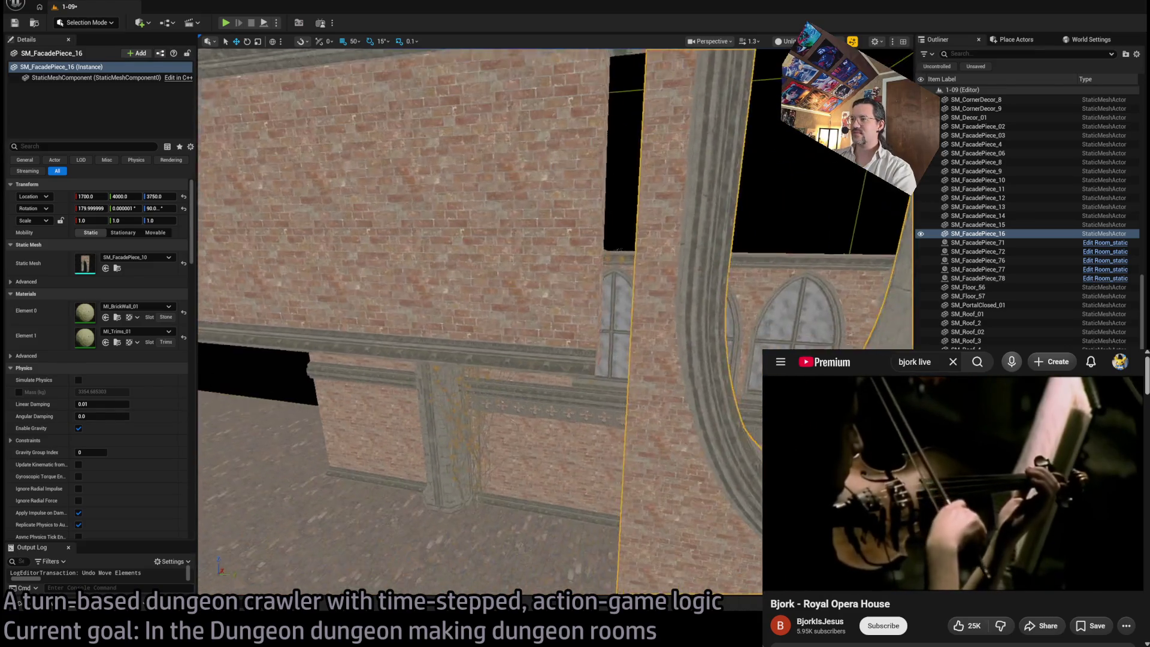
{"action": "key", "text": "w"}
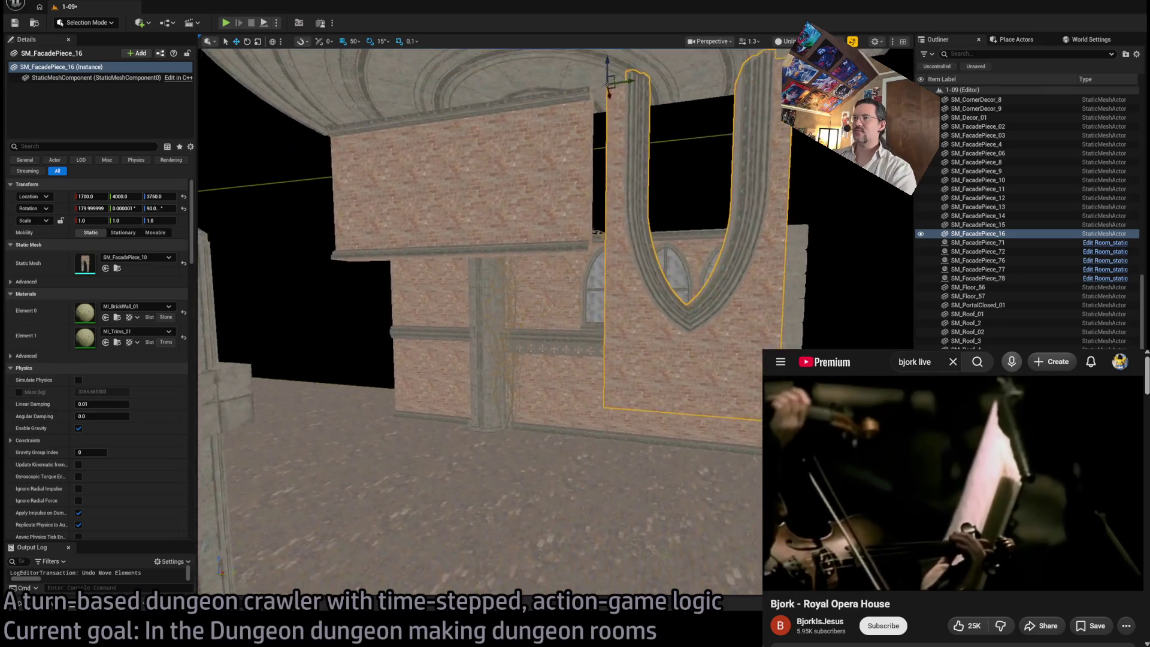
{"action": "left_click", "coordinate": [744, 328]}
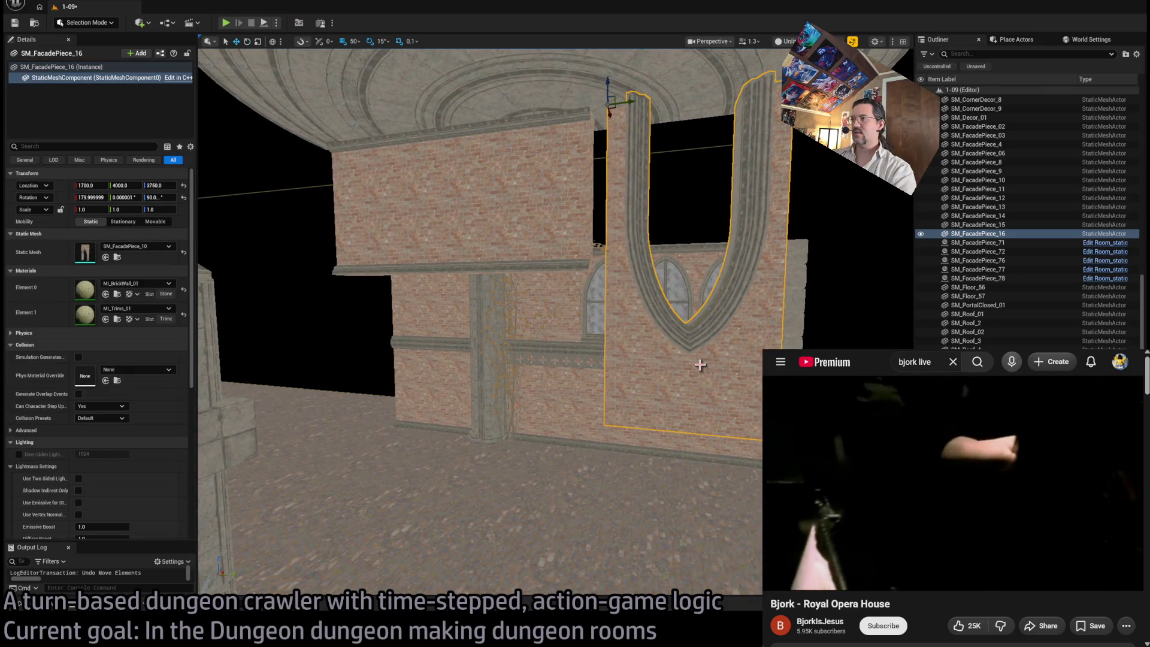
{"action": "key", "text": "e"}
{"action": "left_click", "coordinate": [68, 88]}
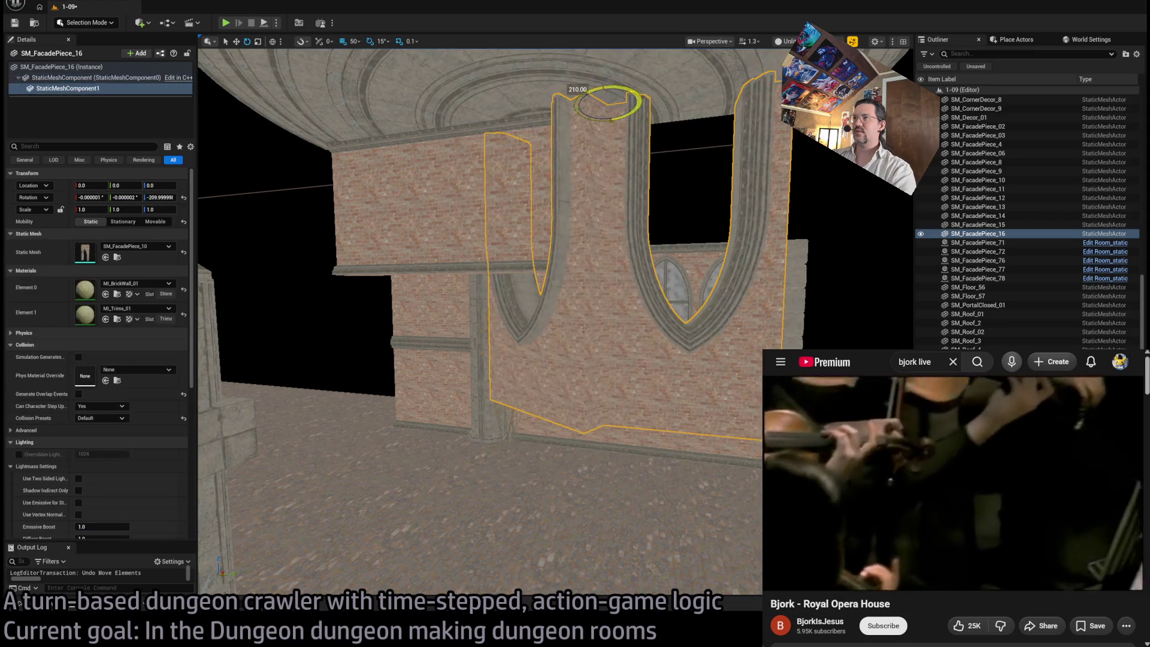
{"action": "key", "text": "Delete"}
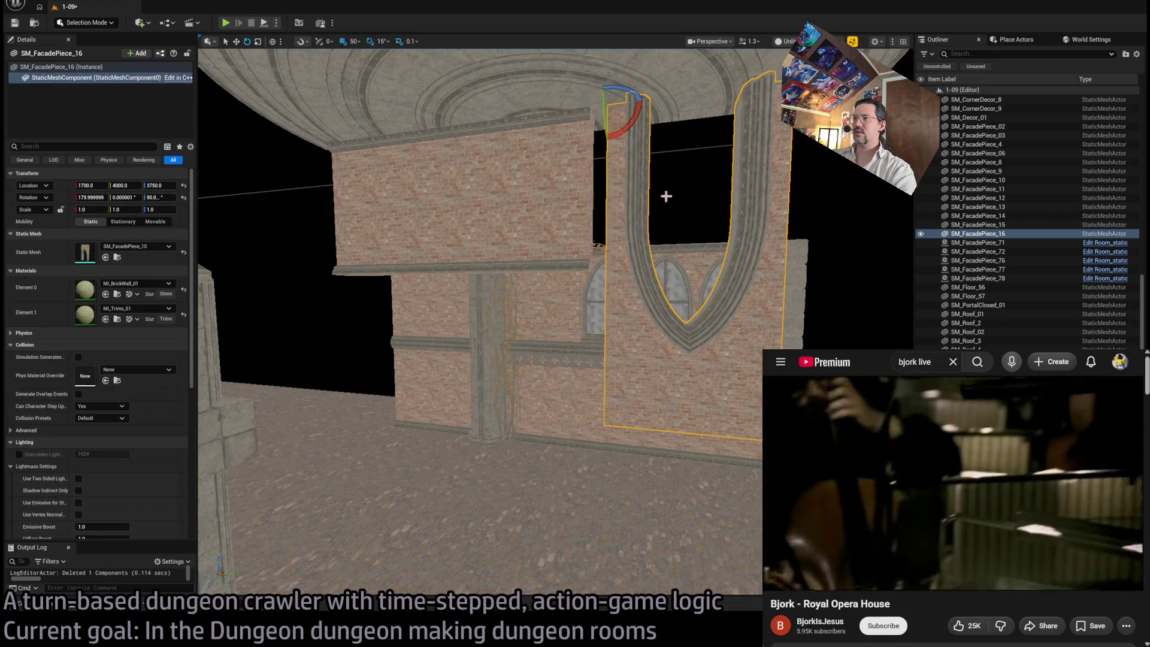
Step: Turn the remaining arch mesh back to 0 degrees, delete the wall's stray component, and select SM_FacadePiece_78
{"action": "left_click_drag", "start_coordinate": [617, 139], "coordinate": [607, 141]}
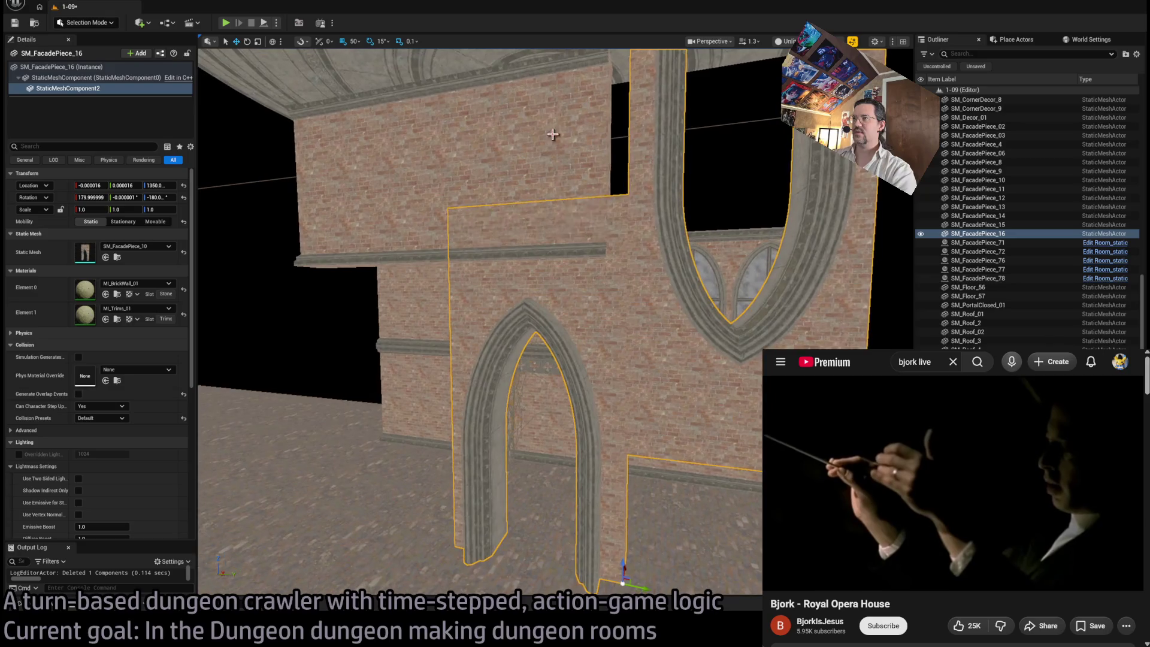
{"action": "key", "text": "Delete"}
{"action": "left_click", "coordinate": [569, 172]}
{"action": "key", "text": "Delete"}
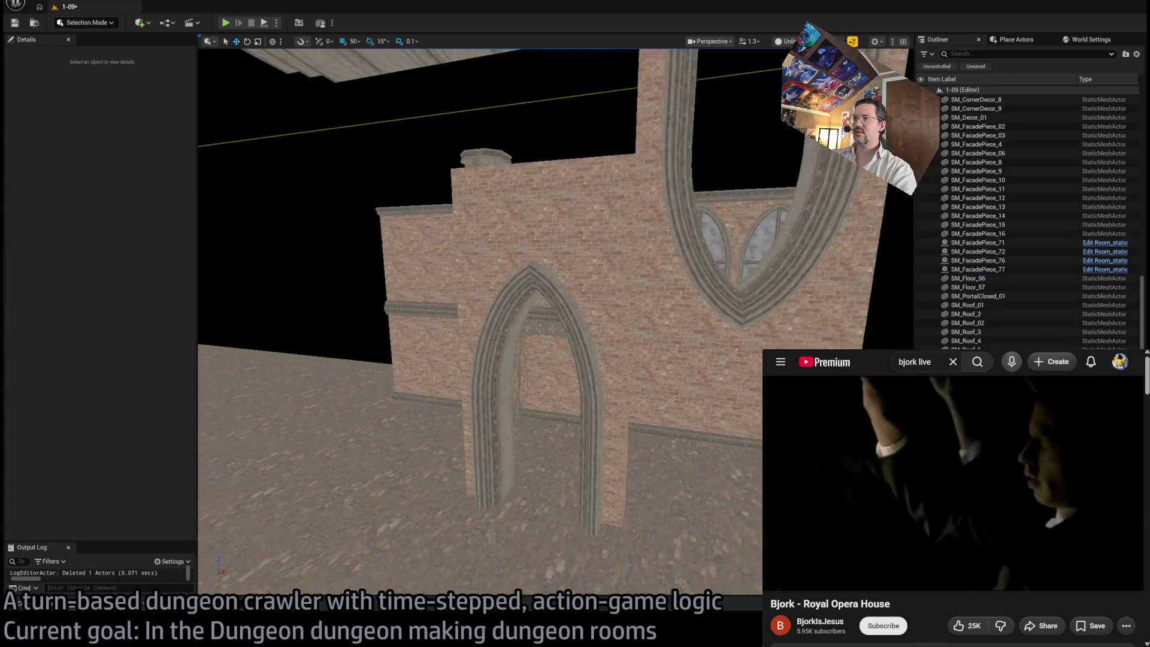
{"action": "key", "text": "w"}
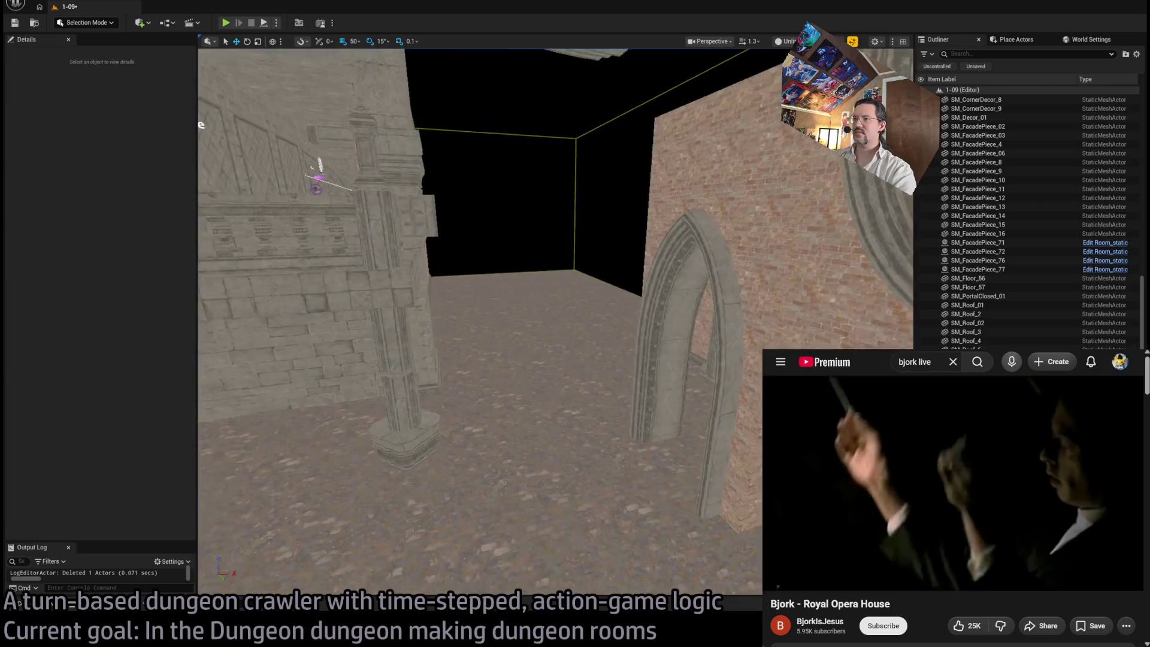
{"action": "key", "text": "s"}
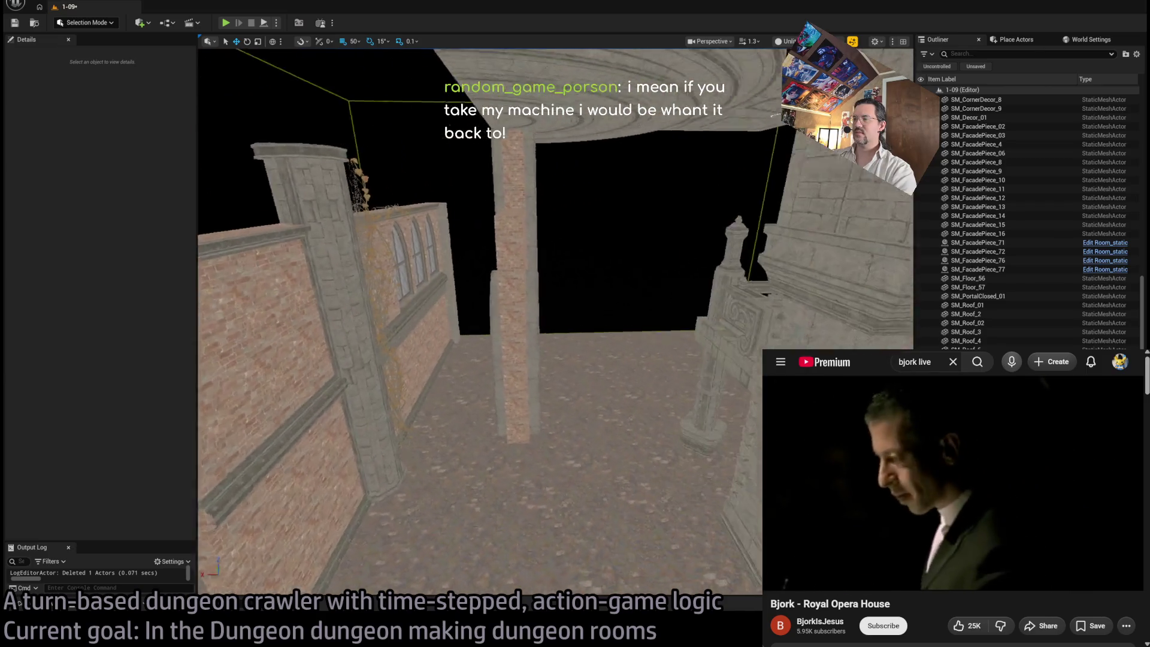
{"action": "key", "text": "w"}
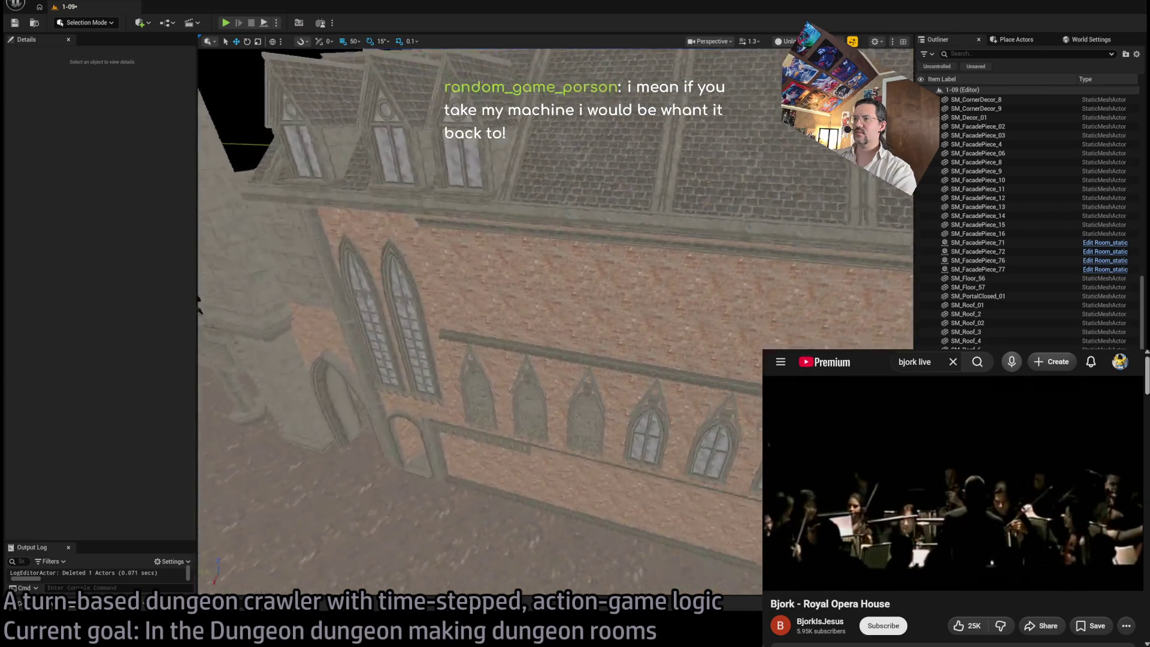
{"action": "key", "text": "s"}
{"action": "key", "text": "w"}
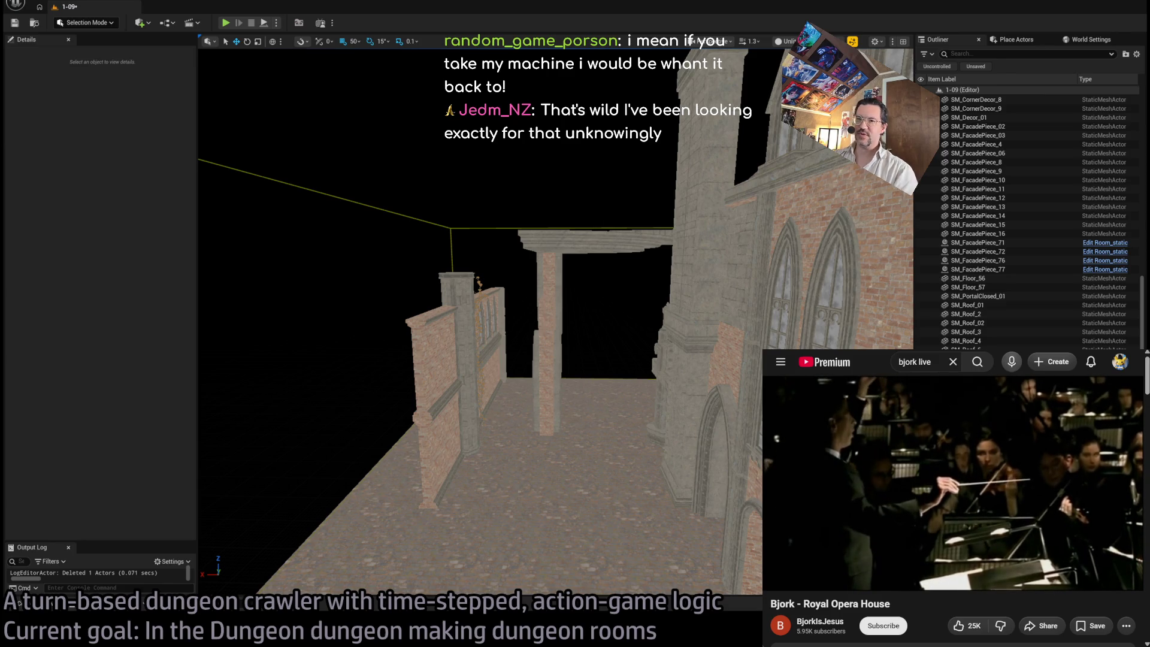
{"action": "key", "text": "w"}
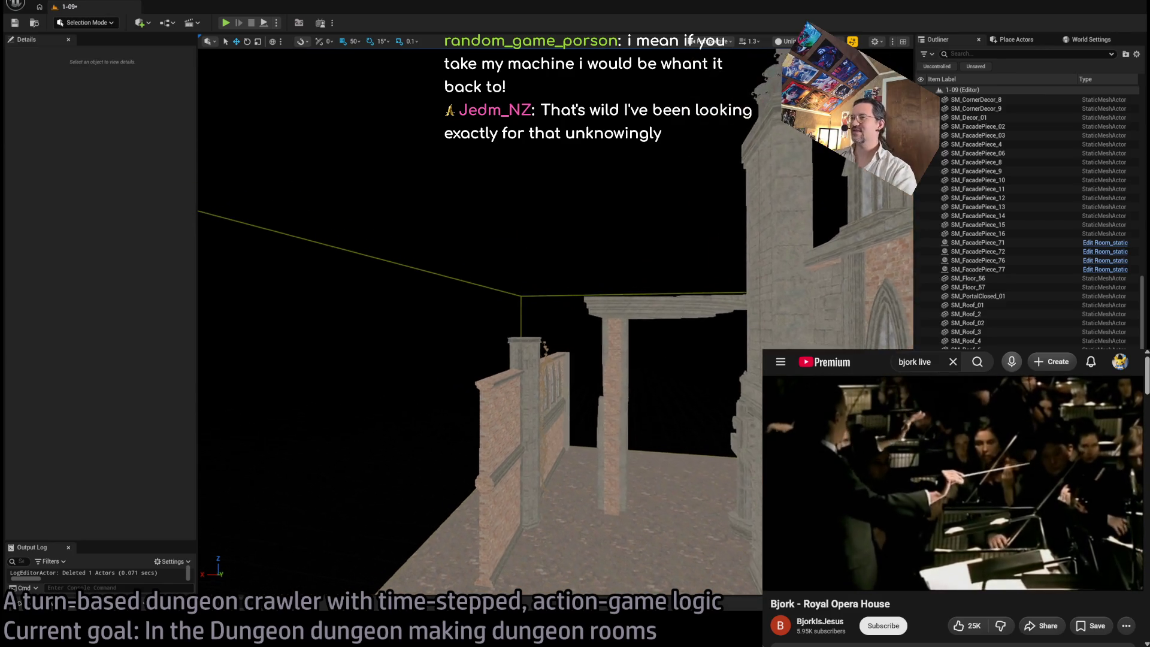
{"action": "key", "text": "s"}
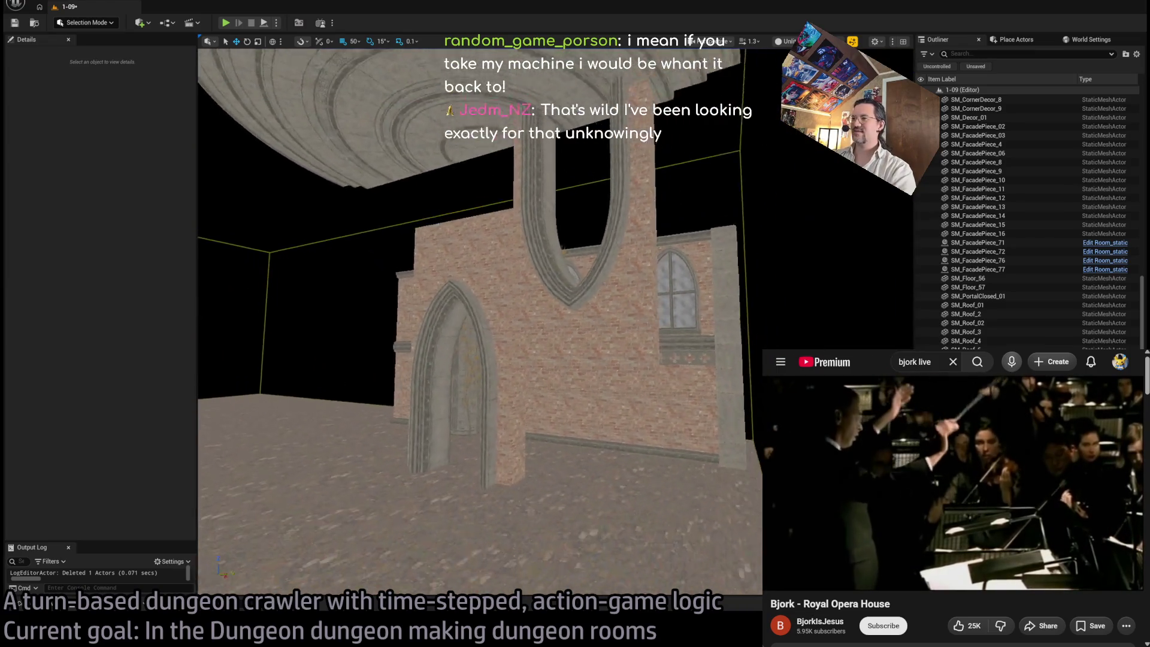
{"action": "key", "text": "w"}
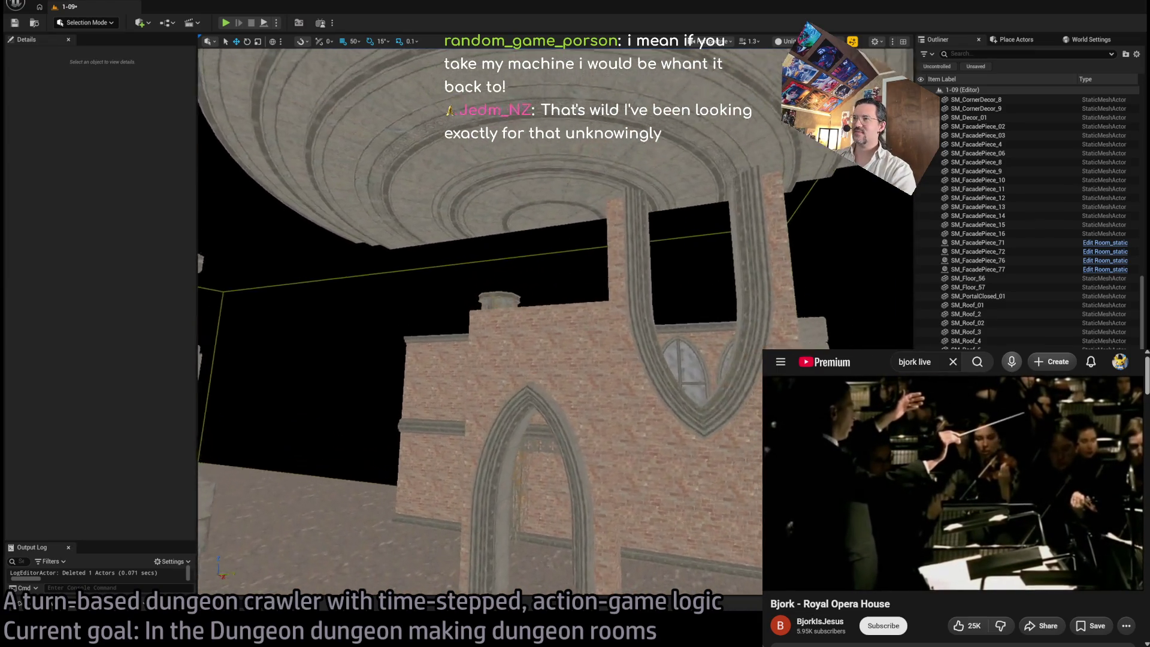
{"action": "key", "text": "w"}
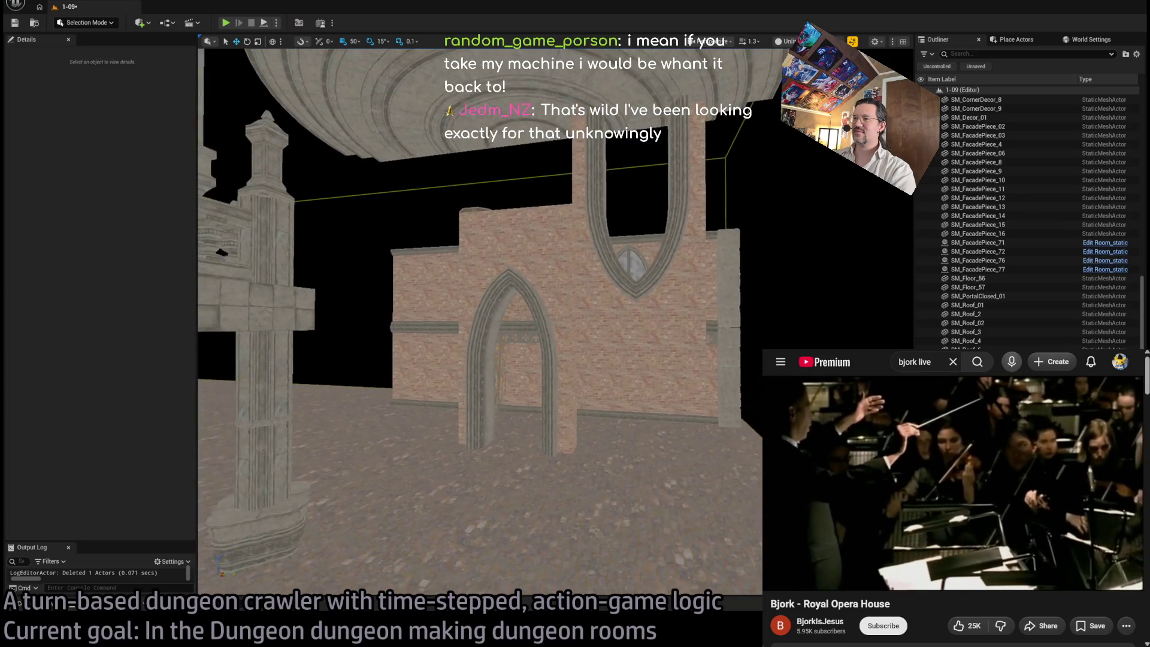
{"action": "key", "text": "s"}
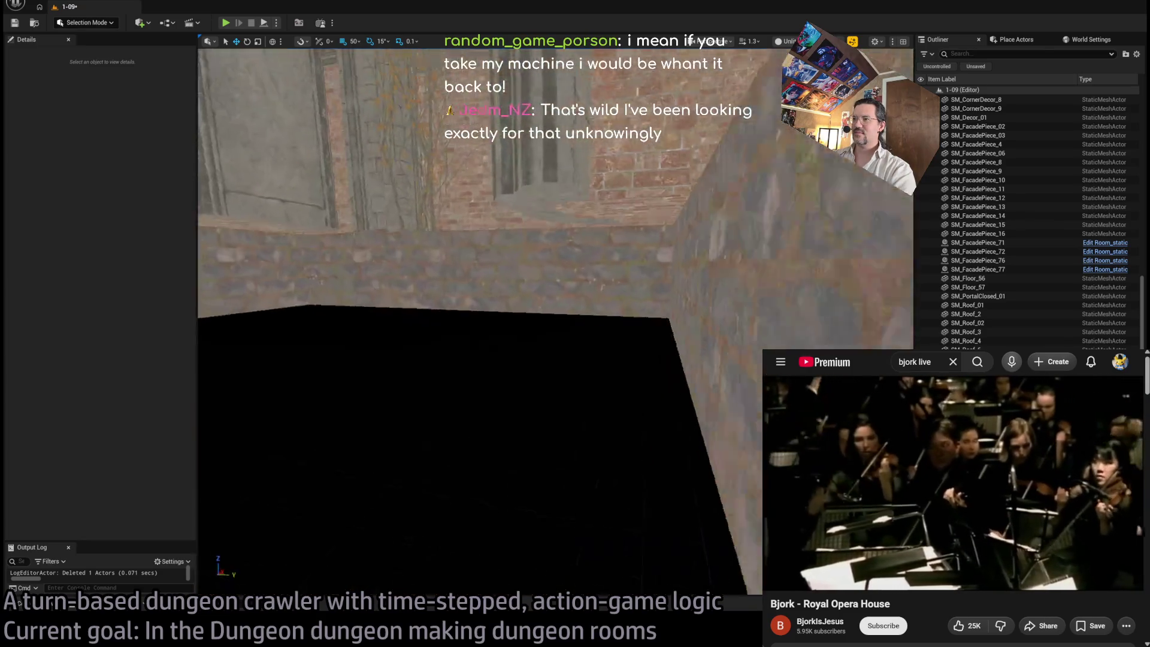
{"action": "key", "text": "s"}
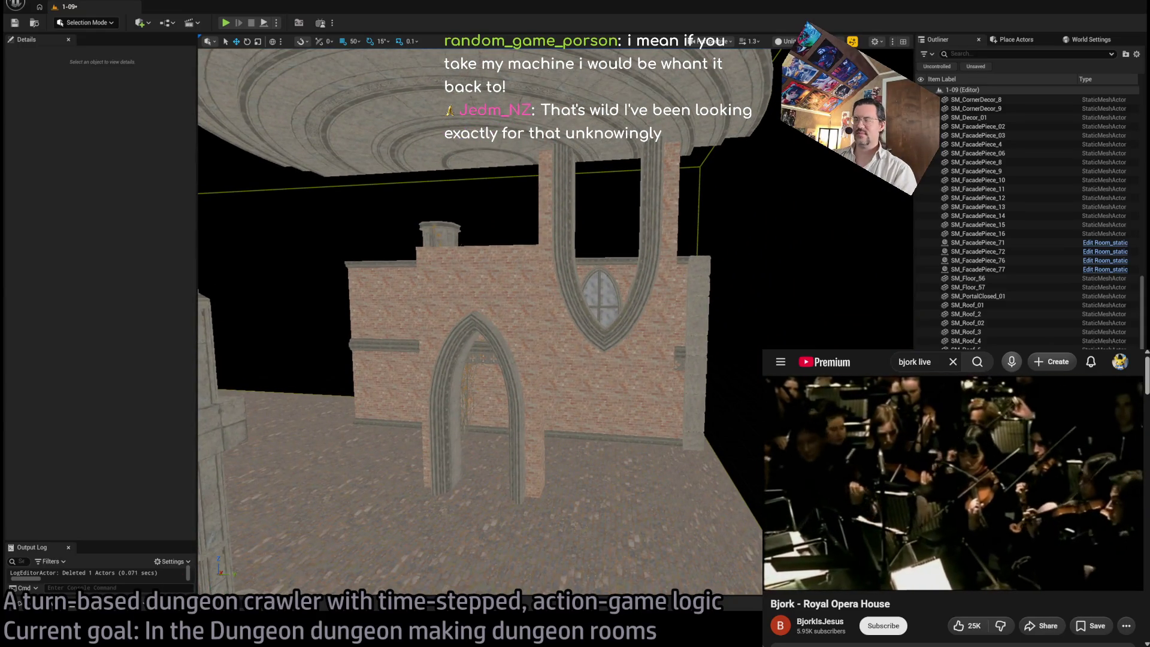
Step: Delete the doorway arch component from facade wall SM_FacadePiece_16
{"action": "left_click", "coordinate": [494, 293]}
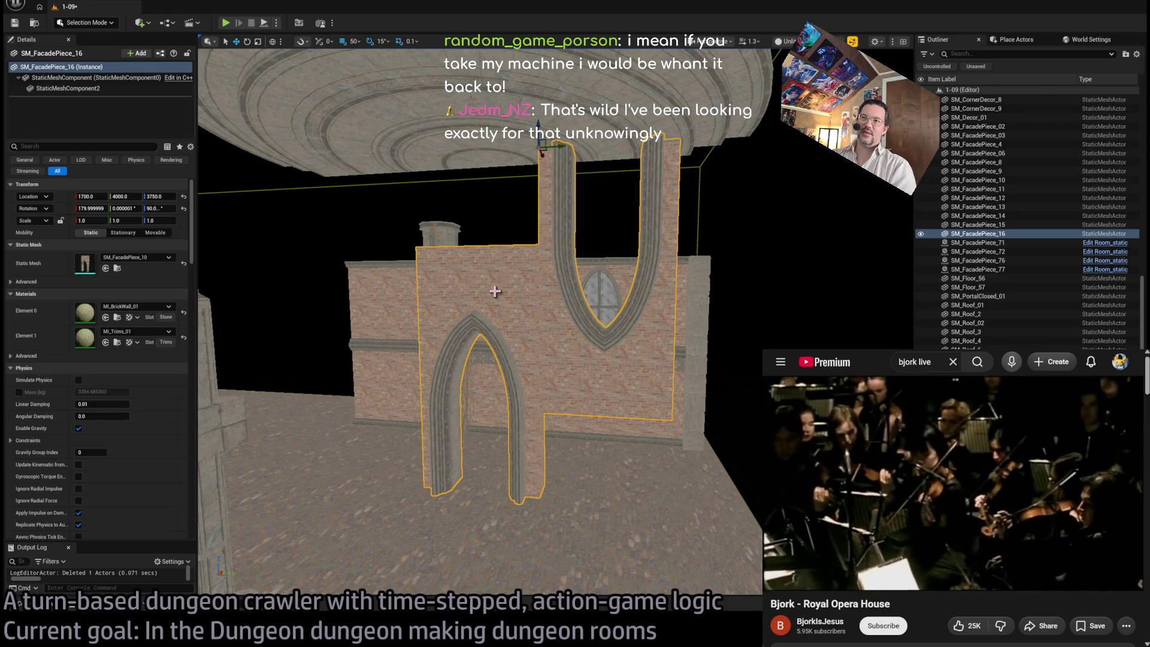
{"action": "left_click", "coordinate": [617, 309]}
{"action": "left_click", "coordinate": [626, 369]}
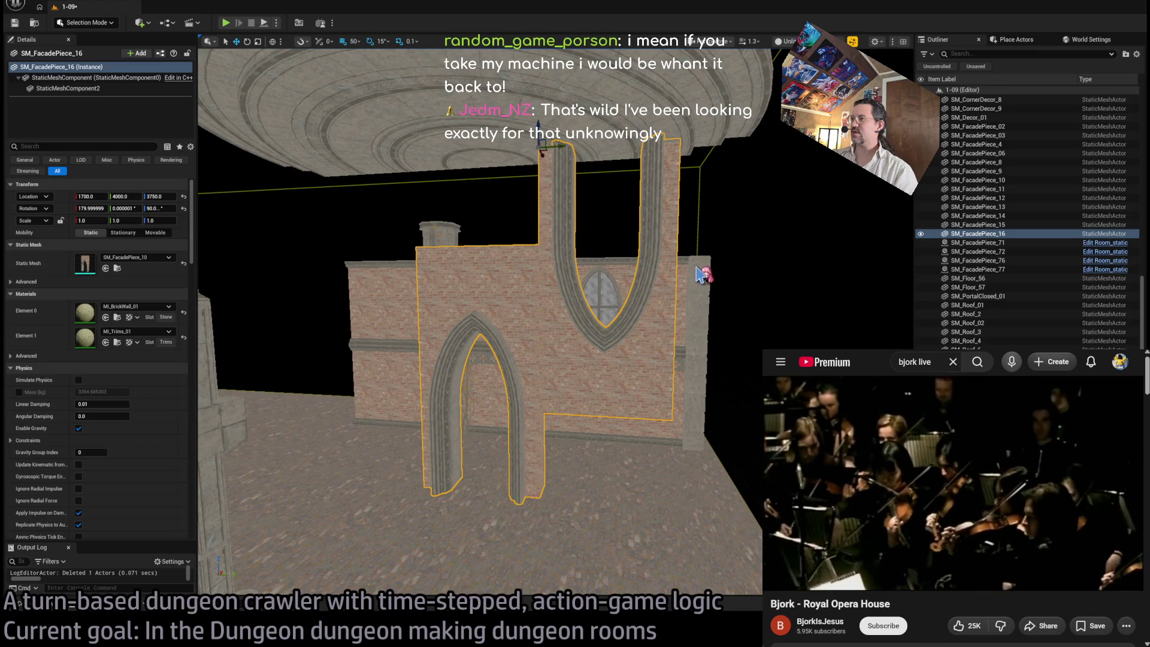
{"action": "left_click_drag", "start_coordinate": [692, 290], "coordinate": [730, 409]}
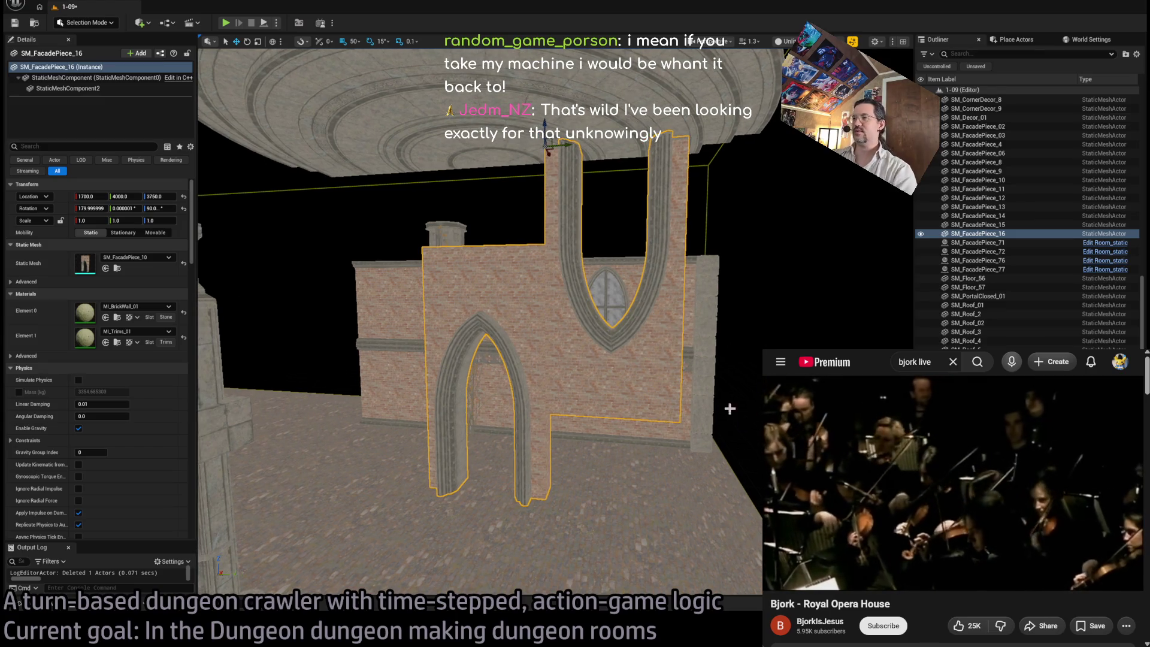
{"action": "left_click", "coordinate": [87, 89]}
{"action": "key", "text": "Delete"}
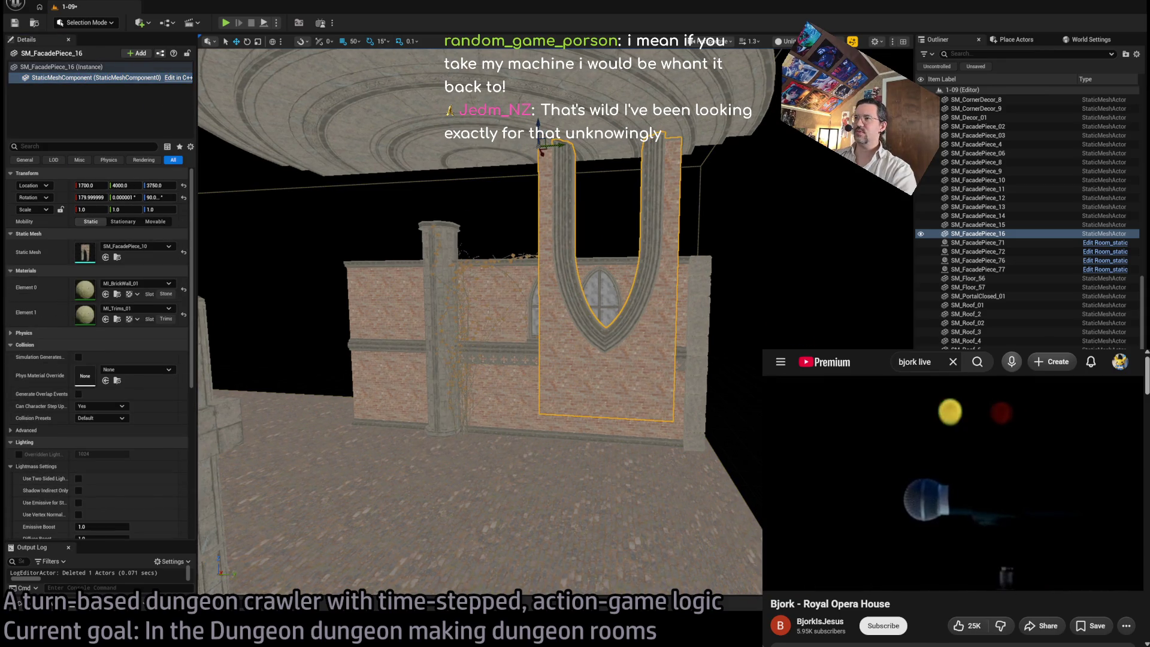
Step: Duplicate the wall as SM_FacadePiece_17, undoing the copy's accidental rotation
{"action": "left_click", "coordinate": [606, 258]}
{"action": "left_click_drag", "start_coordinate": [572, 155], "coordinate": [577, 110]}
{"action": "key", "text": "ctrl+z"}
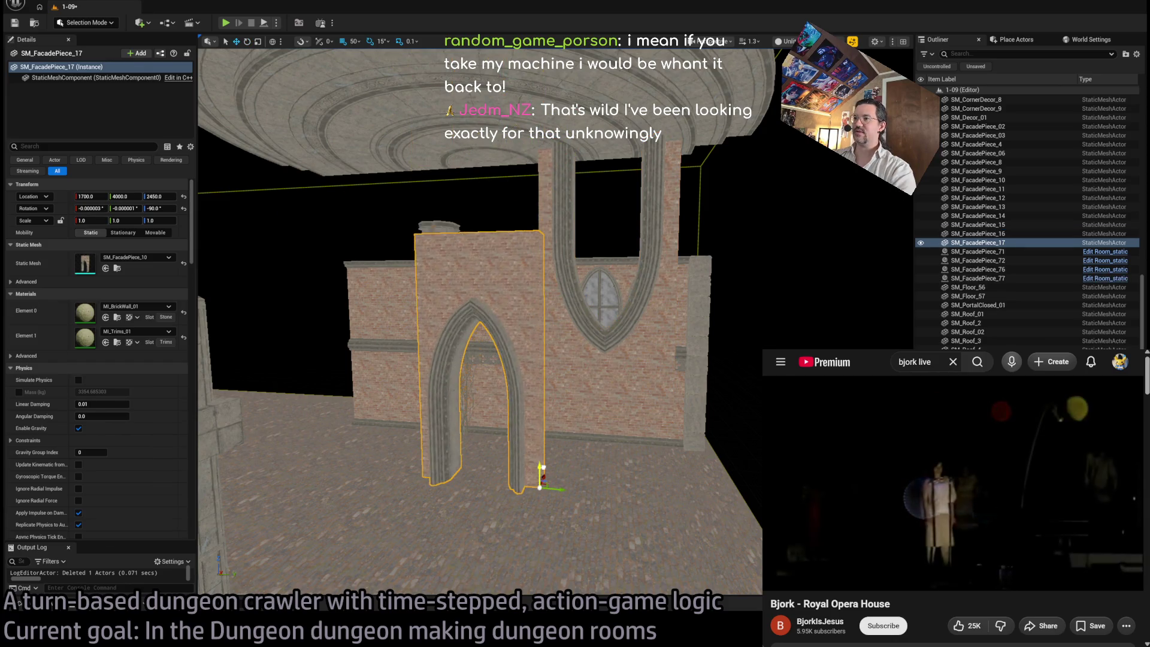
{"action": "scroll", "coordinate": [614, 389], "scroll_direction": "up", "scroll_amount": 5}
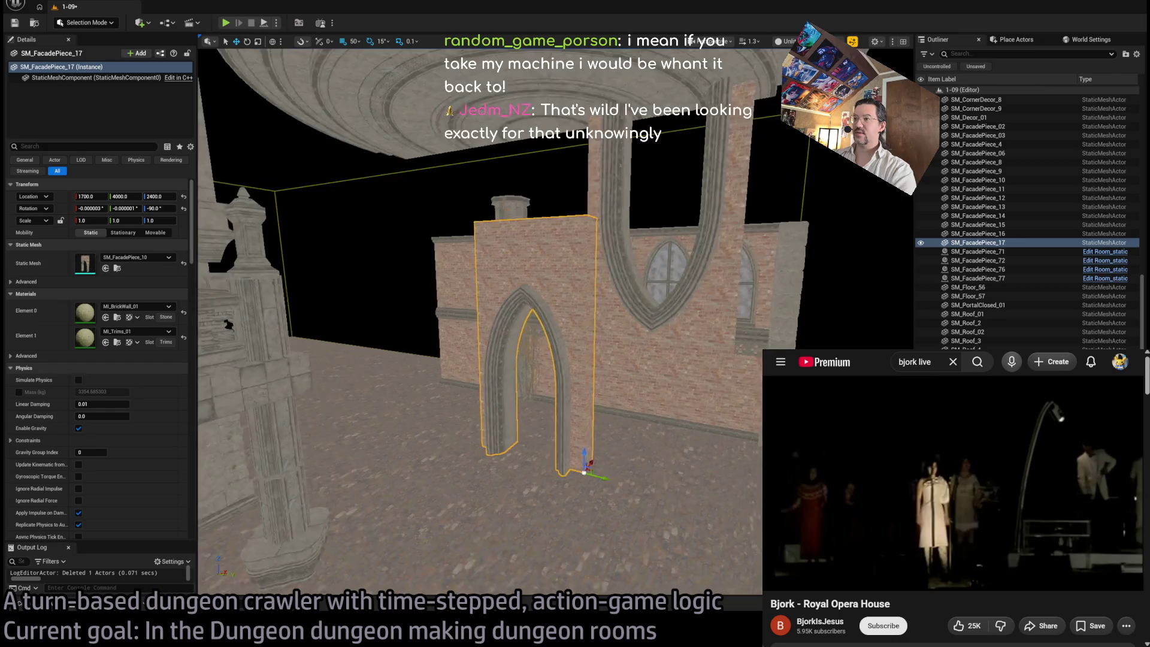
{"action": "mouse_move", "coordinate": [615, 388]}
{"action": "left_mouse_down"}
{"action": "mouse_move", "coordinate": [521, 384]}
{"action": "mouse_move", "coordinate": [503, 341]}
{"action": "mouse_move", "coordinate": [472, 375]}
{"action": "left_mouse_up"}
Step: Raise grey wall GrayWall45 above the brick facade to 1800, 3600, 3400
{"action": "left_click", "coordinate": [606, 372]}
{"action": "left_click_drag", "start_coordinate": [605, 372], "coordinate": [605, 372]}
{"action": "mouse_move", "coordinate": [554, 196]}
{"action": "left_mouse_down"}
{"action": "mouse_move", "coordinate": [591, 254]}
{"action": "mouse_move", "coordinate": [558, 250]}
{"action": "mouse_move", "coordinate": [713, 325]}
{"action": "left_mouse_up"}
{"action": "left_click", "coordinate": [555, 196]}
{"action": "key", "text": "e"}
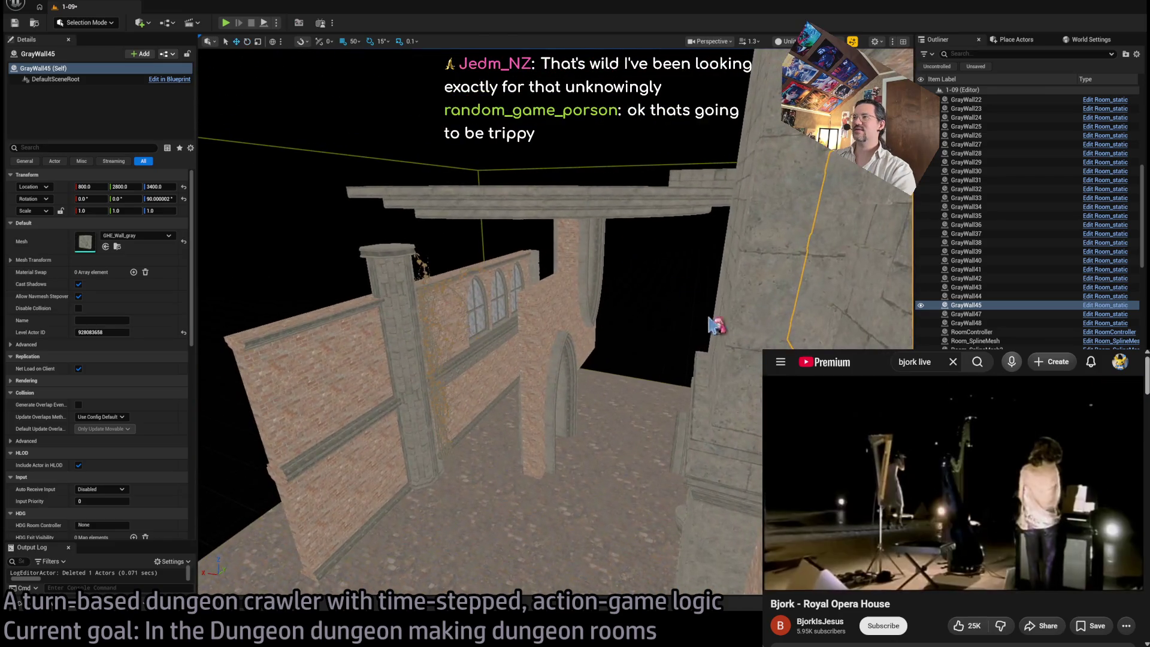
{"action": "mouse_move", "coordinate": [659, 371]}
{"action": "left_mouse_down"}
{"action": "mouse_move", "coordinate": [606, 360]}
{"action": "mouse_move", "coordinate": [509, 287]}
{"action": "mouse_move", "coordinate": [380, 352]}
{"action": "mouse_move", "coordinate": [462, 352]}
{"action": "left_mouse_up"}
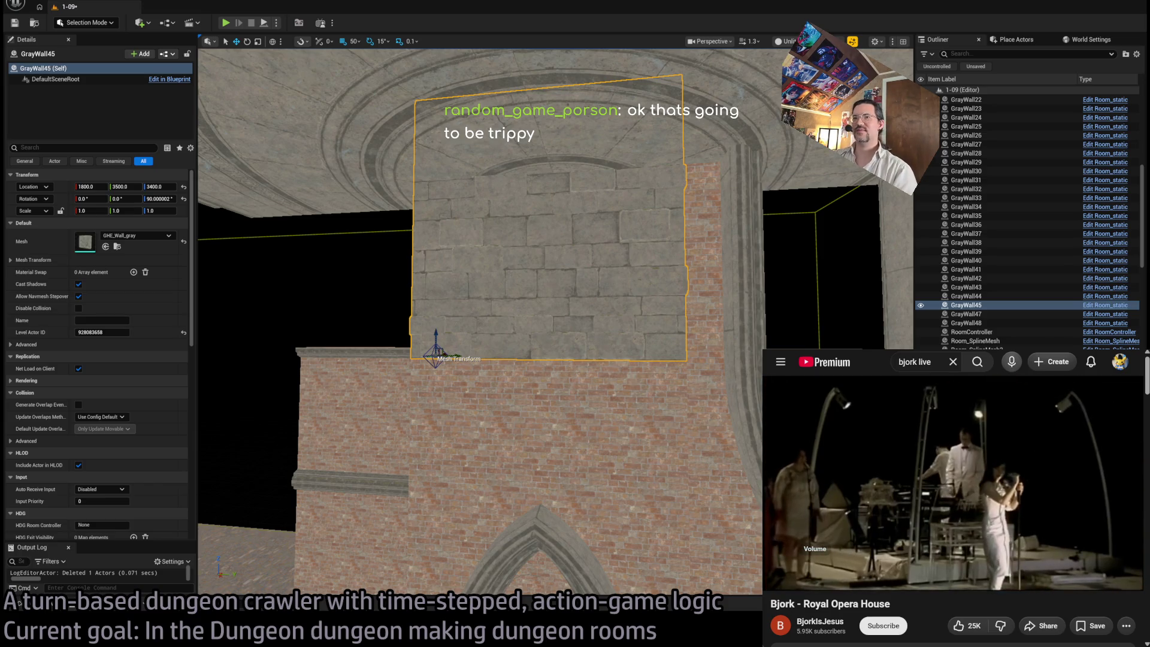
Step: Select CircleFloor3, frame facade wall SM_FacadePiece_16, then select SM_FacadePiece_72
{"action": "mouse_move", "coordinate": [631, 224]}
{"action": "left_mouse_down"}
{"action": "mouse_move", "coordinate": [576, 252]}
{"action": "mouse_move", "coordinate": [539, 228]}
{"action": "mouse_move", "coordinate": [515, 263]}
{"action": "mouse_move", "coordinate": [522, 240]}
{"action": "mouse_move", "coordinate": [497, 167]}
{"action": "mouse_move", "coordinate": [515, 197]}
{"action": "left_mouse_up"}
{"action": "left_click", "coordinate": [497, 168]}
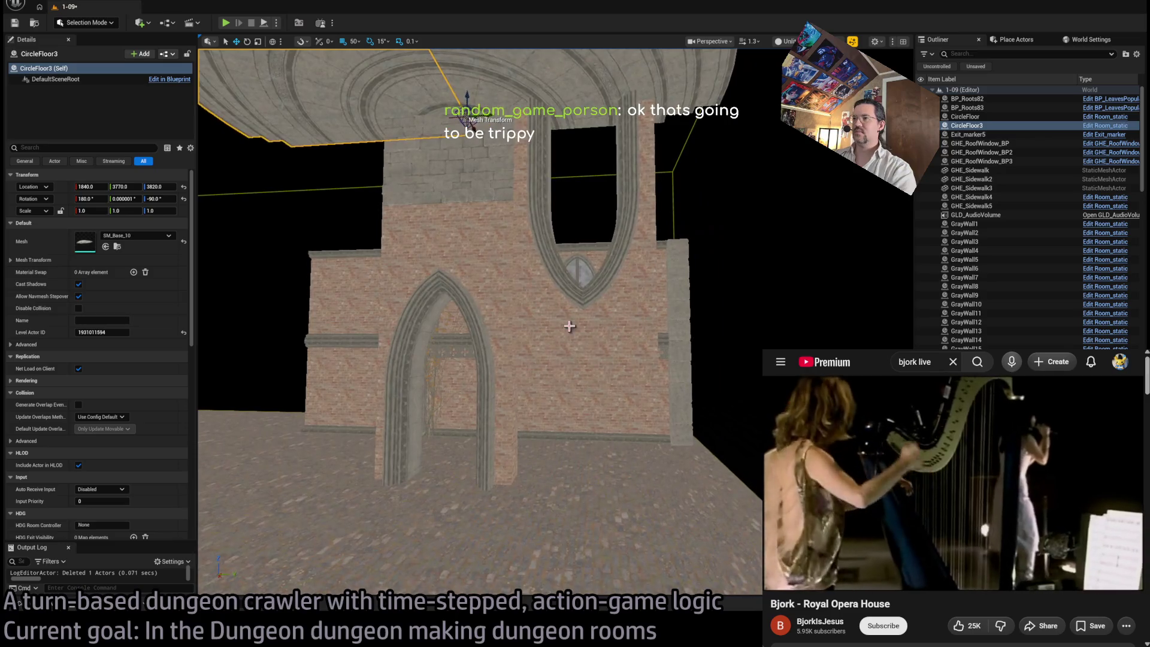
{"action": "left_click", "coordinate": [619, 385]}
{"action": "key", "text": "f"}
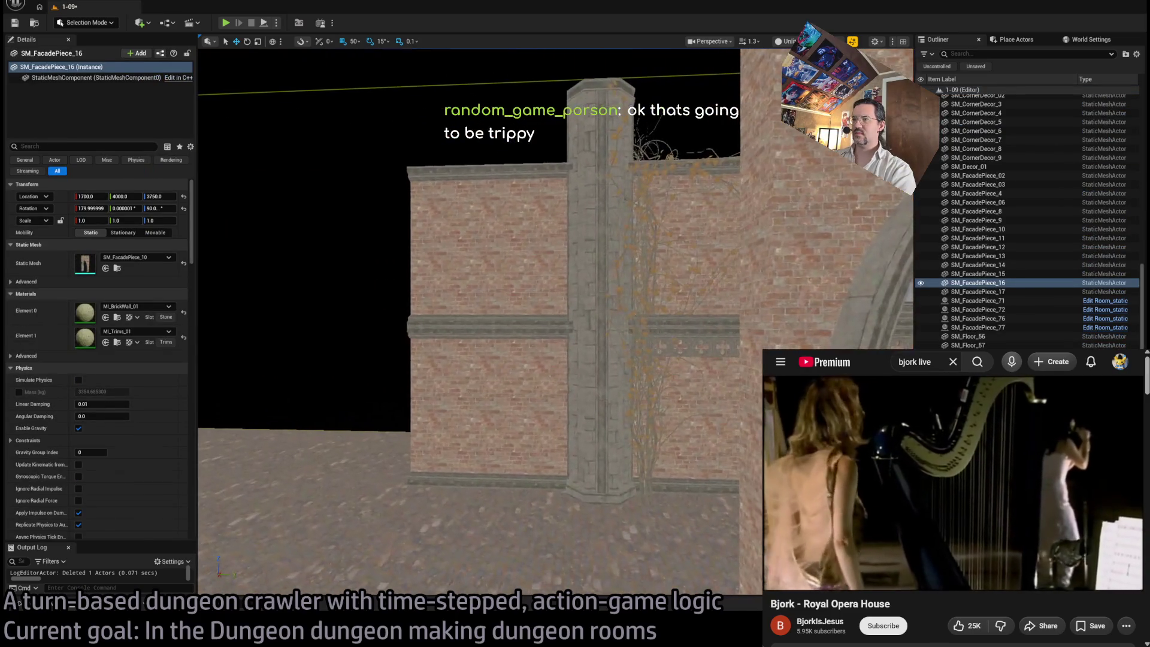
{"action": "left_click", "coordinate": [597, 343]}
{"action": "left_click", "coordinate": [569, 270], "text": "ctrl"}
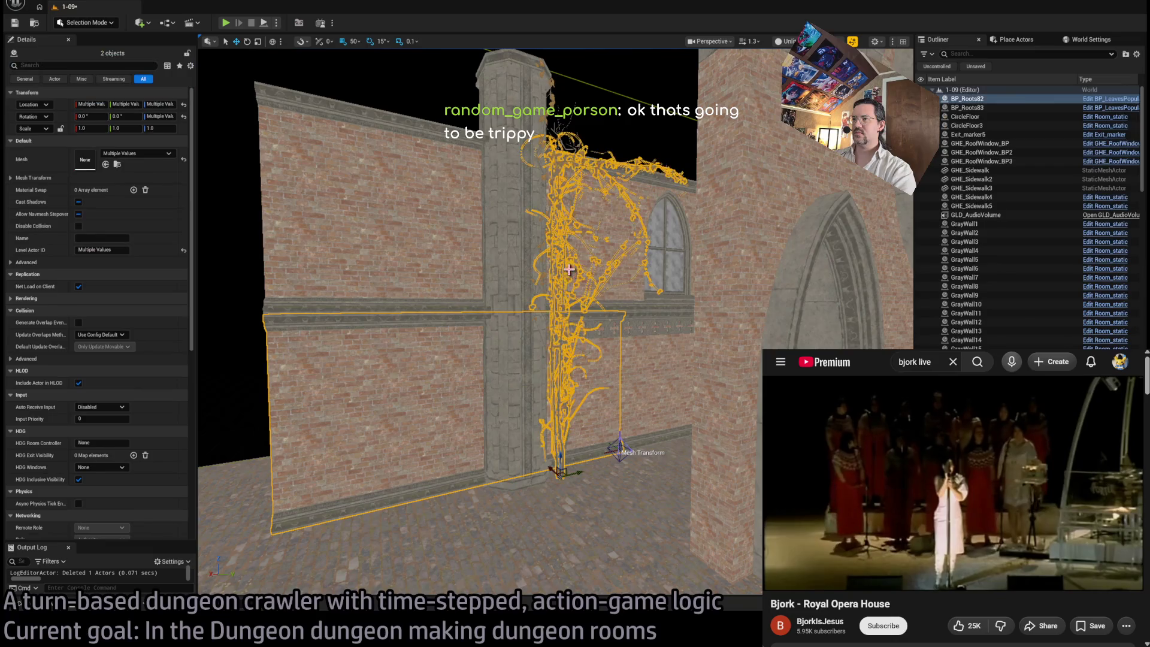
{"action": "left_click", "coordinate": [516, 251], "text": "ctrl"}
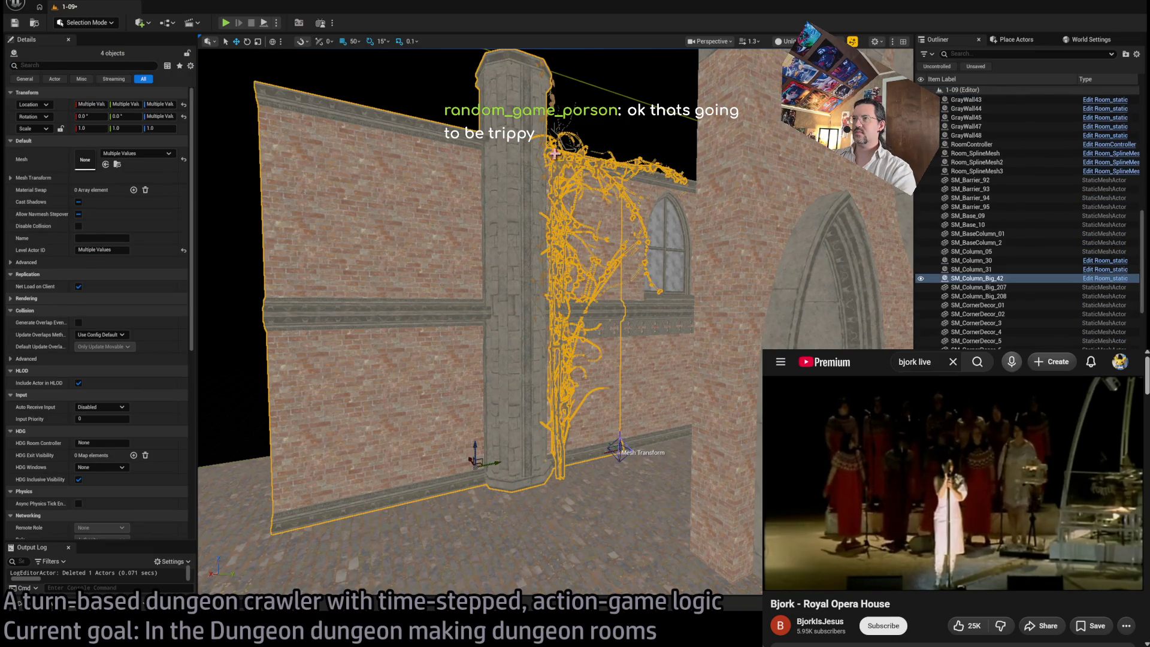
{"action": "left_click", "coordinate": [552, 106], "text": "ctrl"}
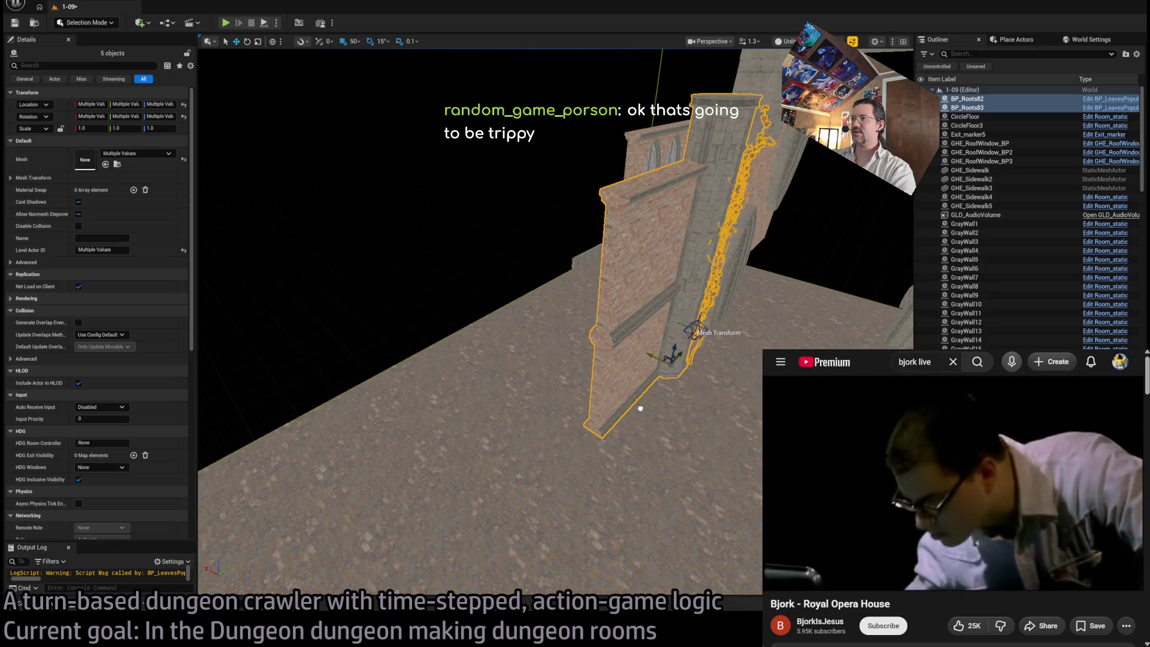
{"action": "key", "text": "f"}
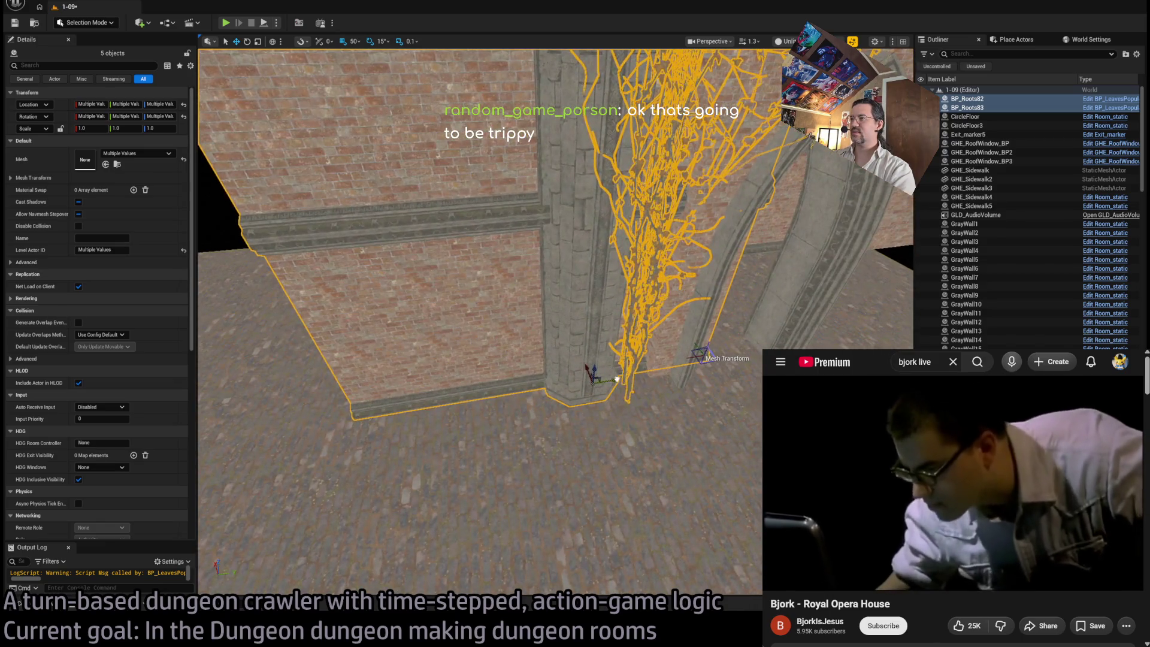
{"action": "mouse_move", "coordinate": [617, 378]}
{"action": "left_mouse_down"}
{"action": "mouse_move", "coordinate": [429, 388]}
{"action": "mouse_move", "coordinate": [401, 431]}
{"action": "mouse_move", "coordinate": [417, 477]}
{"action": "mouse_move", "coordinate": [421, 413]}
{"action": "mouse_move", "coordinate": [439, 383]}
{"action": "mouse_move", "coordinate": [422, 211]}
{"action": "left_mouse_up"}
Step: Select the three yellow root meshes on the column, starting with BP_Roots82
{"action": "left_click", "coordinate": [395, 161]}
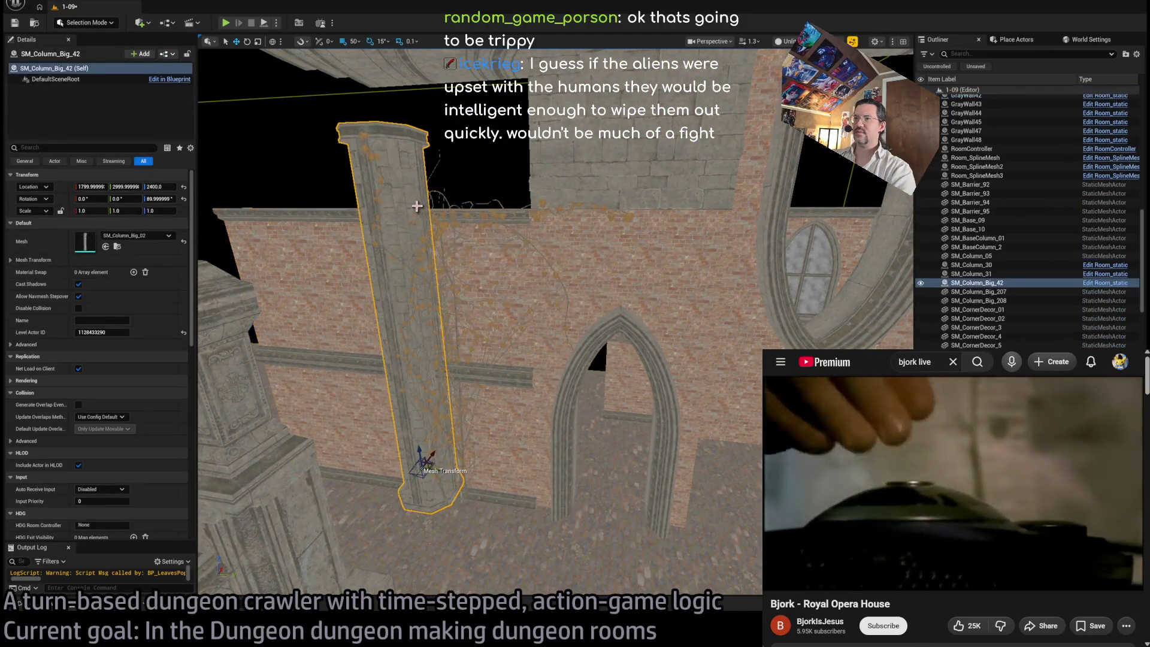
{"action": "left_click", "coordinate": [487, 213]}
{"action": "left_click", "coordinate": [375, 172], "text": "ctrl"}
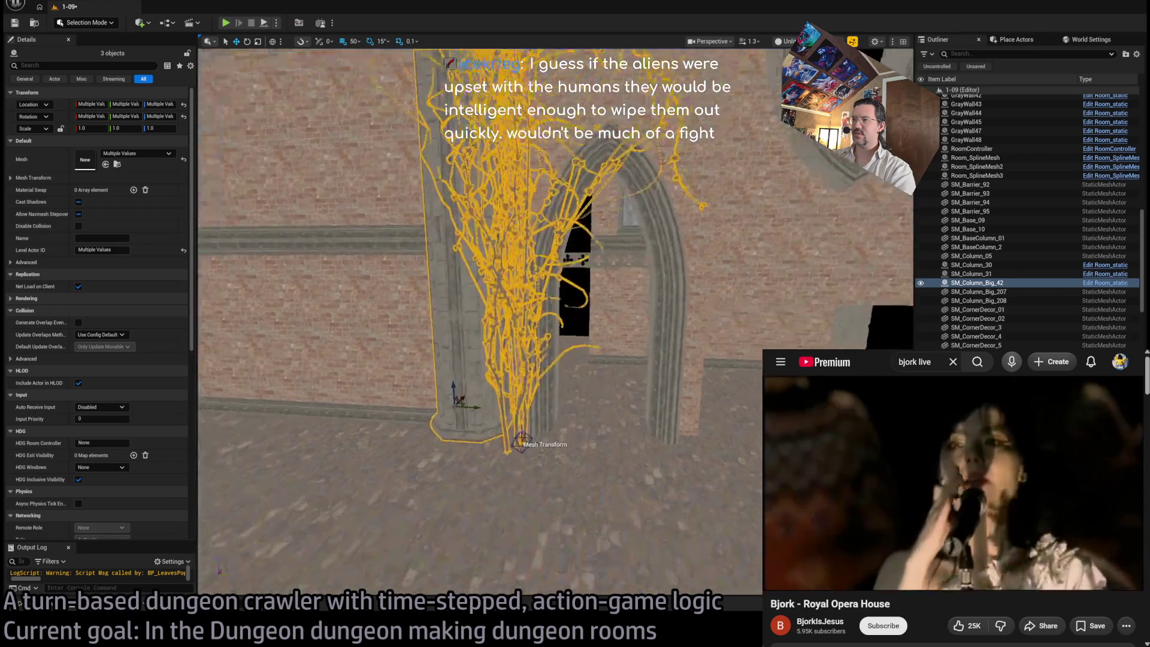
{"action": "scroll", "coordinate": [479, 322], "scroll_direction": "up", "scroll_amount": 3}
{"action": "scroll", "coordinate": [430, 471], "scroll_direction": "down", "scroll_amount": 4}
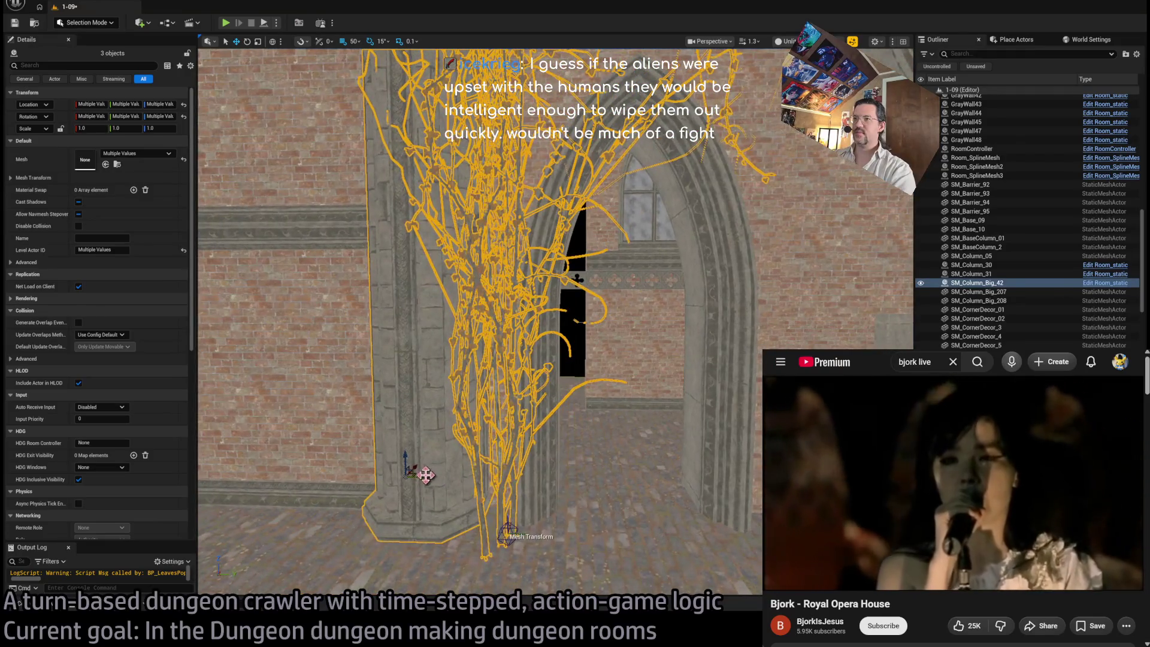
{"action": "mouse_move", "coordinate": [430, 472]}
{"action": "left_mouse_down"}
{"action": "mouse_move", "coordinate": [382, 470]}
{"action": "mouse_move", "coordinate": [424, 460]}
{"action": "left_mouse_up"}
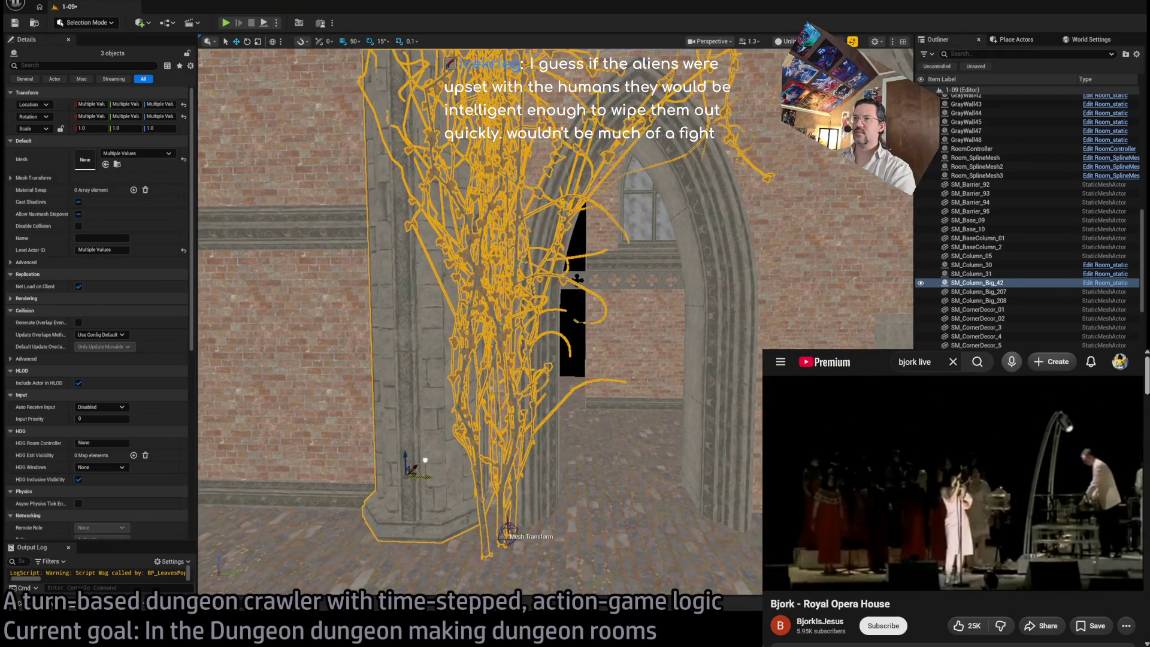
{"action": "scroll", "coordinate": [422, 461], "scroll_direction": "up", "scroll_amount": 6}
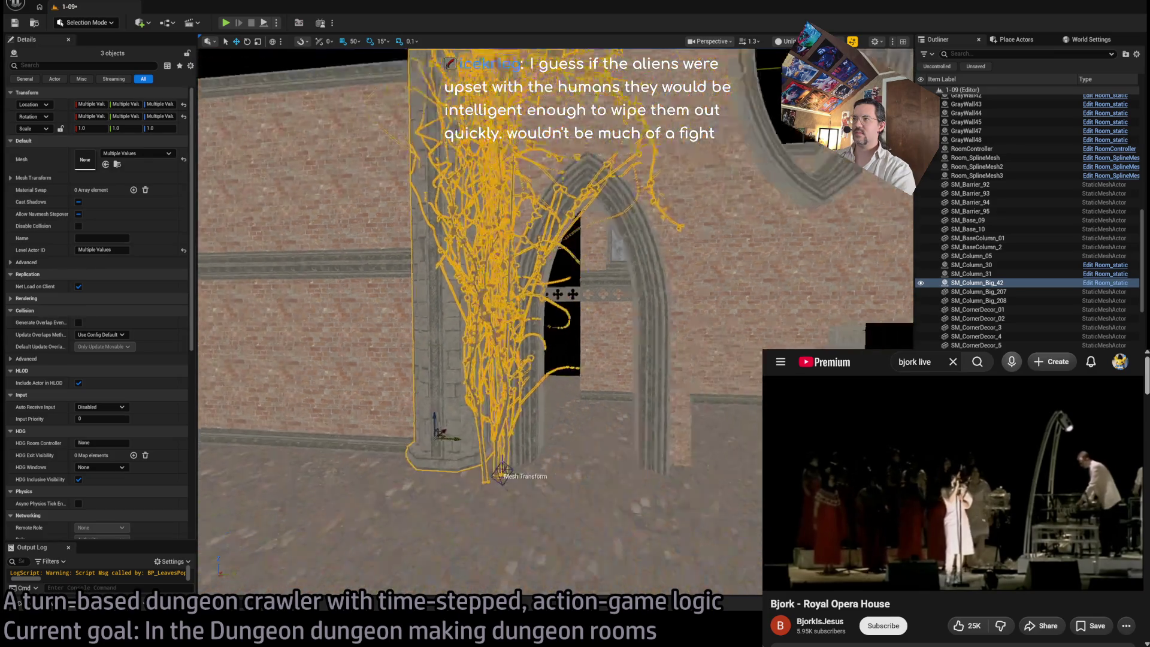
{"action": "scroll", "coordinate": [422, 460], "scroll_direction": "up", "scroll_amount": 2}
{"action": "key", "text": "Escape"}
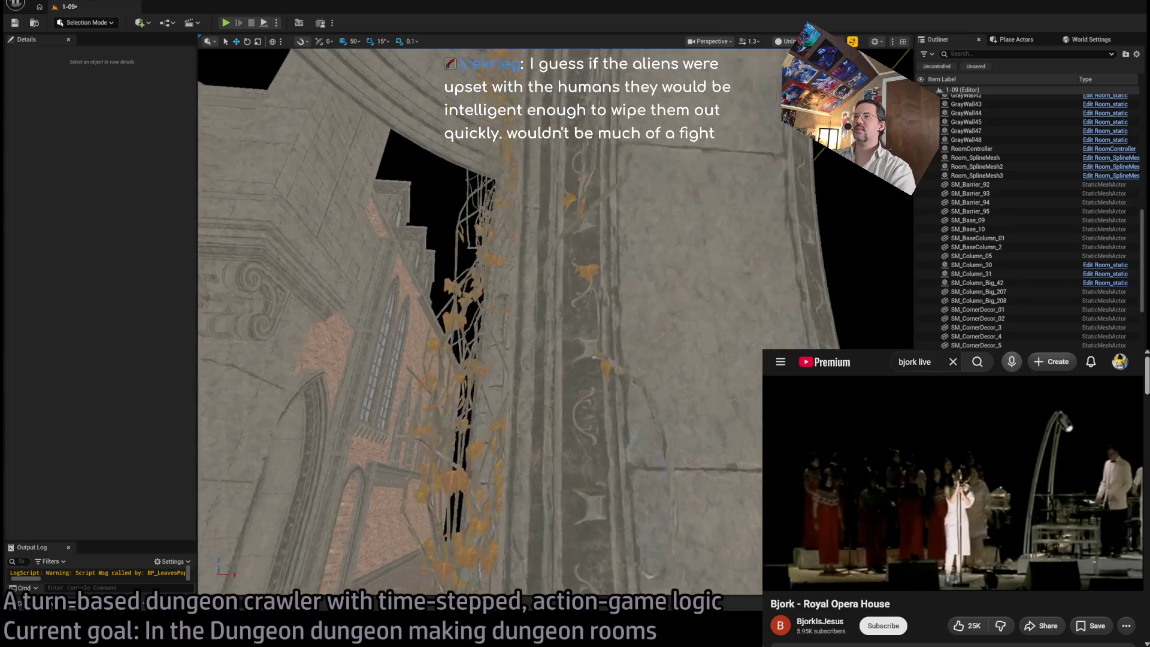
{"action": "key", "text": "ctrl+z"}
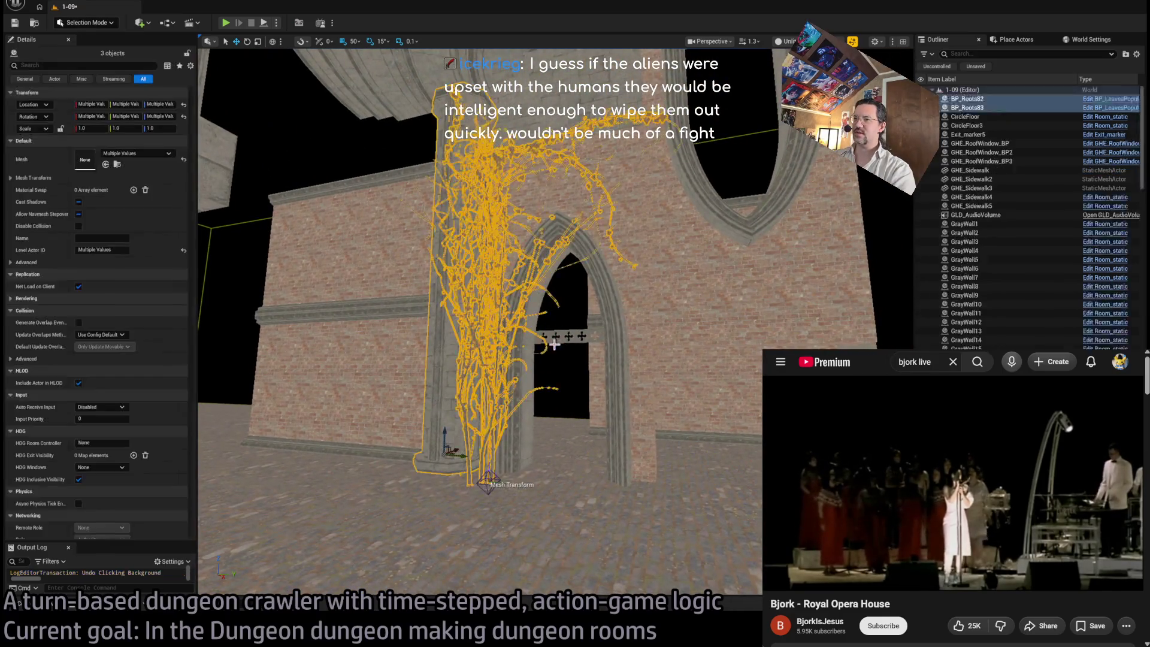
Step: Frame the three selected root meshes and delete them
{"action": "scroll", "coordinate": [557, 303], "scroll_direction": "up", "scroll_amount": 2}
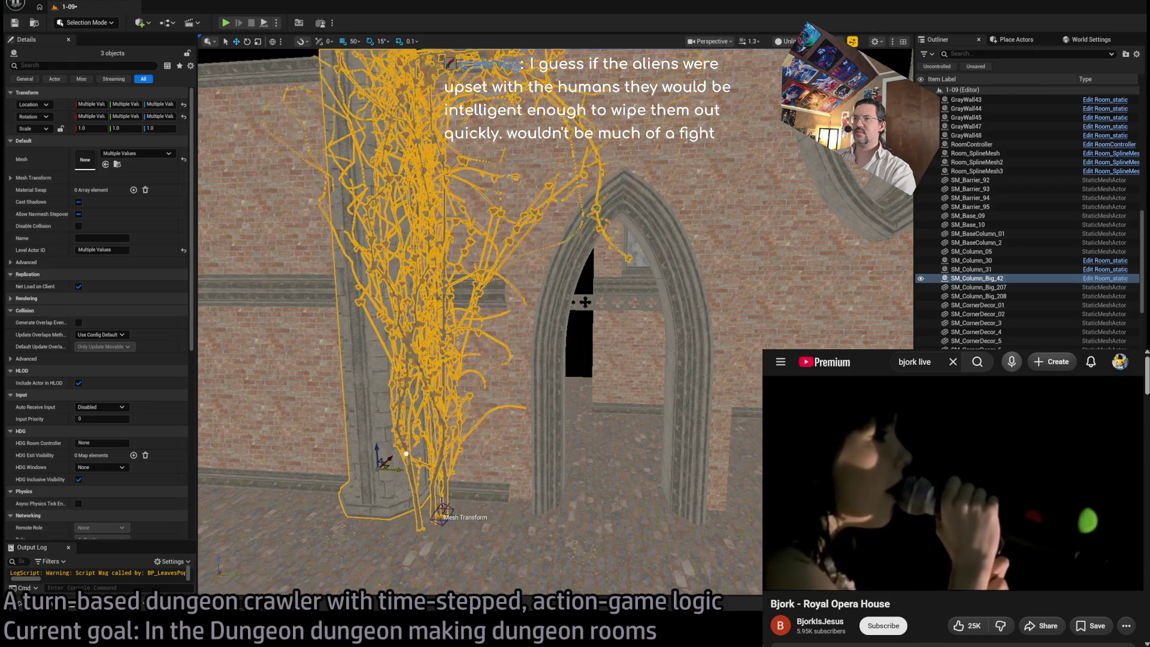
{"action": "scroll", "coordinate": [573, 411], "scroll_direction": "up", "scroll_amount": 4}
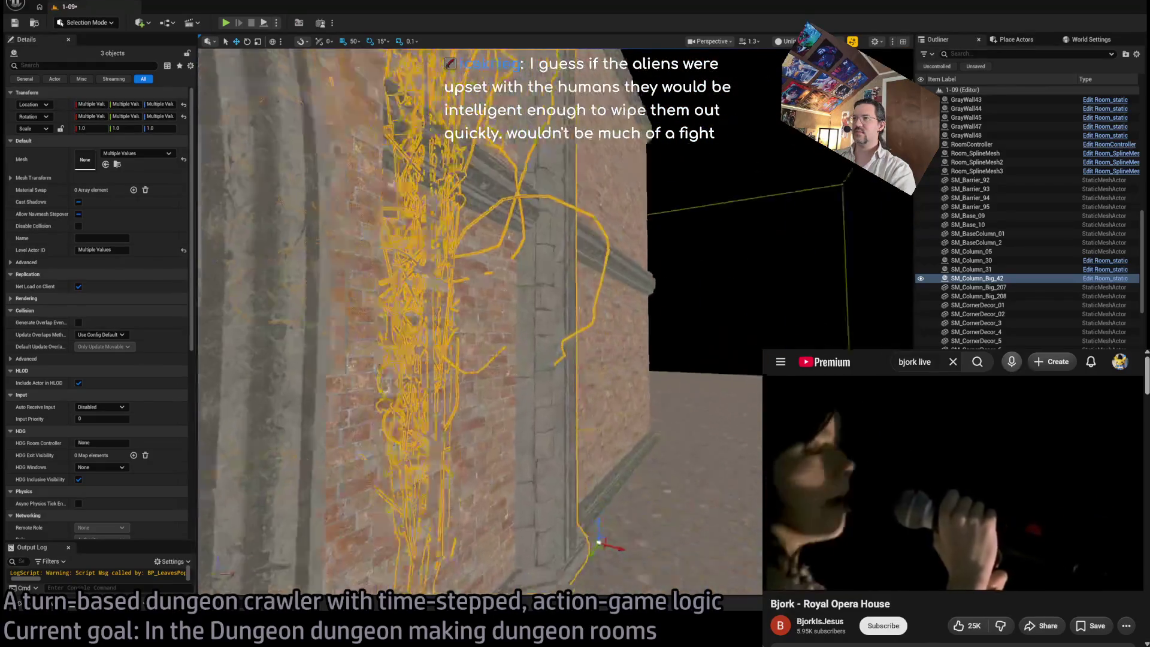
{"action": "key", "text": "f"}
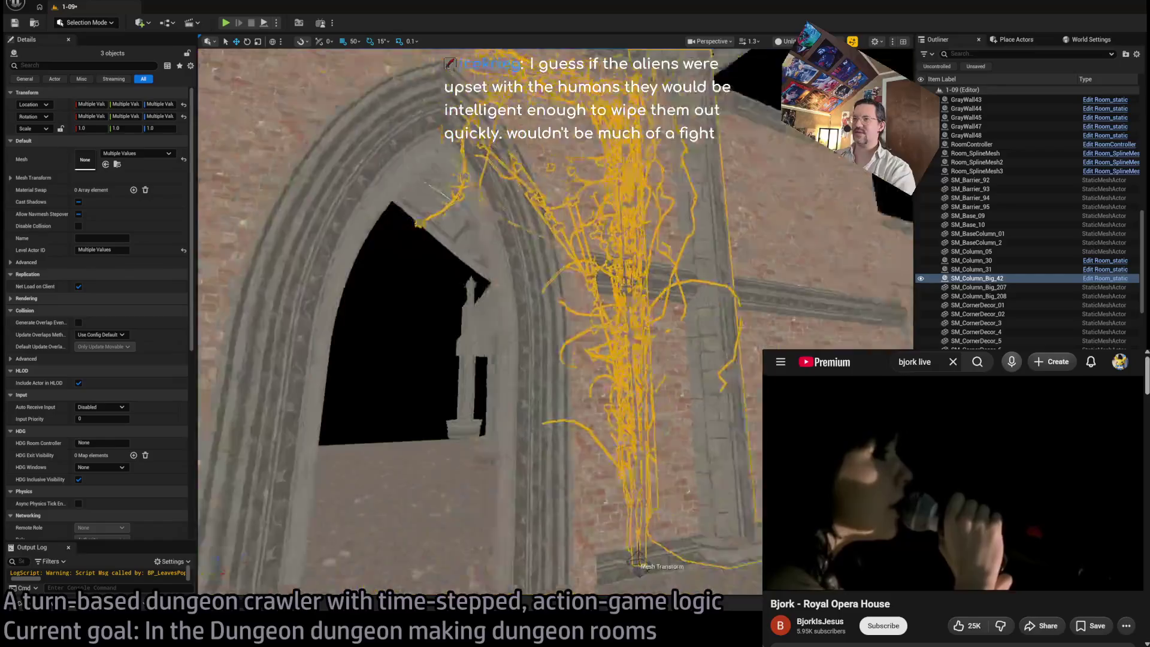
{"action": "left_click_drag", "start_coordinate": [564, 313], "coordinate": [577, 328]}
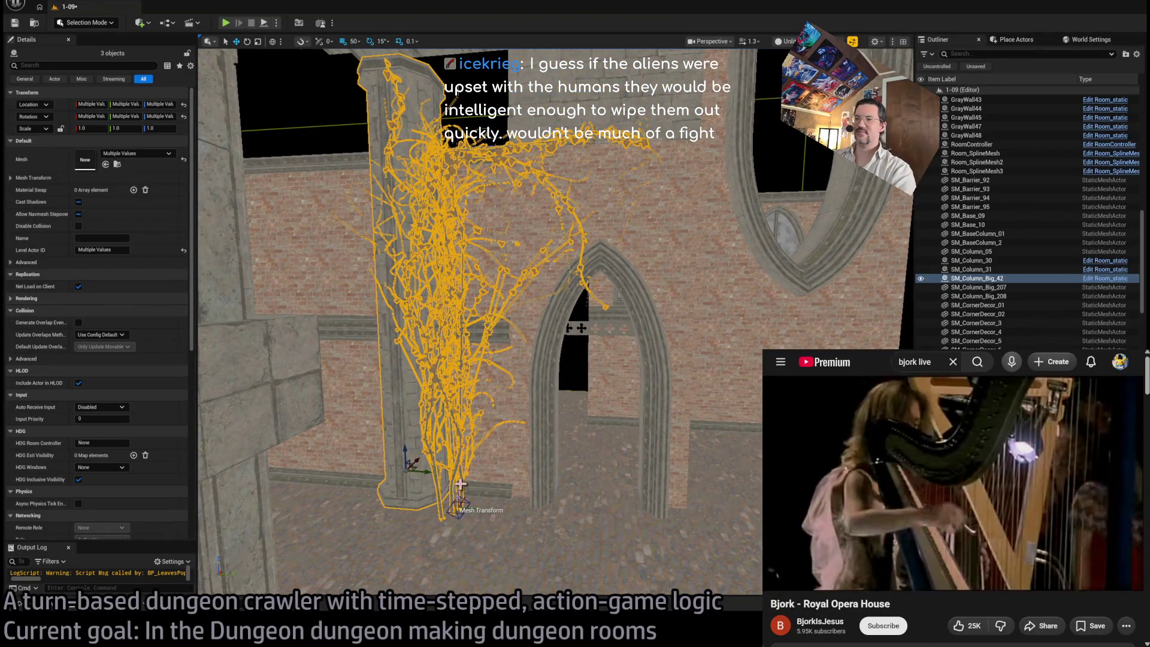
{"action": "key", "text": "Delete"}
{"action": "left_click_drag", "start_coordinate": [561, 425], "coordinate": [567, 464]}
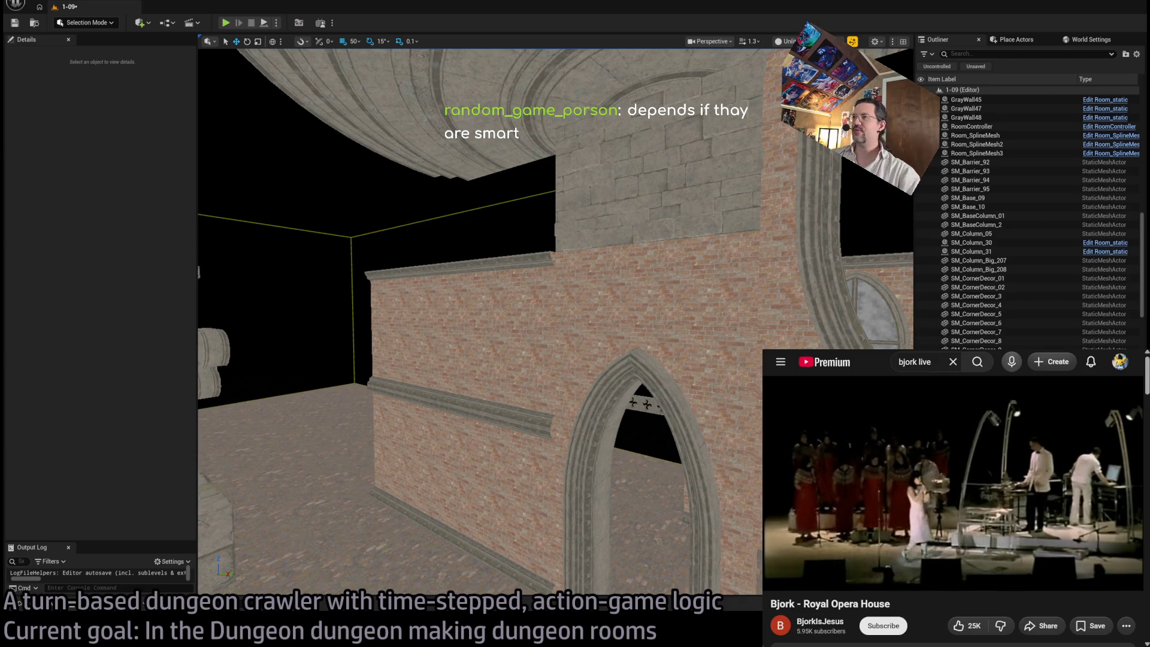
Step: Duplicate GrayWall45 into GrayWall46, slid to the left under the ceiling
{"action": "double_click", "coordinate": [966, 100]}
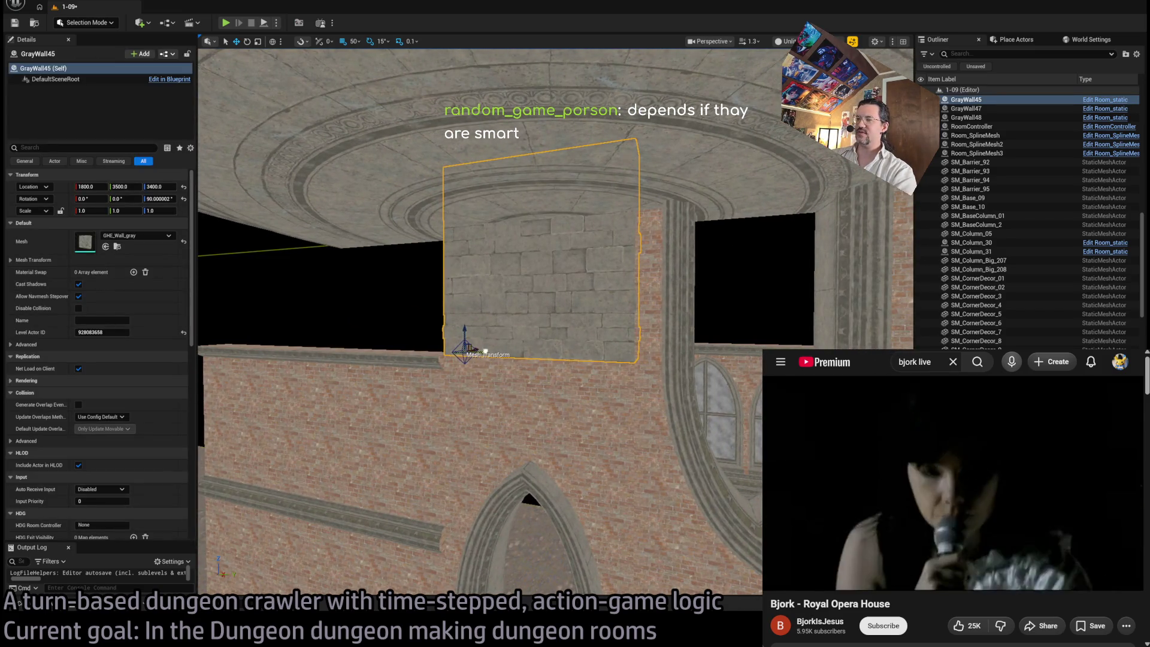
{"action": "mouse_move", "coordinate": [486, 352]}
{"action": "left_mouse_down"}
{"action": "mouse_move", "coordinate": [327, 329]}
{"action": "mouse_move", "coordinate": [355, 342]}
{"action": "mouse_move", "coordinate": [356, 315]}
{"action": "mouse_move", "coordinate": [377, 353]}
{"action": "mouse_move", "coordinate": [357, 312]}
{"action": "mouse_move", "coordinate": [513, 429]}
{"action": "mouse_move", "coordinate": [385, 332]}
{"action": "left_mouse_up"}
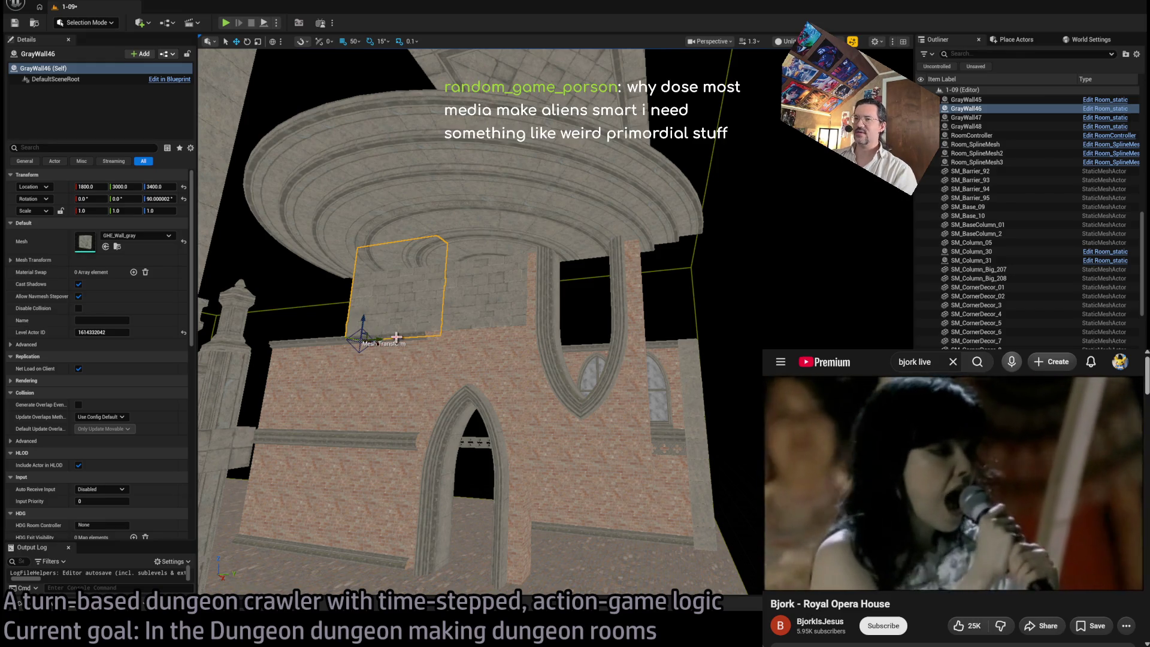
{"action": "left_click", "coordinate": [396, 326]}
{"action": "left_click", "coordinate": [466, 304], "text": "ctrl"}
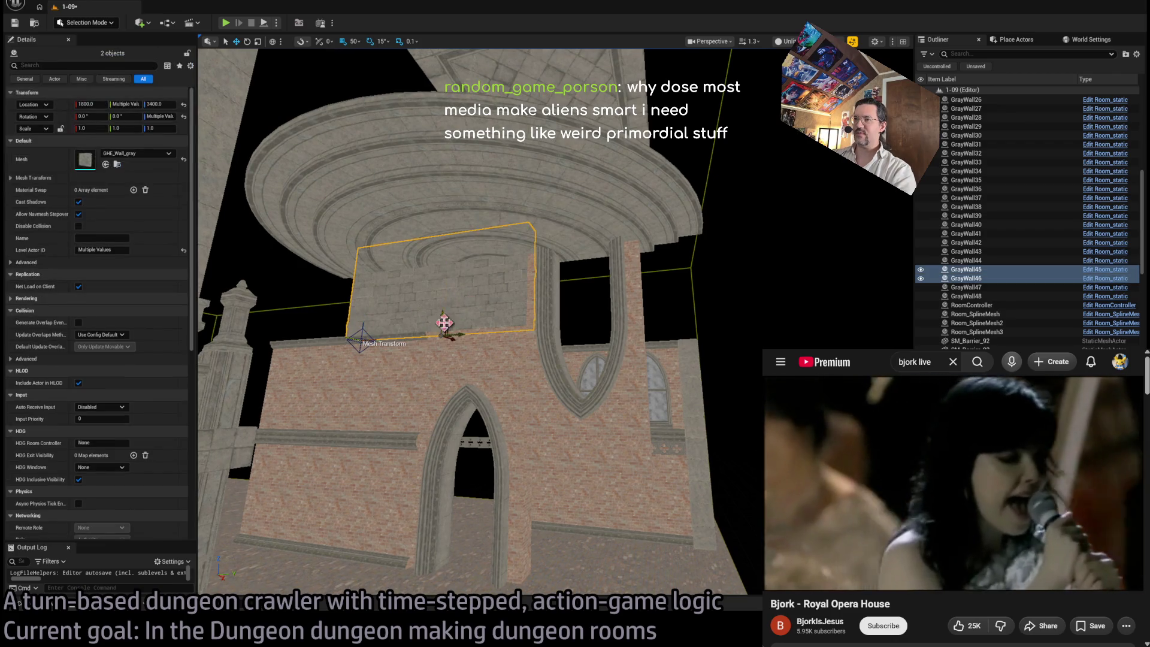
Step: Copy both panels as GrayWall49 and GrayWall50, lower them, and delete GrayWall50
{"action": "key", "text": "ctrl+v"}
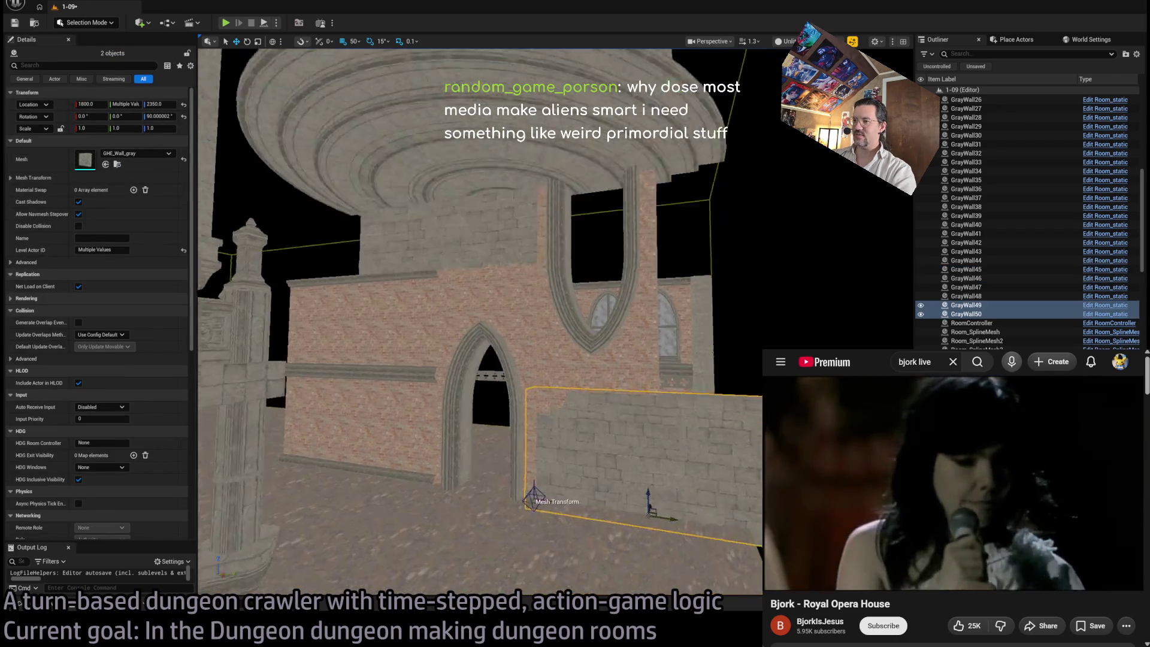
{"action": "key", "text": "f"}
{"action": "left_click_drag", "start_coordinate": [646, 414], "coordinate": [639, 438]}
{"action": "left_click", "coordinate": [669, 466]}
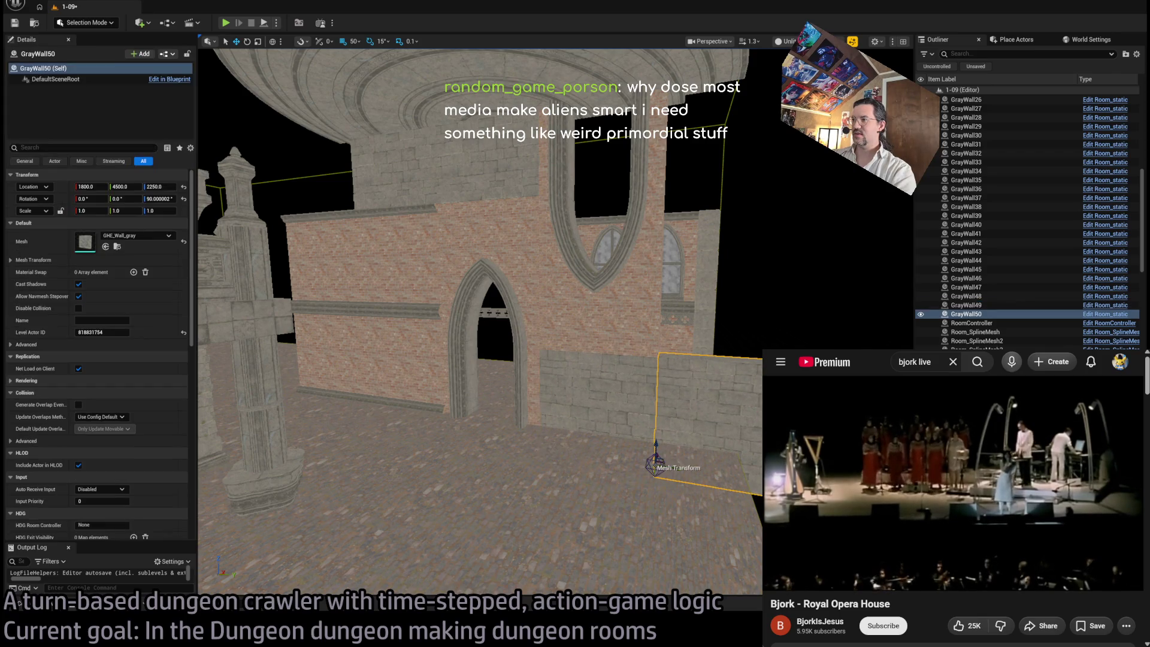
{"action": "key", "text": "Delete"}
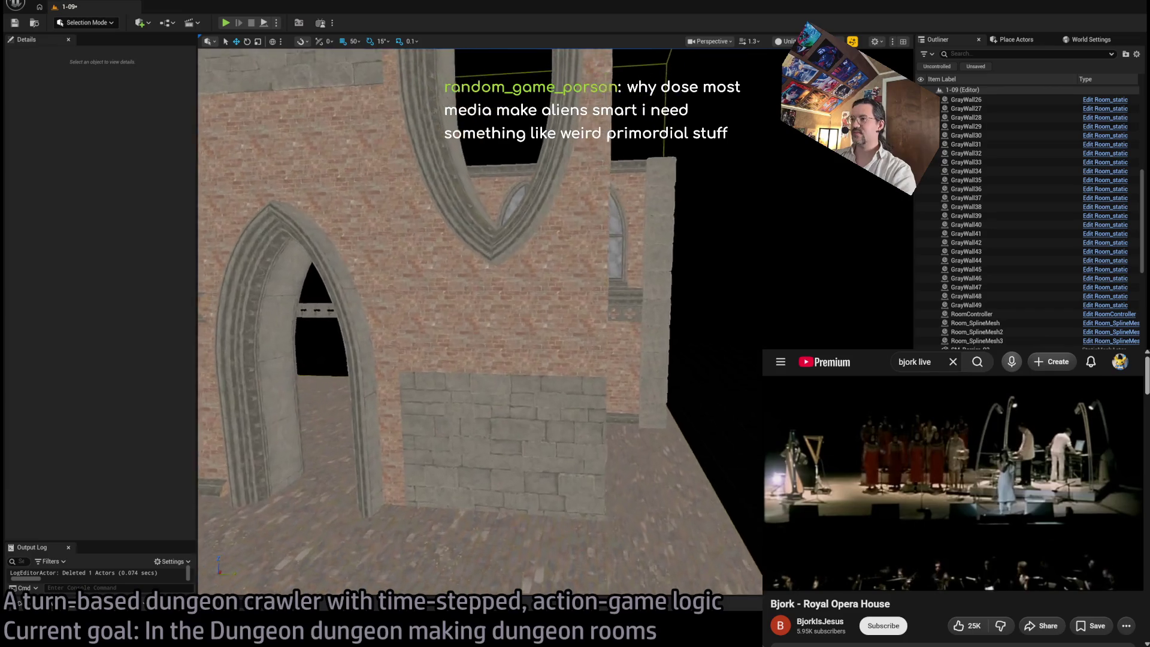
{"action": "scroll", "coordinate": [480, 317], "scroll_direction": "up", "scroll_amount": 3}
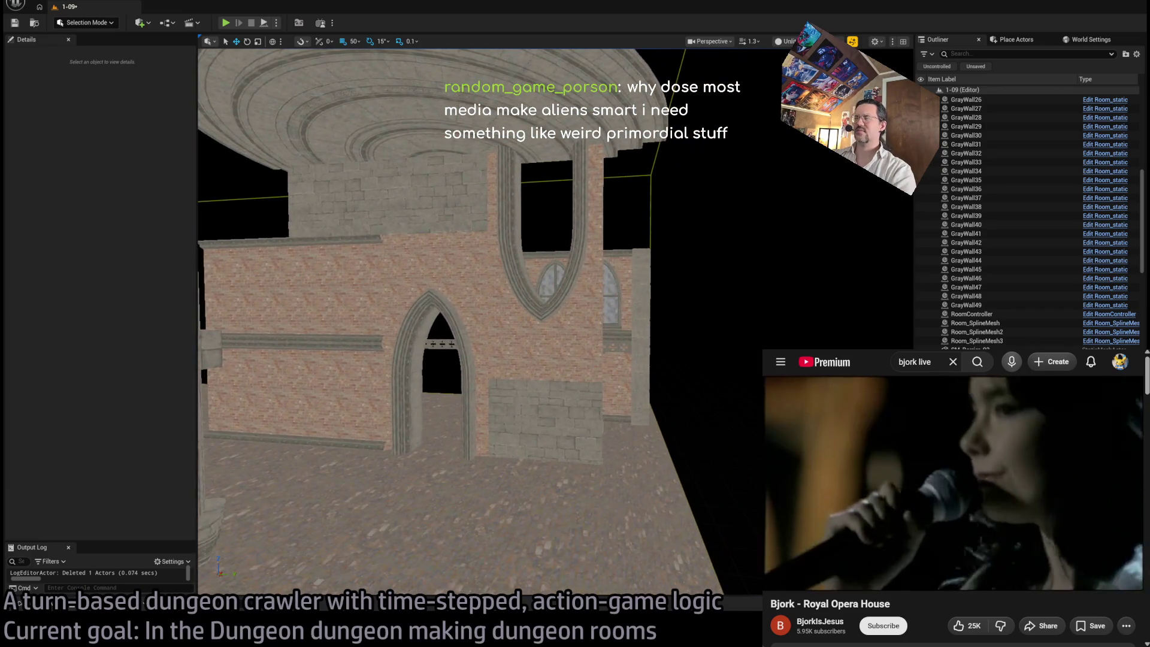
{"action": "scroll", "coordinate": [657, 416], "scroll_direction": "up", "scroll_amount": 3}
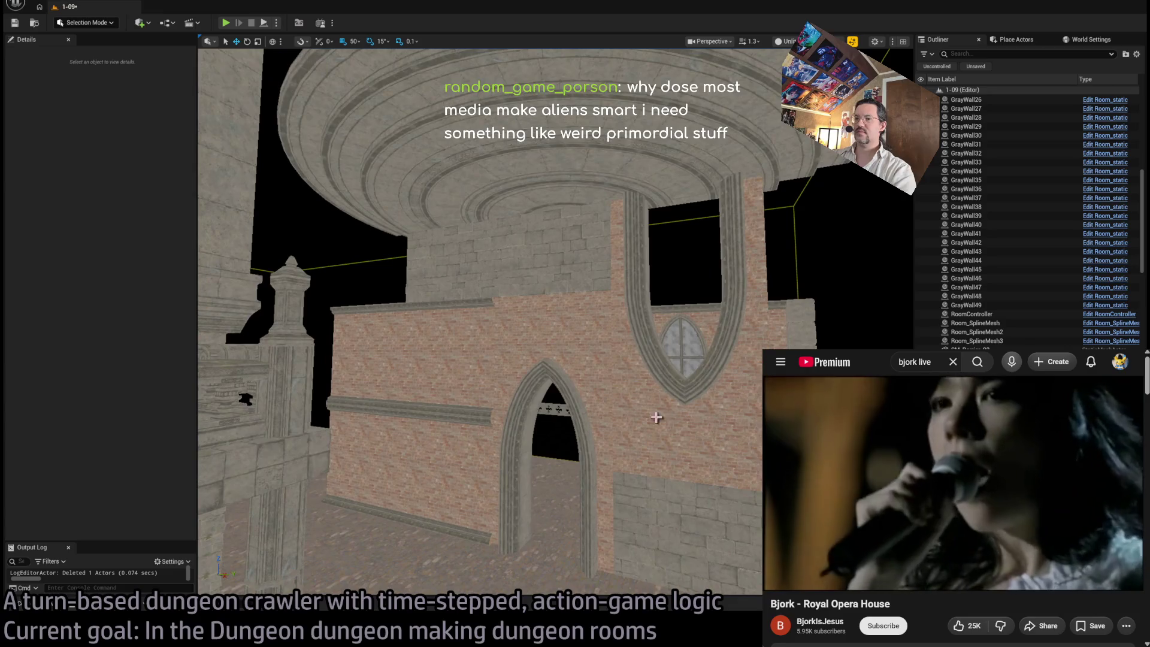
{"action": "mouse_move", "coordinate": [479, 318]}
{"action": "left_mouse_down"}
{"action": "mouse_move", "coordinate": [414, 327]}
{"action": "mouse_move", "coordinate": [387, 408]}
{"action": "left_mouse_up"}
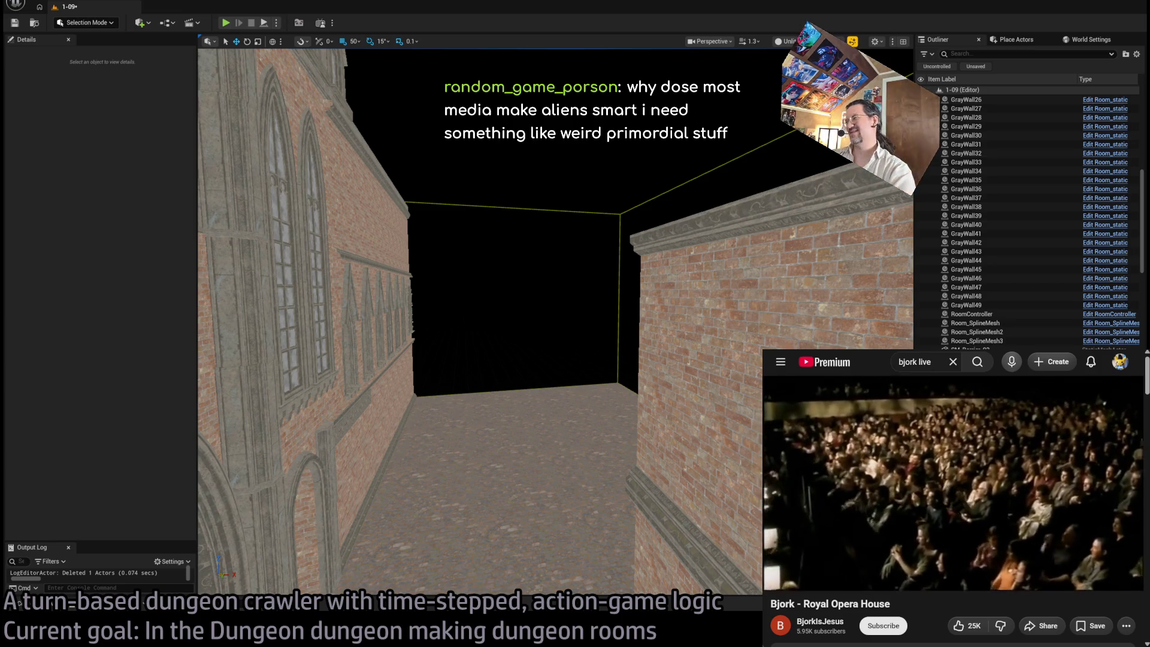
{"action": "left_click", "coordinate": [749, 389]}
{"action": "key", "text": "f"}
{"action": "left_click_drag", "start_coordinate": [575, 444], "coordinate": [617, 444]}
{"action": "left_click", "coordinate": [574, 330]}
{"action": "key", "text": "f"}
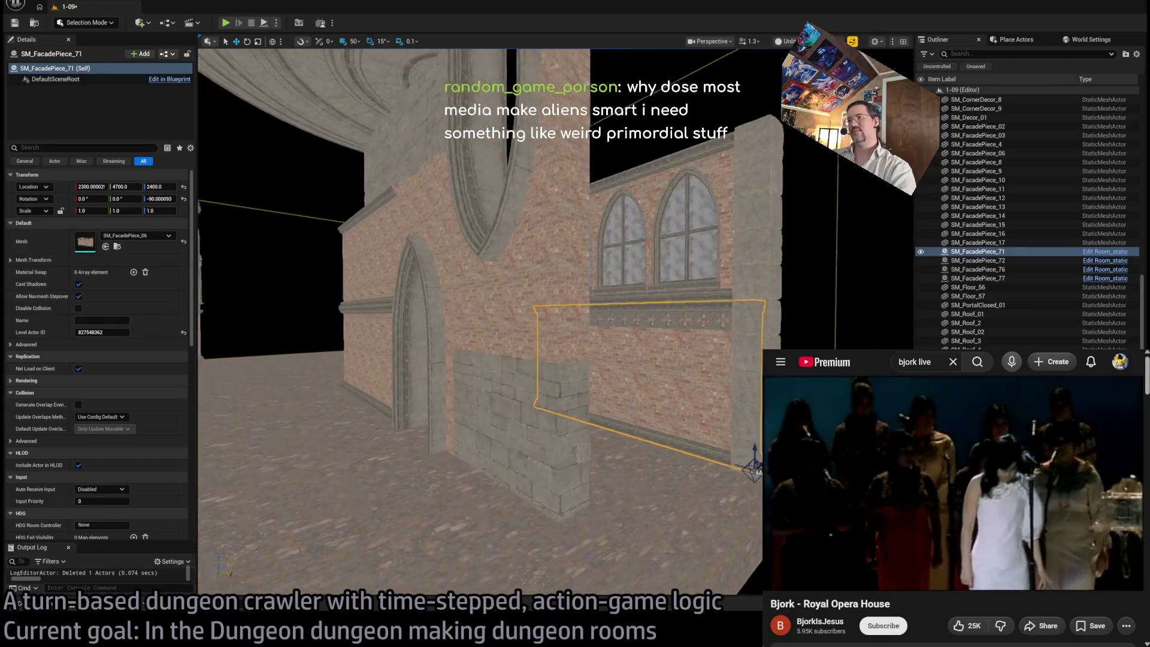
{"action": "left_click_drag", "start_coordinate": [604, 333], "coordinate": [560, 333]}
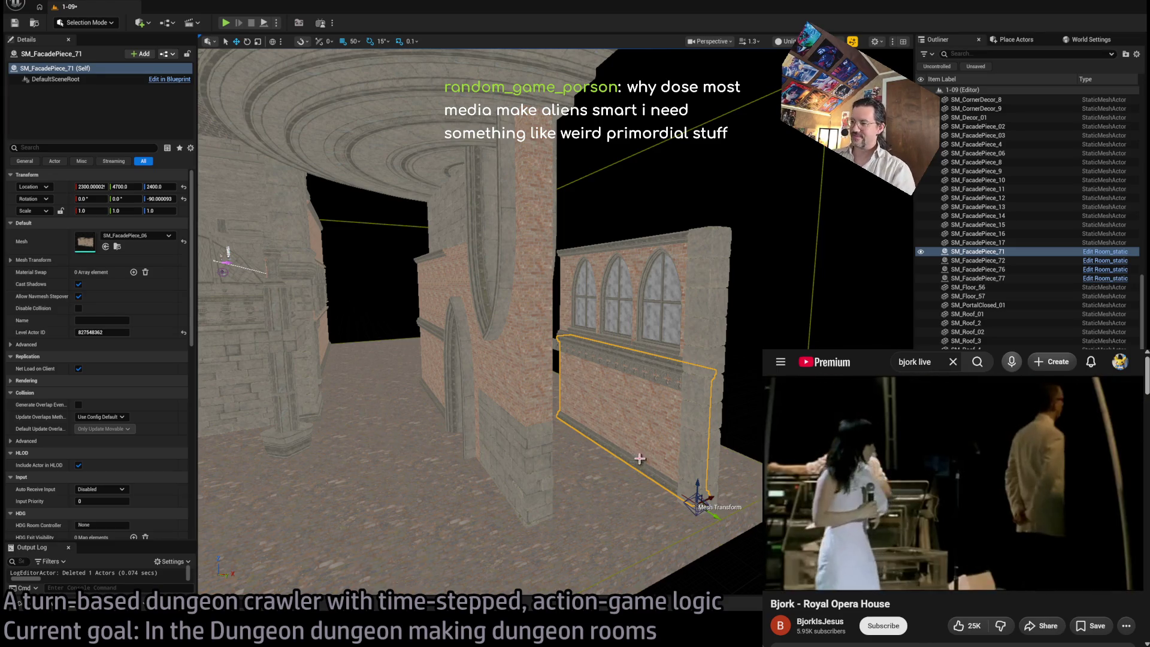
{"action": "left_click_drag", "start_coordinate": [637, 459], "coordinate": [653, 419]}
{"action": "left_click", "coordinate": [631, 275]}
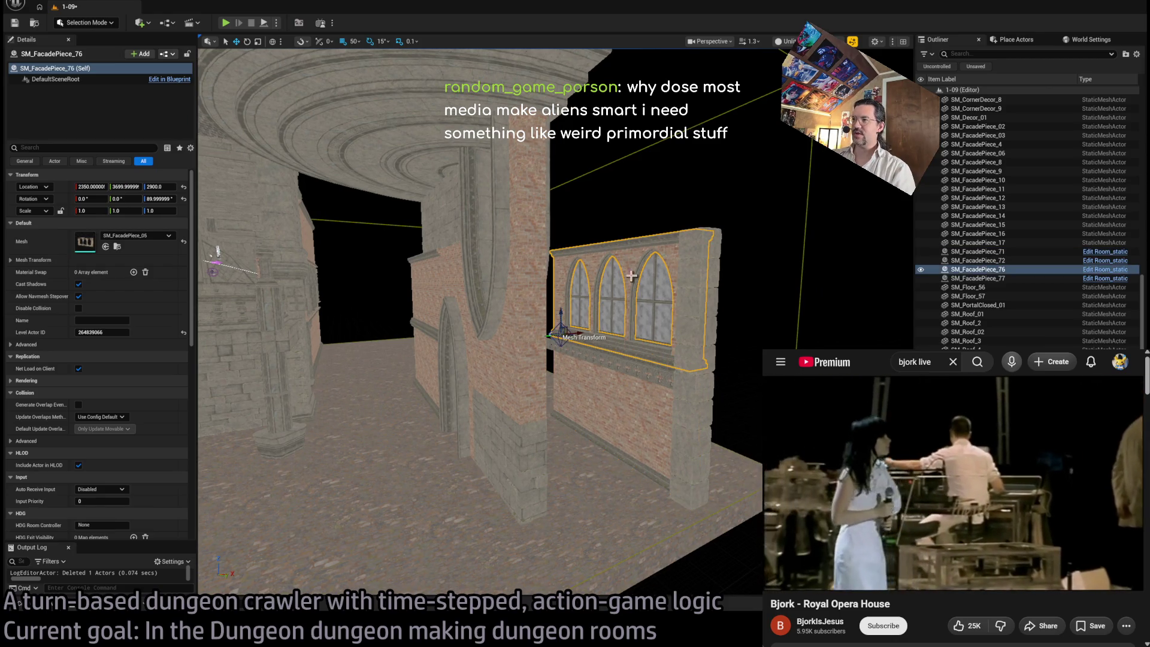
{"action": "left_click", "coordinate": [657, 415]}
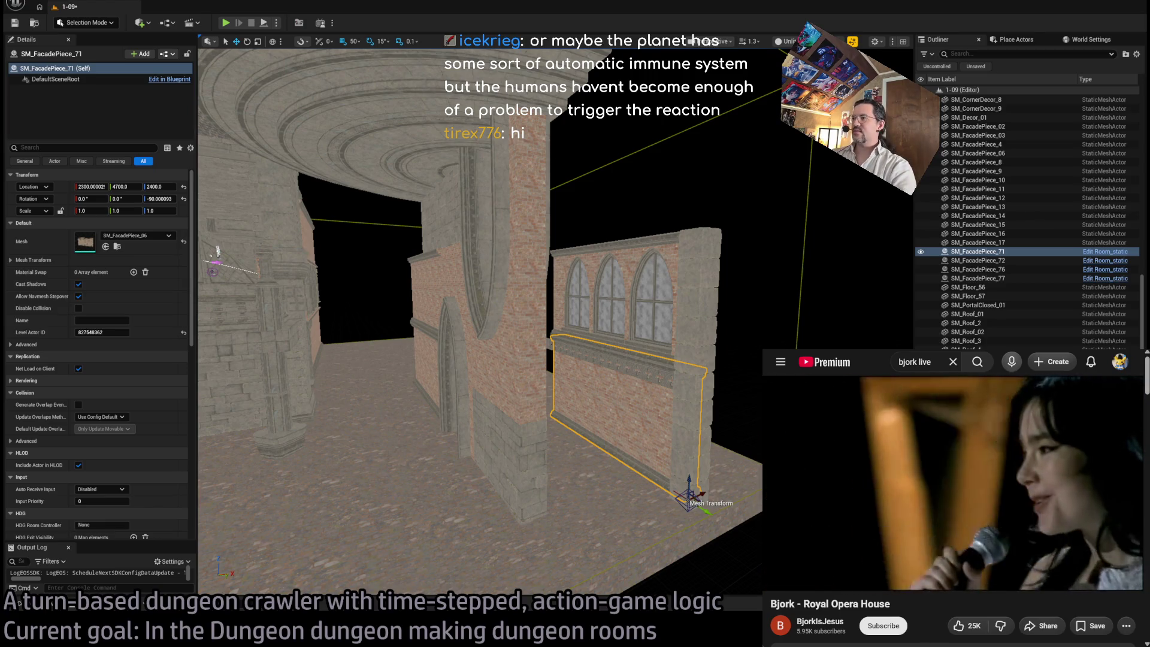
Step: Move SM_Column_30 and SM_Column_31 to X 1850 and stack a raised column copy at Z 3400
{"action": "left_click", "coordinate": [693, 389]}
{"action": "left_click", "coordinate": [701, 419], "text": "ctrl"}
{"action": "mouse_move", "coordinate": [701, 494]}
{"action": "left_mouse_down"}
{"action": "mouse_move", "coordinate": [581, 527]}
{"action": "mouse_move", "coordinate": [575, 569]}
{"action": "mouse_move", "coordinate": [539, 513]}
{"action": "left_mouse_up"}
{"action": "scroll", "coordinate": [539, 513], "scroll_direction": "down", "scroll_amount": 5}
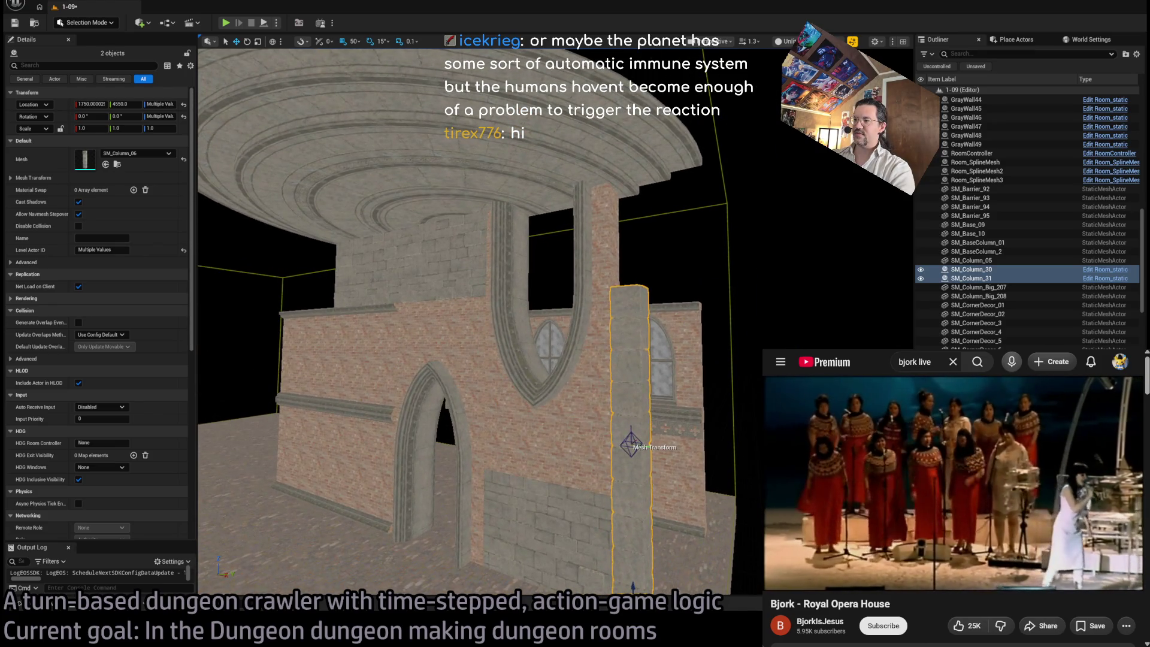
{"action": "left_click", "coordinate": [614, 426]}
{"action": "left_click_drag", "start_coordinate": [632, 423], "coordinate": [633, 262]}
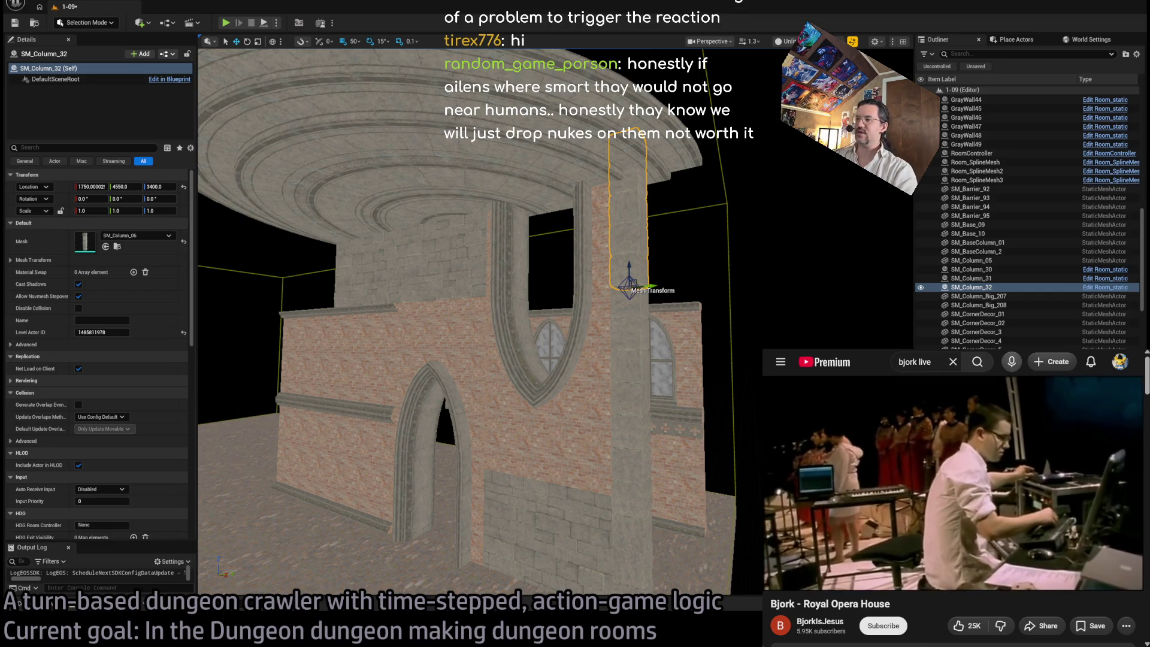
Step: Delete the seven windowed facade pieces and trim, plus one leftover facade actor
{"action": "left_click", "coordinate": [692, 377]}
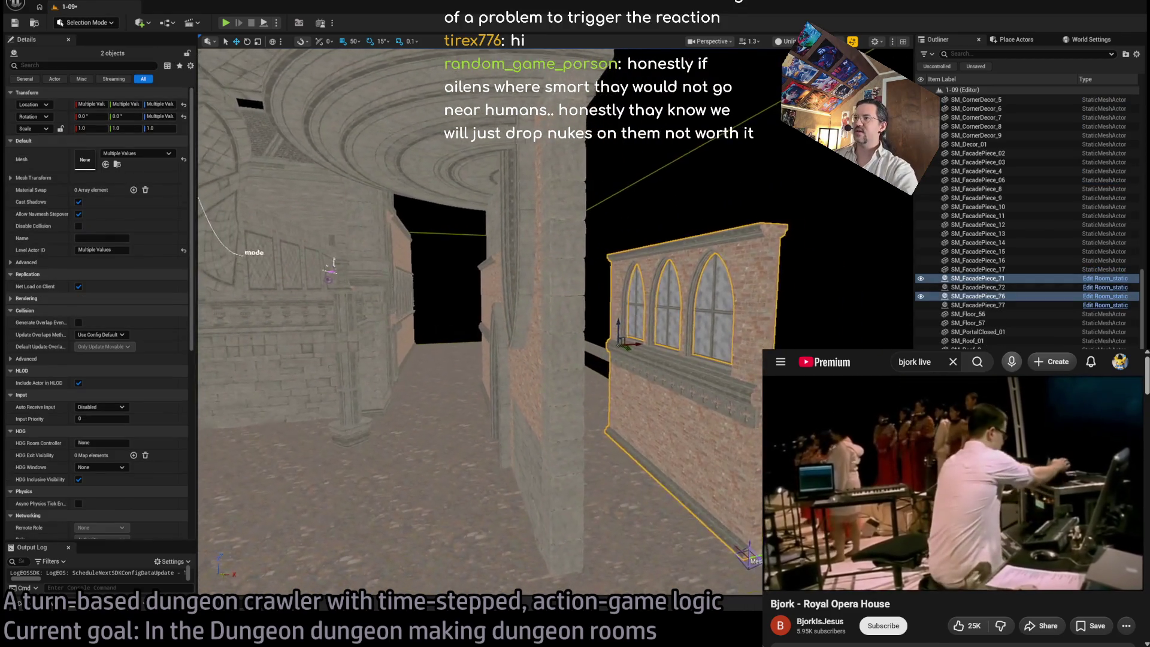
{"action": "key", "text": "f"}
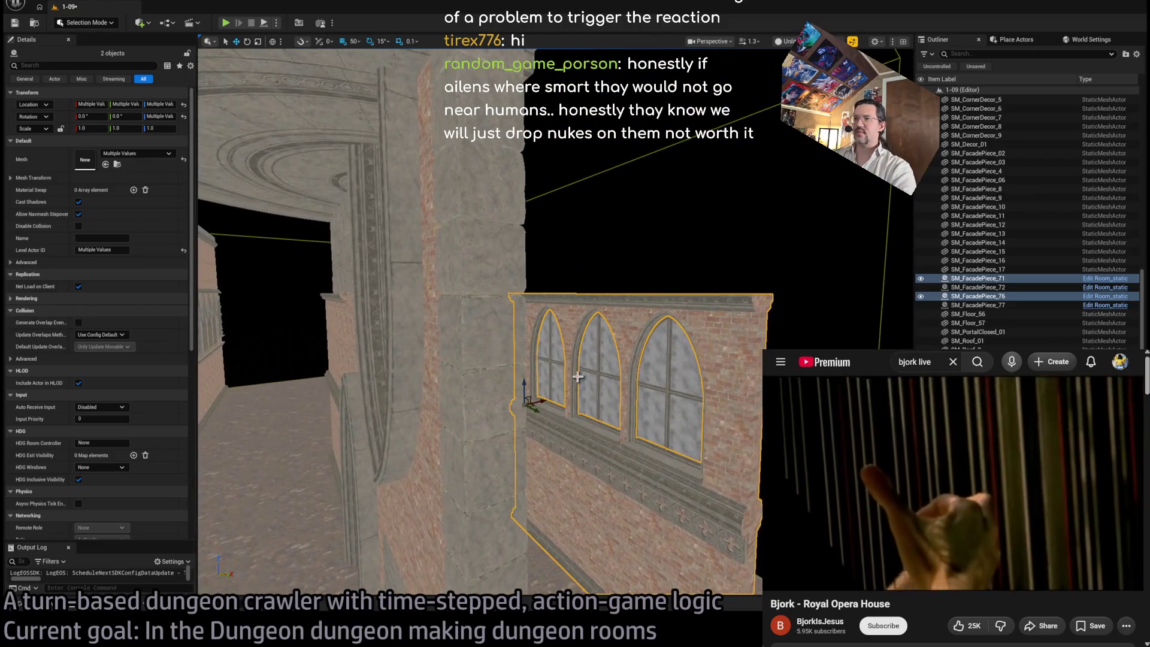
{"action": "left_click", "coordinate": [582, 380], "text": "ctrl"}
{"action": "key", "text": "f"}
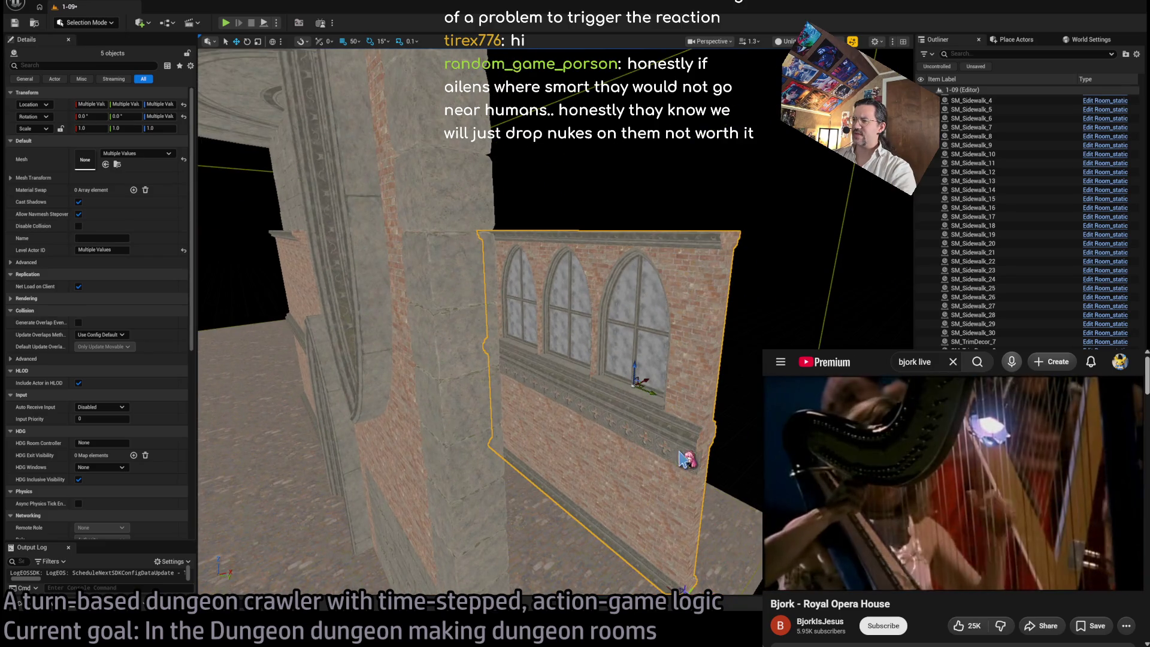
{"action": "left_click", "coordinate": [548, 390], "text": "ctrl"}
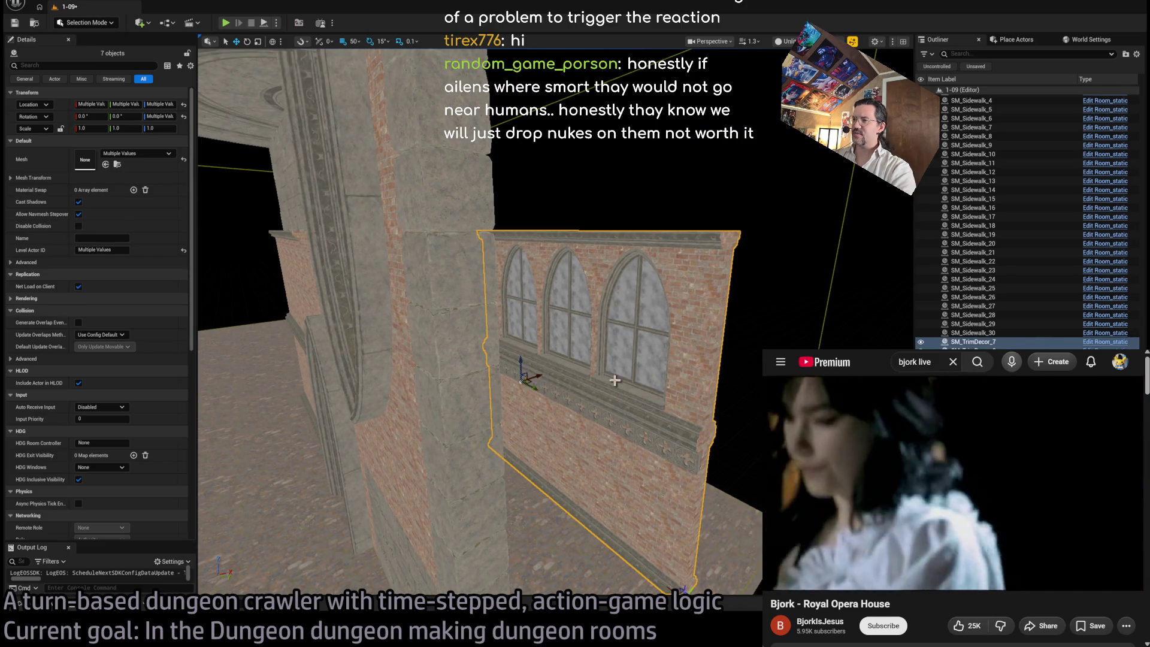
{"action": "key", "text": "Delete"}
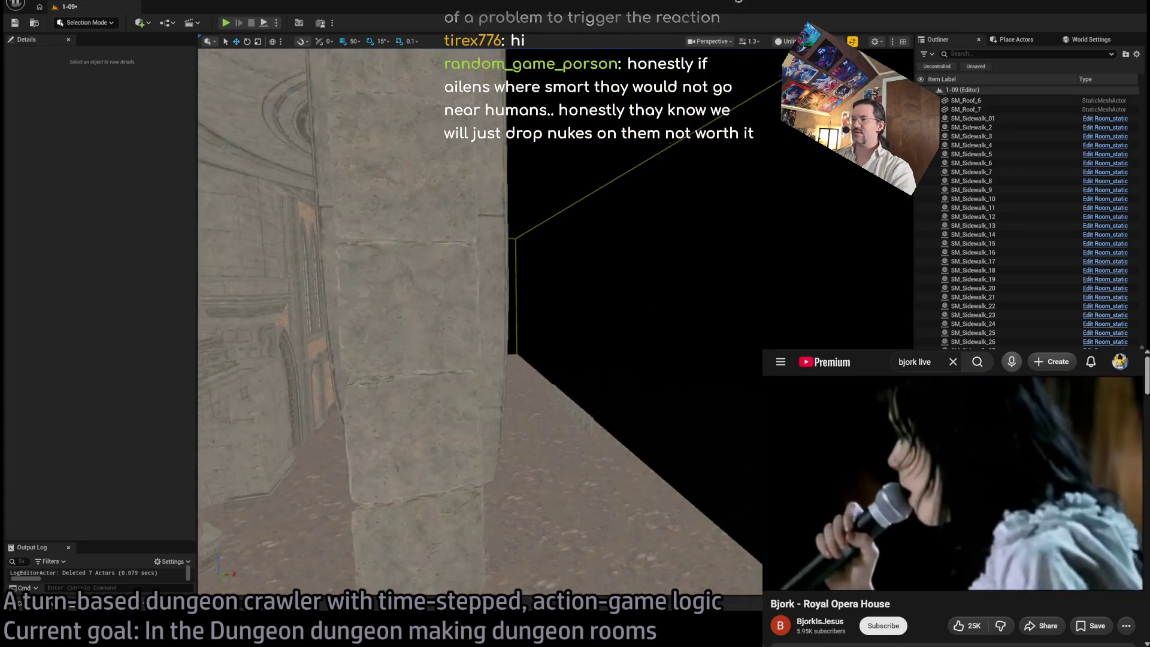
{"action": "left_click", "coordinate": [539, 403]}
{"action": "key", "text": "Delete"}
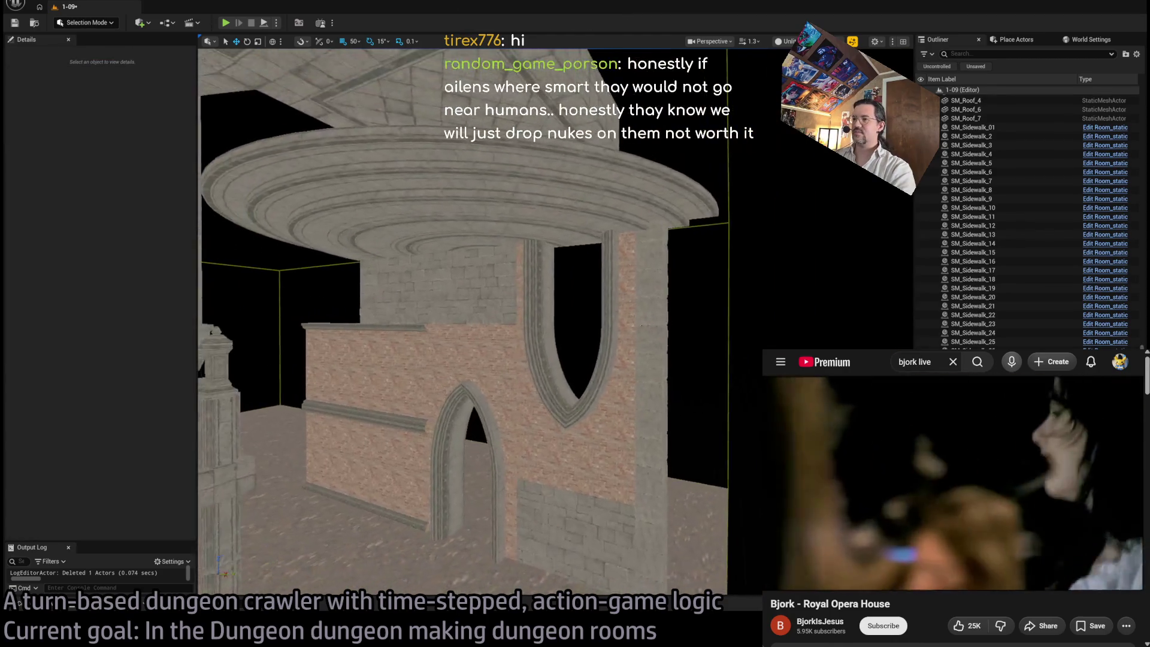
{"action": "left_click_drag", "start_coordinate": [595, 444], "coordinate": [595, 465]}
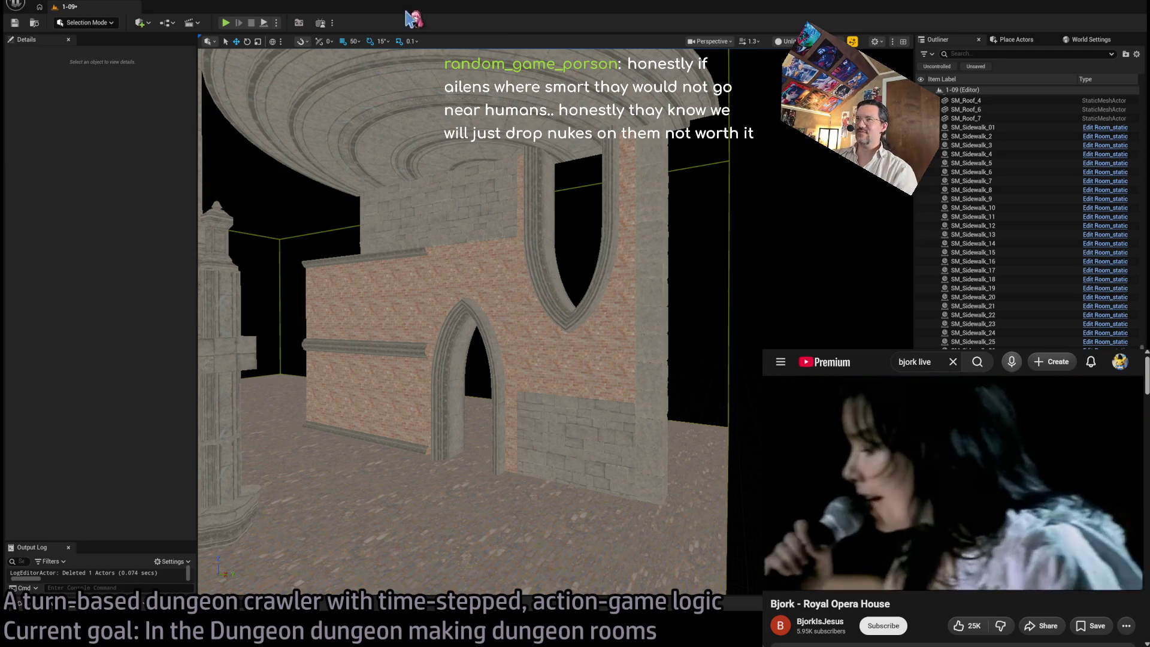
{"action": "mouse_move", "coordinate": [566, 412]}
{"action": "left_mouse_down"}
{"action": "mouse_move", "coordinate": [563, 263]}
{"action": "mouse_move", "coordinate": [563, 359]}
{"action": "left_mouse_up"}
{"action": "left_click_drag", "start_coordinate": [569, 333], "coordinate": [570, 331]}
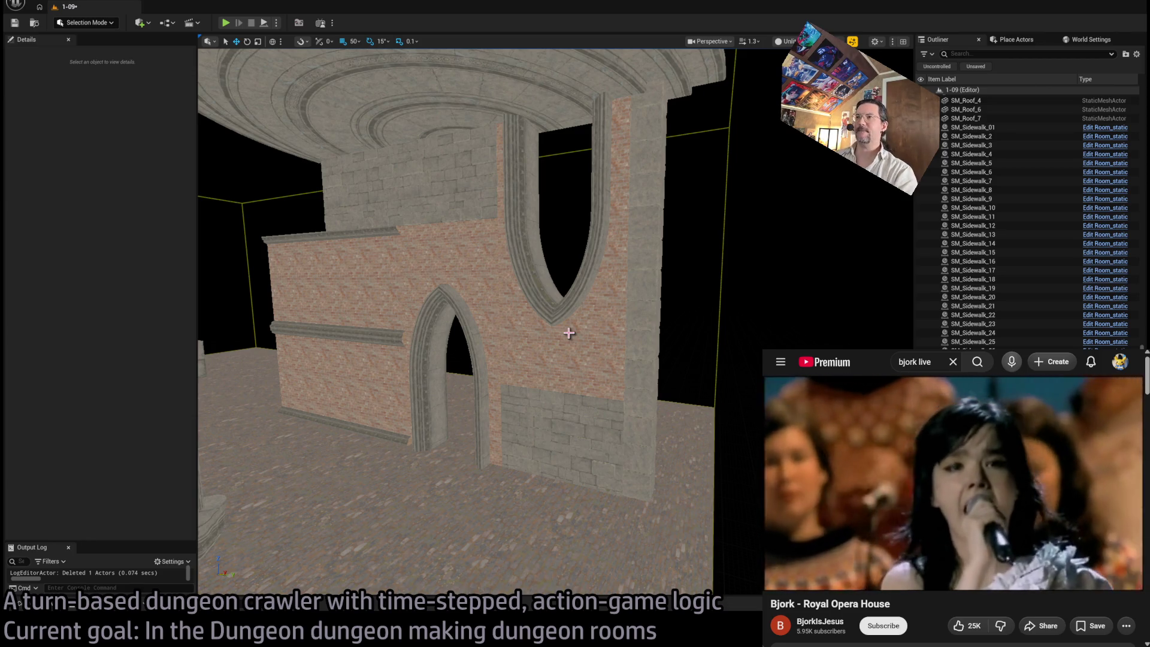
{"action": "mouse_move", "coordinate": [519, 321]}
{"action": "left_mouse_down"}
{"action": "mouse_move", "coordinate": [519, 288]}
{"action": "mouse_move", "coordinate": [422, 260]}
{"action": "mouse_move", "coordinate": [496, 250]}
{"action": "left_mouse_up"}
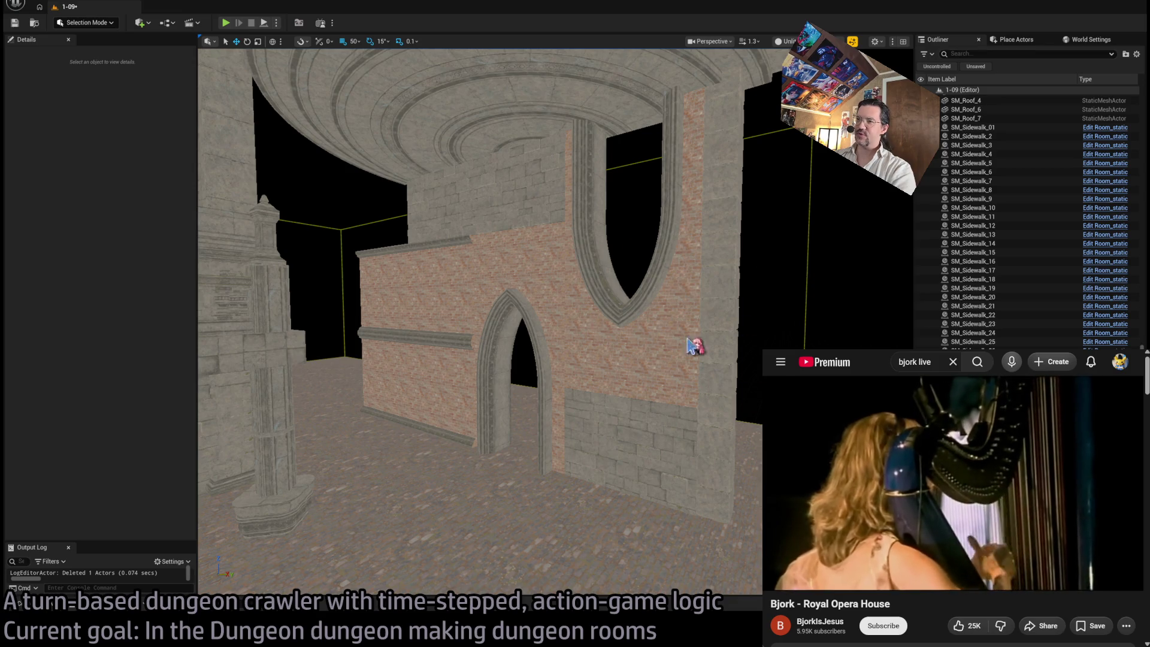
Step: Select GrayWall45 and GrayWall46 above the brick facade and frame them
{"action": "left_click", "coordinate": [614, 425]}
{"action": "left_click", "coordinate": [475, 182]}
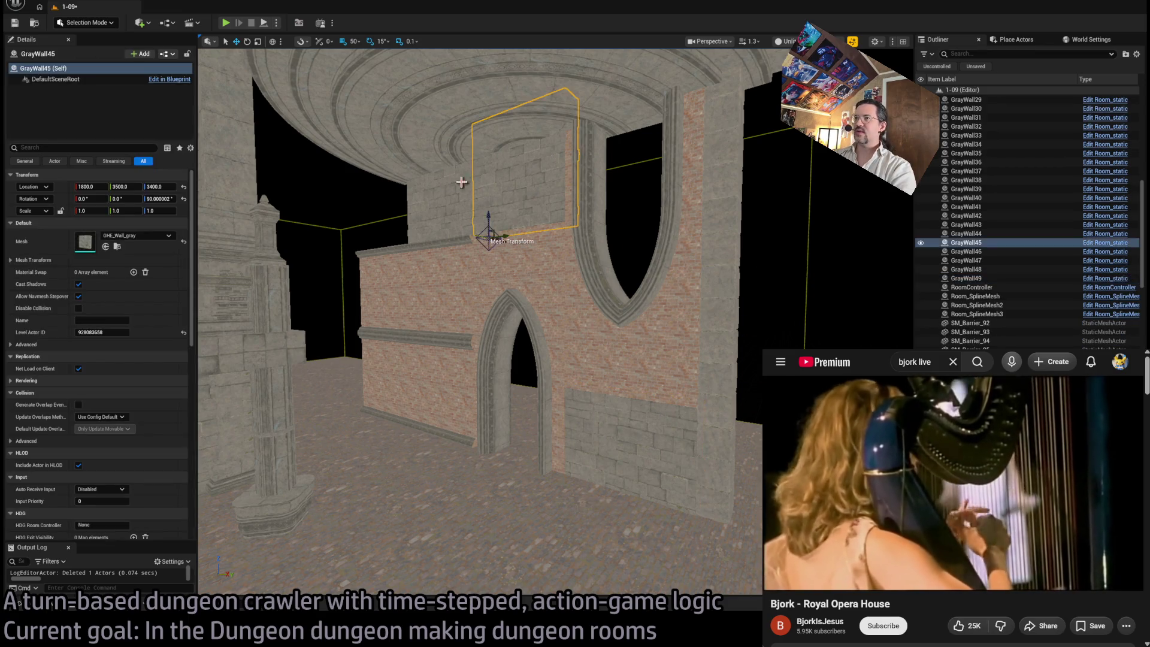
{"action": "left_click", "coordinate": [443, 188], "text": "ctrl"}
{"action": "key", "text": "f"}
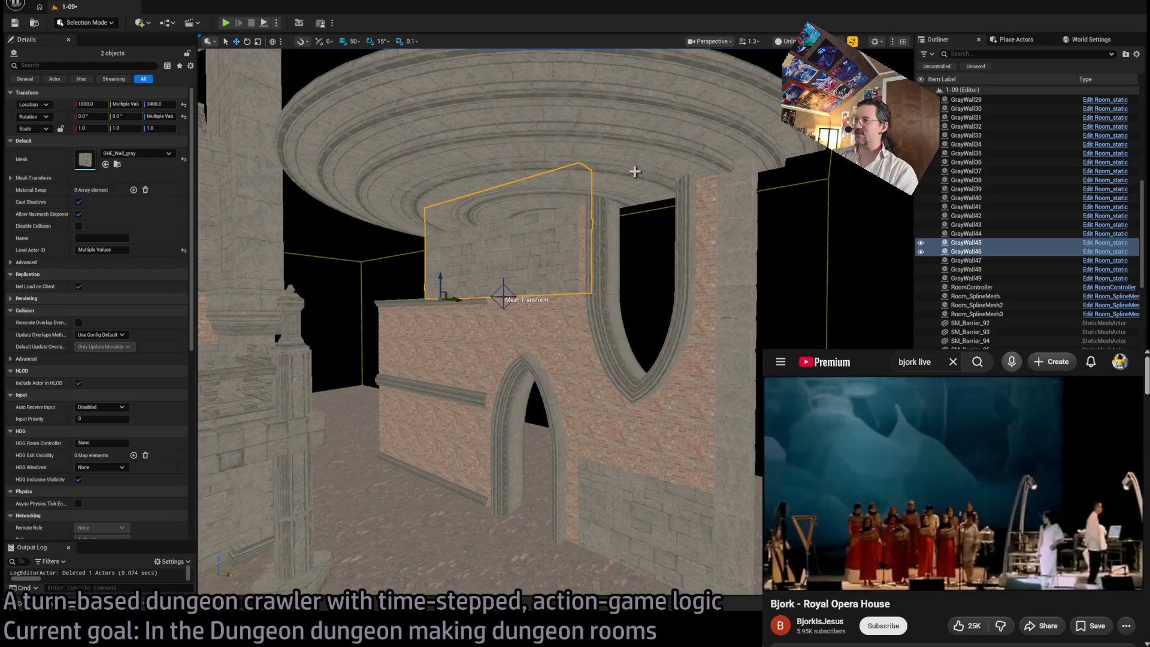
{"action": "left_click", "coordinate": [410, 170]}
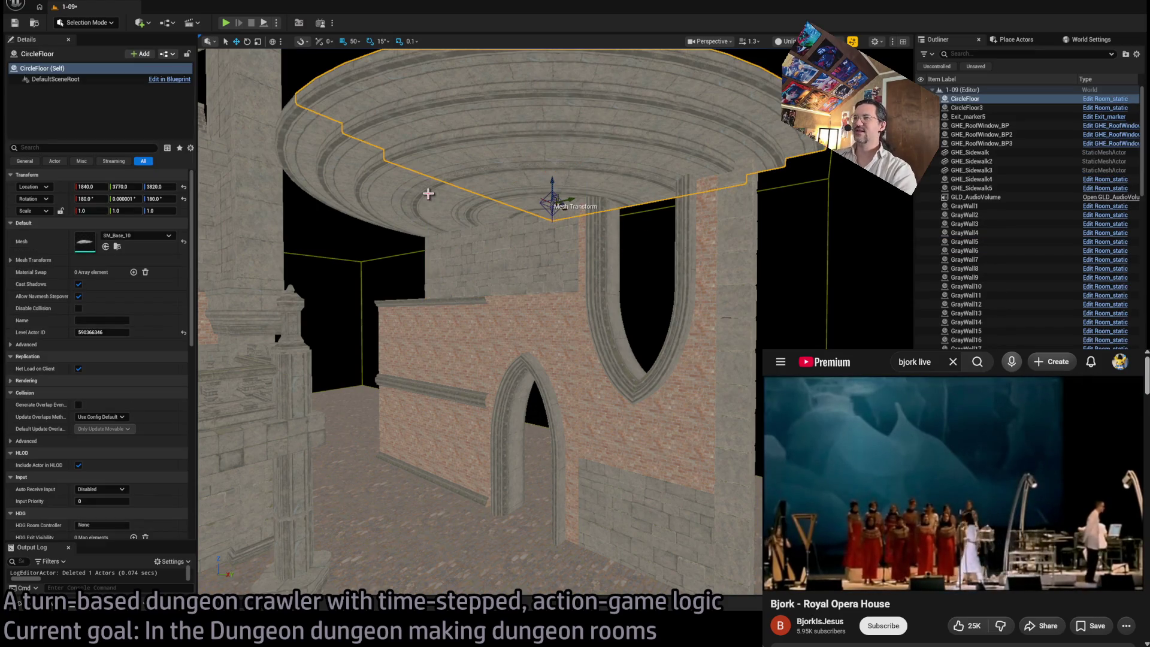
{"action": "left_click", "coordinate": [429, 194]}
{"action": "left_click", "coordinate": [563, 236]}
{"action": "left_click", "coordinate": [469, 251], "text": "ctrl"}
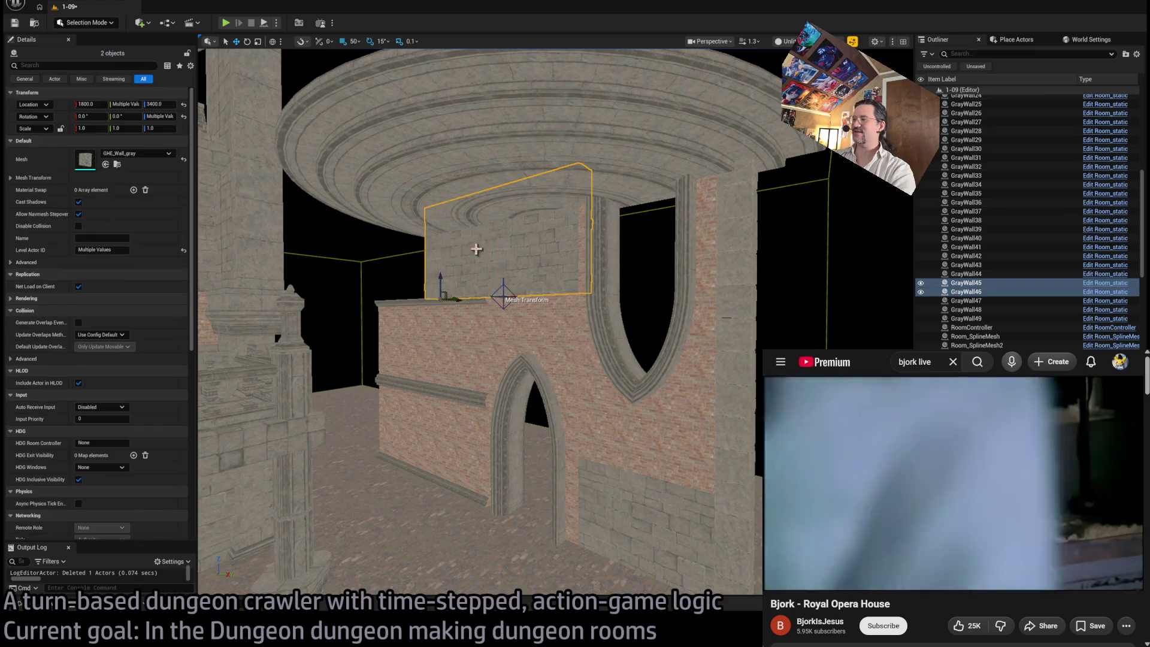
{"action": "key", "text": "f"}
{"action": "scroll", "coordinate": [451, 268], "scroll_direction": "down", "scroll_amount": 3}
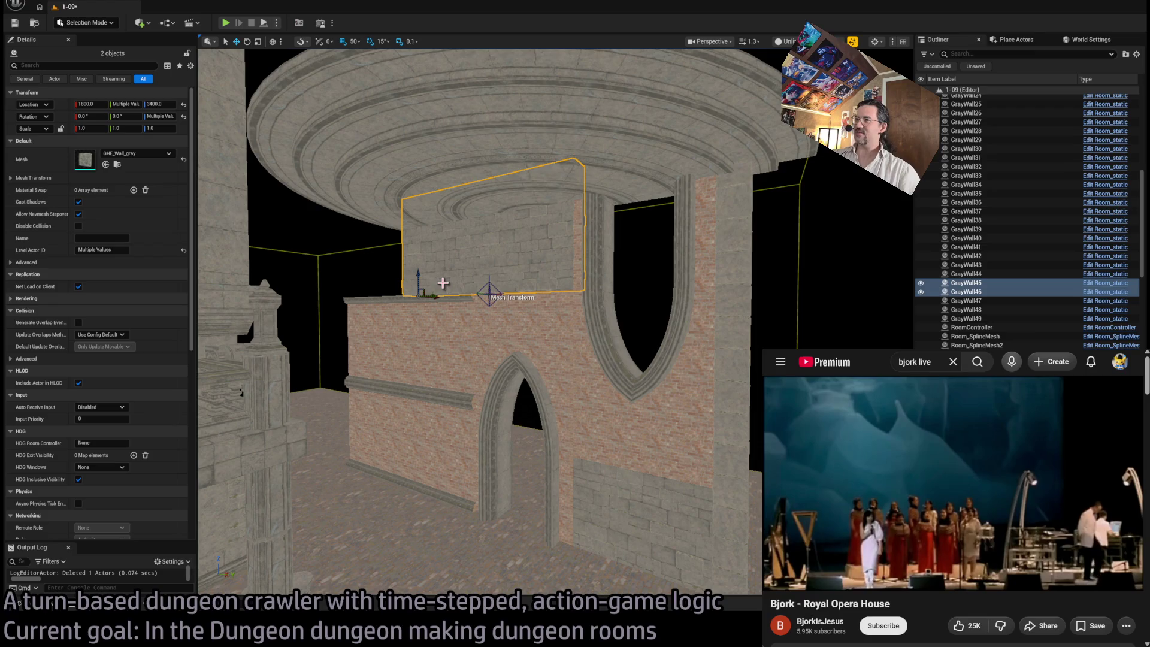
Step: Select and focus the ceiling discs including CircleFloor3, orbiting around the room
{"action": "left_click", "coordinate": [626, 180]}
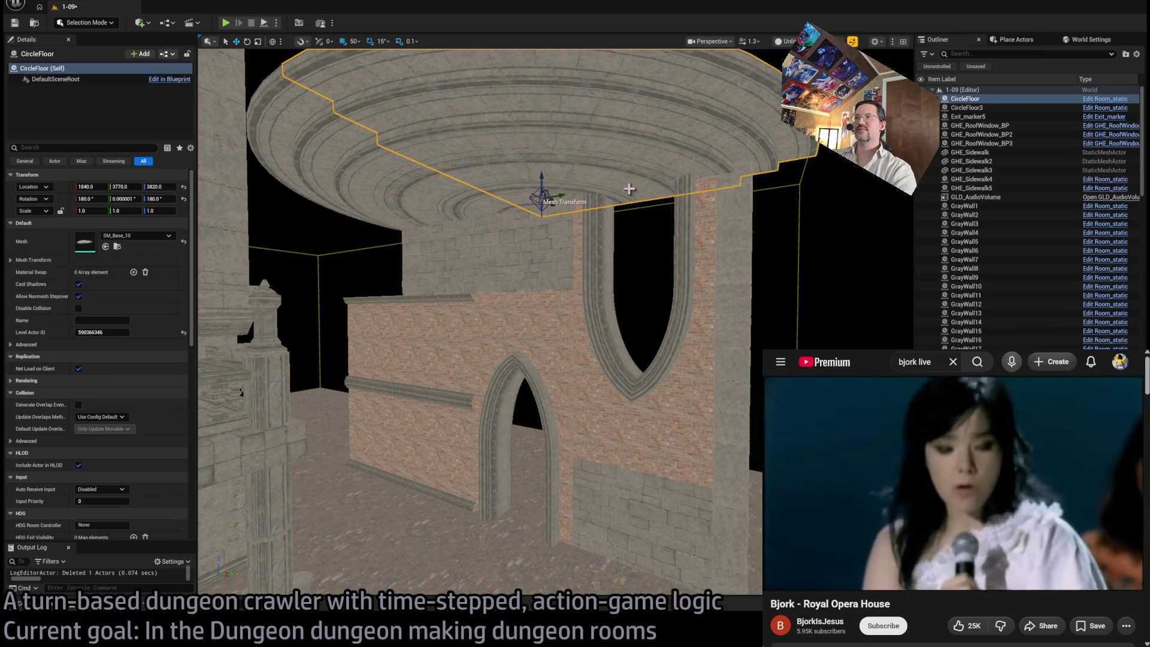
{"action": "left_click", "coordinate": [464, 185], "text": "ctrl"}
{"action": "key", "text": "f"}
{"action": "left_click_drag", "start_coordinate": [642, 262], "coordinate": [642, 262]}
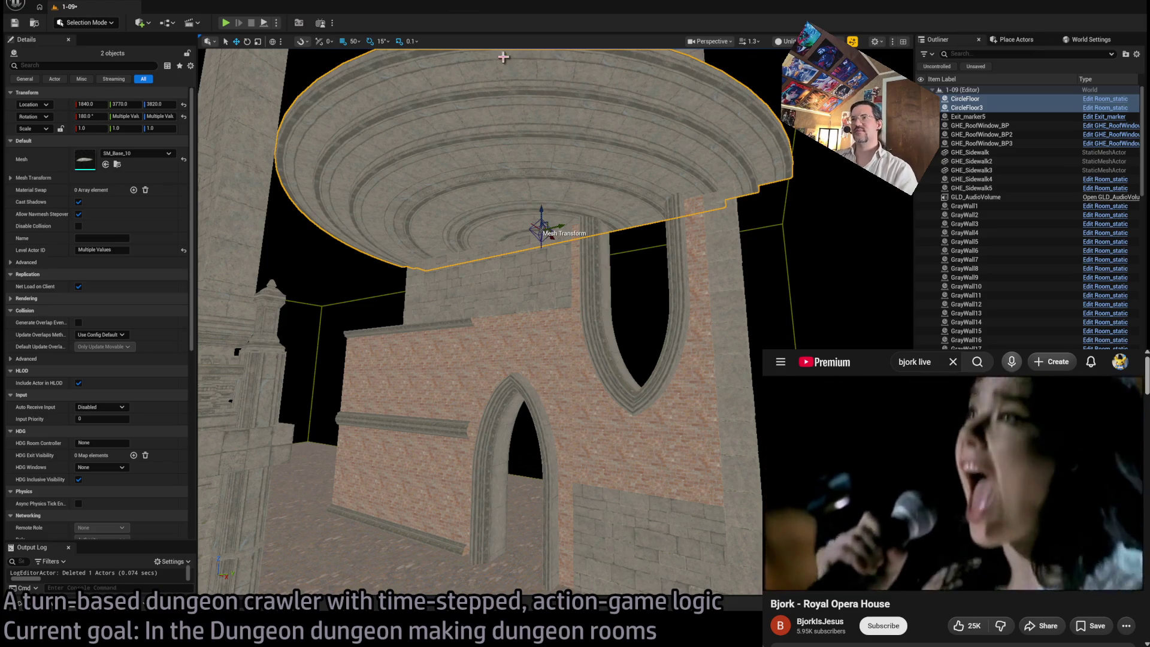
{"action": "mouse_move", "coordinate": [648, 227]}
{"action": "left_mouse_down"}
{"action": "mouse_move", "coordinate": [209, 223]}
{"action": "mouse_move", "coordinate": [604, 246]}
{"action": "left_mouse_up"}
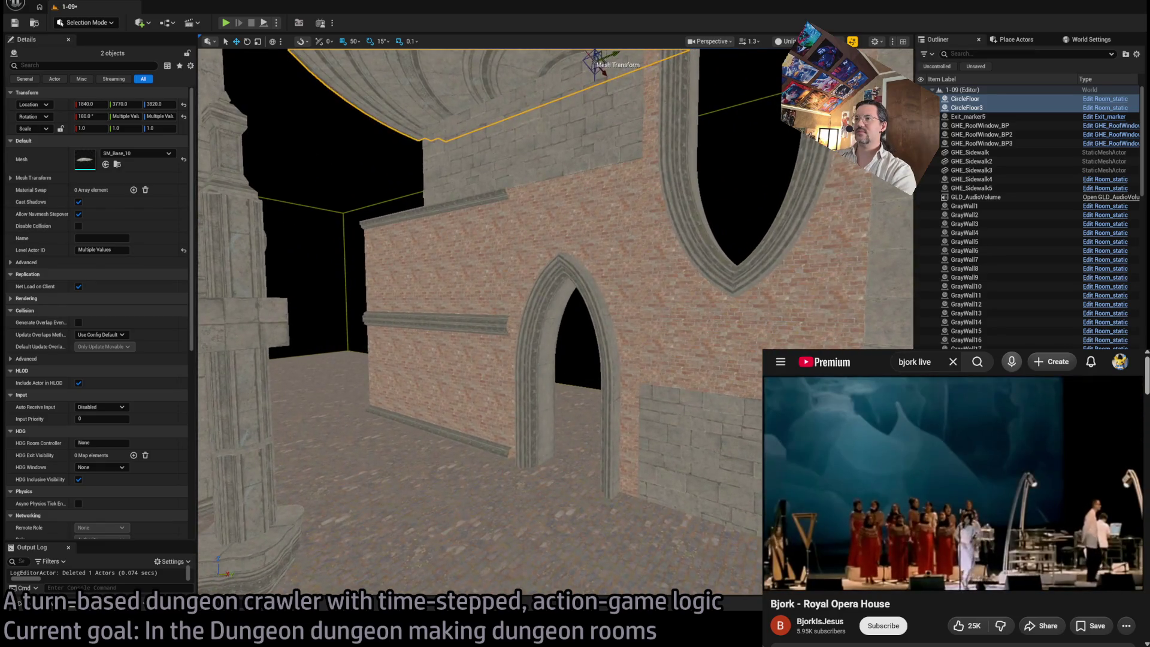
{"action": "left_click", "coordinate": [515, 348]}
{"action": "left_click_drag", "start_coordinate": [587, 330], "coordinate": [588, 334]}
Step: Delete the two upper grey walls and the tall column right of the brick wall
{"action": "left_click", "coordinate": [599, 390]}
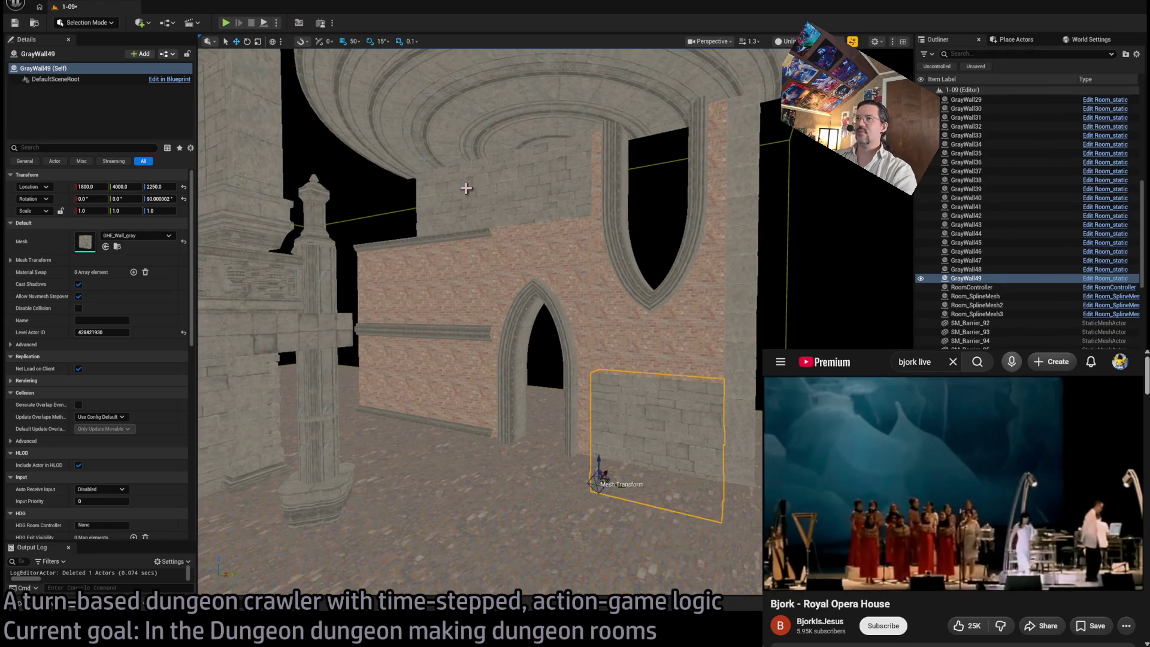
{"action": "left_click", "coordinate": [529, 190], "text": "ctrl"}
{"action": "left_click", "coordinate": [563, 156], "text": "ctrl"}
{"action": "left_click", "coordinate": [579, 330]}
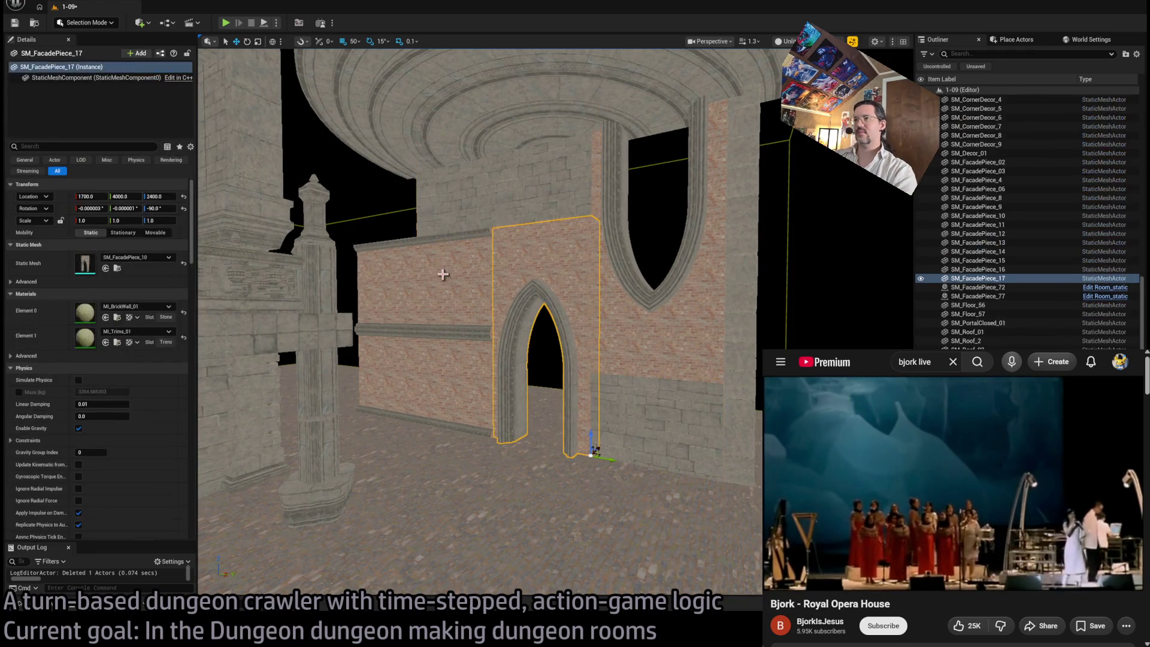
{"action": "left_click", "coordinate": [473, 192]}
{"action": "left_click", "coordinate": [467, 196], "text": "ctrl"}
{"action": "mouse_move", "coordinate": [467, 197]}
{"action": "left_mouse_down"}
{"action": "mouse_move", "coordinate": [436, 250]}
{"action": "mouse_move", "coordinate": [467, 256]}
{"action": "left_mouse_up"}
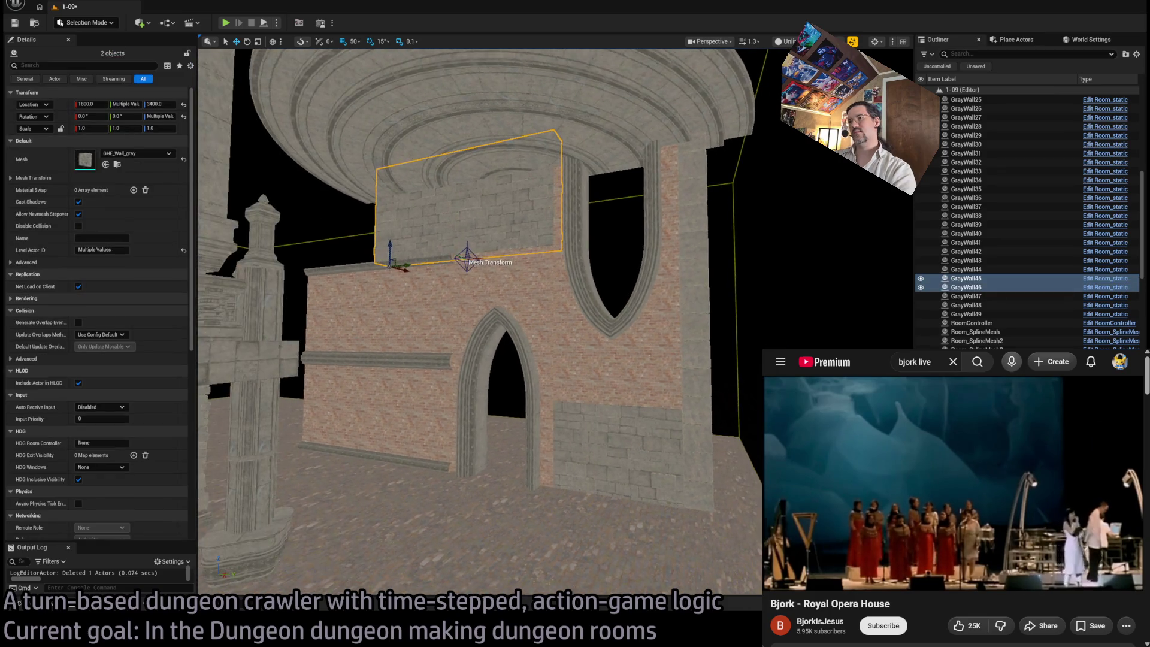
{"action": "key", "text": "Delete"}
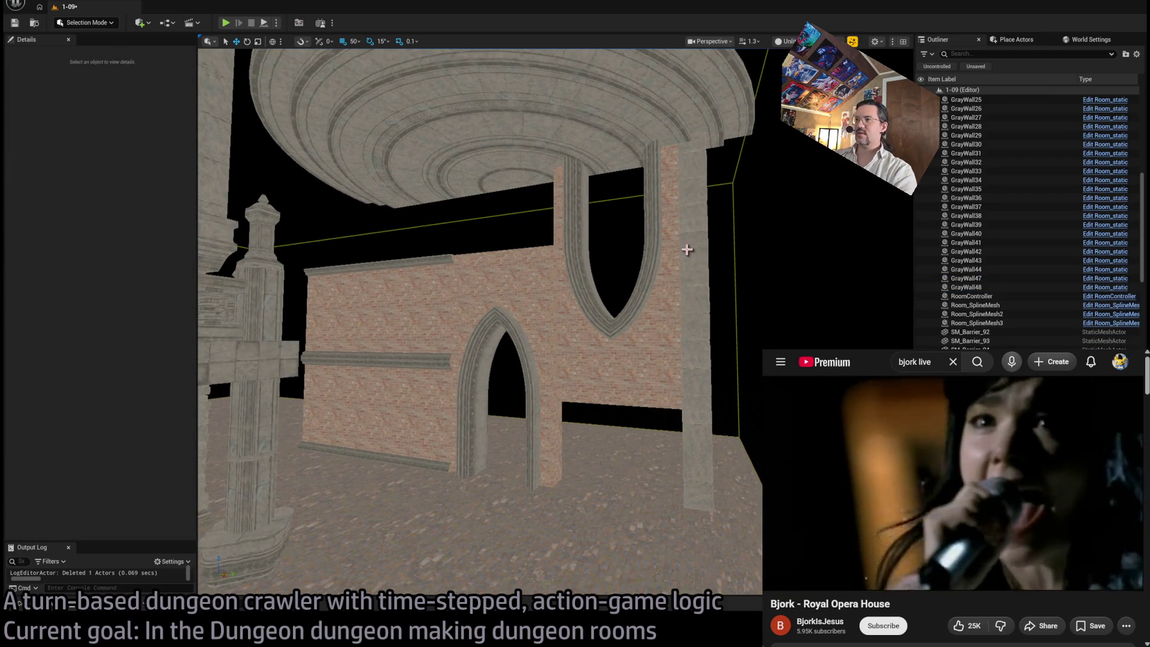
{"action": "left_click", "coordinate": [687, 398]}
{"action": "key", "text": "Delete"}
Step: Fly around the room toward the brick building wall, then switch over to Photoshop
{"action": "mouse_move", "coordinate": [681, 305]}
{"action": "left_mouse_down"}
{"action": "mouse_move", "coordinate": [677, 336]}
{"action": "mouse_move", "coordinate": [695, 251]}
{"action": "mouse_move", "coordinate": [683, 200]}
{"action": "mouse_move", "coordinate": [622, 249]}
{"action": "mouse_move", "coordinate": [615, 356]}
{"action": "mouse_move", "coordinate": [633, 365]}
{"action": "mouse_move", "coordinate": [558, 327]}
{"action": "left_mouse_up"}
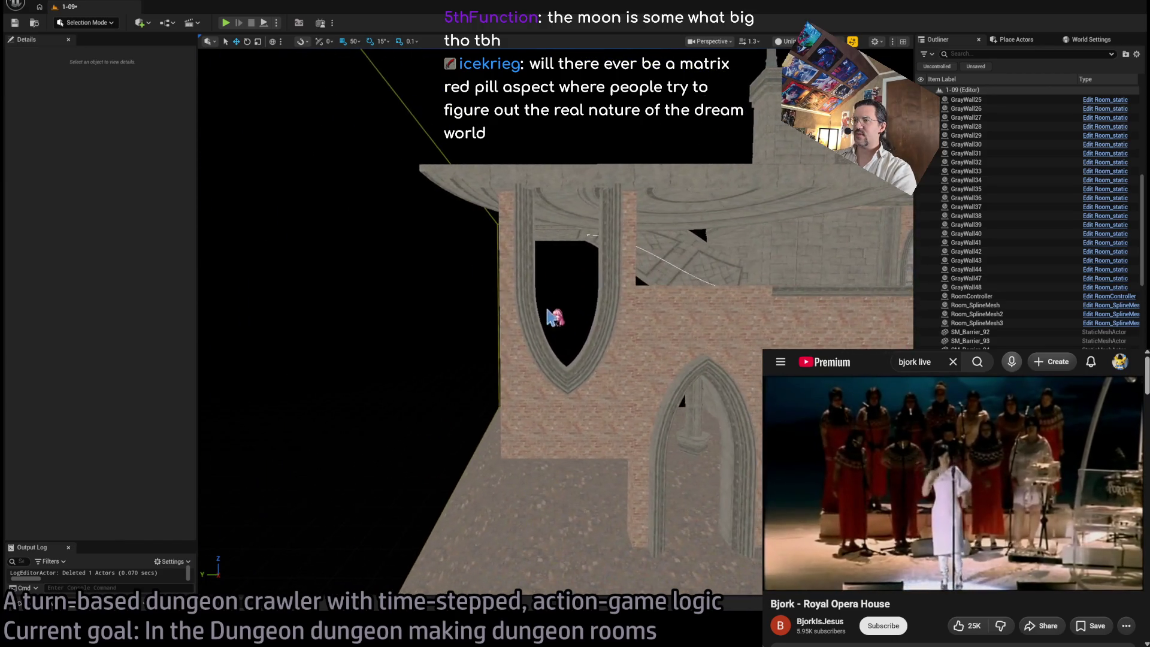
{"action": "left_click_drag", "start_coordinate": [488, 220], "coordinate": [482, 149]}
{"action": "left_click_drag", "start_coordinate": [743, 323], "coordinate": [743, 324]}
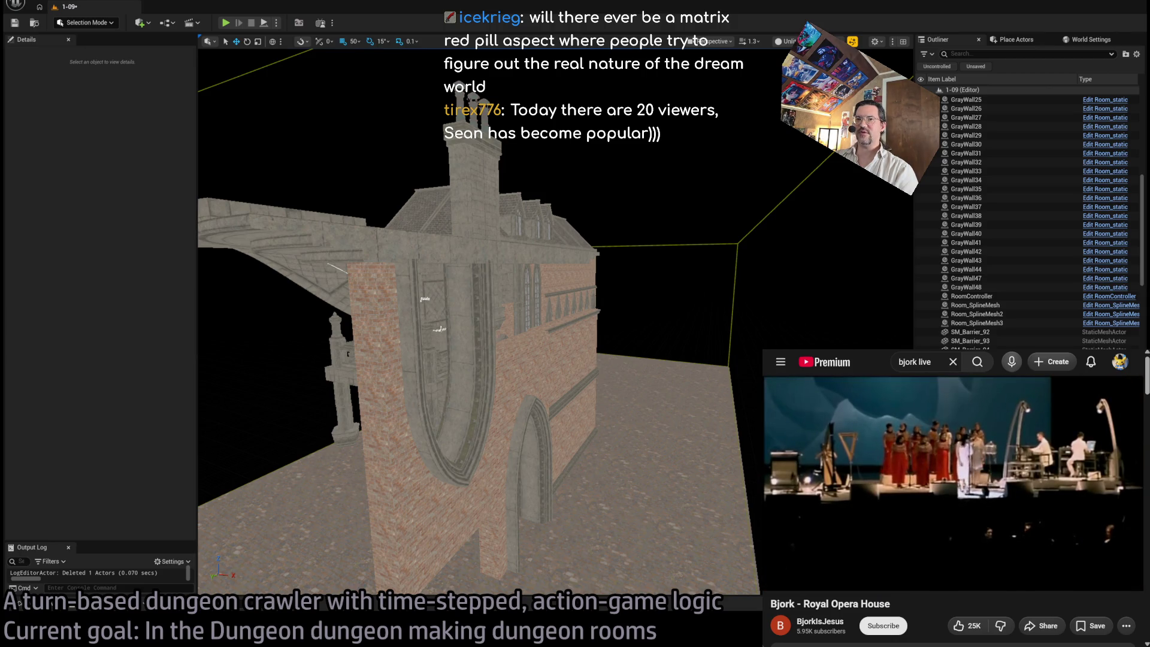
{"action": "key", "text": "alt+Tab"}
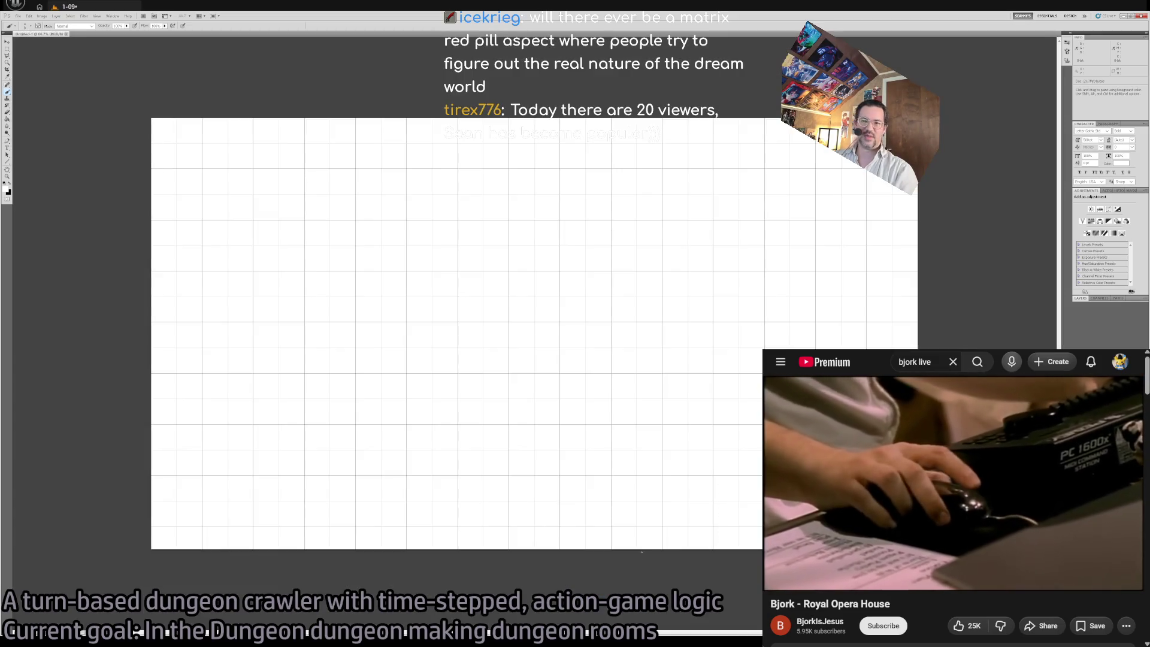
Step: Hide the grid, fill the canvas with black, and ready a white brush
{"action": "key", "text": "v"}
{"action": "key", "text": "ctrl+apostrophe"}
{"action": "key", "text": "g"}
{"action": "key", "text": "d"}
{"action": "left_click", "coordinate": [524, 342]}
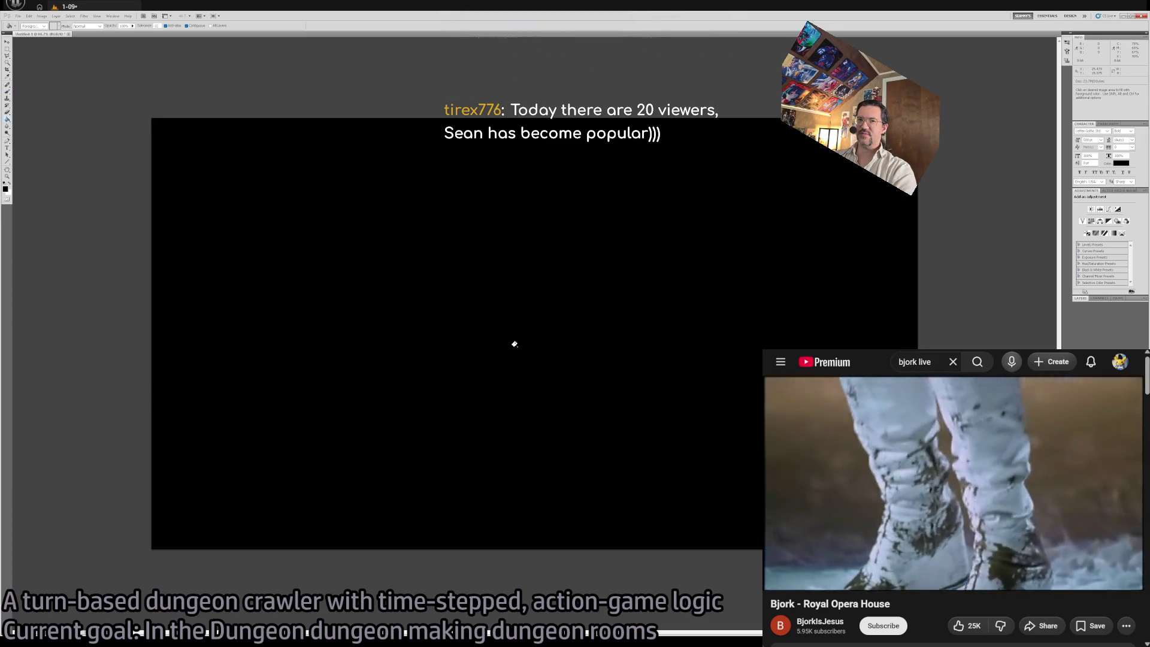
{"action": "key", "text": "b"}
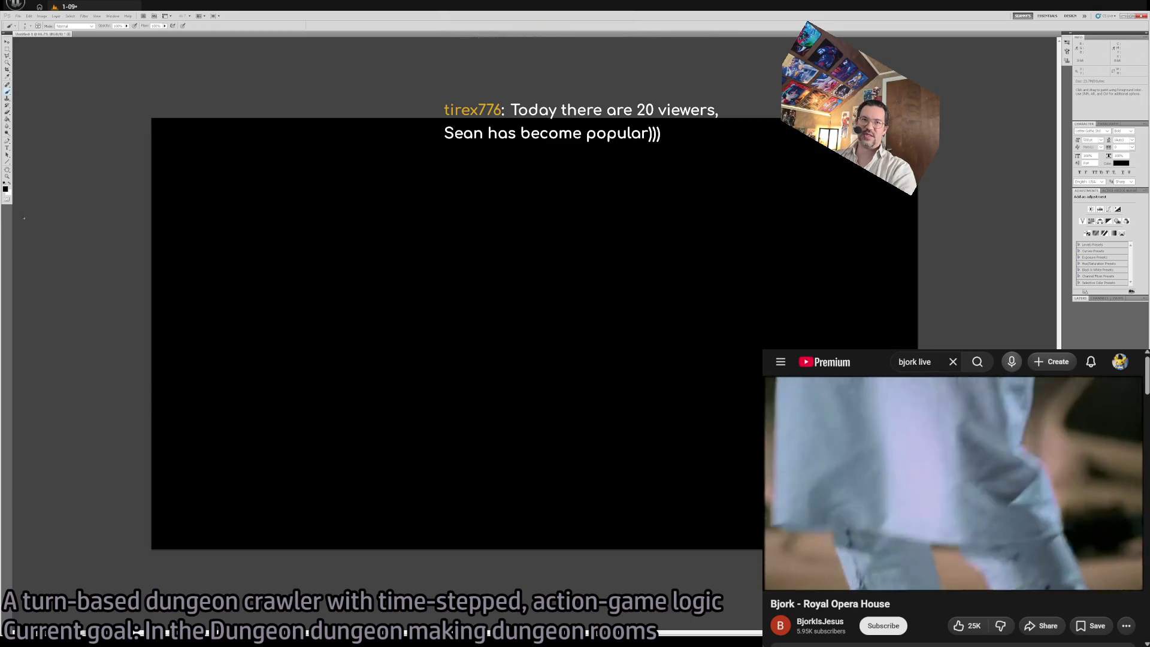
{"action": "key", "text": "x"}
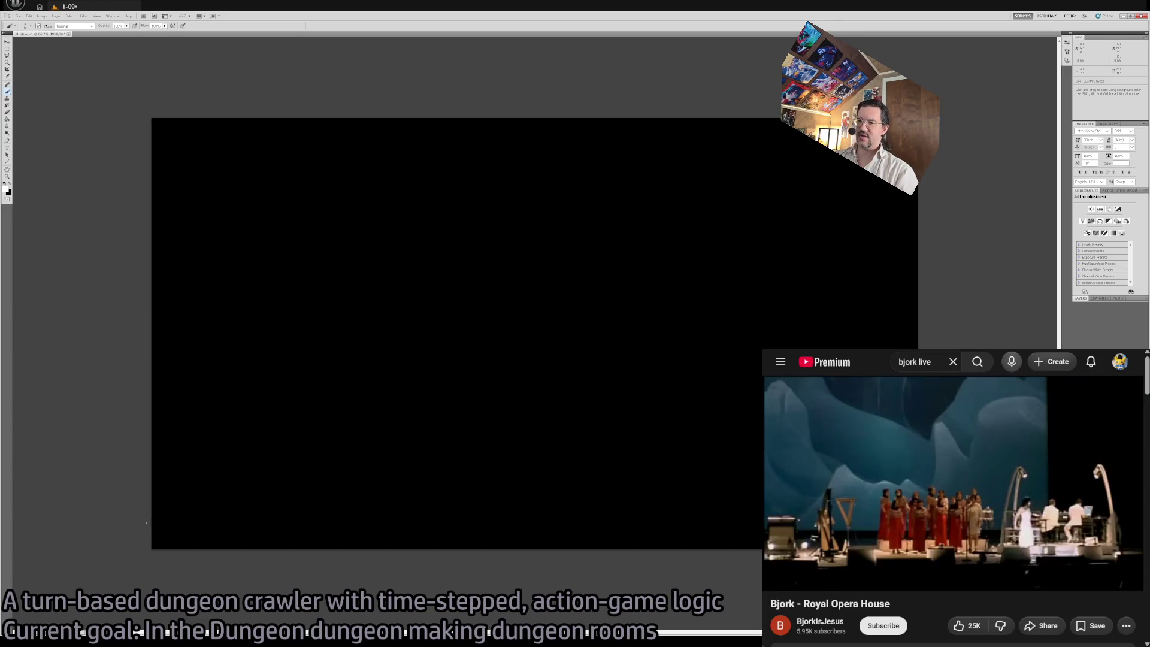
Step: Sketch the long ground stroke, undoing failed attempts, and zoom the canvas to 400%
{"action": "left_click", "coordinate": [920, 511], "text": "shift"}
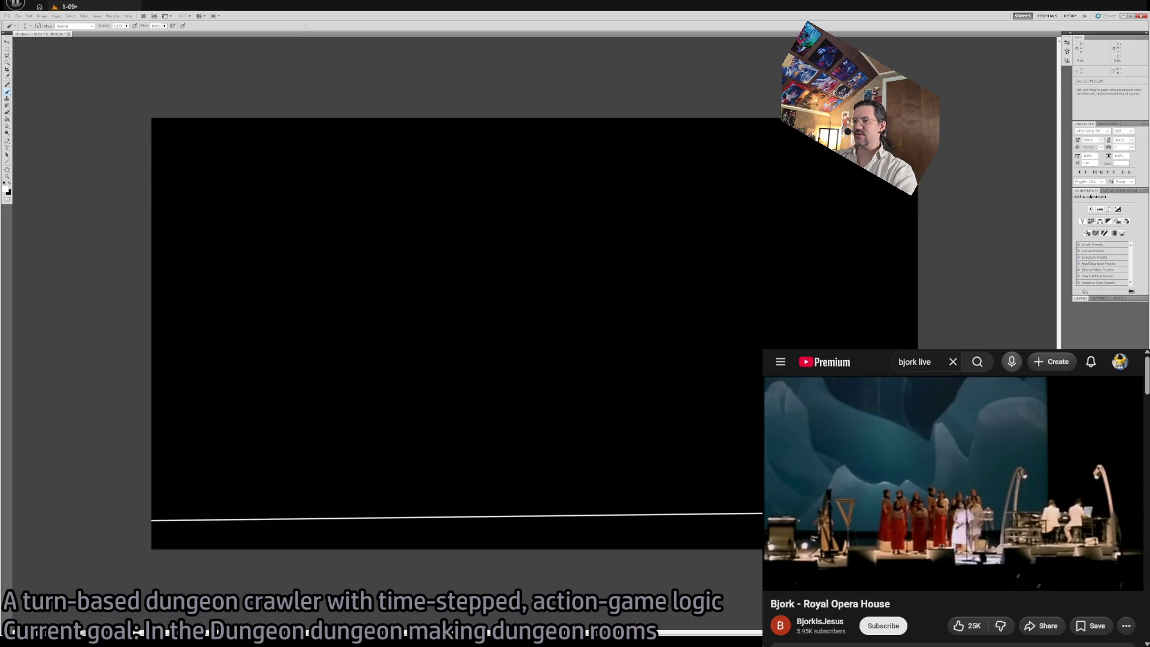
{"action": "key", "text": "ctrl+z"}
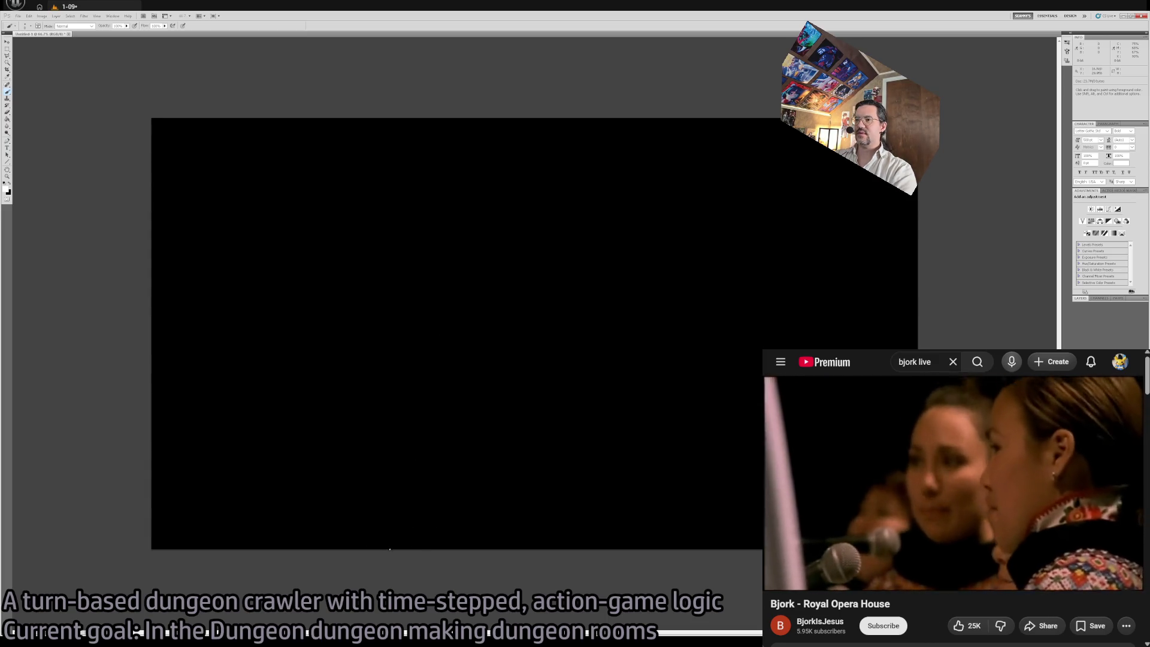
{"action": "left_click_drag", "start_coordinate": [347, 546], "coordinate": [411, 473]}
{"action": "key", "text": "ctrl+z"}
{"action": "mouse_move", "coordinate": [349, 549]}
{"action": "left_mouse_down"}
{"action": "mouse_move", "coordinate": [389, 483]}
{"action": "mouse_move", "coordinate": [470, 403]}
{"action": "mouse_move", "coordinate": [585, 342]}
{"action": "mouse_move", "coordinate": [723, 313]}
{"action": "mouse_move", "coordinate": [926, 321]}
{"action": "left_mouse_up"}
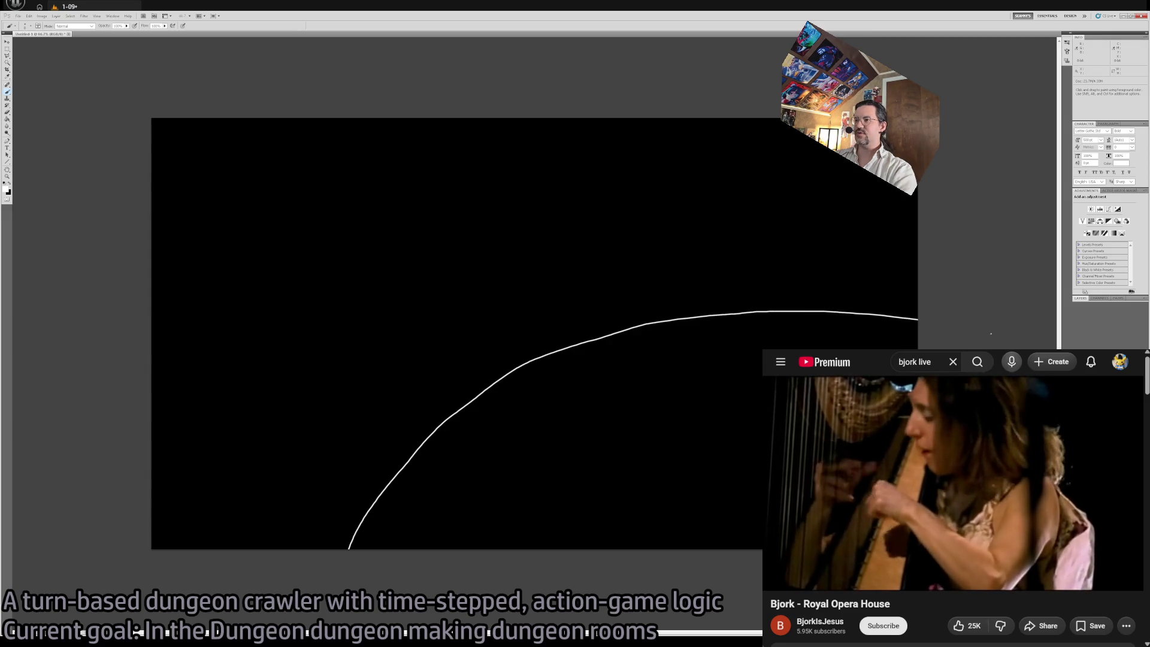
{"action": "mouse_move", "coordinate": [646, 363]}
{"action": "left_mouse_down"}
{"action": "mouse_move", "coordinate": [491, 464]}
{"action": "mouse_move", "coordinate": [713, 542]}
{"action": "left_mouse_up"}
{"action": "key", "text": "ctrl+z"}
{"action": "key", "text": "z"}
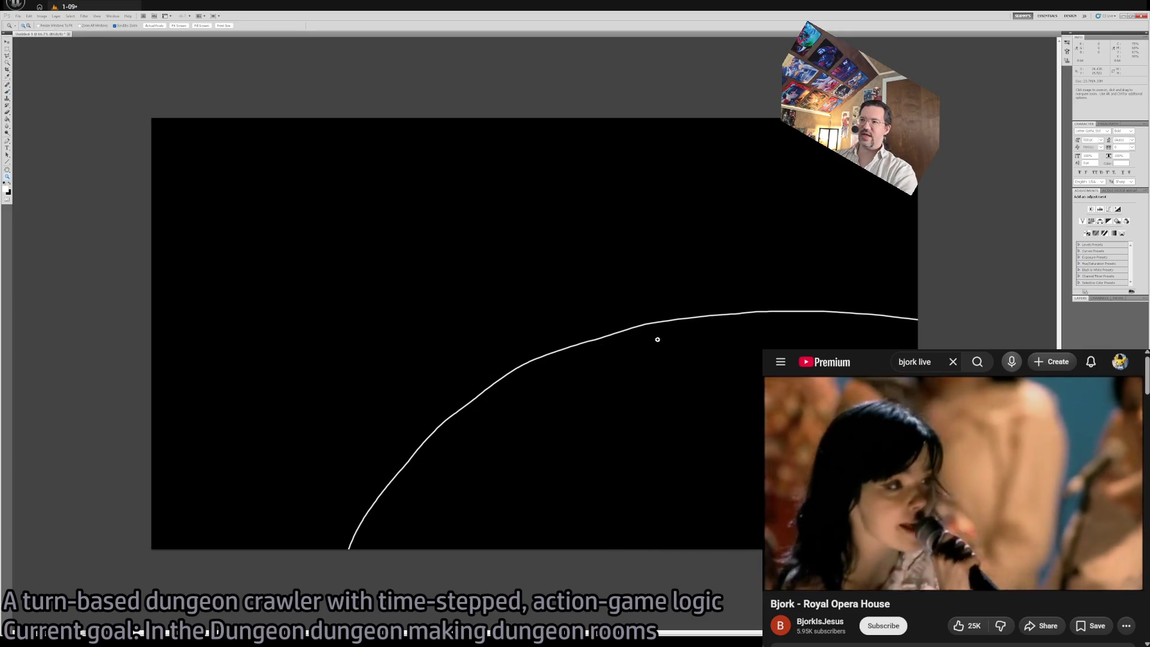
{"action": "left_click_drag", "start_coordinate": [813, 313], "coordinate": [826, 313]}
{"action": "key", "text": "b"}
Step: Break the white line with black and paint the arrow shaft with a stroke beside it
{"action": "mouse_move", "coordinate": [386, 303]}
{"action": "left_mouse_down"}
{"action": "mouse_move", "coordinate": [326, 303]}
{"action": "mouse_move", "coordinate": [457, 300]}
{"action": "left_mouse_up"}
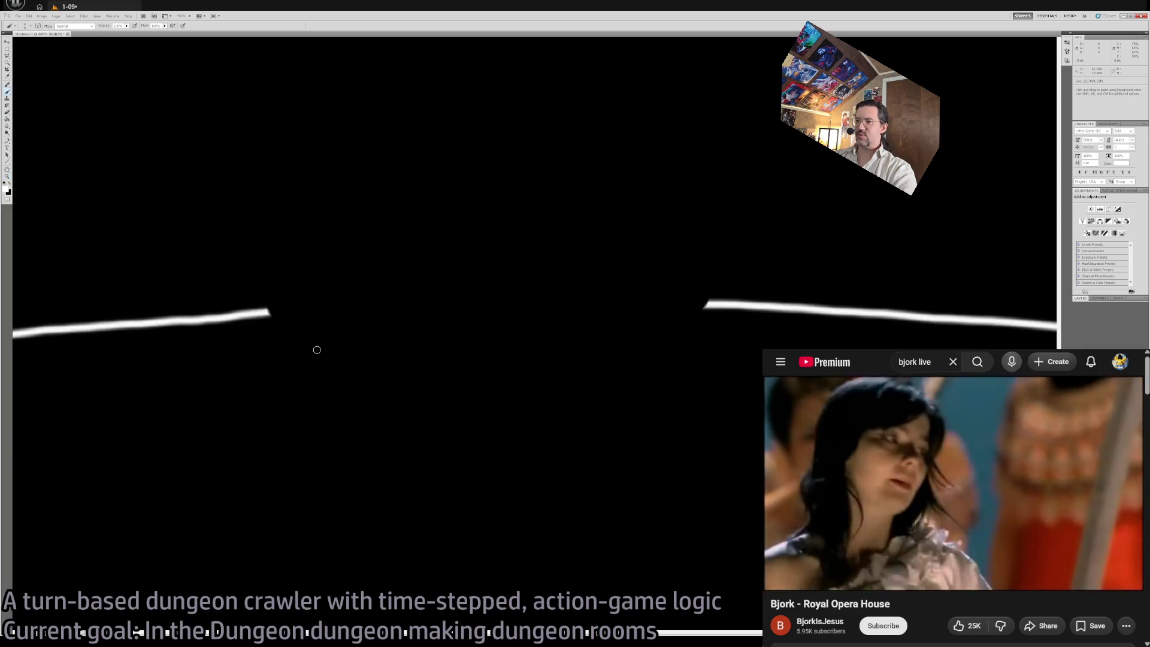
{"action": "left_click_drag", "start_coordinate": [310, 347], "coordinate": [308, 282]}
{"action": "key", "text": "ctrl+z"}
{"action": "mouse_move", "coordinate": [309, 347]}
{"action": "left_mouse_down"}
{"action": "mouse_move", "coordinate": [293, 276]}
{"action": "mouse_move", "coordinate": [316, 347]}
{"action": "left_mouse_up"}
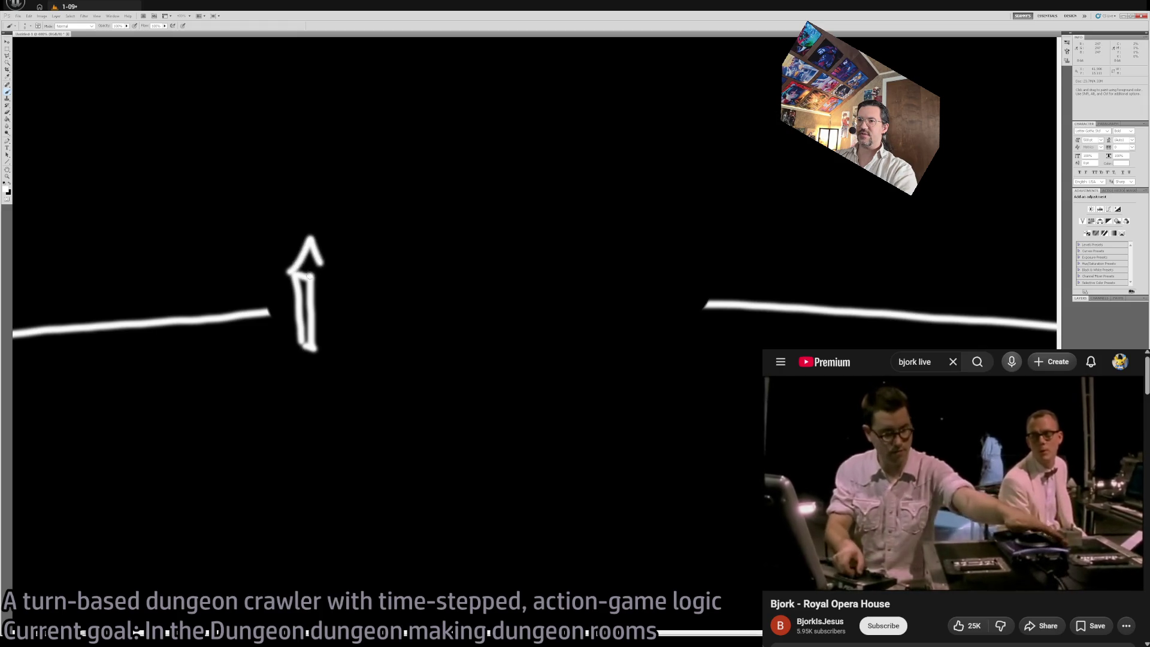
{"action": "left_click_drag", "start_coordinate": [322, 273], "coordinate": [327, 341]}
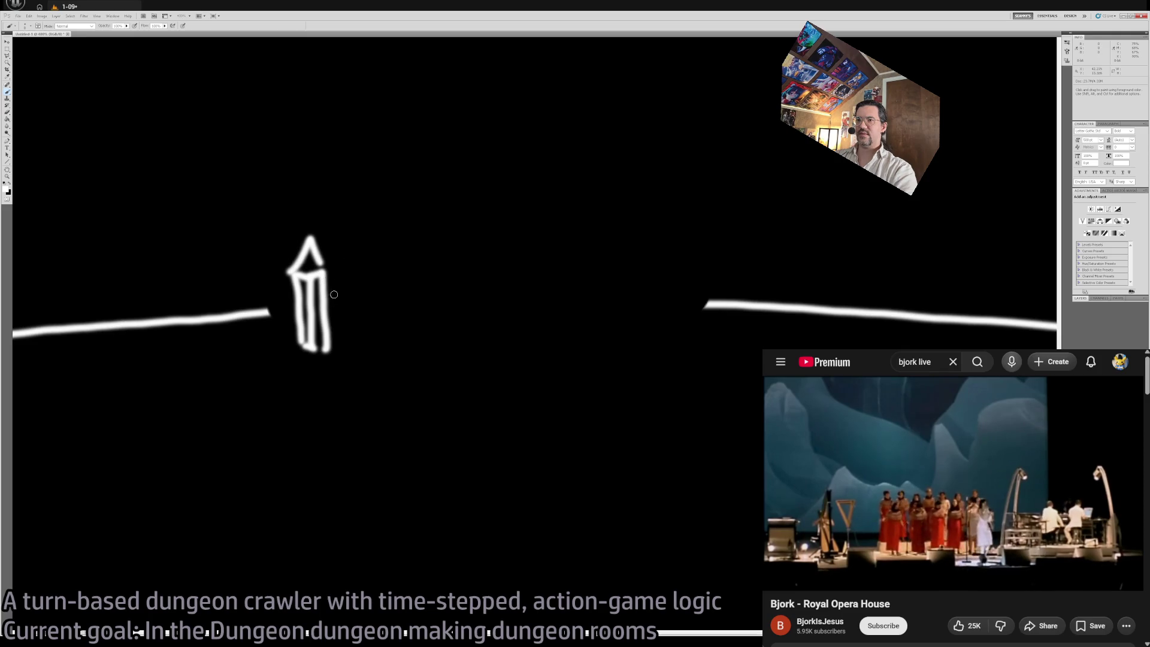
{"action": "mouse_move", "coordinate": [342, 352]}
{"action": "left_mouse_down"}
{"action": "mouse_move", "coordinate": [337, 286]}
{"action": "mouse_move", "coordinate": [411, 285]}
{"action": "mouse_move", "coordinate": [413, 349]}
{"action": "left_mouse_up"}
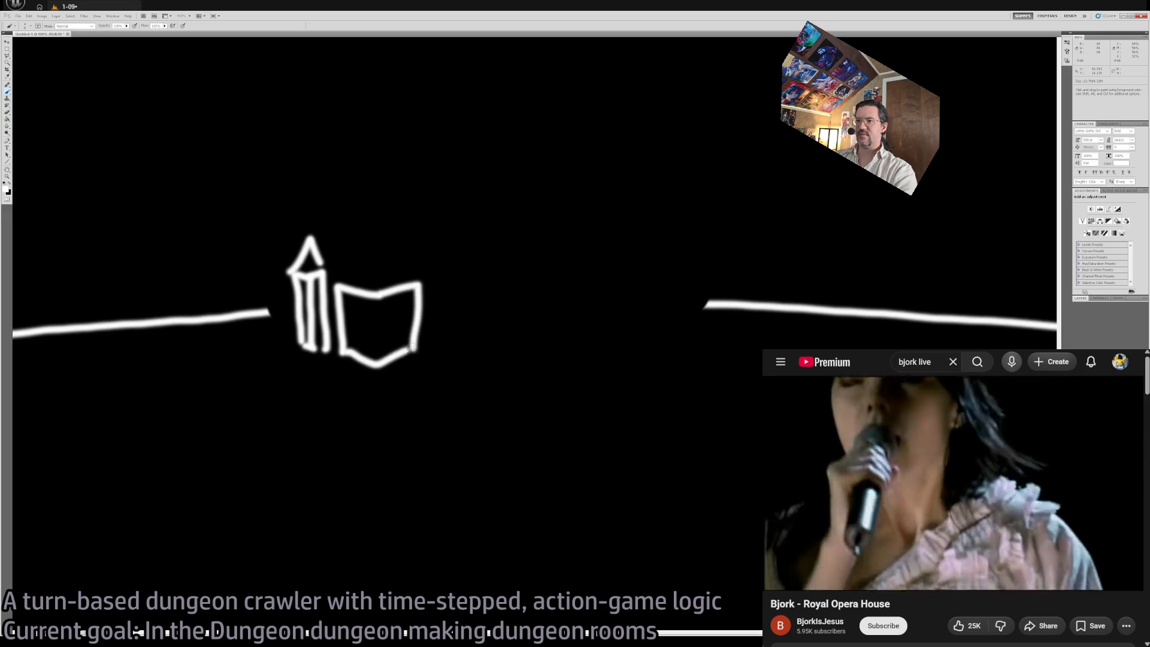
Step: Draw the cube's top back edges, join it to the pillar, and add its rising corner edge
{"action": "mouse_move", "coordinate": [337, 289]}
{"action": "left_mouse_down"}
{"action": "mouse_move", "coordinate": [381, 271]}
{"action": "mouse_move", "coordinate": [420, 281]}
{"action": "left_mouse_up"}
{"action": "left_click_drag", "start_coordinate": [315, 304], "coordinate": [337, 301]}
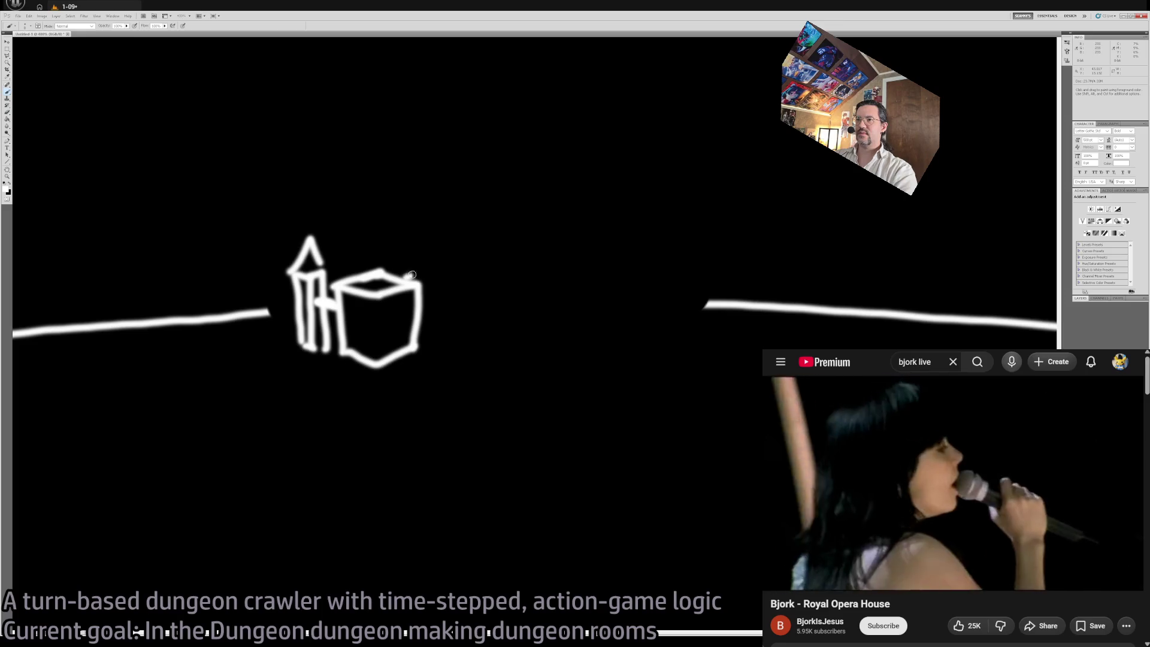
{"action": "key", "text": "ctrl+z"}
{"action": "left_click_drag", "start_coordinate": [408, 259], "coordinate": [435, 234]}
{"action": "key", "text": "ctrl+z"}
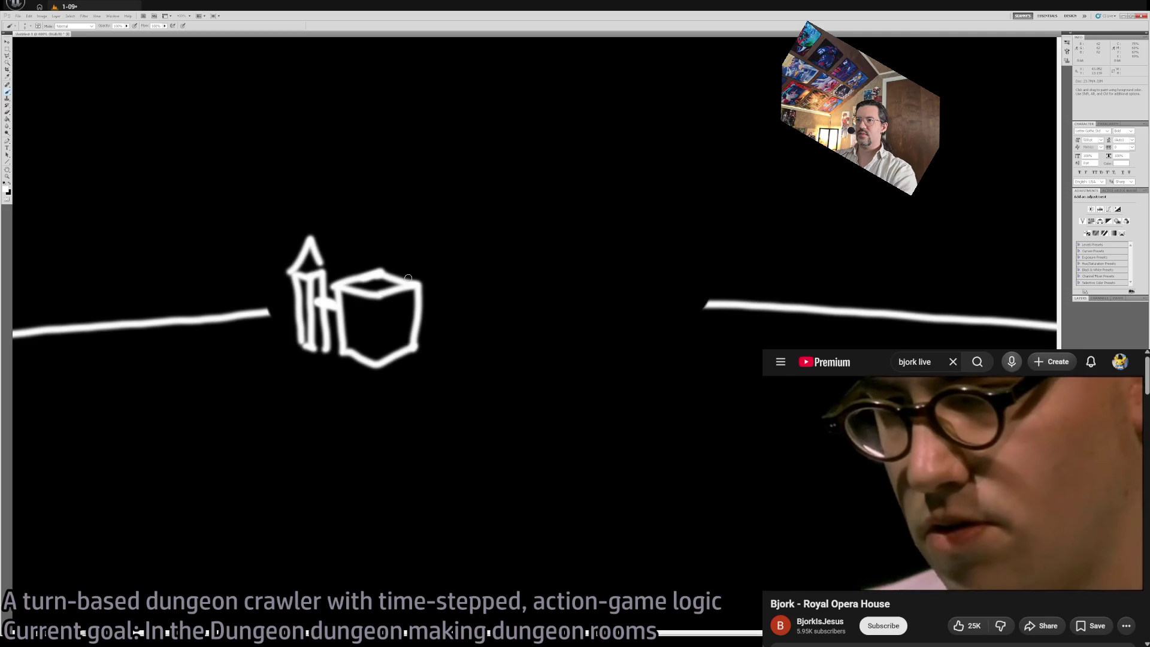
{"action": "mouse_move", "coordinate": [408, 277]}
{"action": "left_mouse_down"}
{"action": "mouse_move", "coordinate": [428, 246]}
{"action": "mouse_move", "coordinate": [452, 253]}
{"action": "mouse_move", "coordinate": [448, 338]}
{"action": "left_mouse_up"}
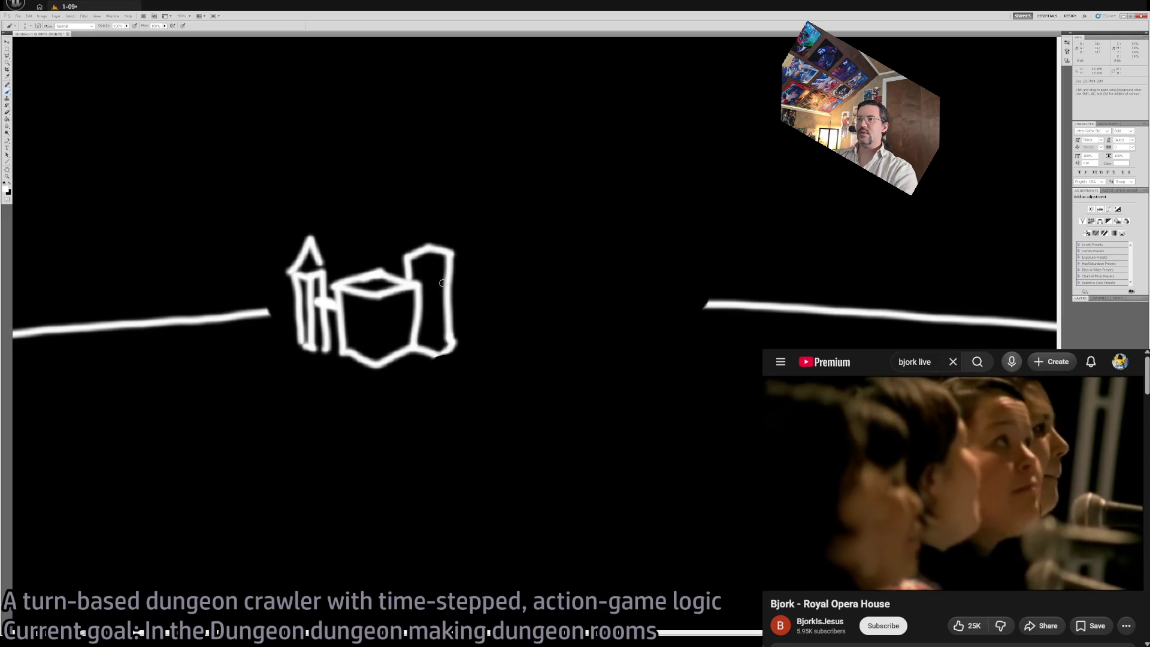
Step: Try trial strokes above the tower, over the castle and below it, undoing each, then fit the canvas on screen
{"action": "left_click_drag", "start_coordinate": [419, 257], "coordinate": [437, 221]}
{"action": "key", "text": "ctrl+z"}
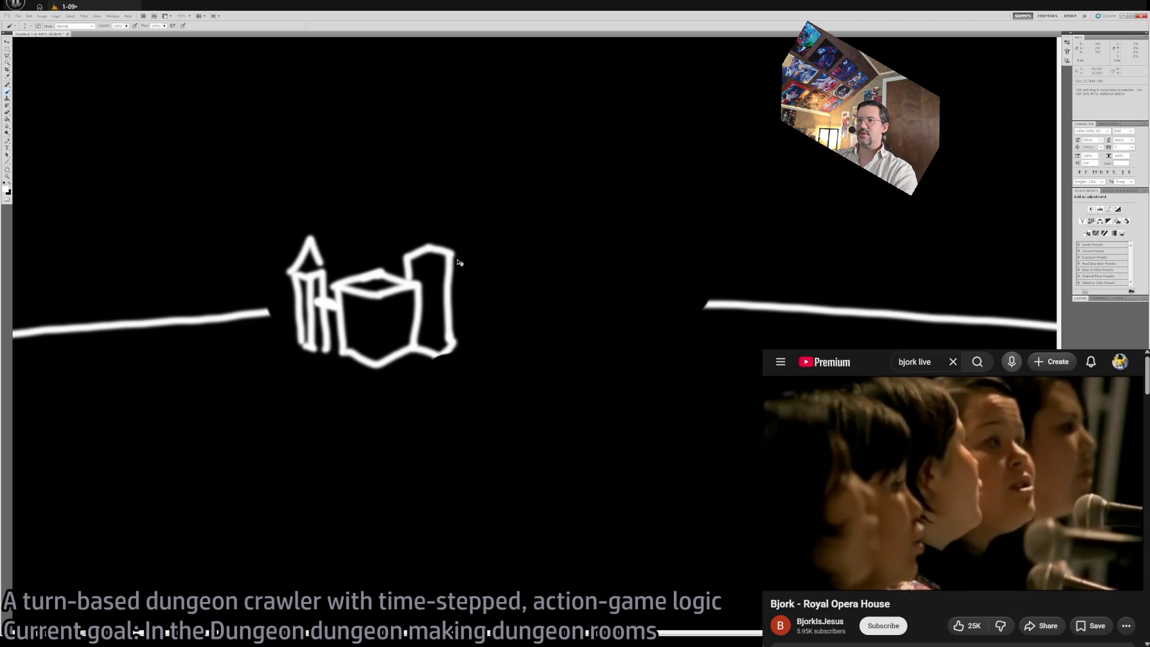
{"action": "mouse_move", "coordinate": [413, 238]}
{"action": "left_mouse_down"}
{"action": "mouse_move", "coordinate": [509, 185]}
{"action": "mouse_move", "coordinate": [590, 372]}
{"action": "mouse_move", "coordinate": [363, 216]}
{"action": "mouse_move", "coordinate": [291, 254]}
{"action": "left_mouse_up"}
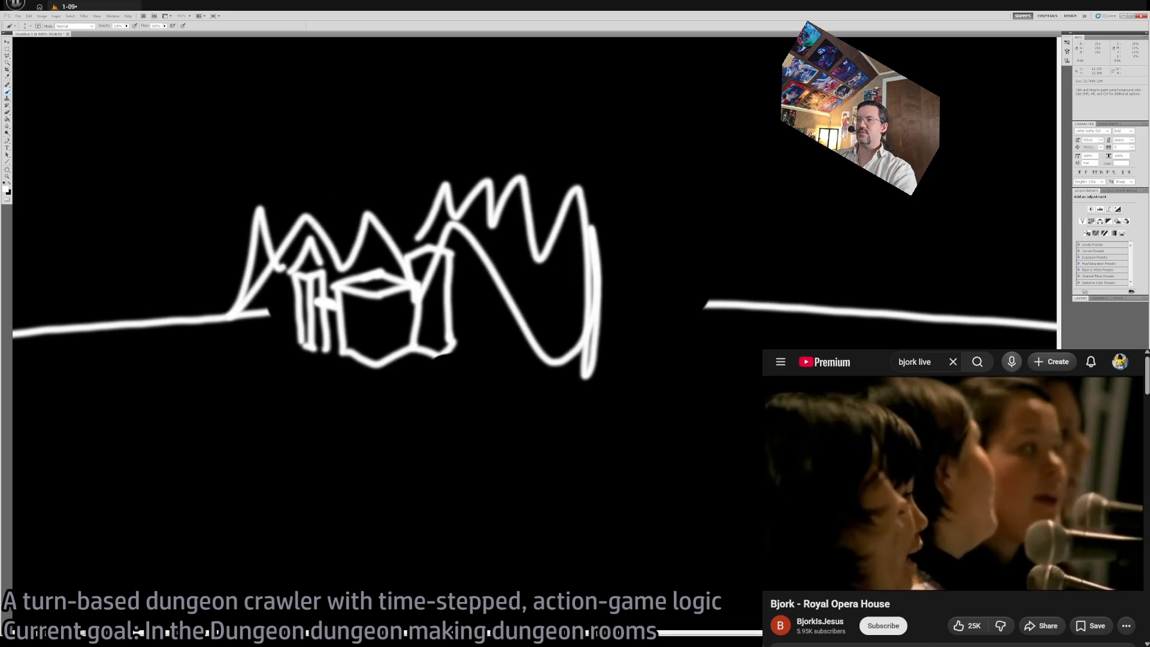
{"action": "key", "text": "ctrl+z"}
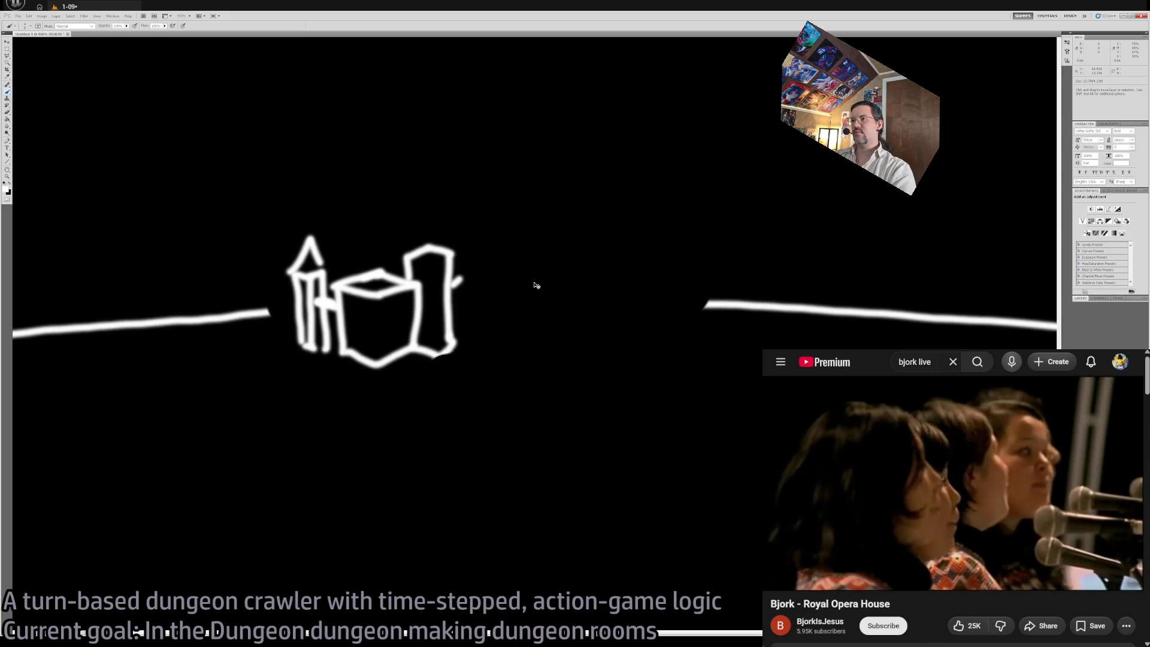
{"action": "mouse_move", "coordinate": [259, 359]}
{"action": "left_mouse_down"}
{"action": "mouse_move", "coordinate": [239, 363]}
{"action": "mouse_move", "coordinate": [475, 390]}
{"action": "mouse_move", "coordinate": [755, 386]}
{"action": "mouse_move", "coordinate": [512, 360]}
{"action": "mouse_move", "coordinate": [641, 351]}
{"action": "left_mouse_up"}
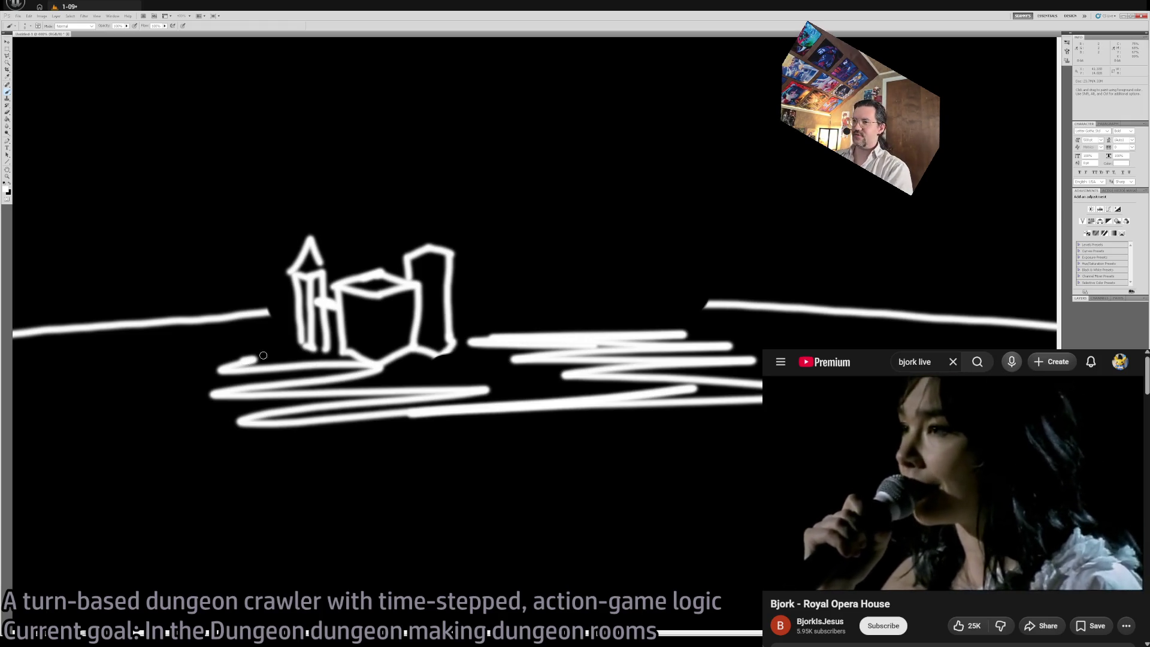
{"action": "key", "text": "ctrl+z"}
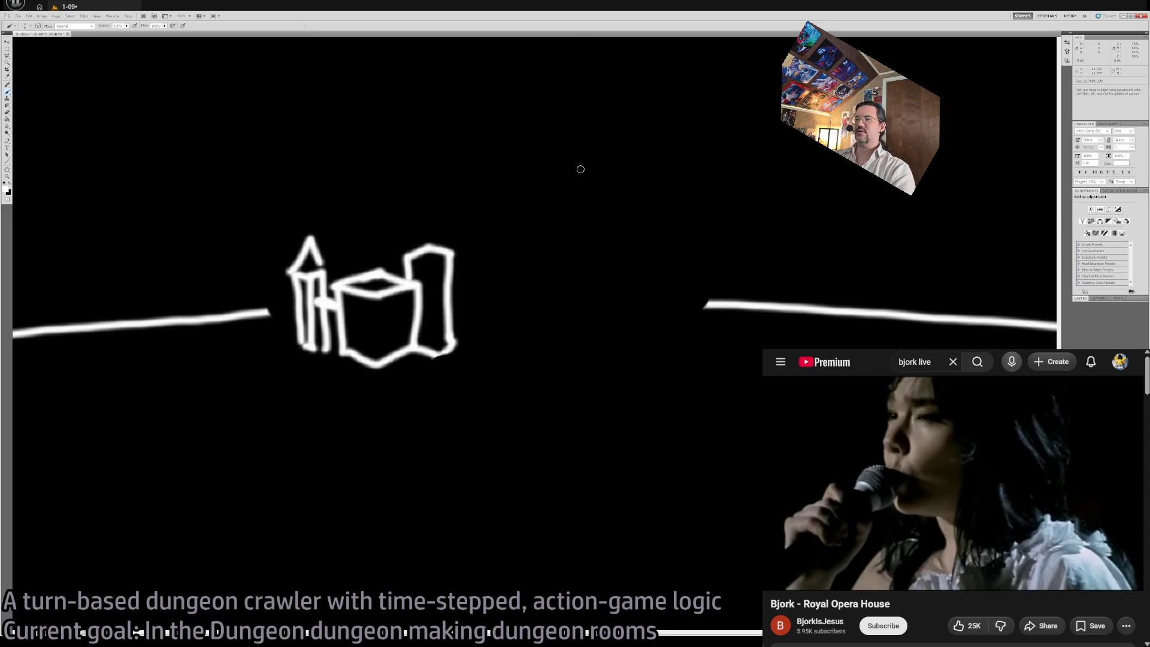
{"action": "key", "text": "ctrl+alt+0"}
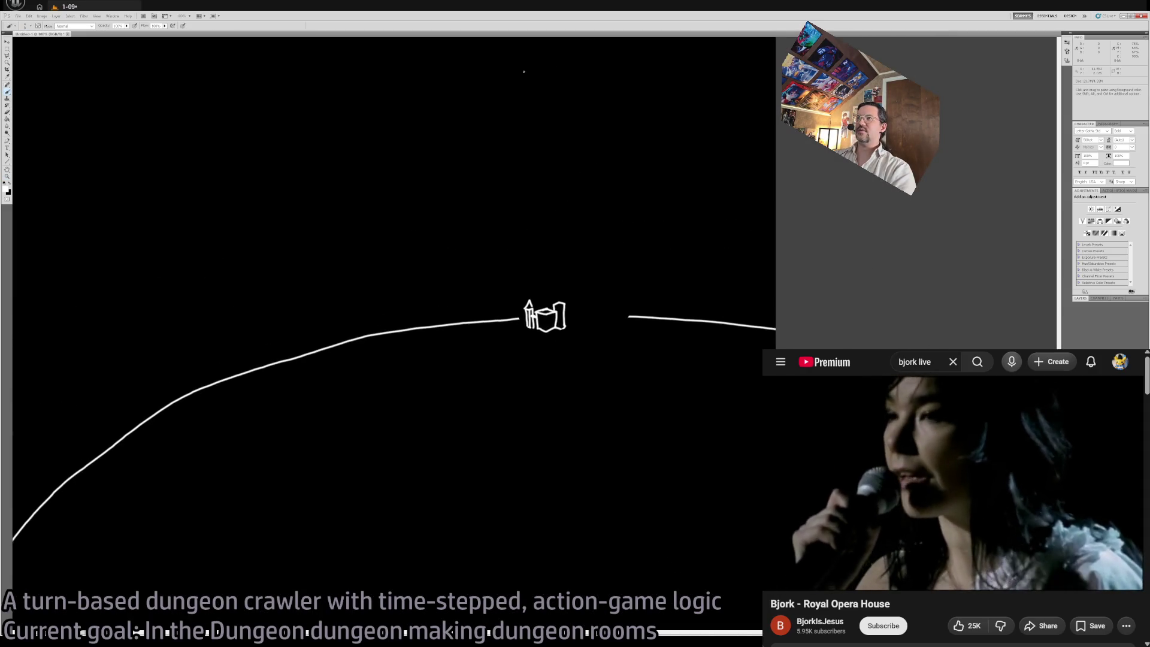
{"action": "mouse_move", "coordinate": [462, 63]}
{"action": "left_mouse_down"}
{"action": "mouse_move", "coordinate": [574, 107]}
{"action": "mouse_move", "coordinate": [480, 42]}
{"action": "mouse_move", "coordinate": [464, 65]}
{"action": "mouse_move", "coordinate": [485, 48]}
{"action": "left_mouse_up"}
{"action": "key", "text": "ctrl+z"}
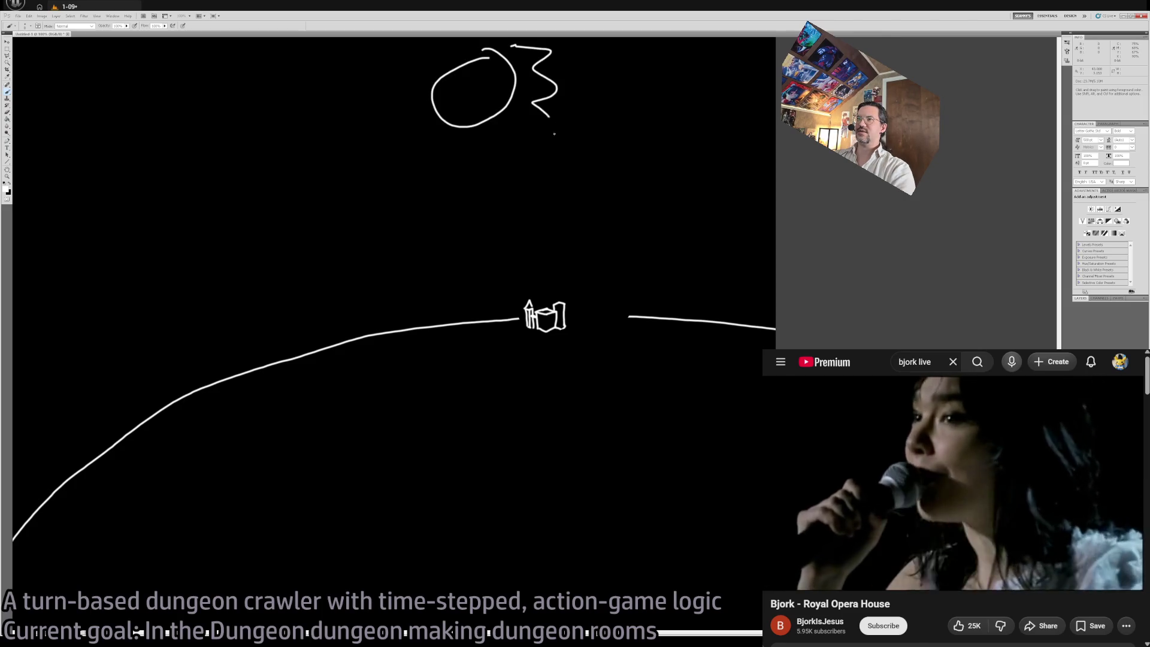
{"action": "key", "text": "ctrl+z"}
{"action": "mouse_move", "coordinate": [413, 64]}
{"action": "left_mouse_down"}
{"action": "mouse_move", "coordinate": [391, 185]}
{"action": "mouse_move", "coordinate": [430, 206]}
{"action": "left_mouse_up"}
{"action": "key", "text": "ctrl+z"}
{"action": "left_click_drag", "start_coordinate": [530, 51], "coordinate": [435, 172]}
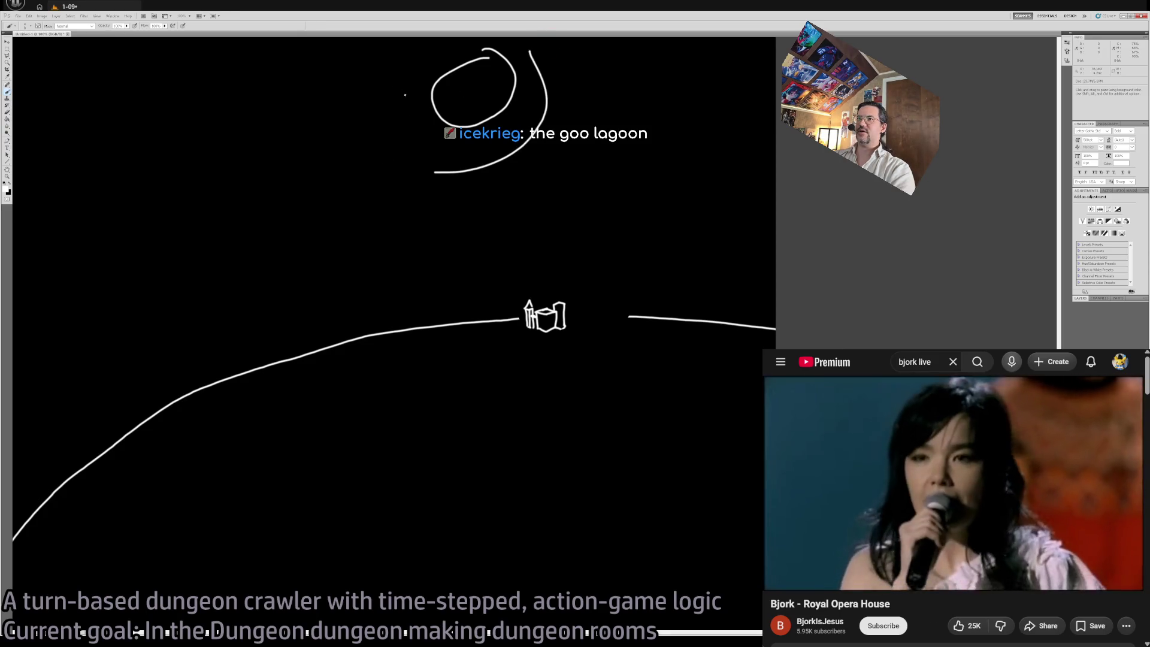
{"action": "left_click_drag", "start_coordinate": [404, 60], "coordinate": [528, 188]}
{"action": "mouse_move", "coordinate": [581, 55]}
{"action": "left_mouse_down"}
{"action": "mouse_move", "coordinate": [552, 196]}
{"action": "mouse_move", "coordinate": [418, 216]}
{"action": "left_mouse_up"}
{"action": "left_click_drag", "start_coordinate": [359, 51], "coordinate": [456, 208]}
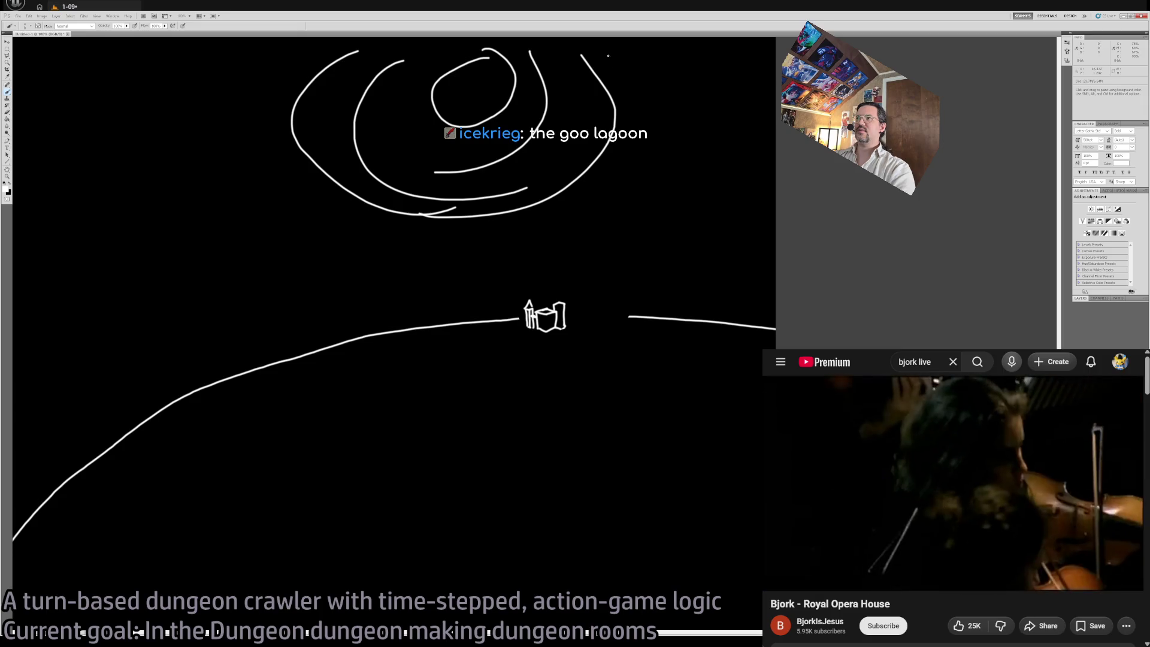
{"action": "left_click_drag", "start_coordinate": [611, 58], "coordinate": [681, 198]}
{"action": "left_click_drag", "start_coordinate": [293, 52], "coordinate": [96, 221]}
{"action": "mouse_move", "coordinate": [648, 66]}
{"action": "left_mouse_down"}
{"action": "mouse_move", "coordinate": [689, 133]}
{"action": "mouse_move", "coordinate": [776, 174]}
{"action": "left_mouse_up"}
{"action": "left_click_drag", "start_coordinate": [251, 173], "coordinate": [15, 438]}
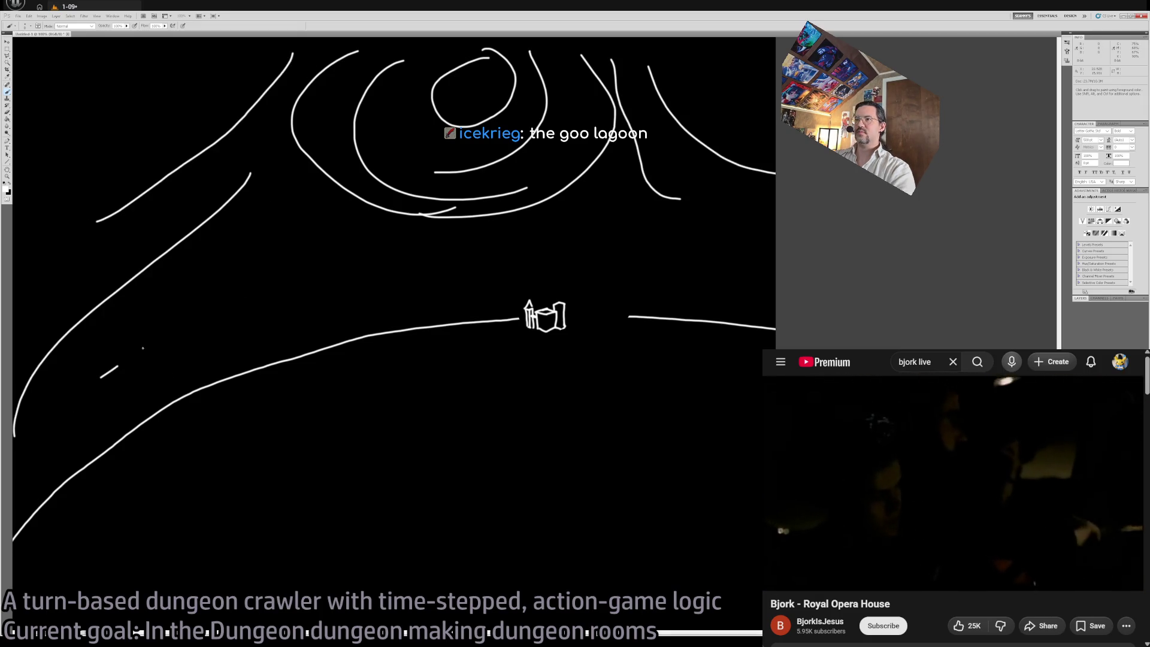
{"action": "left_click_drag", "start_coordinate": [124, 361], "coordinate": [589, 210]}
{"action": "left_click_drag", "start_coordinate": [737, 255], "coordinate": [15, 461]}
{"action": "key", "text": "v"}
{"action": "key", "text": "ctrl+alt+z"}
{"action": "key", "text": "ctrl+alt+z"}
{"action": "key", "text": "ctrl+alt+z"}
{"action": "key", "text": "ctrl+alt+z"}
{"action": "key", "text": "ctrl+alt+z"}
{"action": "key", "text": "ctrl+alt+z"}
{"action": "key", "text": "z"}
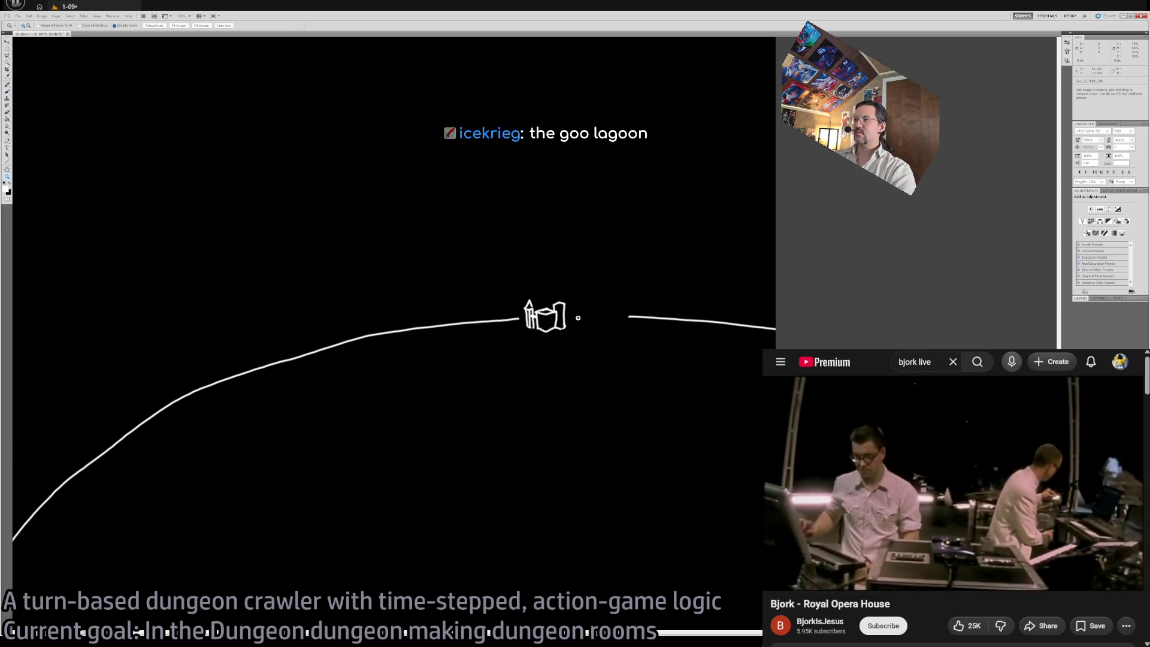
{"action": "left_click", "coordinate": [580, 319]}
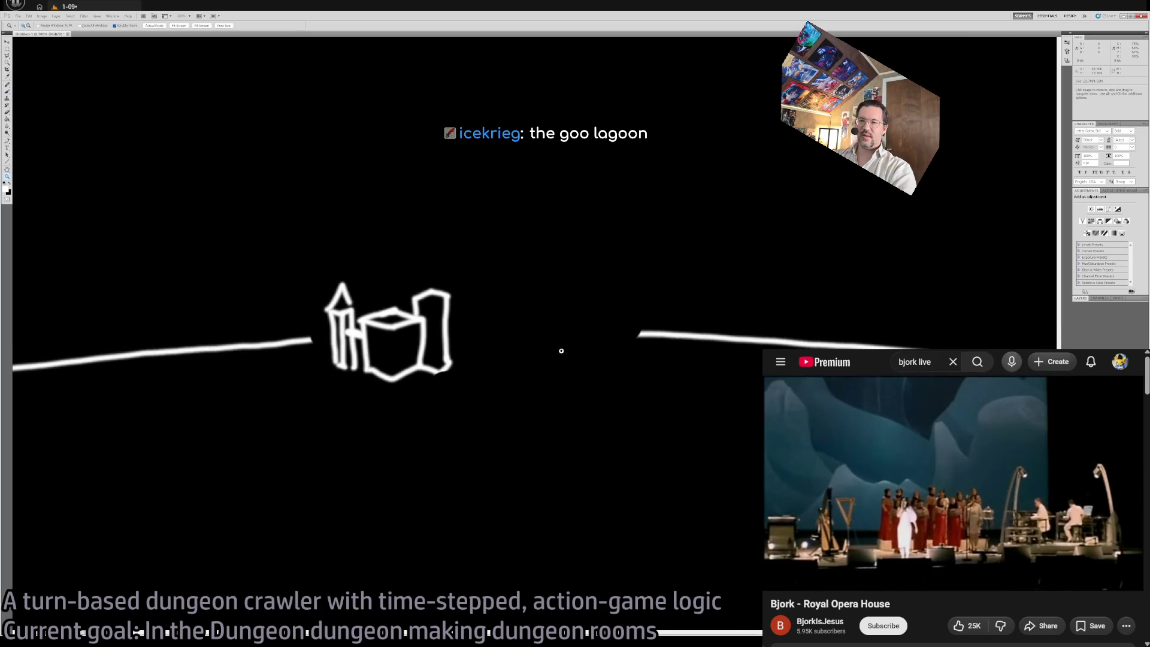
{"action": "key", "text": "ctrl+0"}
{"action": "key", "text": "b"}
{"action": "mouse_move", "coordinate": [857, 312]}
{"action": "left_mouse_down"}
{"action": "mouse_move", "coordinate": [533, 364]}
{"action": "mouse_move", "coordinate": [599, 473]}
{"action": "mouse_move", "coordinate": [760, 384]}
{"action": "mouse_move", "coordinate": [419, 539]}
{"action": "mouse_move", "coordinate": [869, 282]}
{"action": "left_mouse_up"}
{"action": "key", "text": "ctrl+z"}
{"action": "key", "text": "v"}
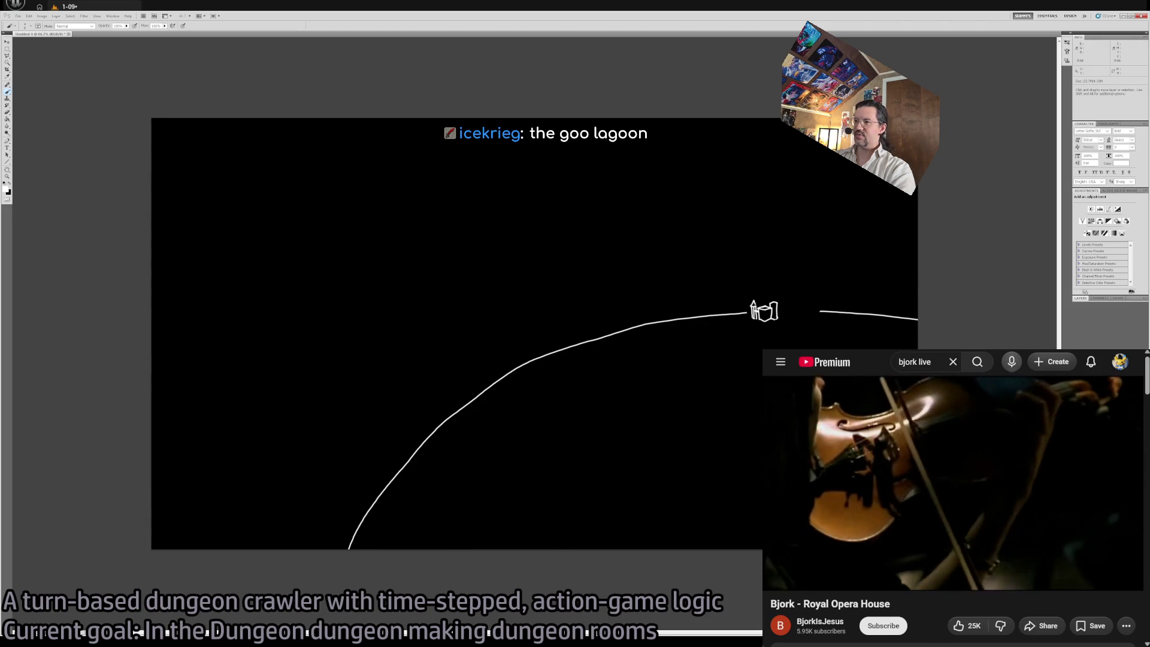
{"action": "key", "text": "b"}
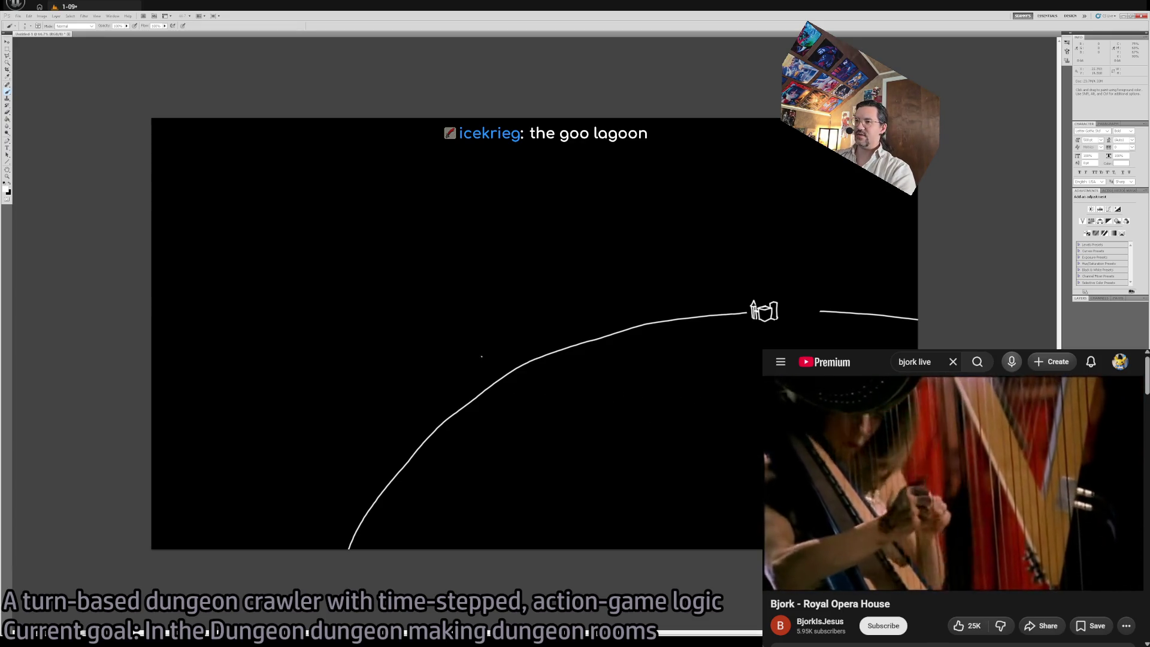
{"action": "mouse_move", "coordinate": [473, 334]}
{"action": "left_mouse_down"}
{"action": "mouse_move", "coordinate": [494, 370]}
{"action": "mouse_move", "coordinate": [495, 422]}
{"action": "mouse_move", "coordinate": [510, 408]}
{"action": "left_mouse_up"}
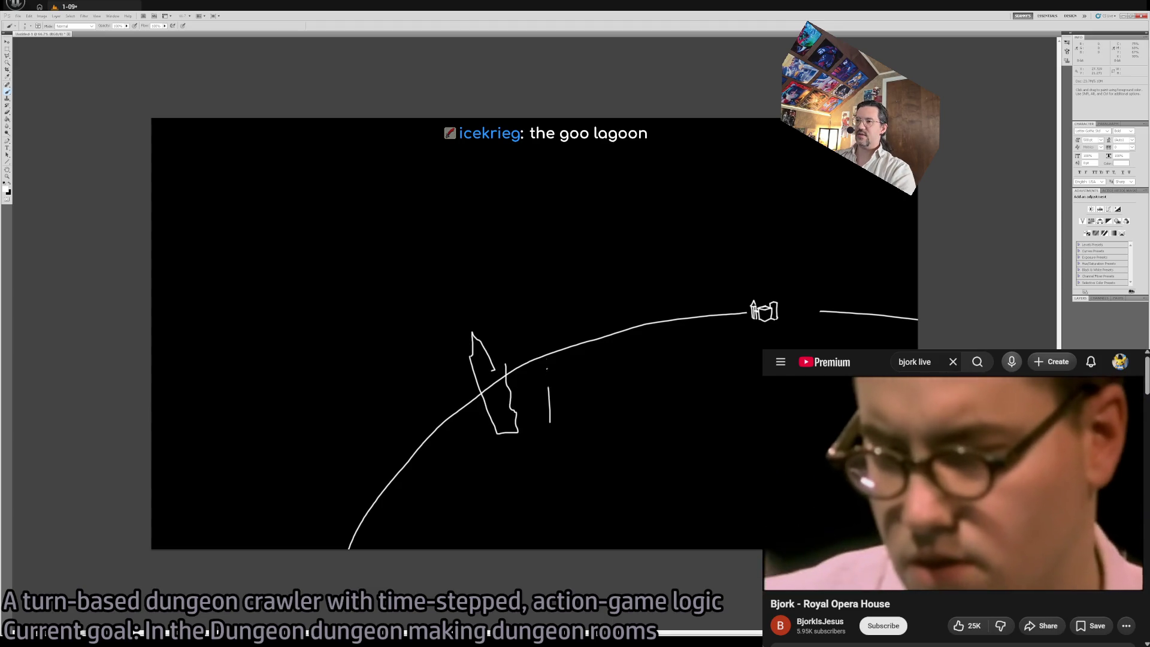
{"action": "mouse_move", "coordinate": [490, 267]}
{"action": "left_mouse_down"}
{"action": "mouse_move", "coordinate": [473, 361]}
{"action": "mouse_move", "coordinate": [487, 326]}
{"action": "left_mouse_up"}
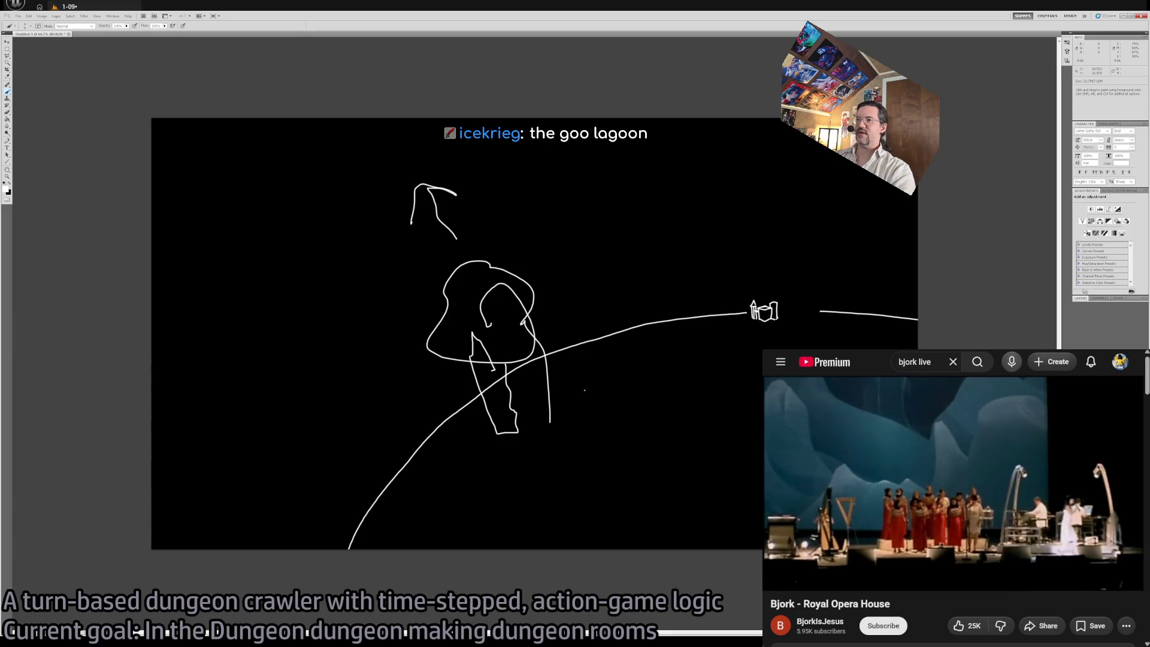
{"action": "key", "text": "ctrl+alt+z"}
{"action": "key", "text": "ctrl+alt+z"}
{"action": "key", "text": "ctrl+alt+z"}
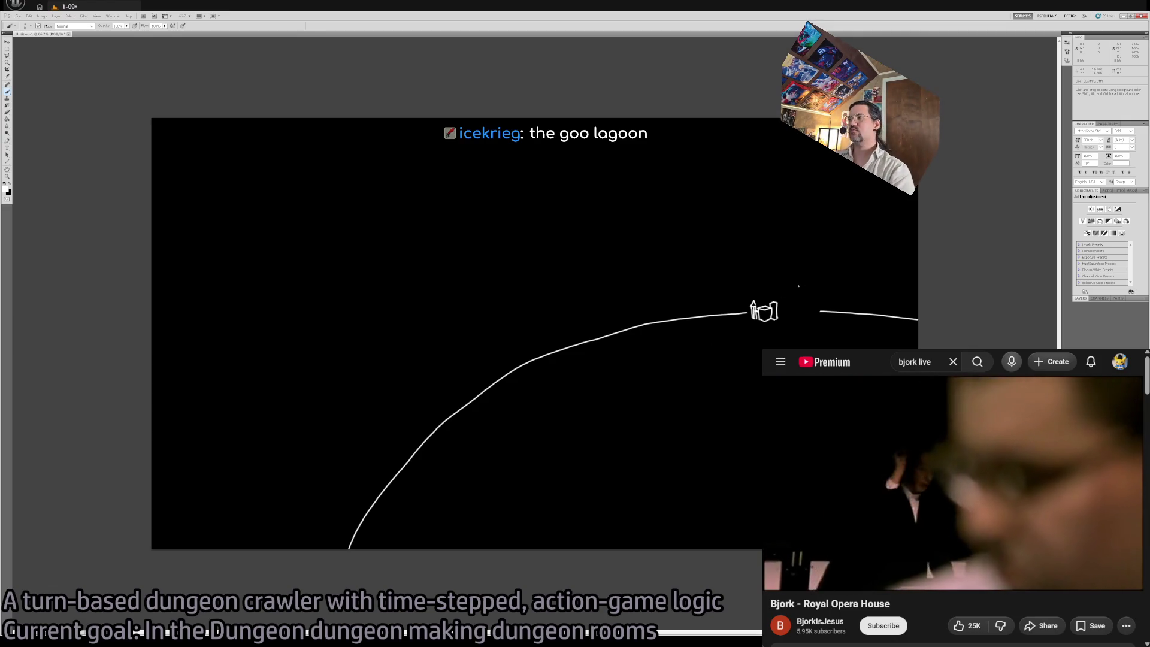
{"action": "key", "text": "z"}
{"action": "mouse_move", "coordinate": [797, 311]}
{"action": "left_mouse_down"}
{"action": "mouse_move", "coordinate": [982, 326]}
{"action": "mouse_move", "coordinate": [568, 357]}
{"action": "left_mouse_up"}
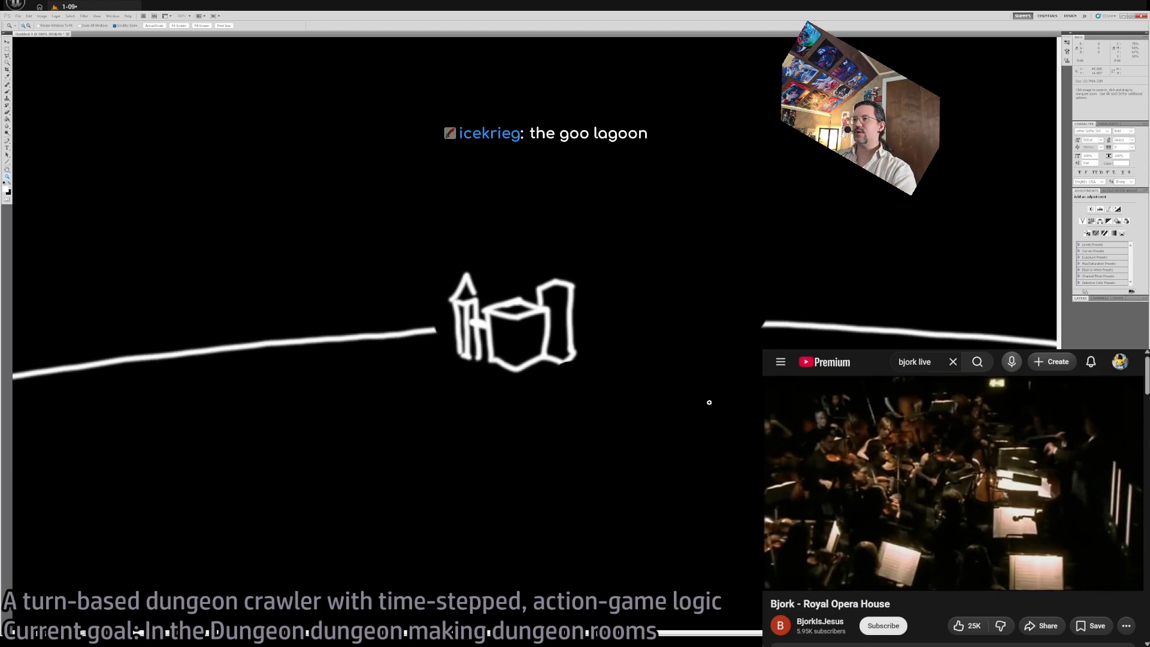
Step: Zoom out on the sketch and undo the scribbled circles around the castle
{"action": "key", "text": "ctrl+minus"}
{"action": "key", "text": "ctrl+minus"}
{"action": "key", "text": "ctrl+minus"}
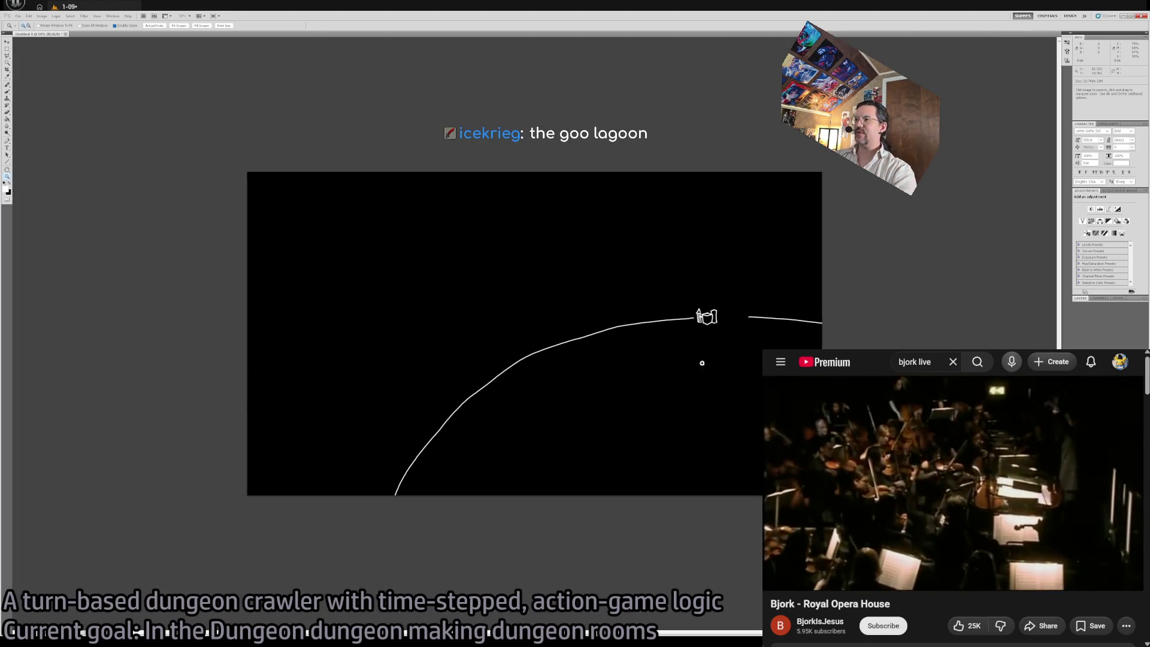
{"action": "key", "text": "b"}
{"action": "key", "text": "ctrl+minus"}
{"action": "key", "text": "ctrl+minus"}
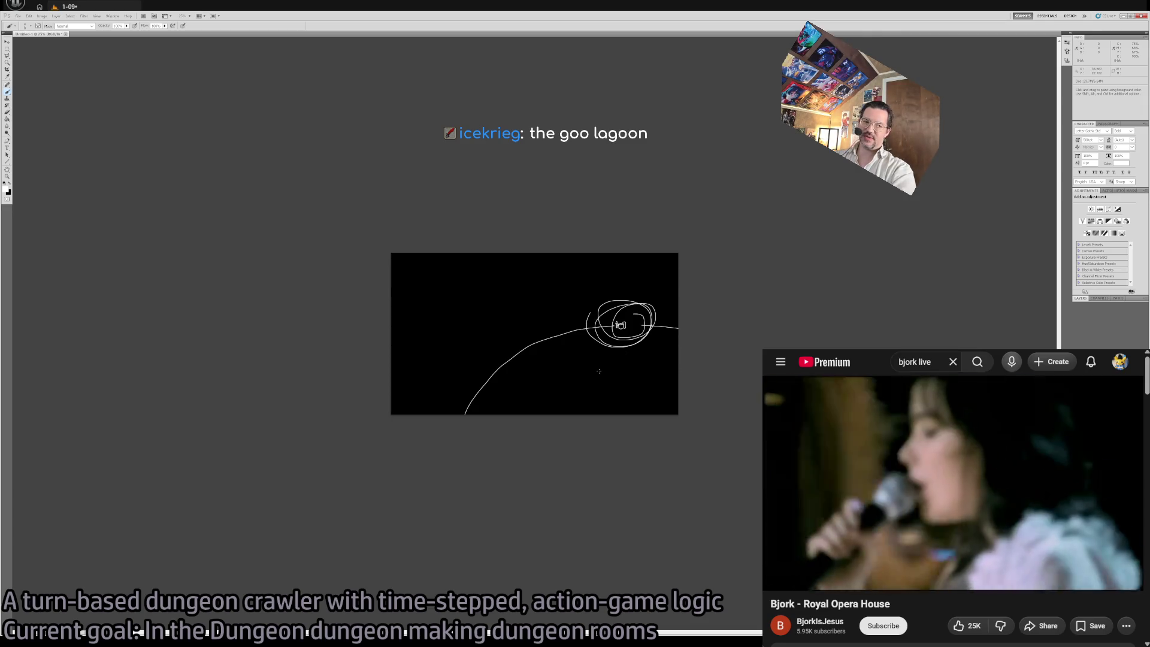
{"action": "key", "text": "ctrl+z"}
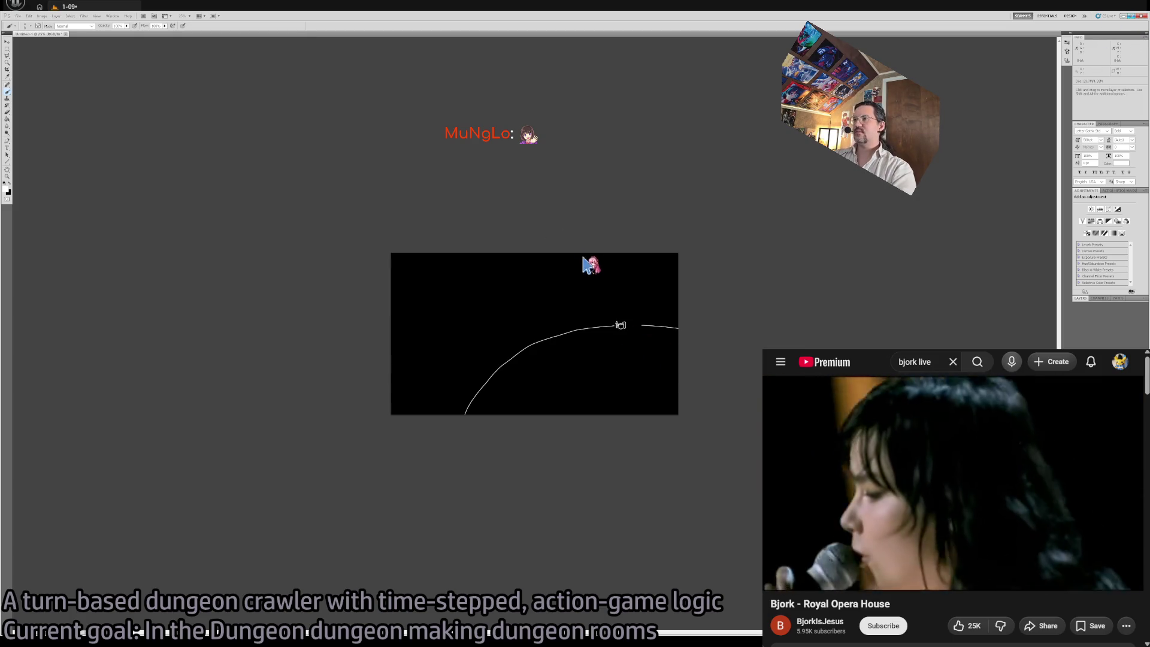
Step: Zoom back into the canvas, select the Move tool, and switch to the Unreal Engine editor
{"action": "key", "text": "z"}
{"action": "left_click", "coordinate": [620, 325]}
{"action": "key", "text": "v"}
{"action": "key", "text": "alt+Tab"}
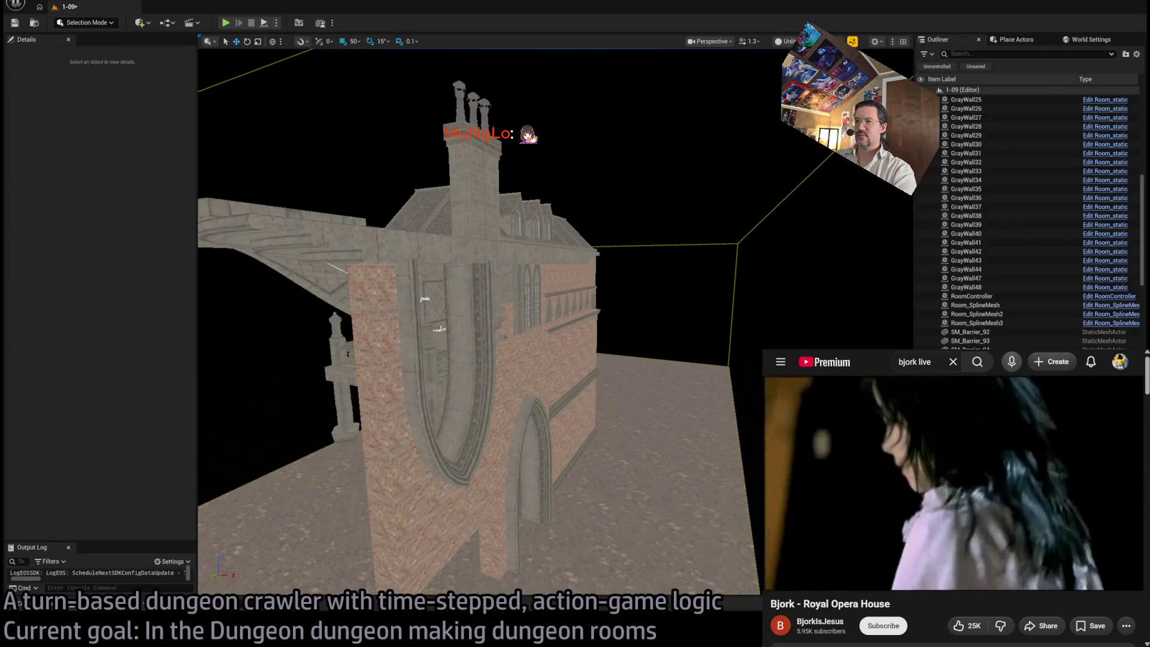
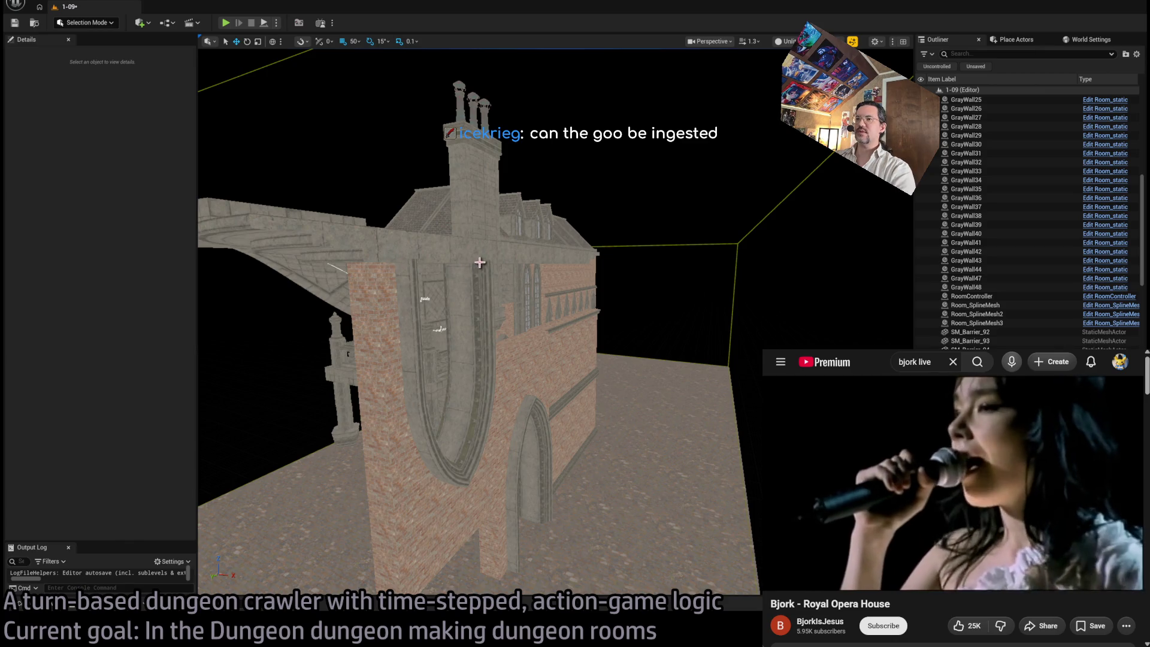
Step: Fly the camera under the dome arches and select the CircleFloor piece
{"action": "mouse_move", "coordinate": [522, 258]}
{"action": "left_mouse_down"}
{"action": "mouse_move", "coordinate": [521, 234]}
{"action": "mouse_move", "coordinate": [497, 222]}
{"action": "mouse_move", "coordinate": [472, 240]}
{"action": "left_mouse_up"}
{"action": "left_click_drag", "start_coordinate": [487, 424], "coordinate": [487, 425]}
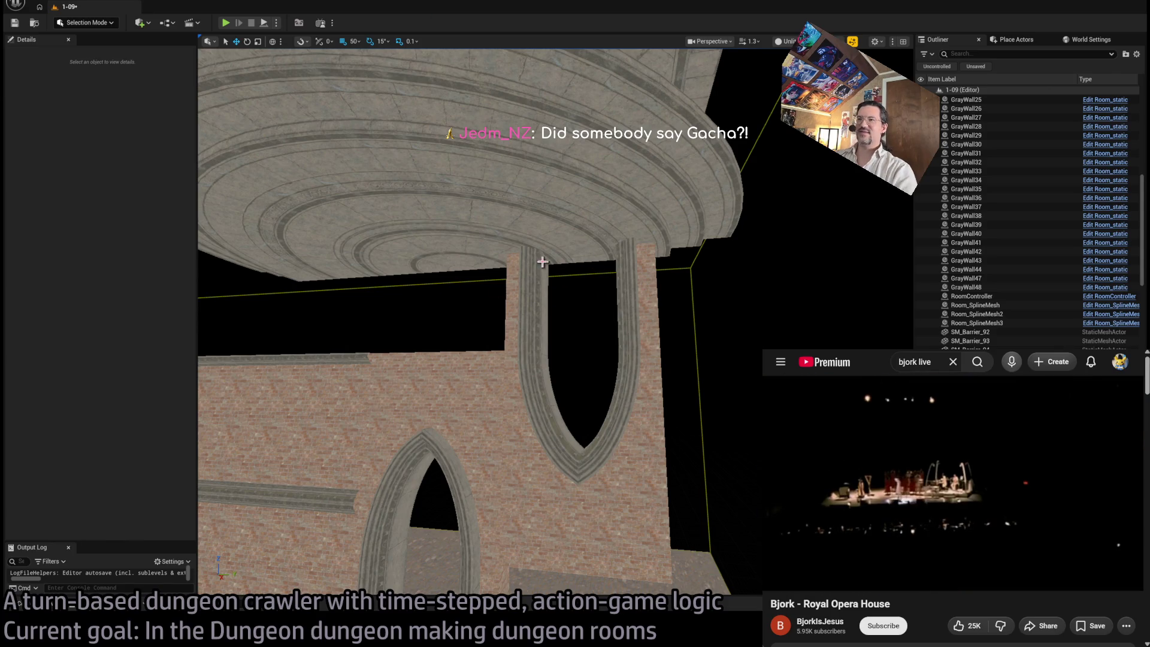
{"action": "mouse_move", "coordinate": [543, 262]}
{"action": "left_mouse_down"}
{"action": "mouse_move", "coordinate": [525, 205]}
{"action": "mouse_move", "coordinate": [555, 259]}
{"action": "left_mouse_up"}
{"action": "left_click", "coordinate": [542, 234]}
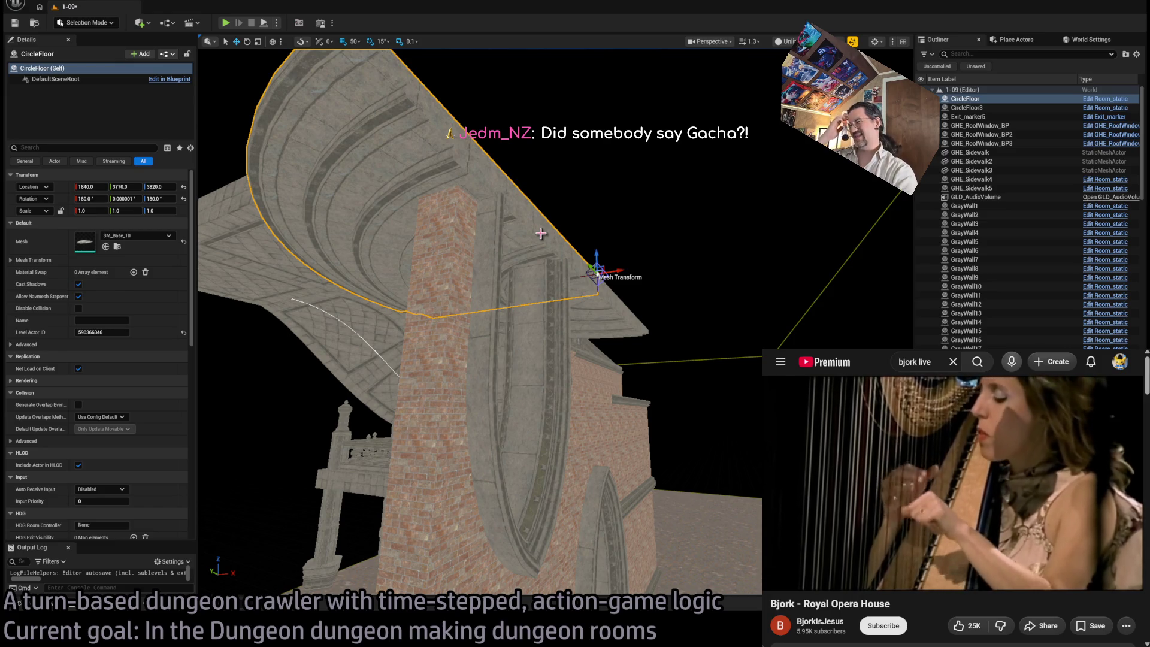
Step: Move to a low view outside the building and select CircleFloor
{"action": "mouse_move", "coordinate": [586, 377]}
{"action": "left_mouse_down"}
{"action": "mouse_move", "coordinate": [586, 264]}
{"action": "mouse_move", "coordinate": [586, 276]}
{"action": "left_mouse_up"}
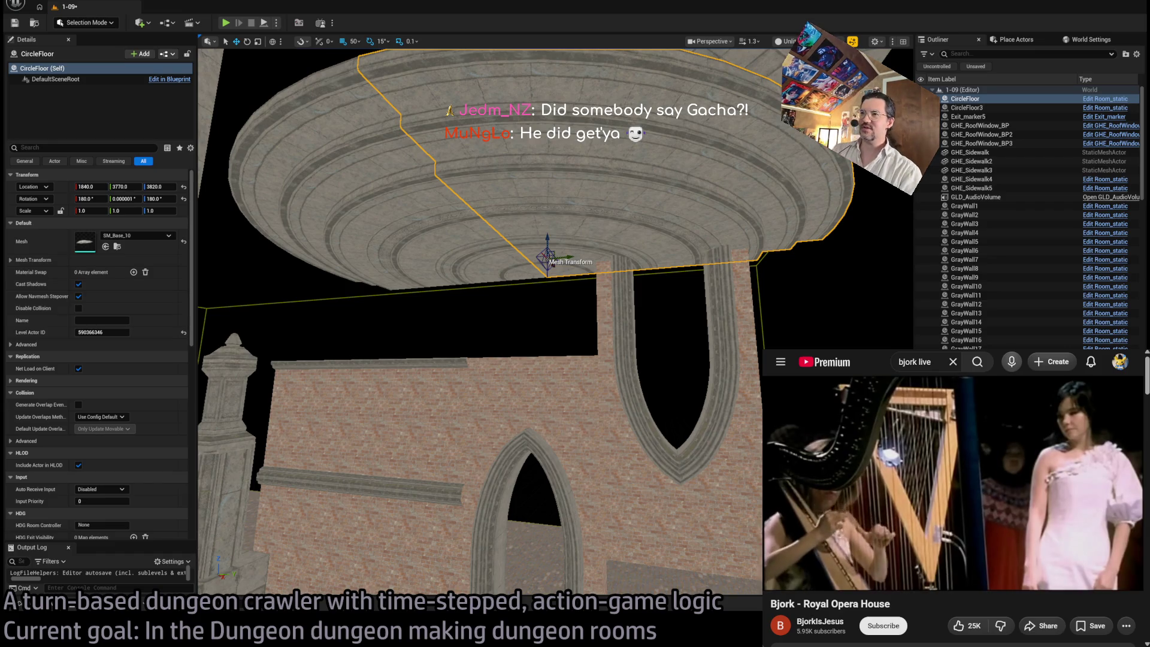
{"action": "left_click", "coordinate": [519, 323]}
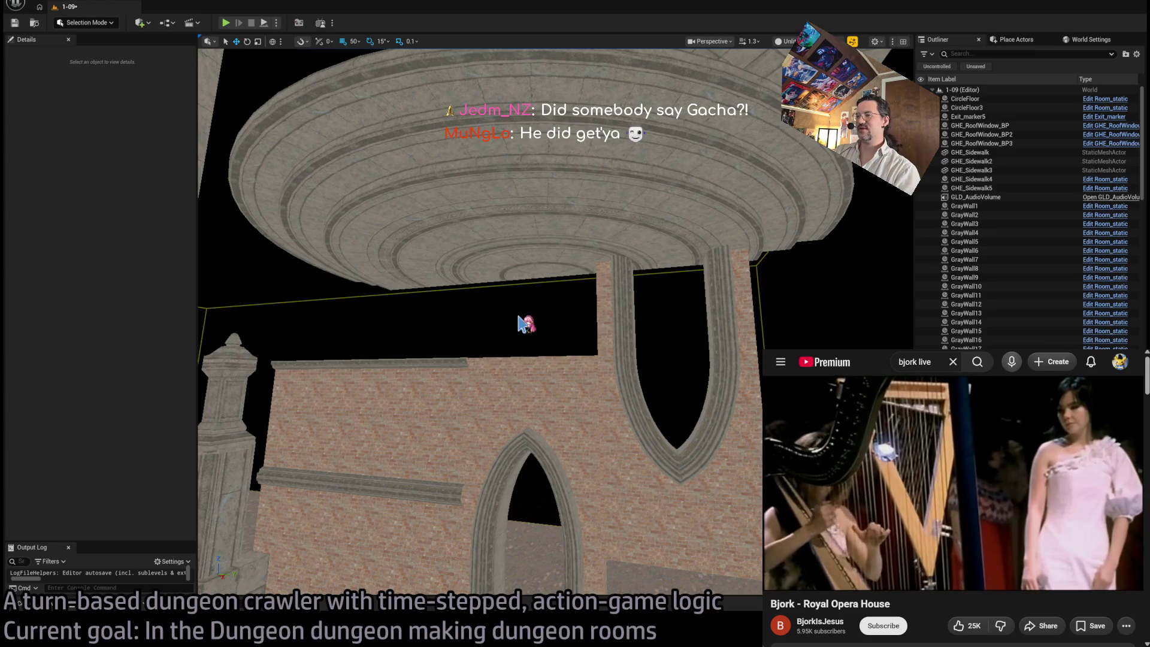
{"action": "mouse_move", "coordinate": [728, 316]}
{"action": "left_mouse_down"}
{"action": "mouse_move", "coordinate": [683, 360]}
{"action": "mouse_move", "coordinate": [653, 342]}
{"action": "left_mouse_up"}
{"action": "mouse_move", "coordinate": [510, 282]}
{"action": "left_mouse_down"}
{"action": "mouse_move", "coordinate": [533, 299]}
{"action": "mouse_move", "coordinate": [509, 282]}
{"action": "left_mouse_up"}
{"action": "left_click", "coordinate": [509, 282]}
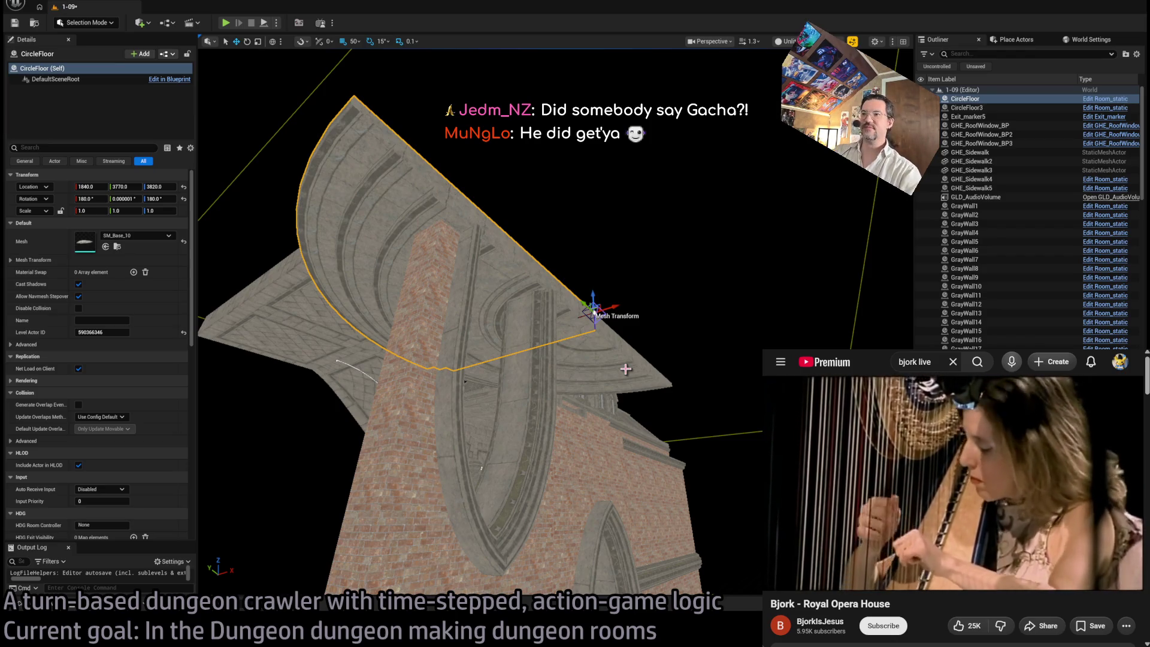
Step: Switch the selection back and forth to compare CircleFloor and CircleFloor3
{"action": "left_click", "coordinate": [587, 341], "text": "ctrl"}
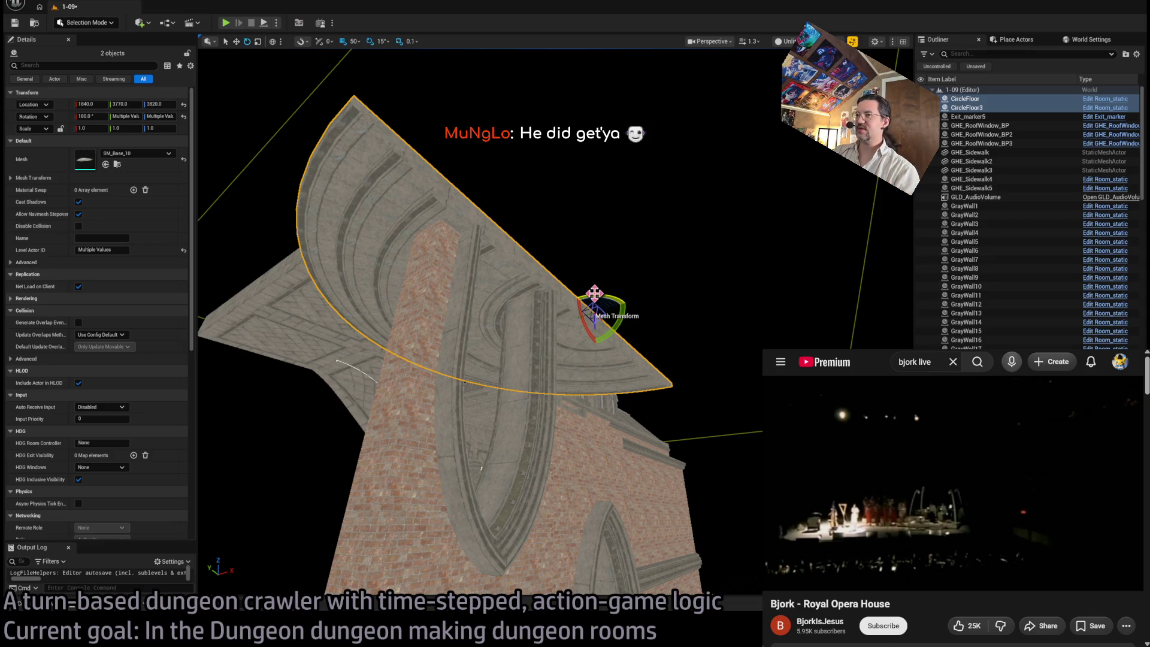
{"action": "left_click", "coordinate": [566, 334]}
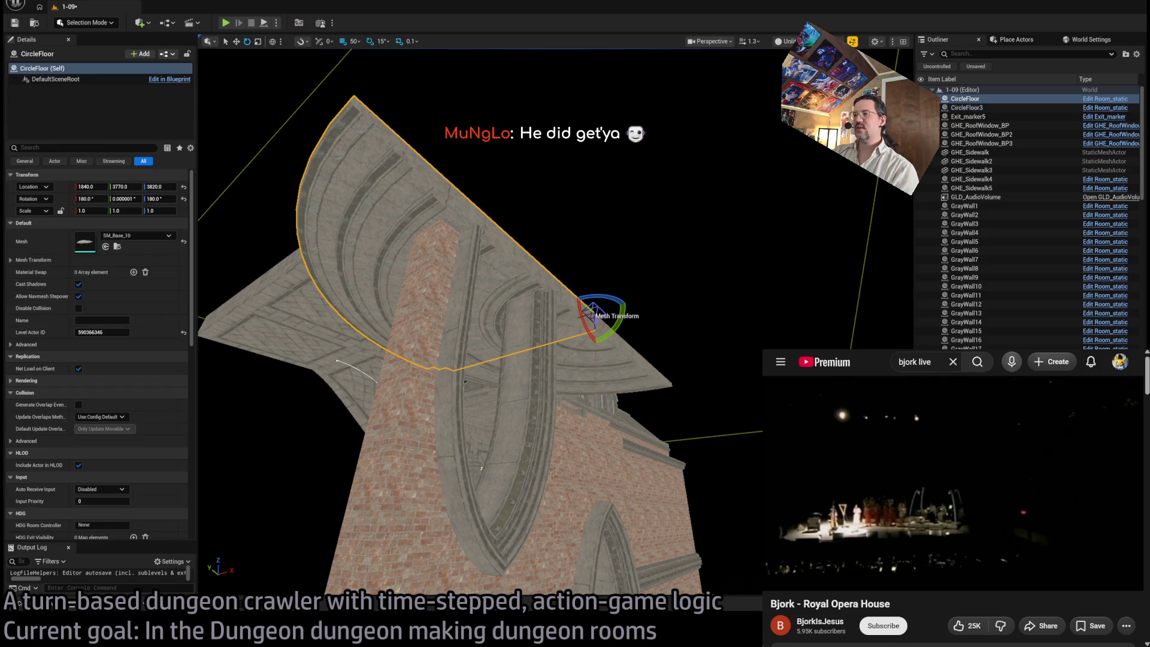
{"action": "left_click", "coordinate": [615, 363]}
{"action": "left_click", "coordinate": [510, 291]}
{"action": "double_click", "coordinate": [507, 296]}
{"action": "left_click", "coordinate": [600, 376]}
{"action": "left_click", "coordinate": [568, 341]}
{"action": "double_click", "coordinate": [566, 344]}
{"action": "left_click", "coordinate": [566, 349]}
{"action": "left_click", "coordinate": [597, 355]}
{"action": "left_click", "coordinate": [539, 311]}
{"action": "left_click", "coordinate": [605, 374]}
{"action": "left_click", "coordinate": [515, 288]}
{"action": "left_click", "coordinate": [501, 282]}
{"action": "left_click", "coordinate": [595, 363]}
{"action": "left_click", "coordinate": [594, 363]}
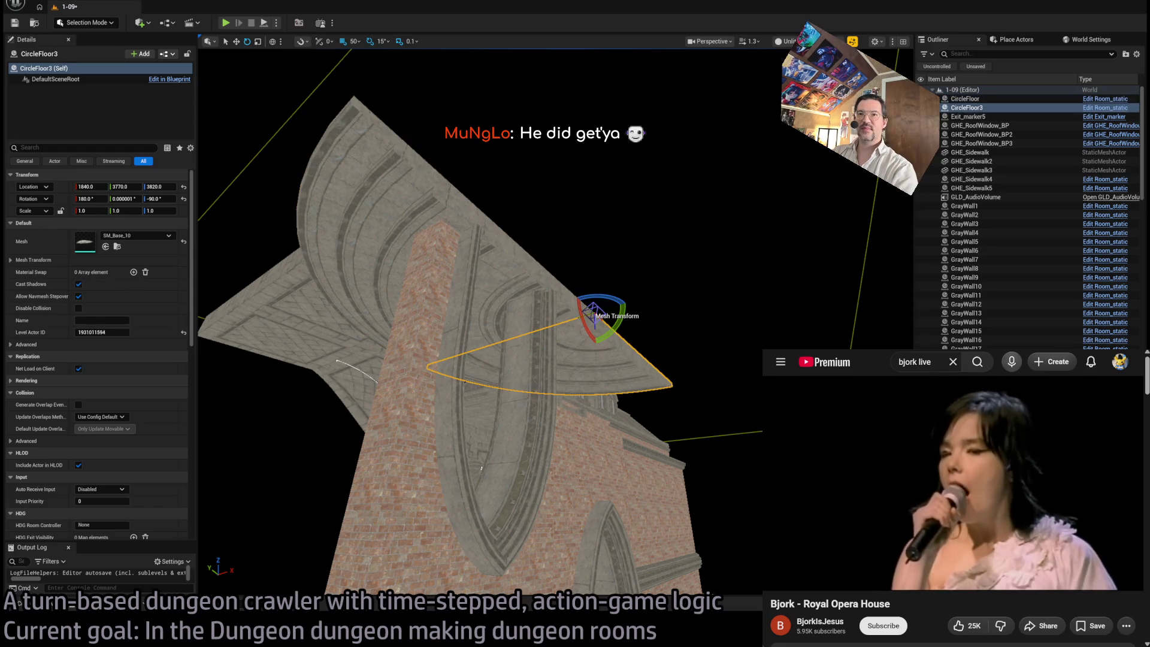
Step: Undo Rotate Elements to remove CircleFloor2 and CircleFloor4, then select pillar SM_FacadePiece_16
{"action": "scroll", "coordinate": [481, 467], "scroll_direction": "down", "scroll_amount": 10}
{"action": "mouse_move", "coordinate": [479, 360]}
{"action": "left_mouse_down"}
{"action": "mouse_move", "coordinate": [531, 355]}
{"action": "mouse_move", "coordinate": [557, 369]}
{"action": "left_mouse_up"}
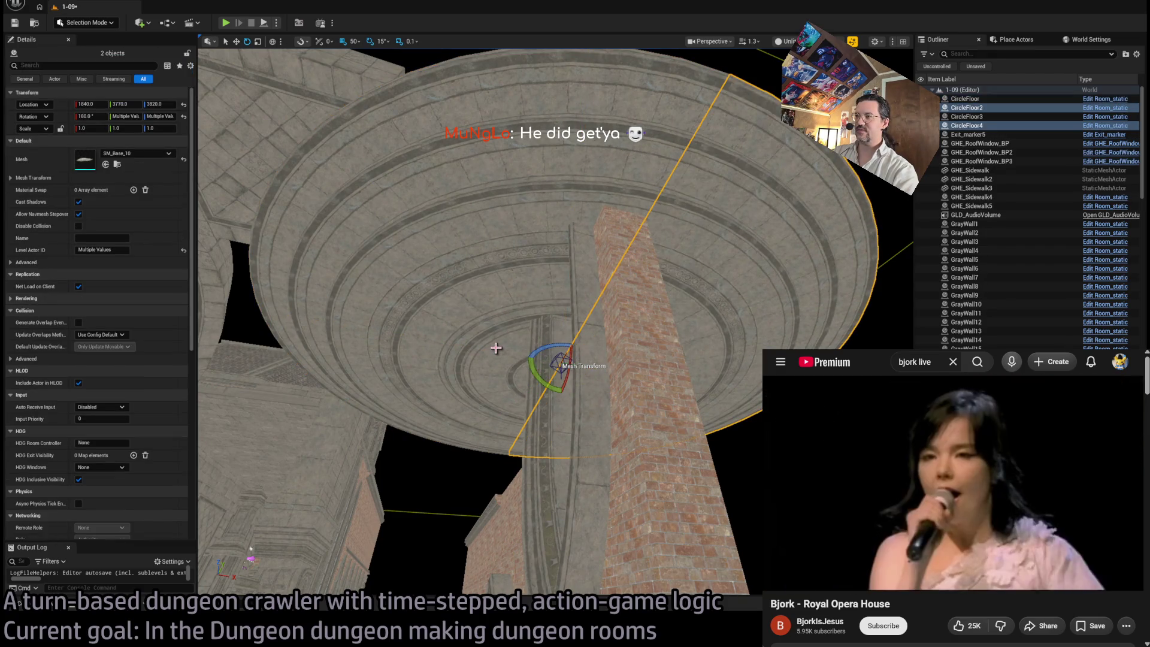
{"action": "key", "text": "ctrl+z"}
{"action": "key", "text": "ctrl+z"}
{"action": "left_click_drag", "start_coordinate": [490, 347], "coordinate": [489, 348]}
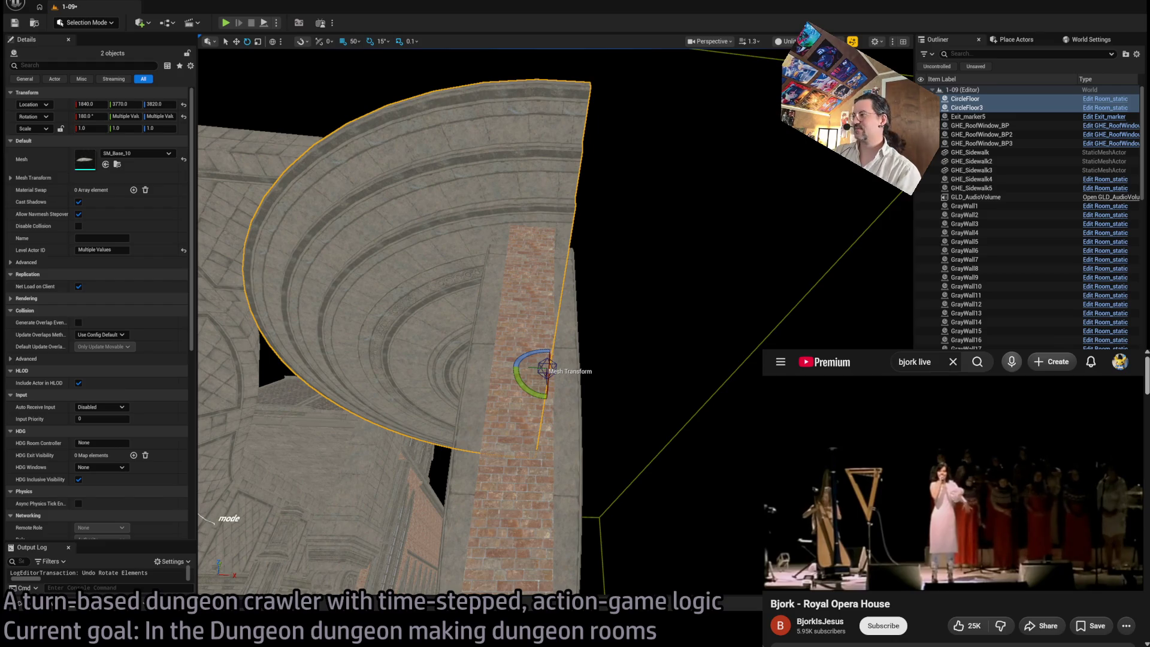
{"action": "left_click_drag", "start_coordinate": [404, 416], "coordinate": [513, 340]}
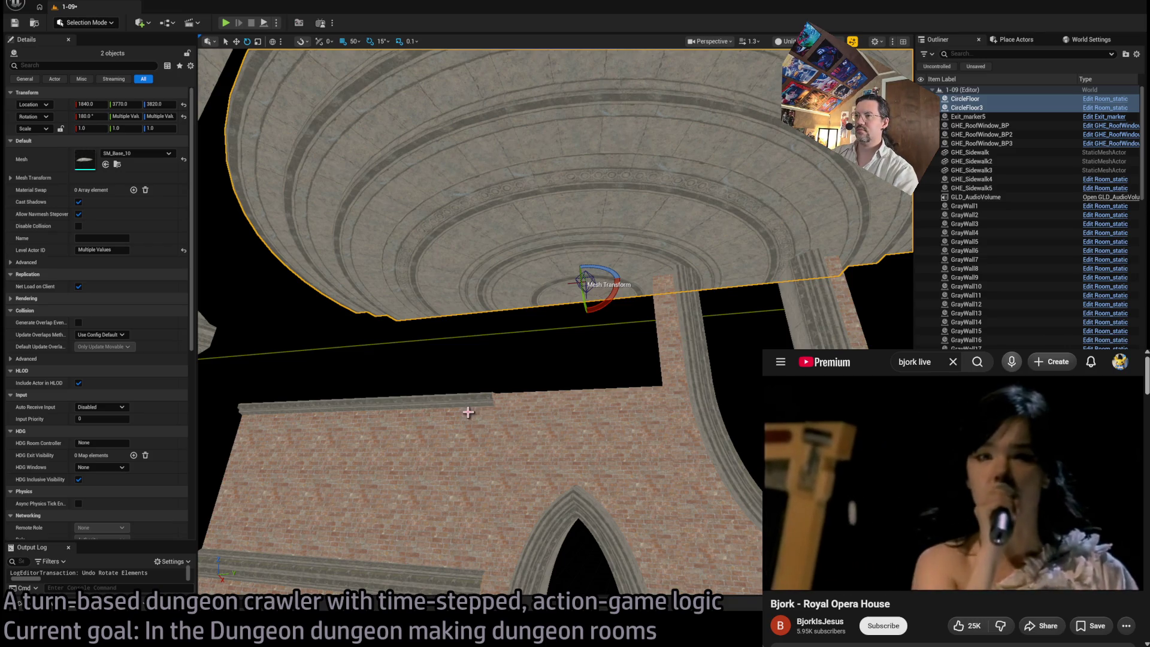
{"action": "left_click", "coordinate": [682, 352]}
{"action": "left_click_drag", "start_coordinate": [682, 351], "coordinate": [725, 354]}
Step: Delete the low brick wall and Alt-drag a copy of SM_FacadePiece_16 to Y 3000
{"action": "left_click", "coordinate": [418, 467]}
{"action": "key", "text": "Delete"}
{"action": "left_click", "coordinate": [731, 415]}
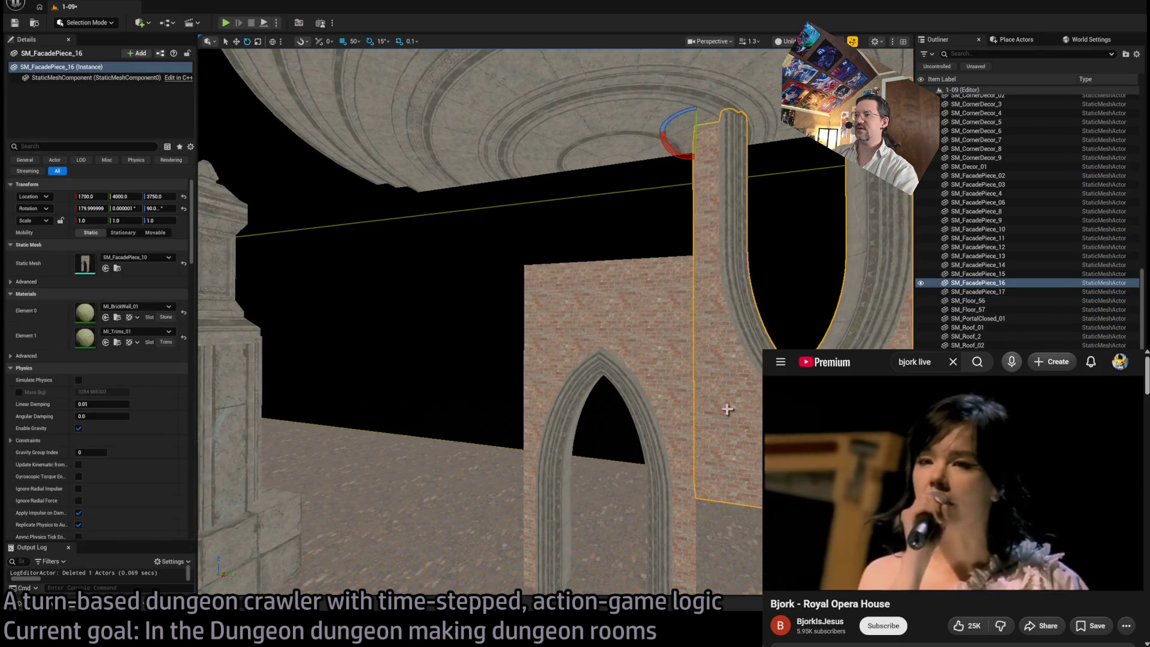
{"action": "left_click_drag", "start_coordinate": [712, 123], "coordinate": [404, 160]}
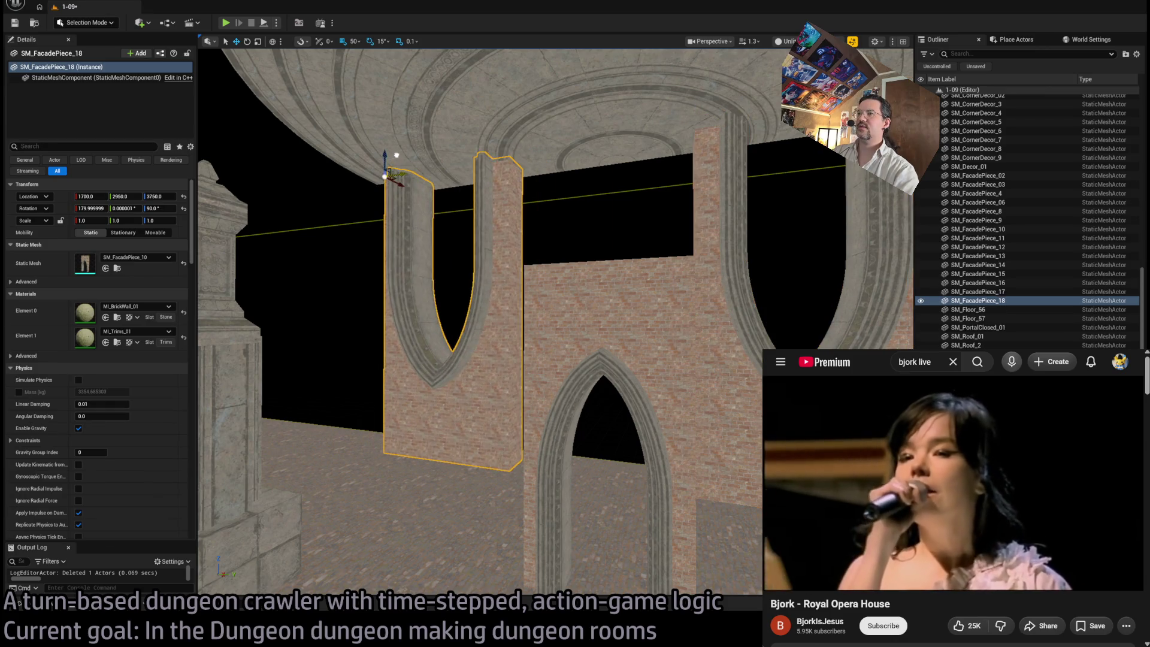
Step: Select the two sidewalk floor pieces and frame them in view
{"action": "scroll", "coordinate": [457, 214], "scroll_direction": "up", "scroll_amount": 3}
{"action": "scroll", "coordinate": [620, 273], "scroll_direction": "down", "scroll_amount": 3}
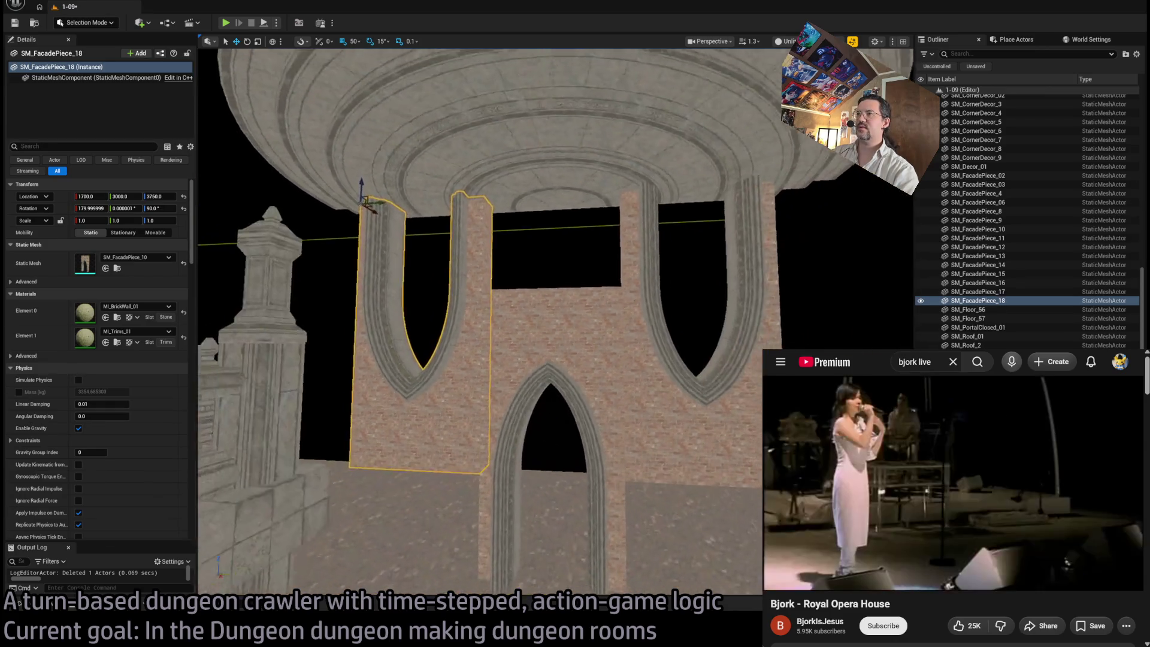
{"action": "left_click_drag", "start_coordinate": [523, 335], "coordinate": [509, 354]}
{"action": "mouse_move", "coordinate": [535, 156]}
{"action": "left_mouse_down"}
{"action": "mouse_move", "coordinate": [419, 222]}
{"action": "mouse_move", "coordinate": [302, 267]}
{"action": "mouse_move", "coordinate": [316, 284]}
{"action": "mouse_move", "coordinate": [779, 324]}
{"action": "mouse_move", "coordinate": [744, 313]}
{"action": "mouse_move", "coordinate": [409, 508]}
{"action": "mouse_move", "coordinate": [537, 217]}
{"action": "left_mouse_up"}
{"action": "left_click", "coordinate": [302, 267]}
{"action": "key", "text": "f"}
Step: Lower the sidewalk slabs to Z 3820 and select GHE_Sidewalk7
{"action": "mouse_move", "coordinate": [668, 191]}
{"action": "left_mouse_down"}
{"action": "mouse_move", "coordinate": [680, 205]}
{"action": "mouse_move", "coordinate": [587, 299]}
{"action": "mouse_move", "coordinate": [598, 223]}
{"action": "mouse_move", "coordinate": [723, 343]}
{"action": "left_mouse_up"}
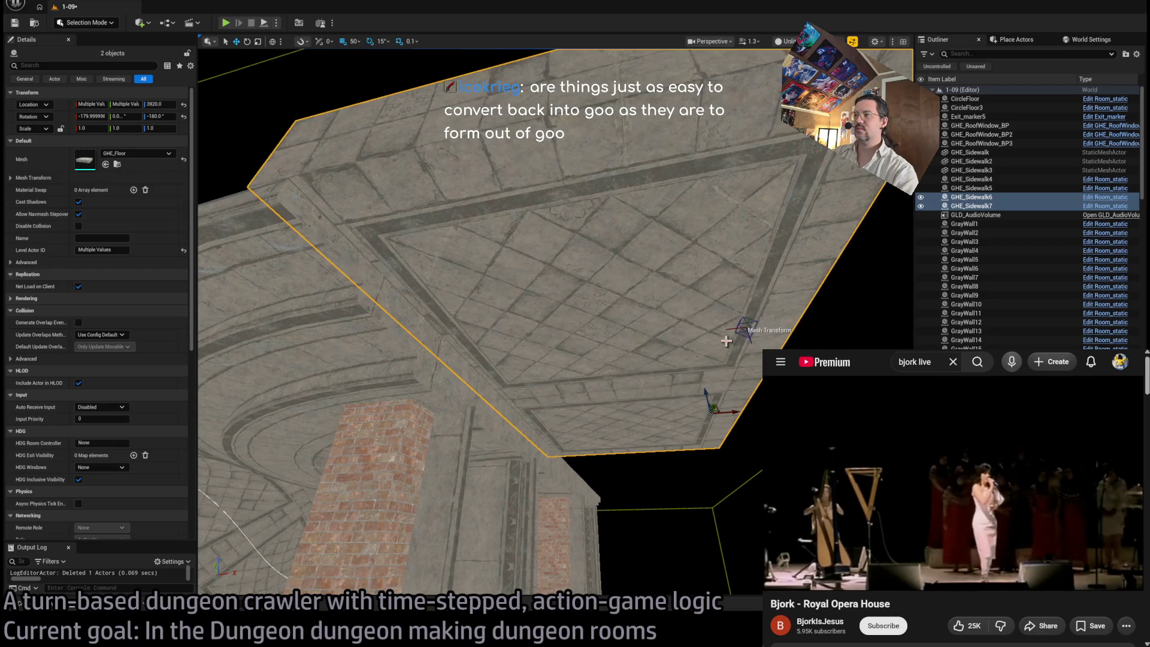
{"action": "mouse_move", "coordinate": [721, 391]}
{"action": "left_mouse_down"}
{"action": "mouse_move", "coordinate": [699, 431]}
{"action": "mouse_move", "coordinate": [698, 412]}
{"action": "mouse_move", "coordinate": [599, 450]}
{"action": "mouse_move", "coordinate": [611, 441]}
{"action": "mouse_move", "coordinate": [559, 390]}
{"action": "mouse_move", "coordinate": [323, 413]}
{"action": "mouse_move", "coordinate": [757, 264]}
{"action": "mouse_move", "coordinate": [668, 278]}
{"action": "left_mouse_up"}
{"action": "left_click", "coordinate": [560, 390], "text": "ctrl"}
{"action": "left_click", "coordinate": [757, 264]}
{"action": "left_click", "coordinate": [491, 335]}
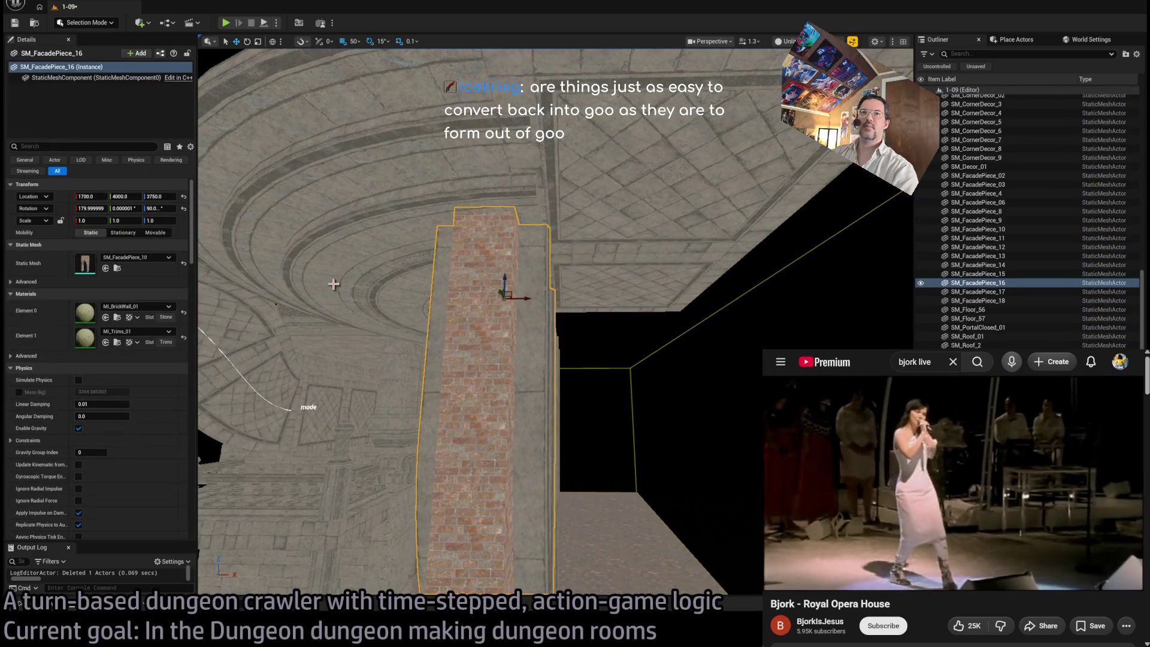
{"action": "left_click", "coordinate": [529, 264]}
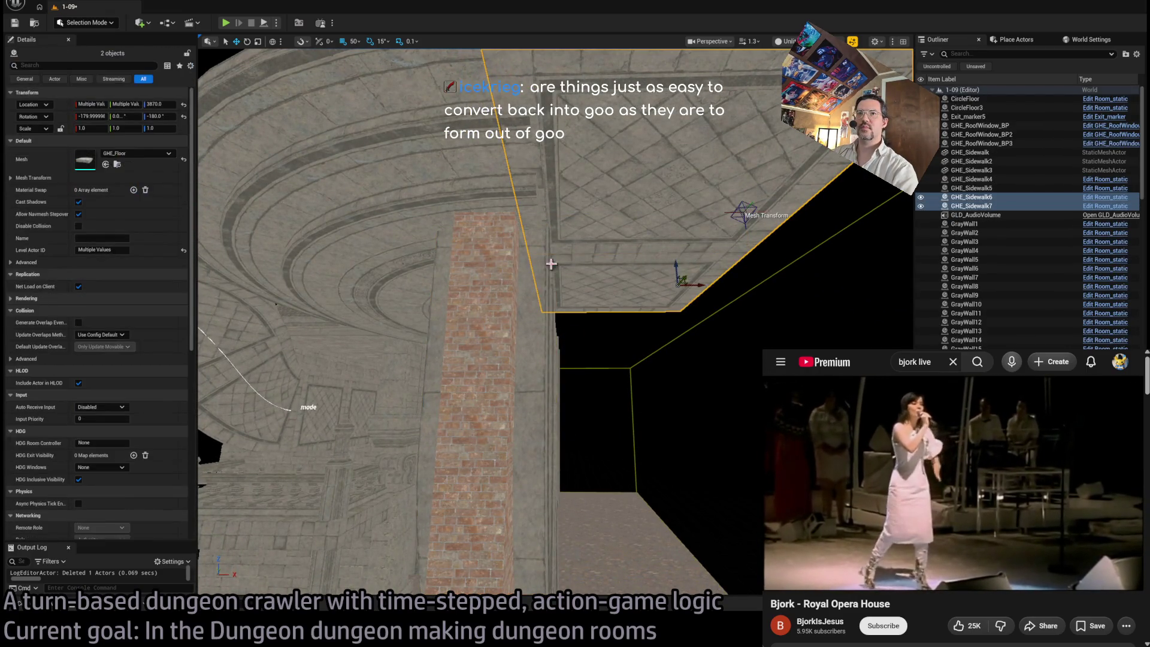
{"action": "left_click", "coordinate": [528, 265]}
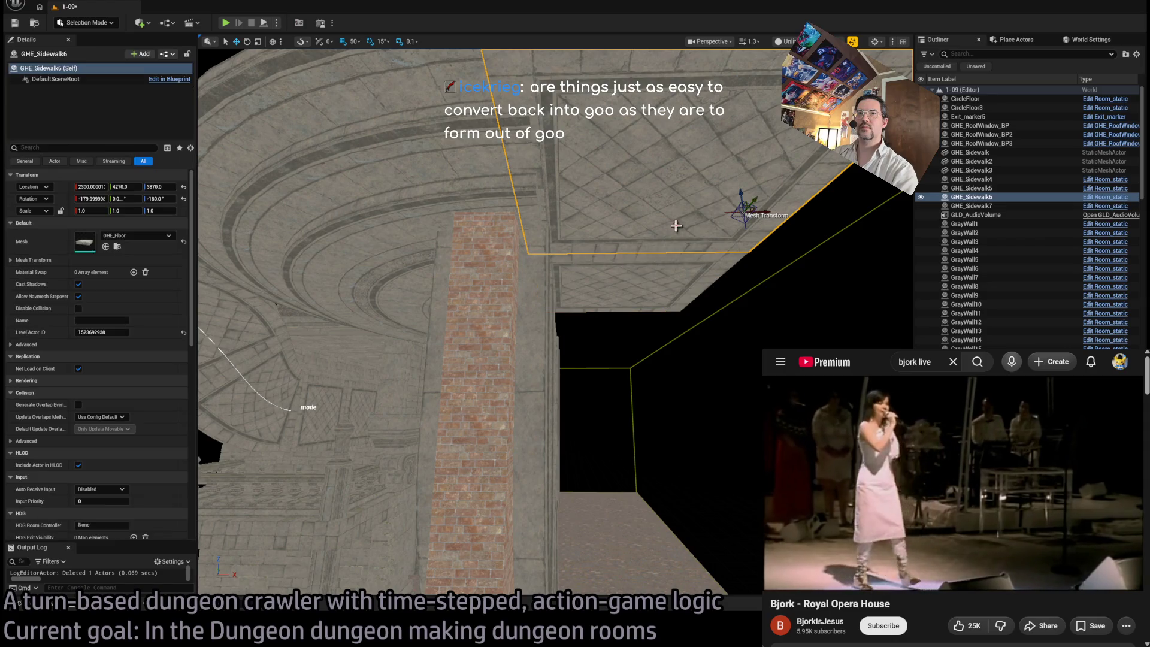
{"action": "left_click", "coordinate": [643, 218]}
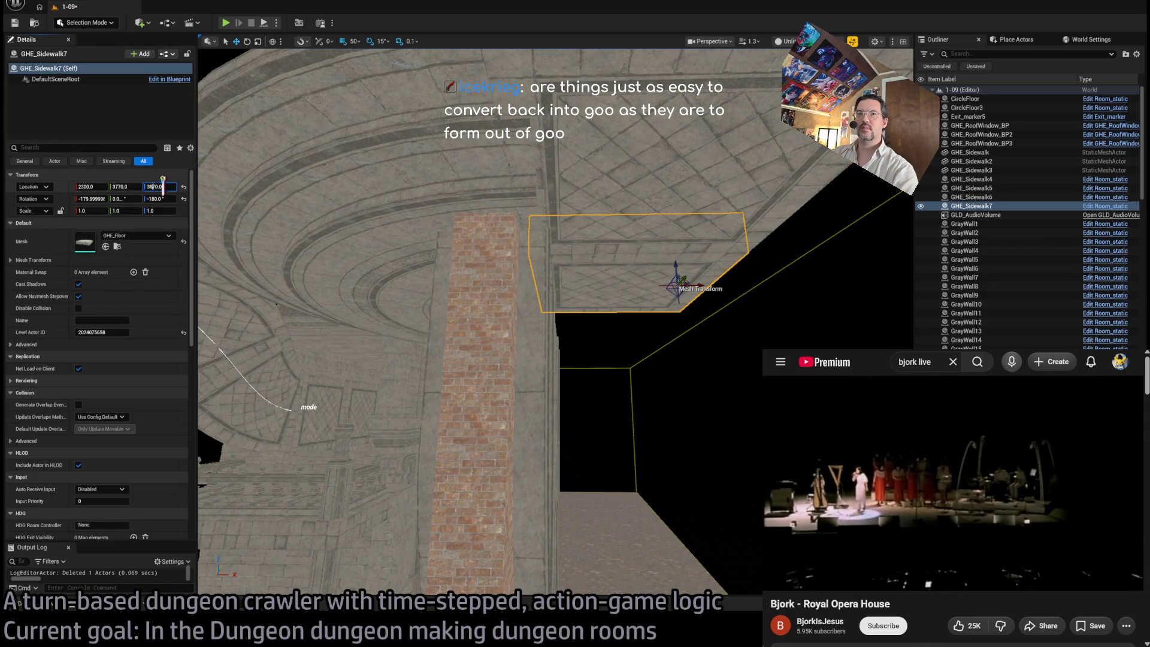
Step: Alt-drag GHE_Sidewalk7 to create the copy GHE_Sidewalk8
{"action": "left_click_drag", "start_coordinate": [576, 175], "coordinate": [724, 236]}
{"action": "mouse_move", "coordinate": [738, 173]}
{"action": "left_mouse_down", "text": "alt"}
{"action": "mouse_move", "coordinate": [688, 183]}
{"action": "mouse_move", "coordinate": [533, 155]}
{"action": "left_mouse_up", "text": "alt"}
{"action": "left_click_drag", "start_coordinate": [515, 248], "coordinate": [473, 266]}
{"action": "mouse_move", "coordinate": [506, 360]}
{"action": "left_mouse_down"}
{"action": "mouse_move", "coordinate": [673, 280]}
{"action": "mouse_move", "coordinate": [719, 281]}
{"action": "mouse_move", "coordinate": [677, 276]}
{"action": "left_mouse_up"}
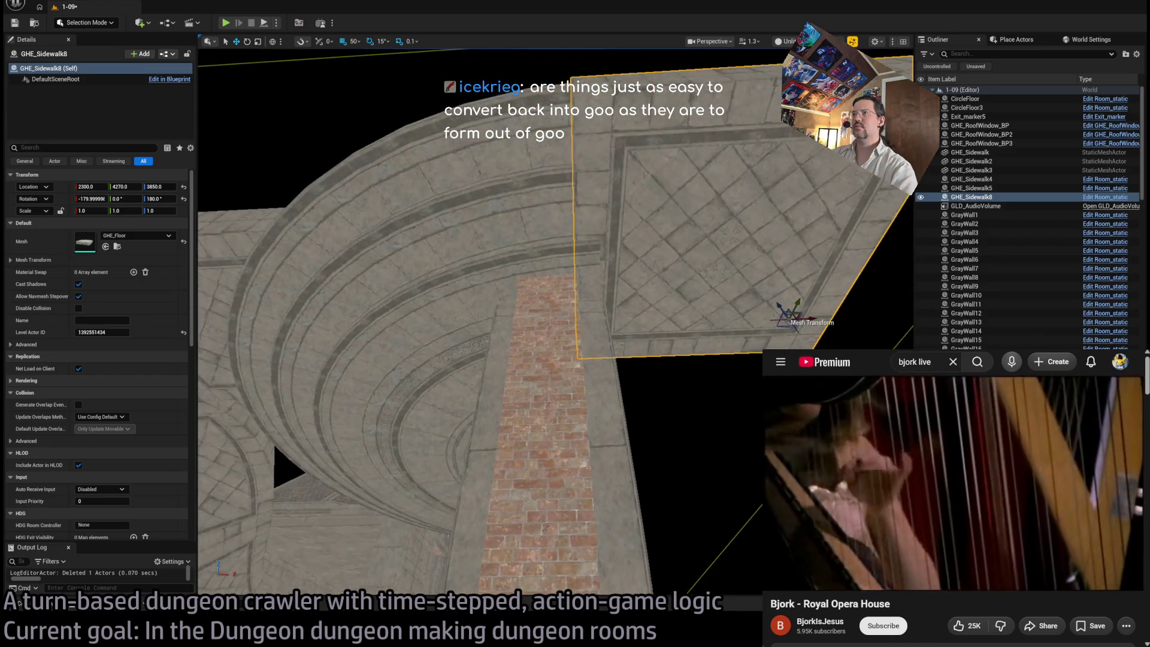
Step: Set GHE_Sidewalk8's Location to X 2350 and Y 4200
{"action": "left_click_drag", "start_coordinate": [806, 318], "coordinate": [817, 317]}
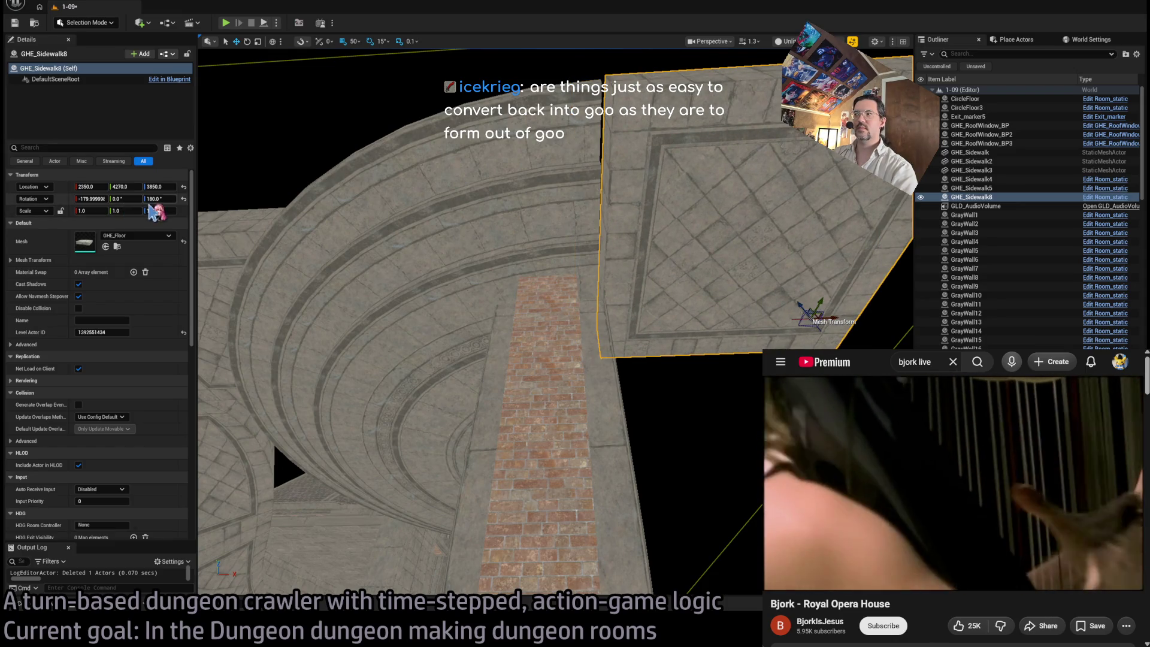
{"action": "left_click_drag", "start_coordinate": [94, 186], "coordinate": [87, 186]}
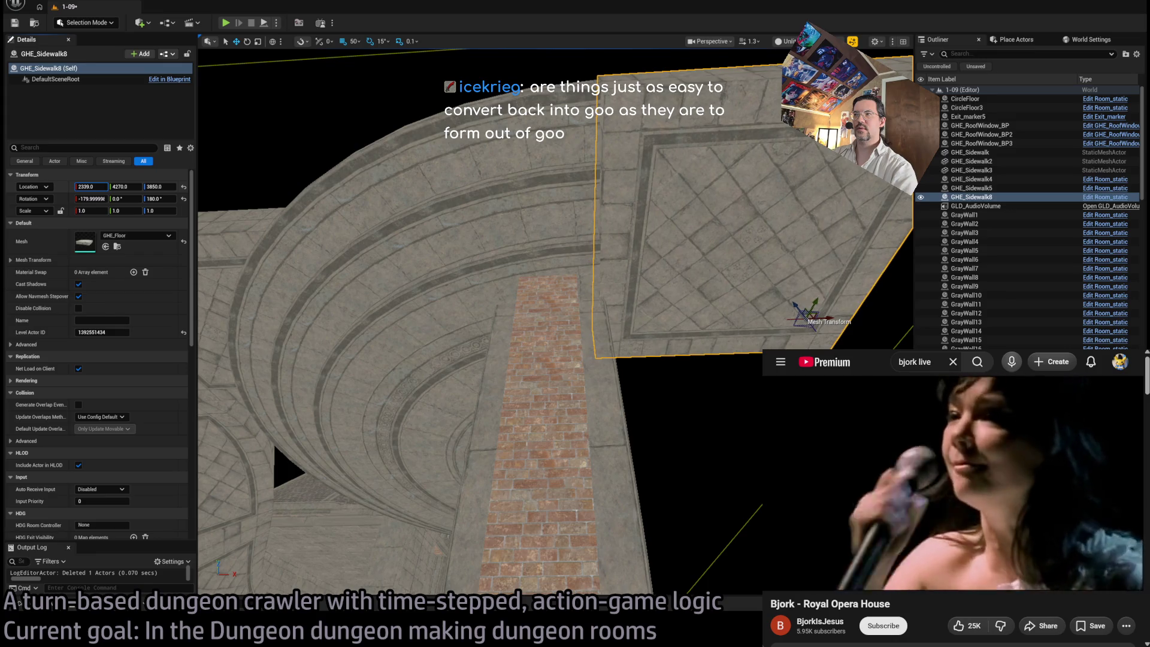
{"action": "left_click_drag", "start_coordinate": [86, 186], "coordinate": [88, 186]}
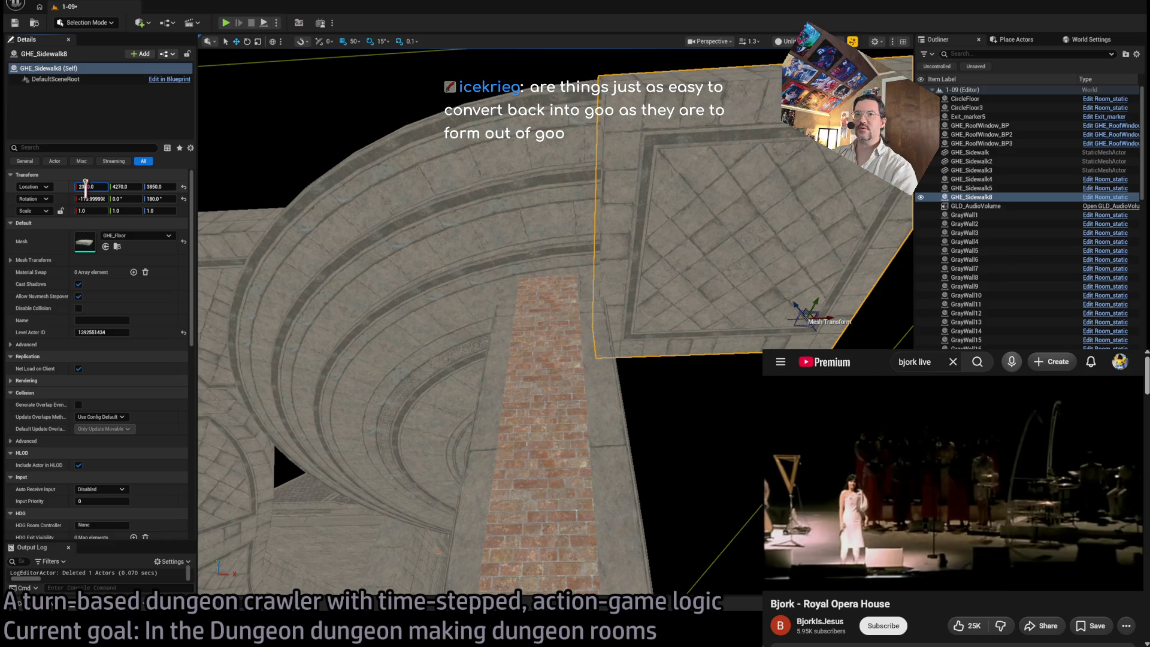
{"action": "type", "text": "2350"}
{"action": "key", "text": "Return"}
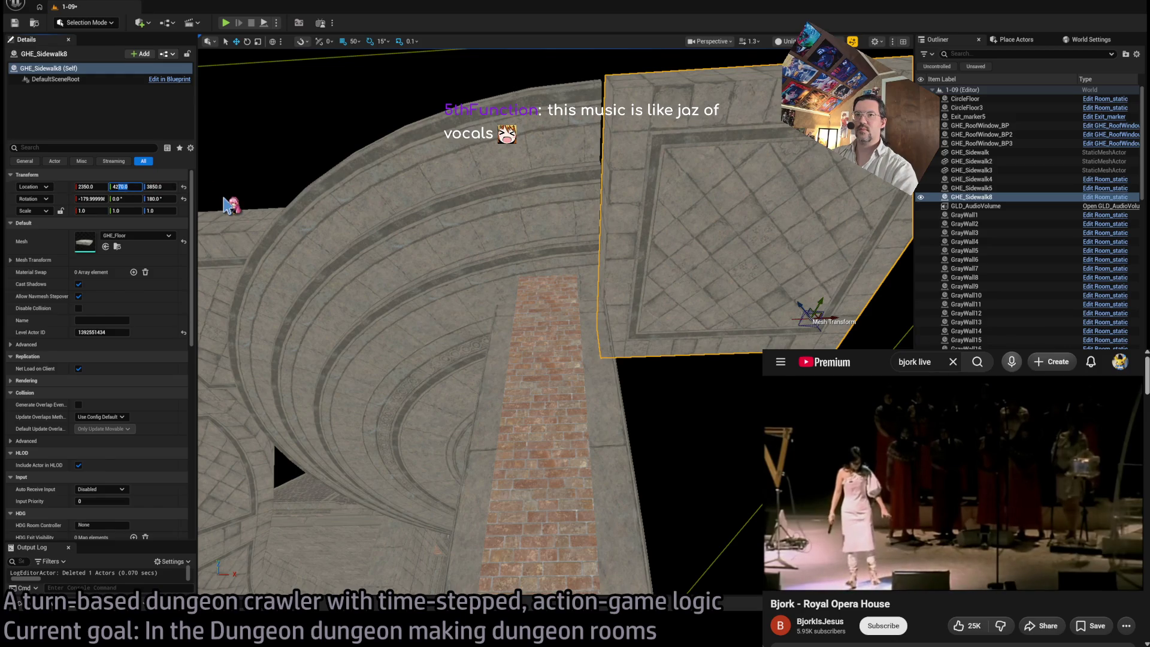
{"action": "key", "text": "Return"}
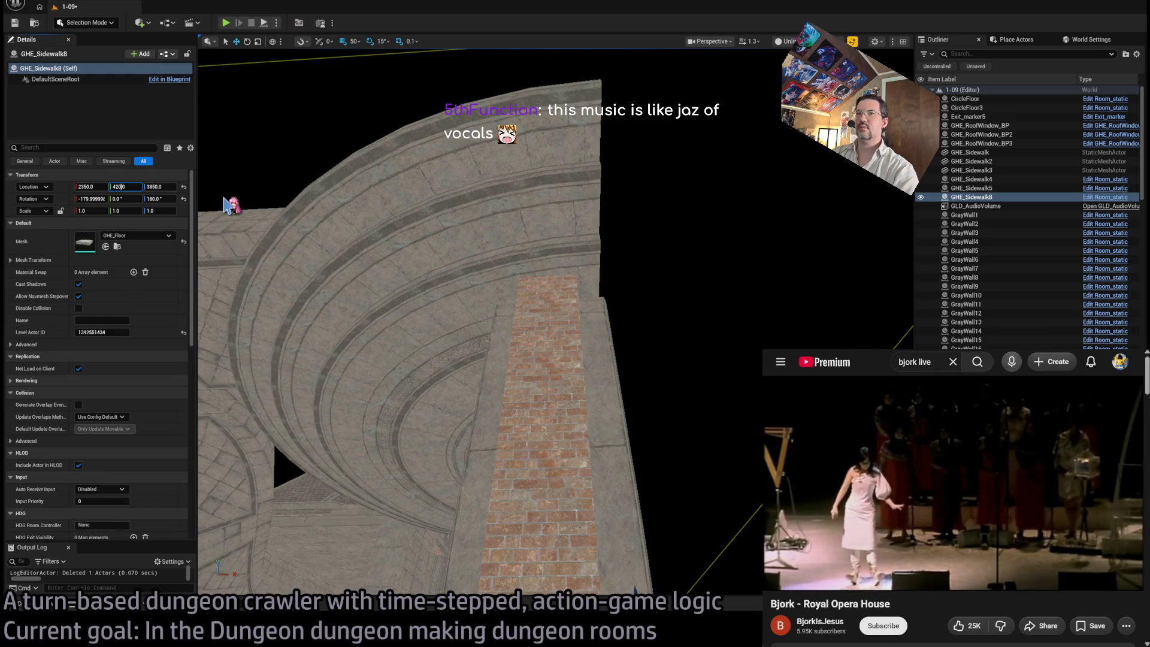
{"action": "key", "text": "Return"}
{"action": "left_click_drag", "start_coordinate": [492, 248], "coordinate": [520, 238]}
{"action": "left_click", "coordinate": [382, 409]}
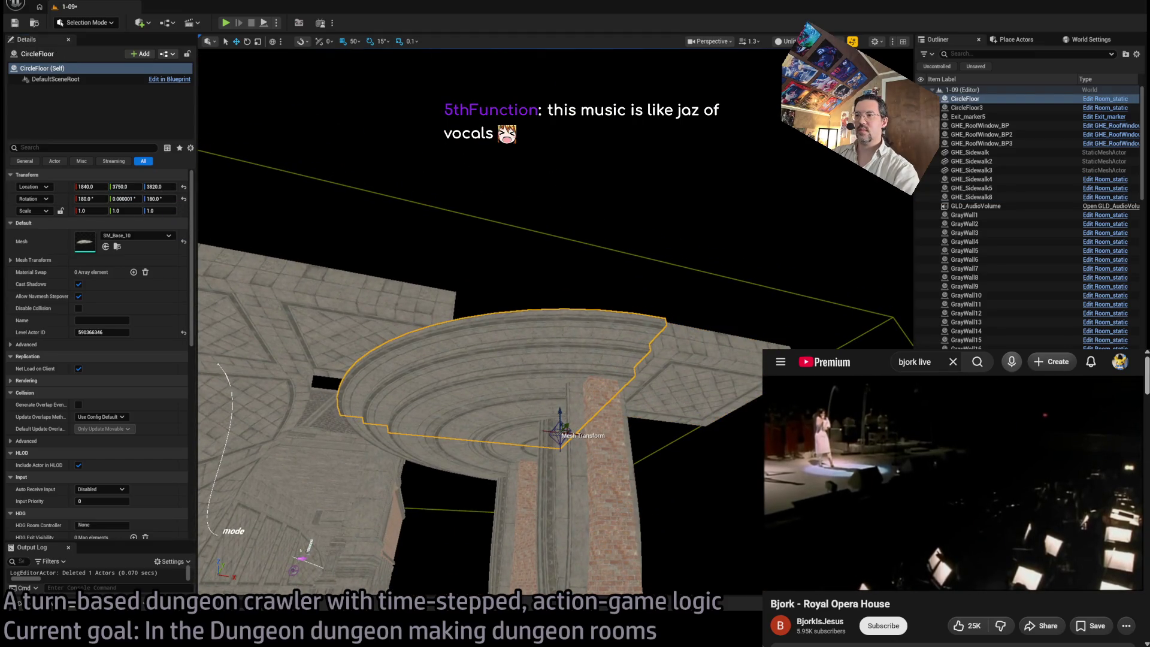
Step: Set Location X to 1850 on both CircleFloor and CircleFloor3
{"action": "left_click", "coordinate": [447, 473]}
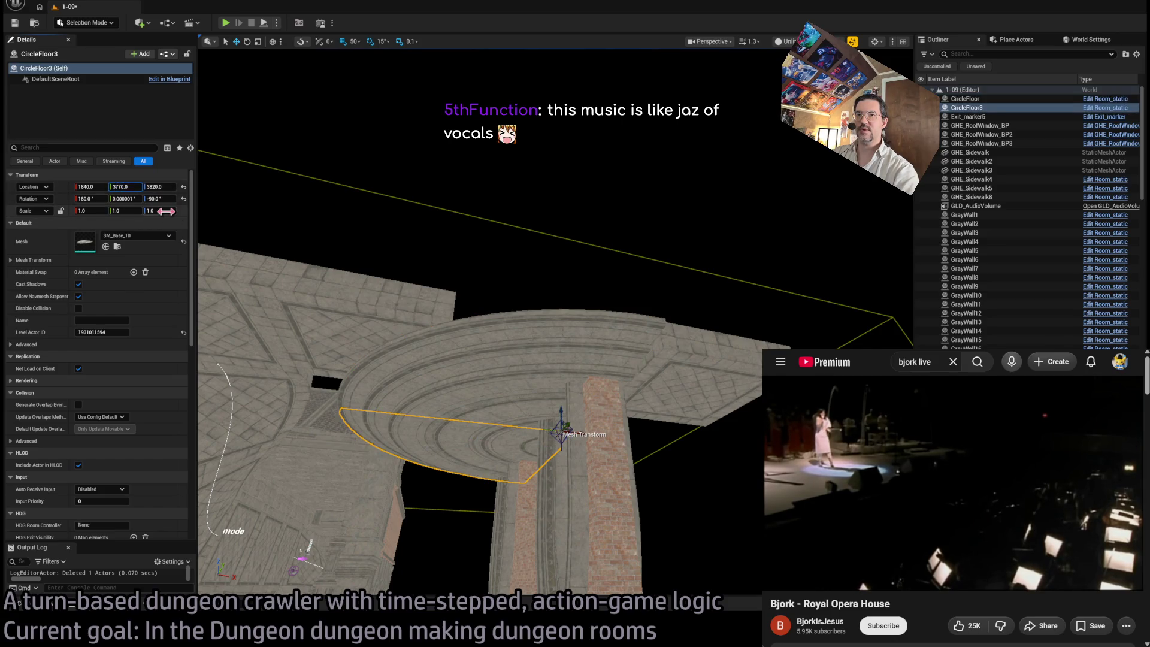
{"action": "key", "text": "Return"}
{"action": "double_click", "coordinate": [965, 99]}
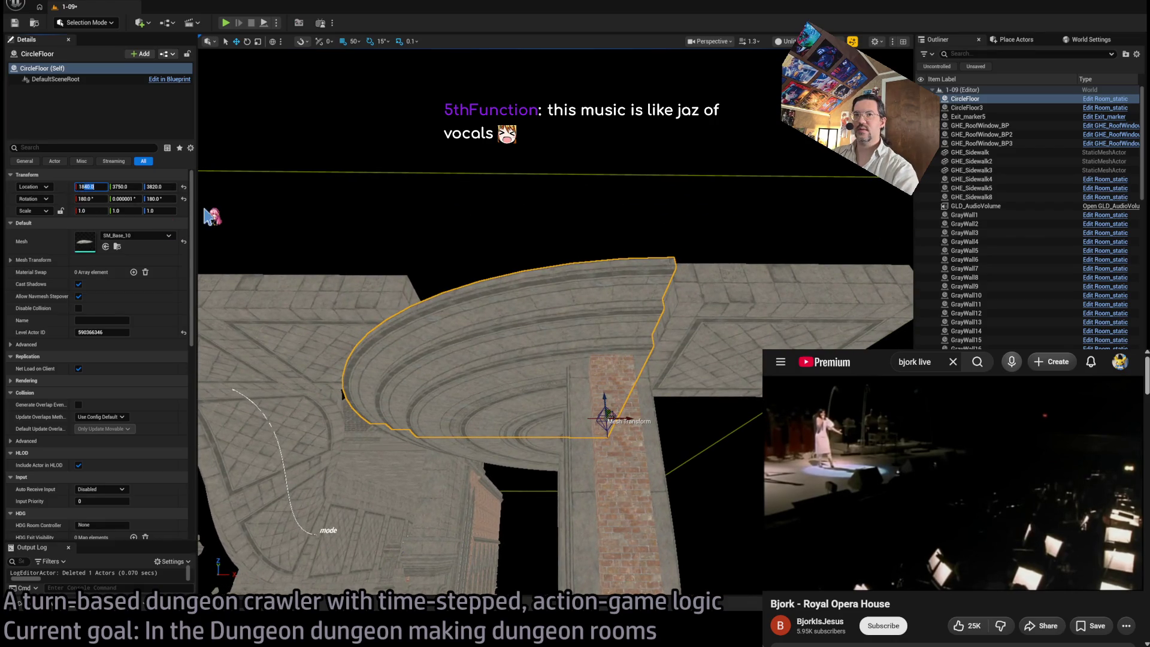
{"action": "type", "text": "0"}
{"action": "key", "text": "Return"}
{"action": "key", "text": "Down"}
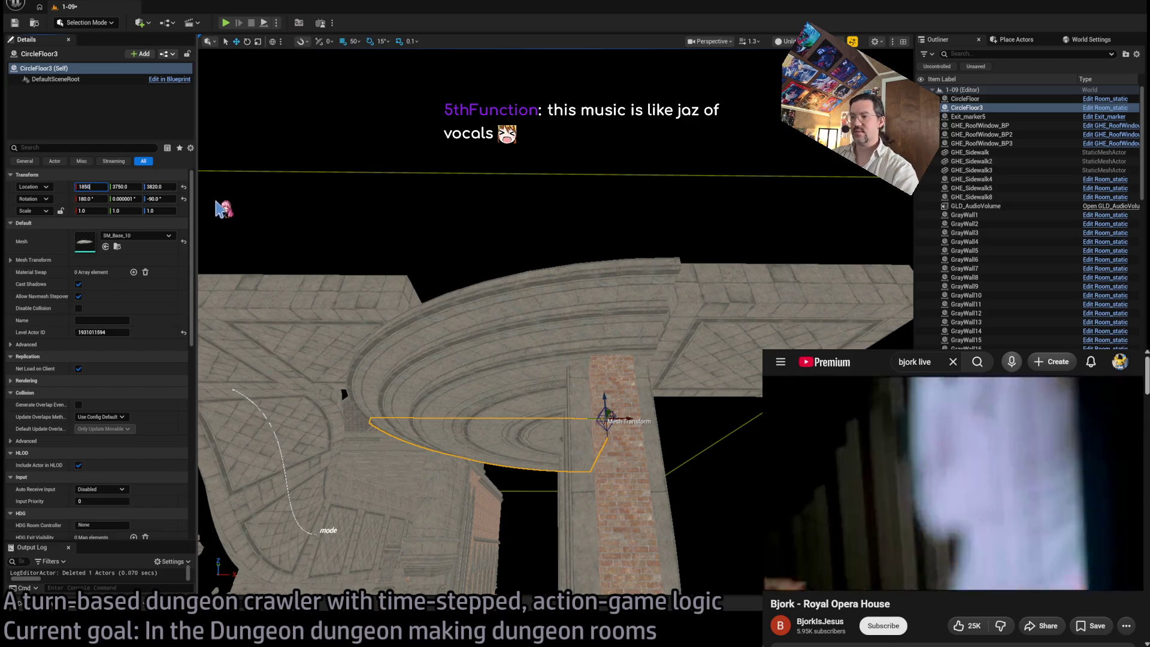
{"action": "key", "text": "Down"}
{"action": "key", "text": "Down"}
{"action": "key", "text": "Down"}
{"action": "key", "text": "f"}
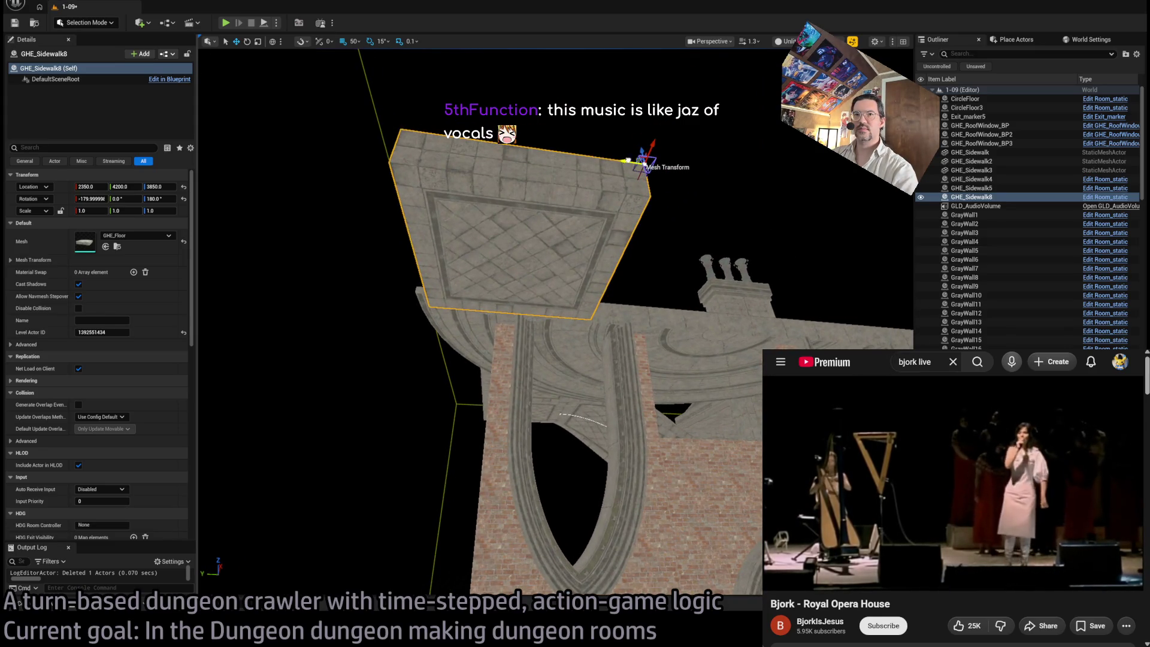
Step: Move GHE_Sidewalk8 to Y 4250 and Alt-drag a copy of the slab
{"action": "mouse_move", "coordinate": [645, 162]}
{"action": "left_mouse_down"}
{"action": "mouse_move", "coordinate": [611, 159]}
{"action": "mouse_move", "coordinate": [521, 196]}
{"action": "mouse_move", "coordinate": [836, 228]}
{"action": "mouse_move", "coordinate": [803, 229]}
{"action": "mouse_move", "coordinate": [788, 246]}
{"action": "left_mouse_up"}
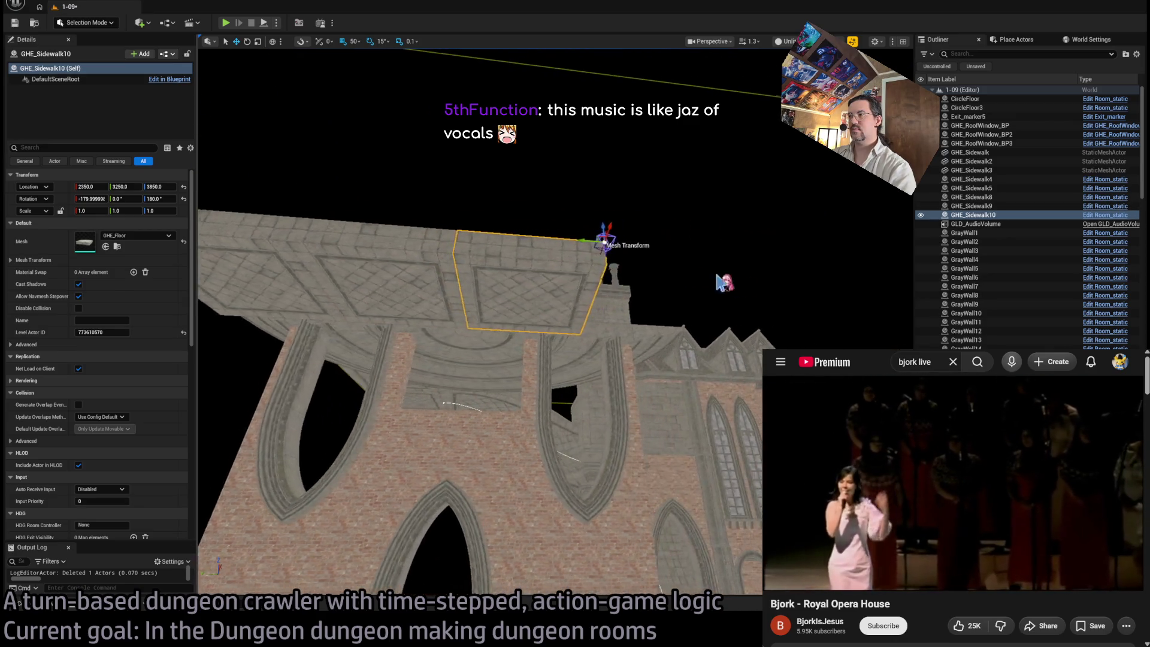
{"action": "left_click_drag", "start_coordinate": [584, 242], "coordinate": [707, 262], "text": "alt"}
{"action": "key", "text": "f"}
{"action": "key", "text": "s"}
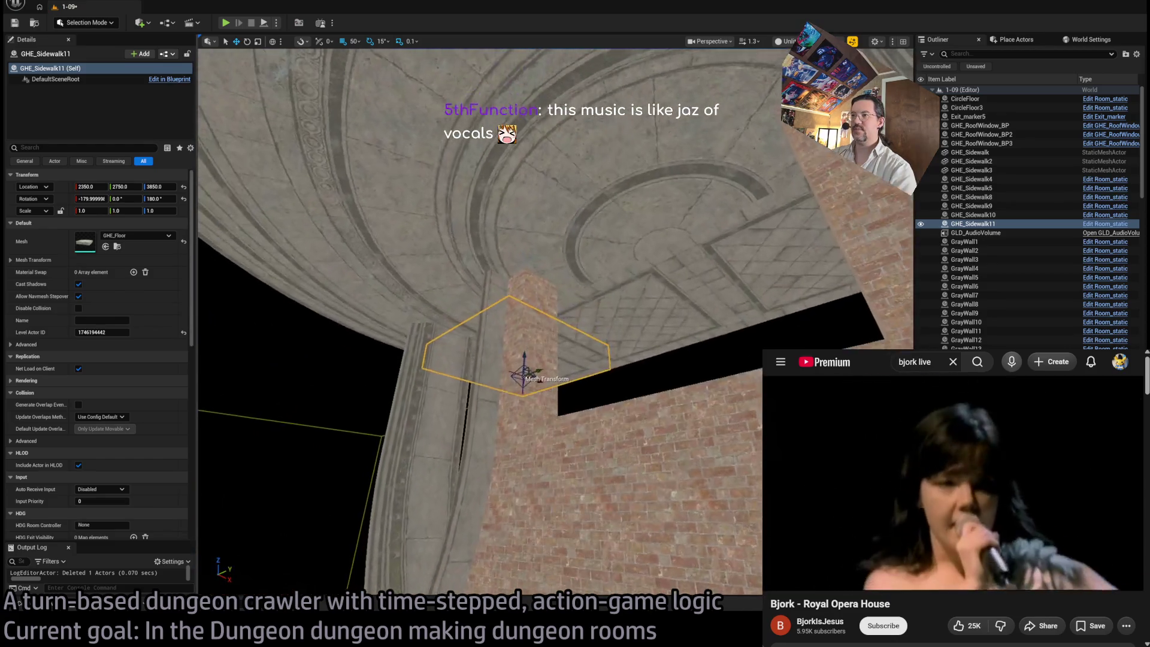
{"action": "key", "text": "s"}
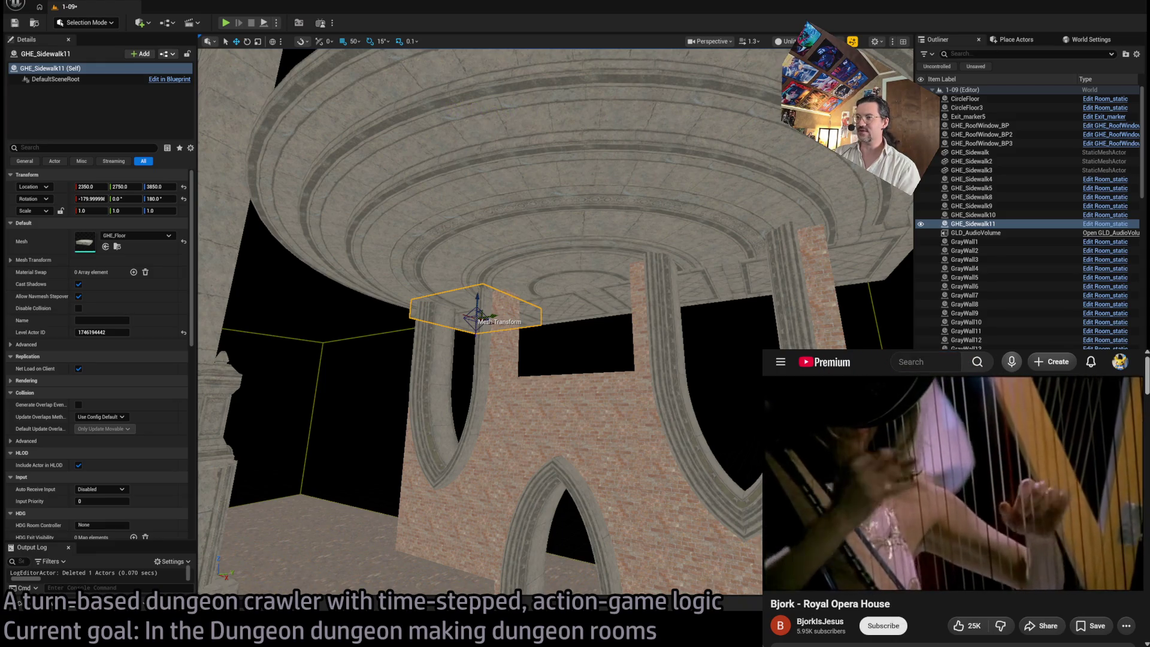
{"action": "left_click_drag", "start_coordinate": [630, 237], "coordinate": [516, 174]}
{"action": "mouse_move", "coordinate": [201, 310]}
{"action": "left_mouse_down"}
{"action": "mouse_move", "coordinate": [201, 275]}
{"action": "mouse_move", "coordinate": [648, 251]}
{"action": "left_mouse_up"}
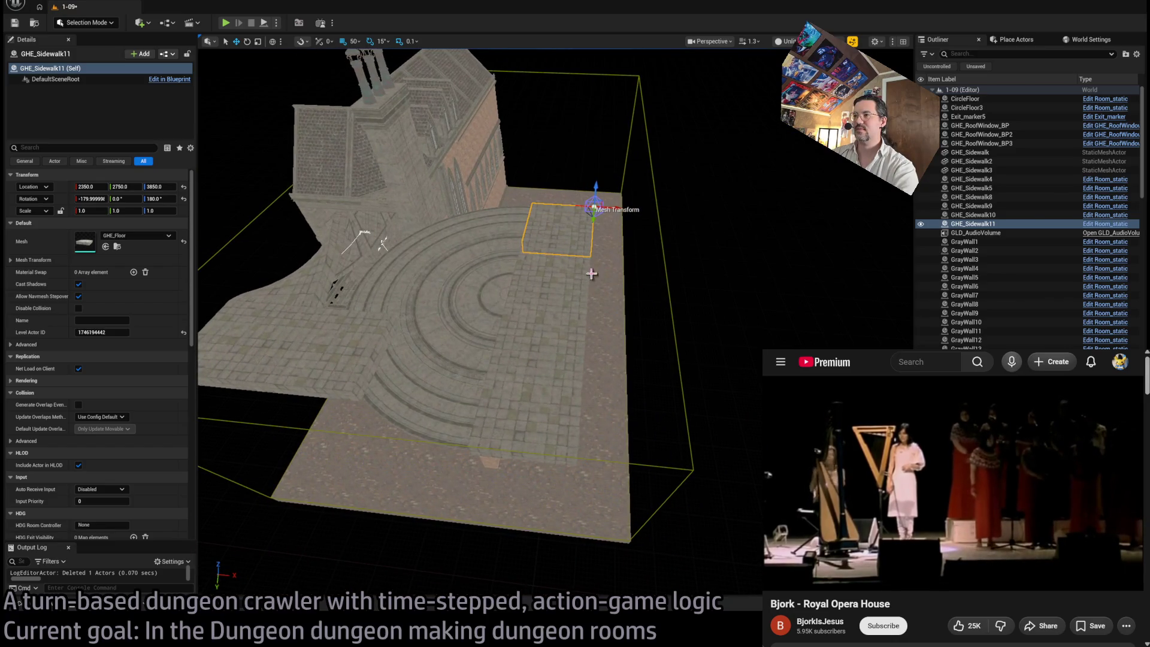
Step: Duplicate the slabs farther along to make GHE_Sidewalk11 at Y 2750, deleting four extra copies
{"action": "left_click", "coordinate": [557, 293], "text": "ctrl"}
{"action": "mouse_move", "coordinate": [605, 368]}
{"action": "left_mouse_down"}
{"action": "mouse_move", "coordinate": [682, 361]}
{"action": "mouse_move", "coordinate": [694, 374]}
{"action": "mouse_move", "coordinate": [412, 499]}
{"action": "left_mouse_up"}
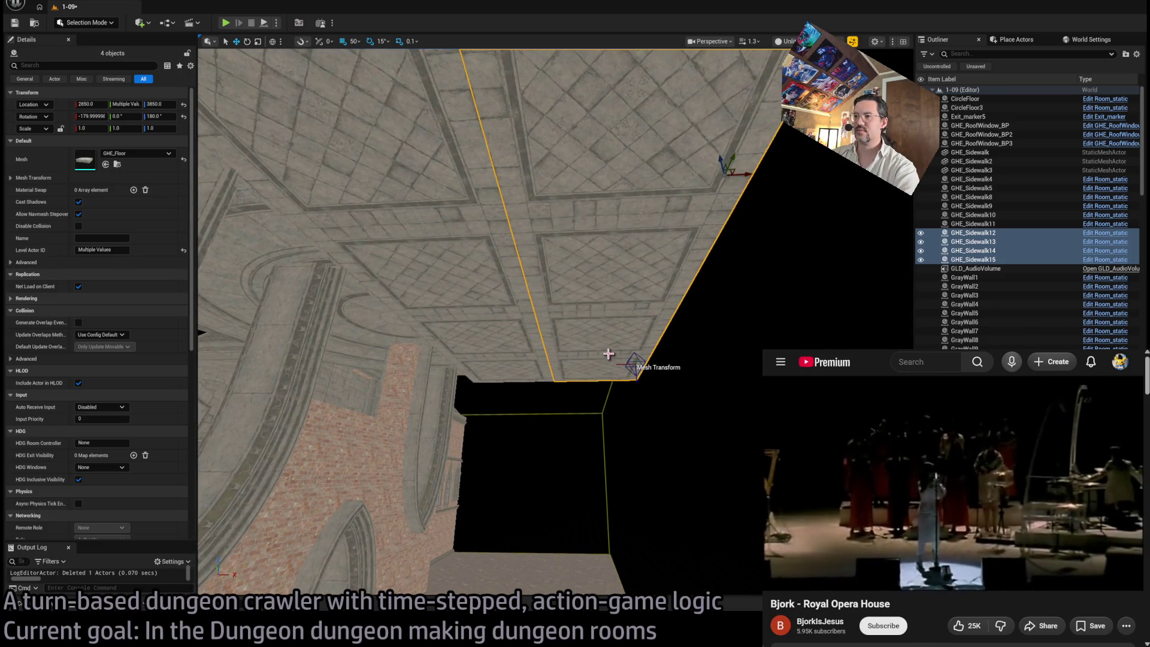
{"action": "key", "text": "Delete"}
{"action": "left_click_drag", "start_coordinate": [631, 347], "coordinate": [531, 396]}
{"action": "mouse_move", "coordinate": [603, 358]}
{"action": "left_mouse_down"}
{"action": "mouse_move", "coordinate": [575, 373]}
{"action": "mouse_move", "coordinate": [578, 354]}
{"action": "left_mouse_up"}
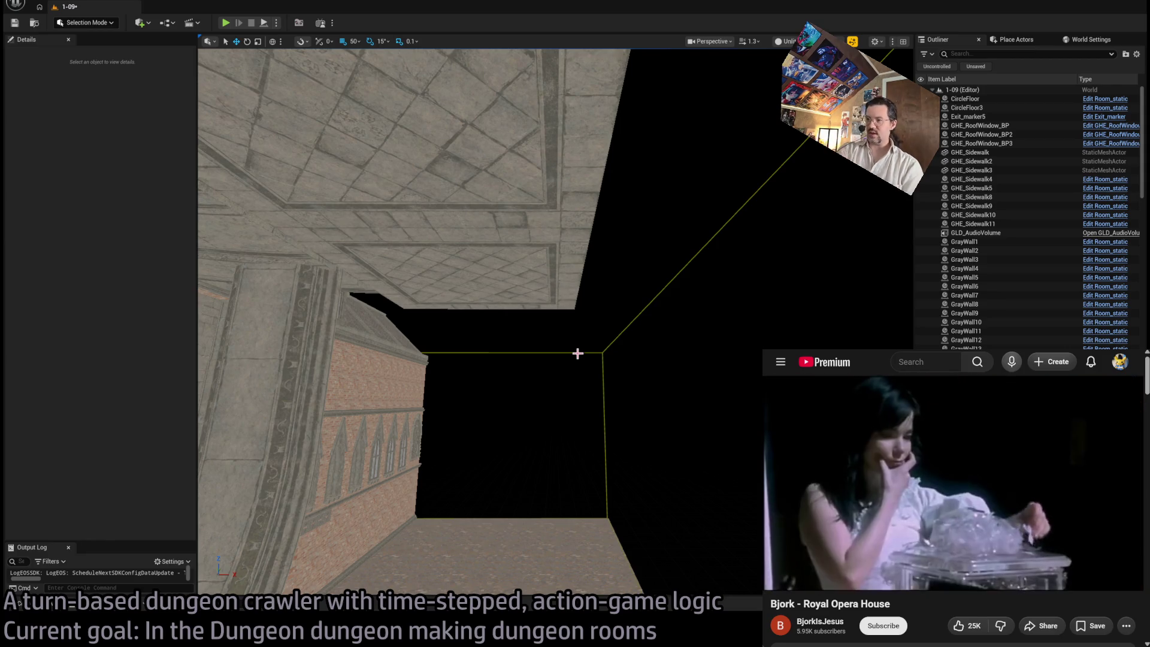
Step: Look around the ceiling and brick pillars and select the original spline room piece
{"action": "left_click_drag", "start_coordinate": [600, 355], "coordinate": [522, 347]}
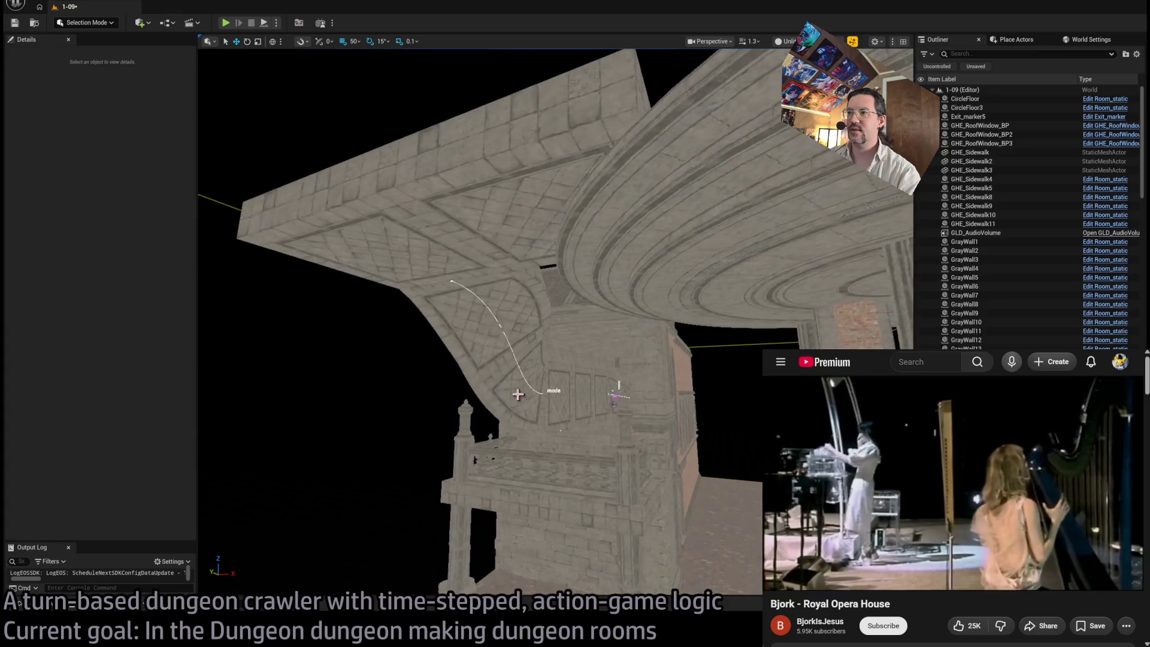
{"action": "left_click", "coordinate": [527, 398]}
{"action": "scroll", "coordinate": [594, 406], "scroll_direction": "up", "scroll_amount": 3}
{"action": "left_click_drag", "start_coordinate": [594, 405], "coordinate": [582, 401]}
{"action": "left_click", "coordinate": [513, 383]}
{"action": "left_click_drag", "start_coordinate": [514, 383], "coordinate": [470, 401]}
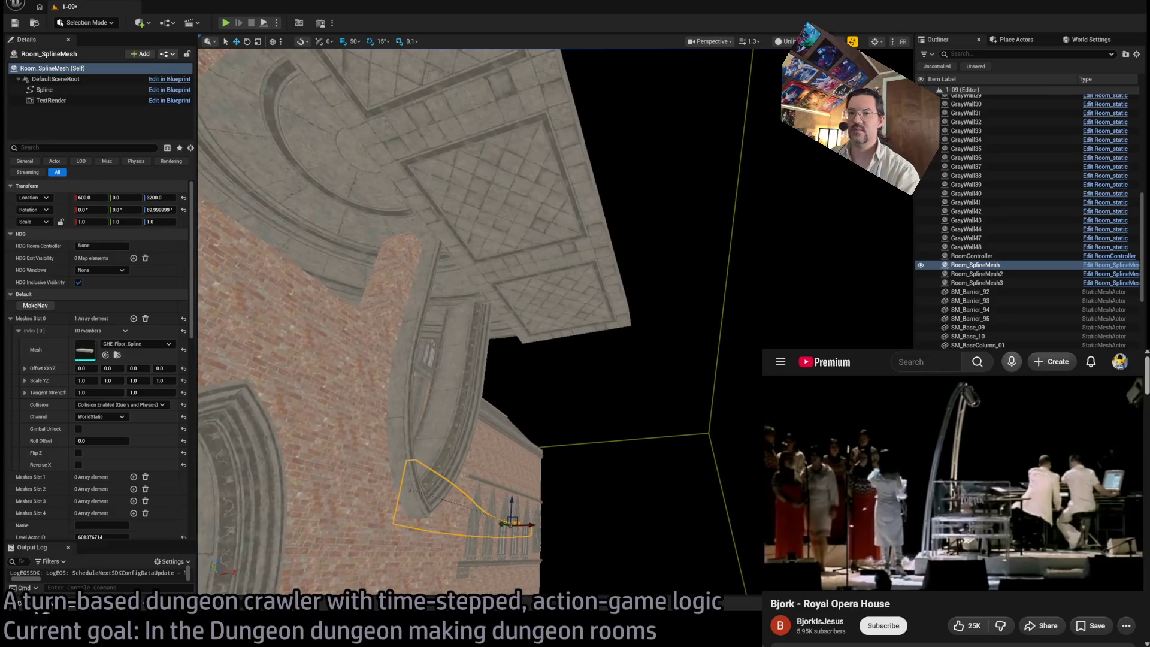
Step: Drag Room_SplineMesh from Base_classes > Room_actors into the viewport
{"action": "left_click", "coordinate": [49, 609]}
{"action": "scroll", "coordinate": [60, 510], "scroll_direction": "up", "scroll_amount": 10}
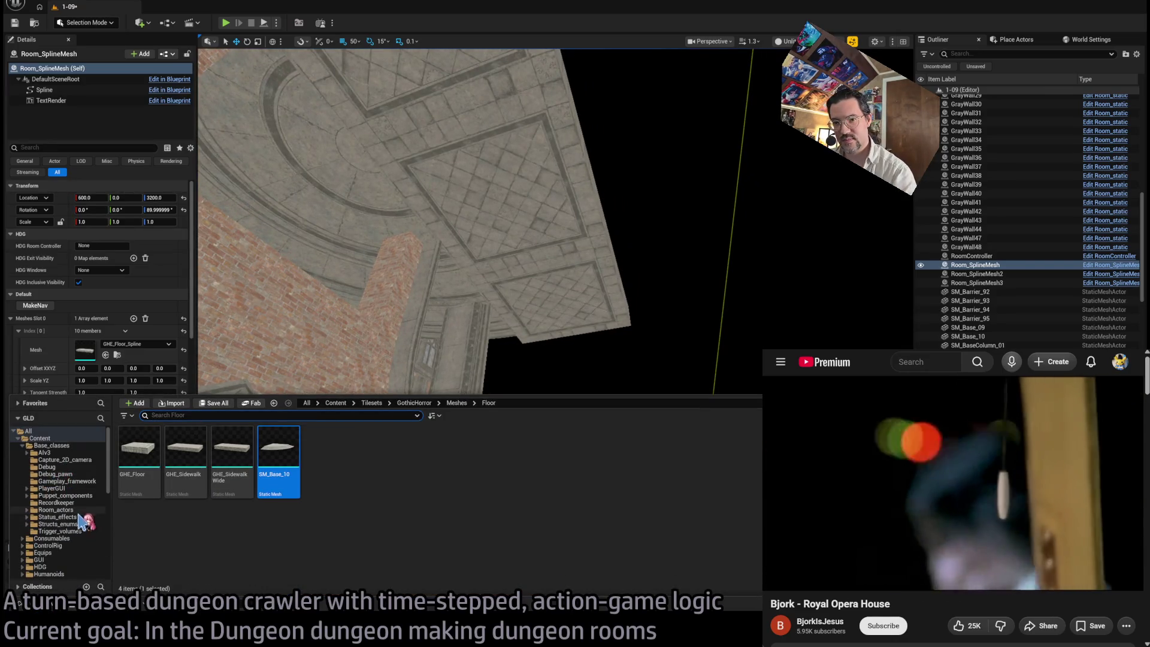
{"action": "left_click", "coordinate": [60, 509]}
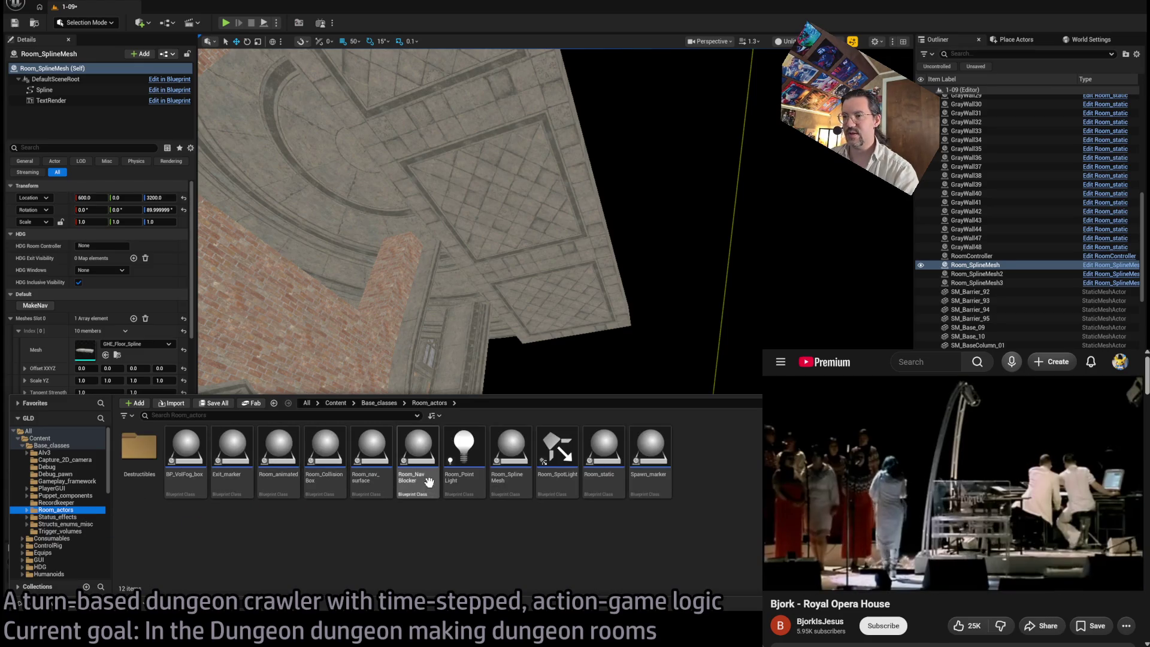
{"action": "mouse_move", "coordinate": [503, 464]}
{"action": "left_mouse_down"}
{"action": "mouse_move", "coordinate": [527, 311]}
{"action": "mouse_move", "coordinate": [570, 329]}
{"action": "mouse_move", "coordinate": [552, 321]}
{"action": "left_mouse_up"}
{"action": "key", "text": "f"}
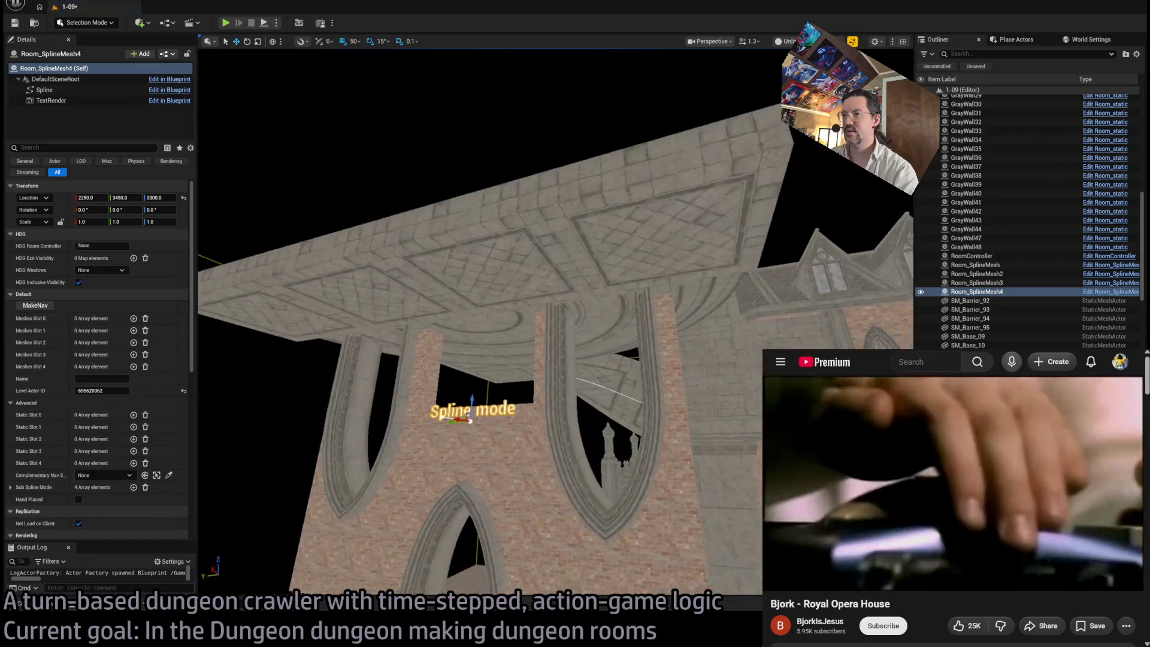
Step: Paste GHE_Sidewalk11's location onto the new spline actor to place it beside the slab
{"action": "left_click", "coordinate": [665, 226]}
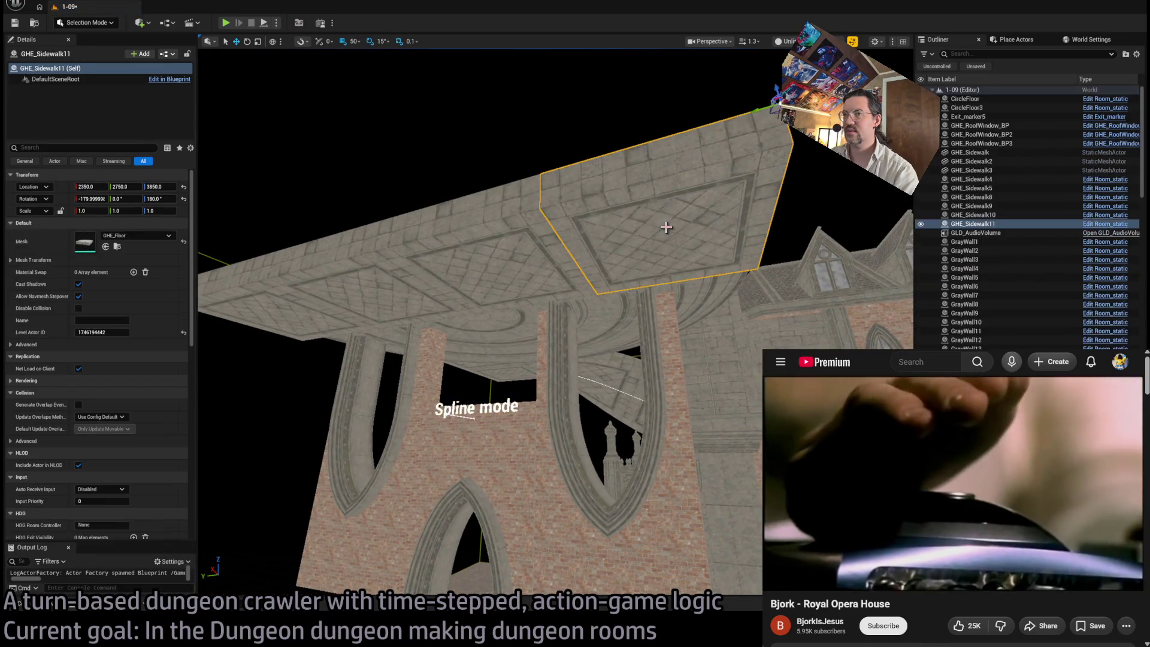
{"action": "left_click", "coordinate": [442, 405]}
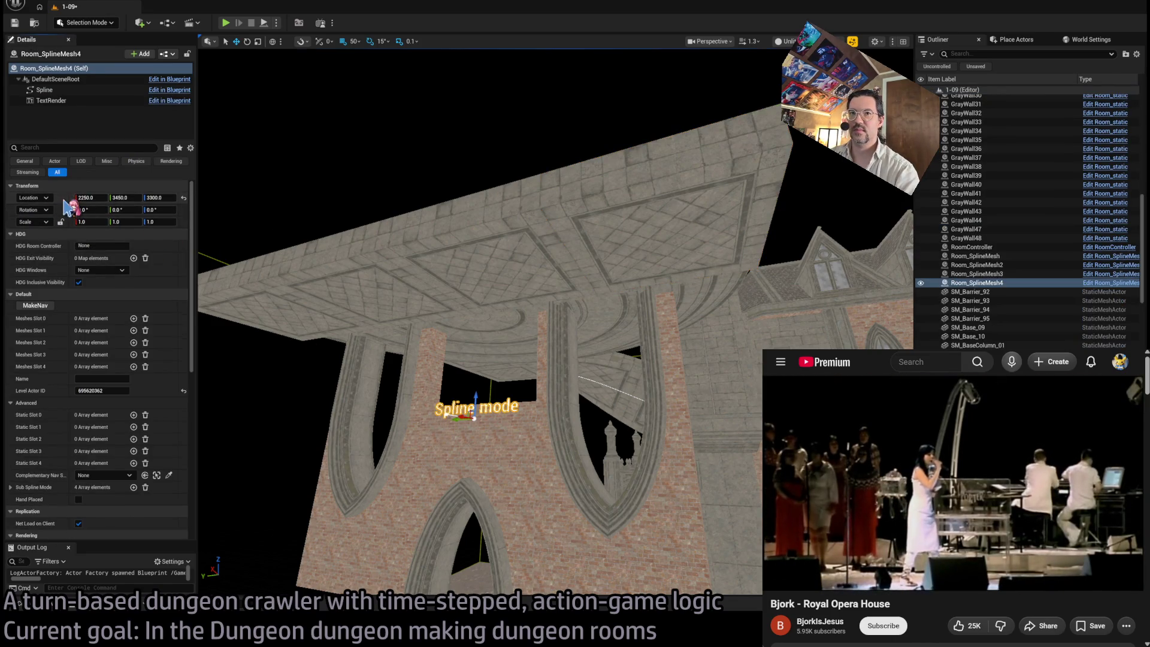
{"action": "key", "text": "ctrl+v"}
{"action": "key", "text": "f"}
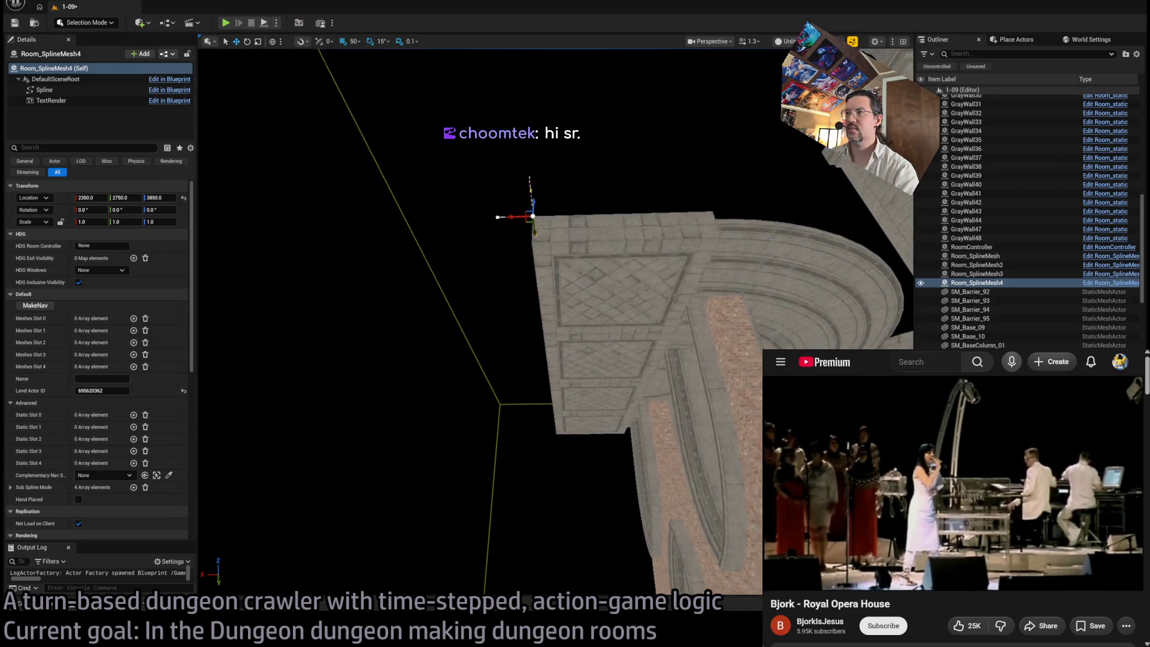
{"action": "left_click", "coordinate": [600, 380]}
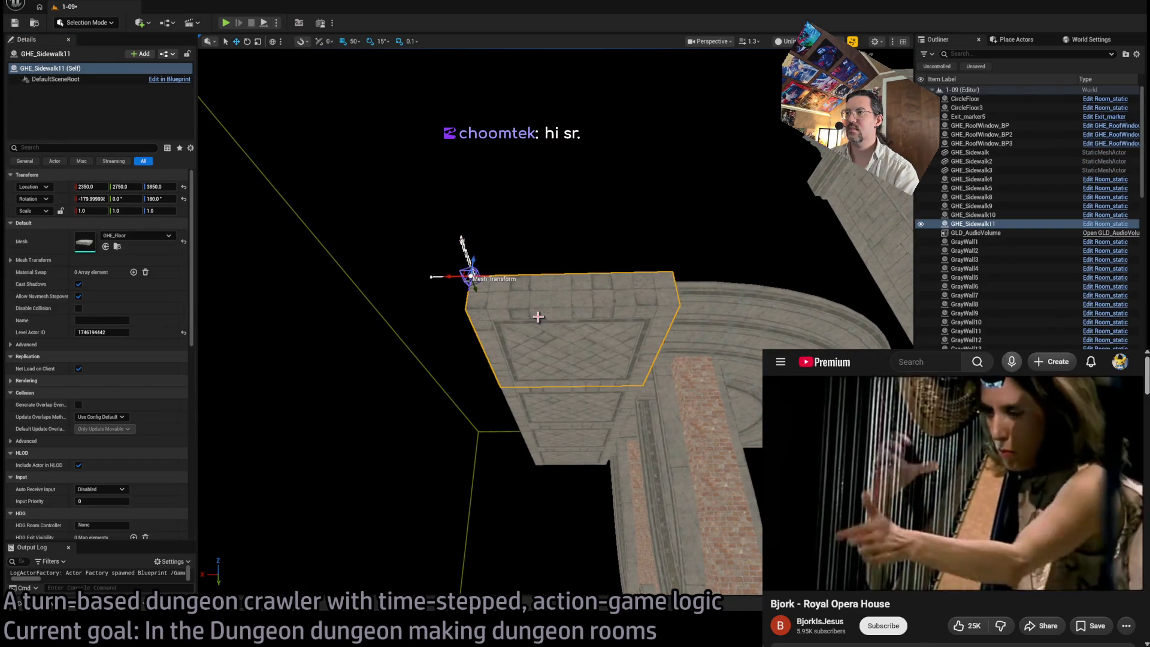
{"action": "left_click", "coordinate": [447, 276]}
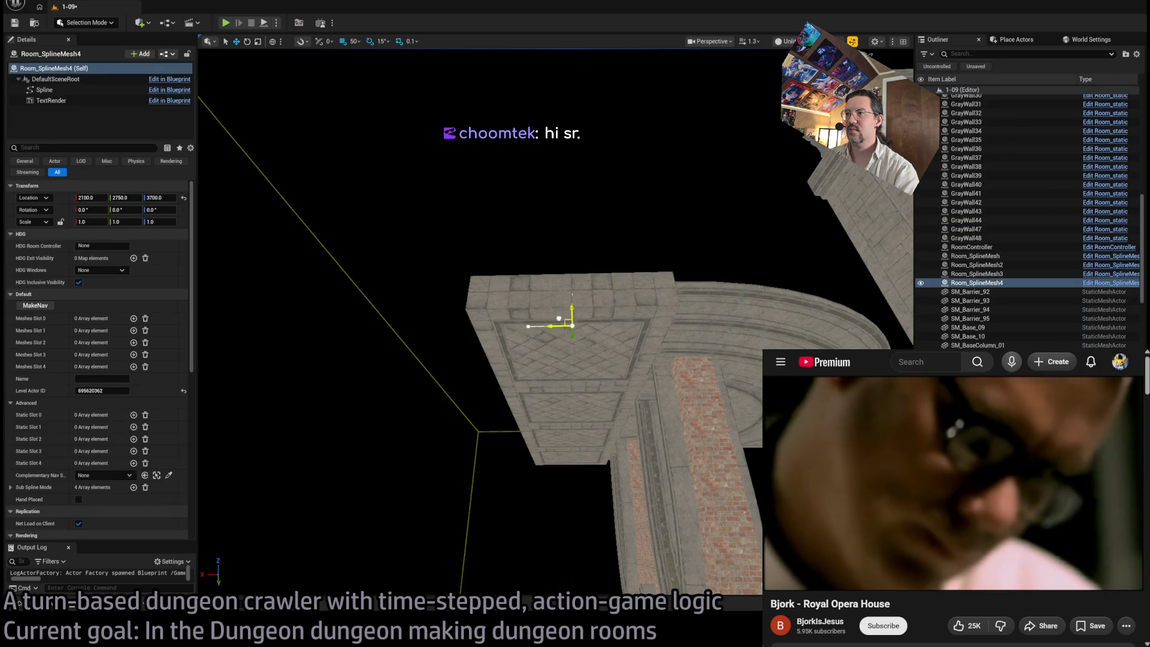
{"action": "mouse_move", "coordinate": [568, 327]}
{"action": "left_mouse_down"}
{"action": "mouse_move", "coordinate": [584, 396]}
{"action": "mouse_move", "coordinate": [632, 324]}
{"action": "left_mouse_up"}
{"action": "left_click_drag", "start_coordinate": [476, 221], "coordinate": [476, 221]}
Step: Select the curved spline ramp and inspect its first mesh entry
{"action": "left_click", "coordinate": [476, 221]}
{"action": "left_click", "coordinate": [460, 209]}
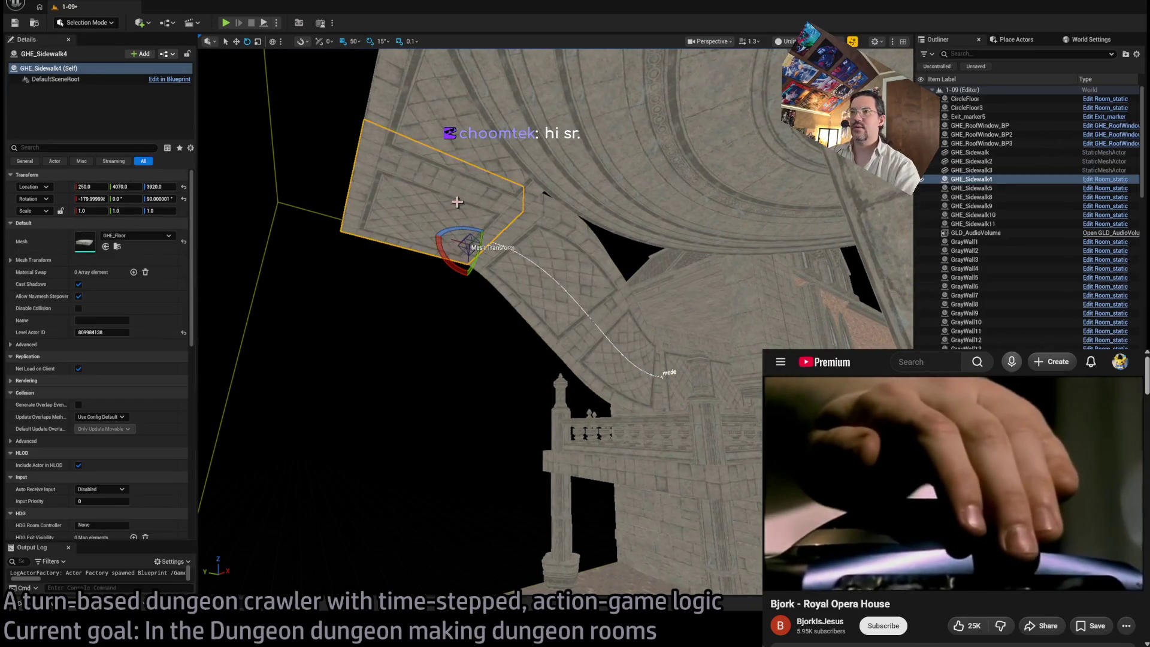
{"action": "left_click", "coordinate": [559, 267]}
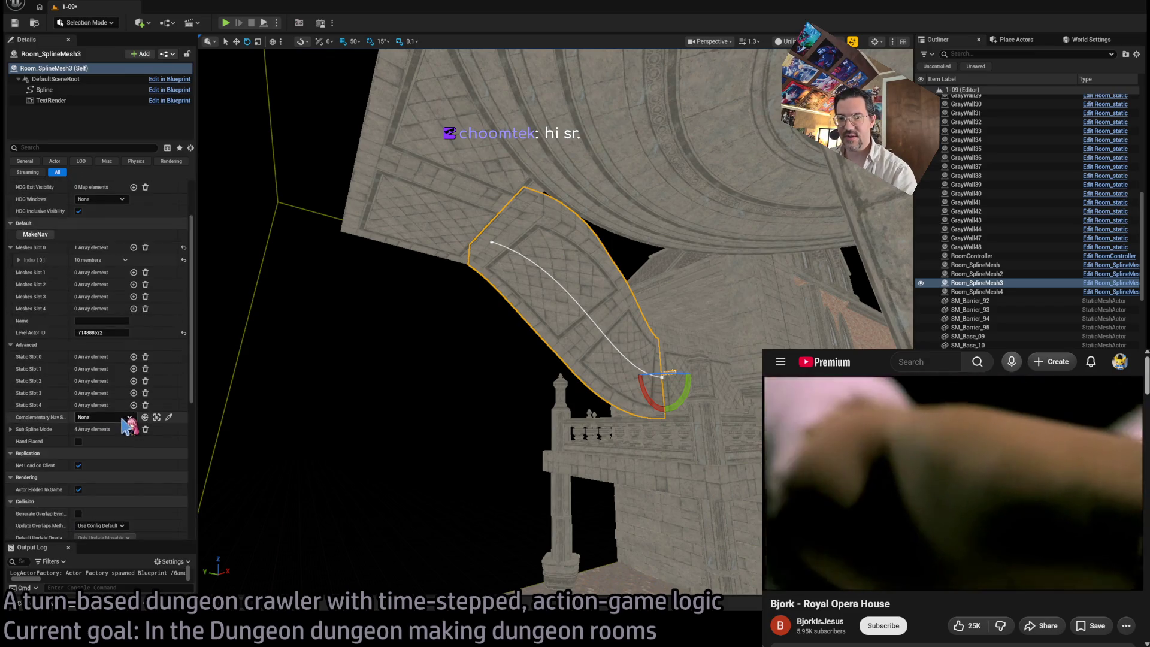
{"action": "left_click", "coordinate": [19, 330]}
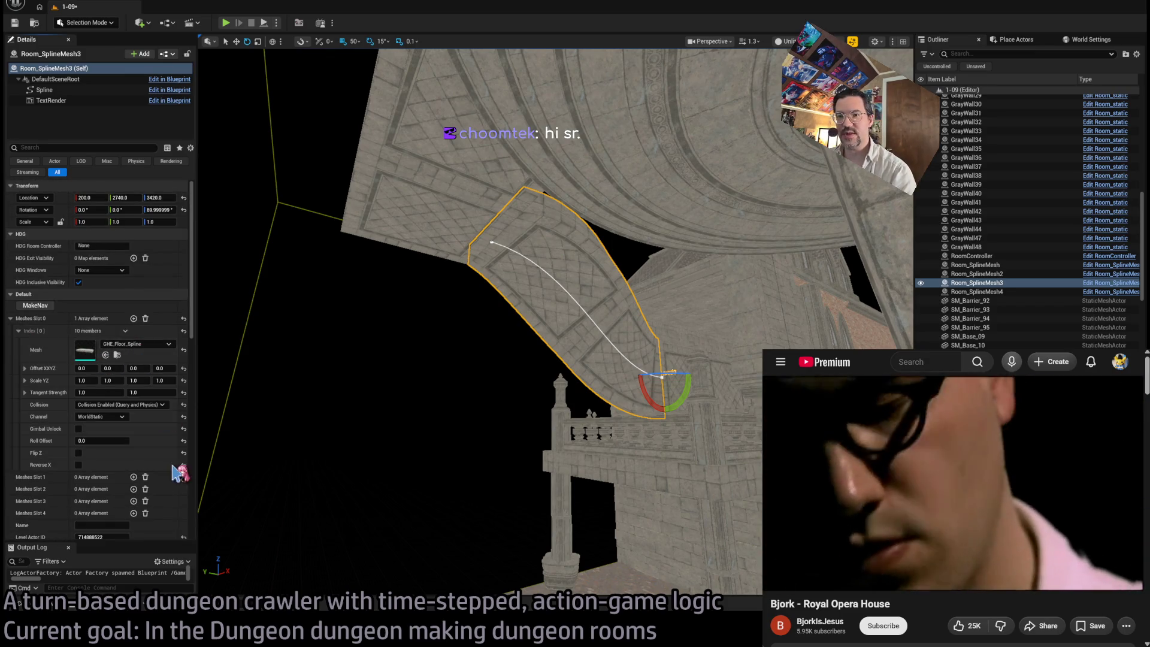
Step: Rotate GHE_Sidewalk4 and GHE_Sidewalk5 by 180° with the gizmo
{"action": "left_click", "coordinate": [444, 235]}
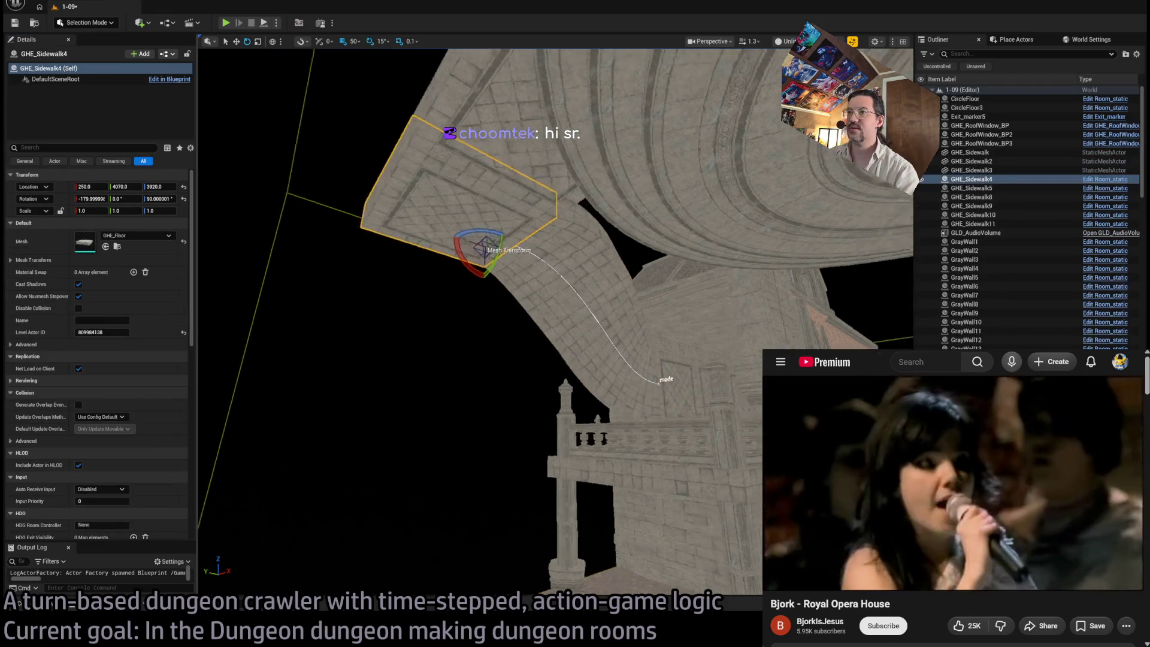
{"action": "key", "text": "f"}
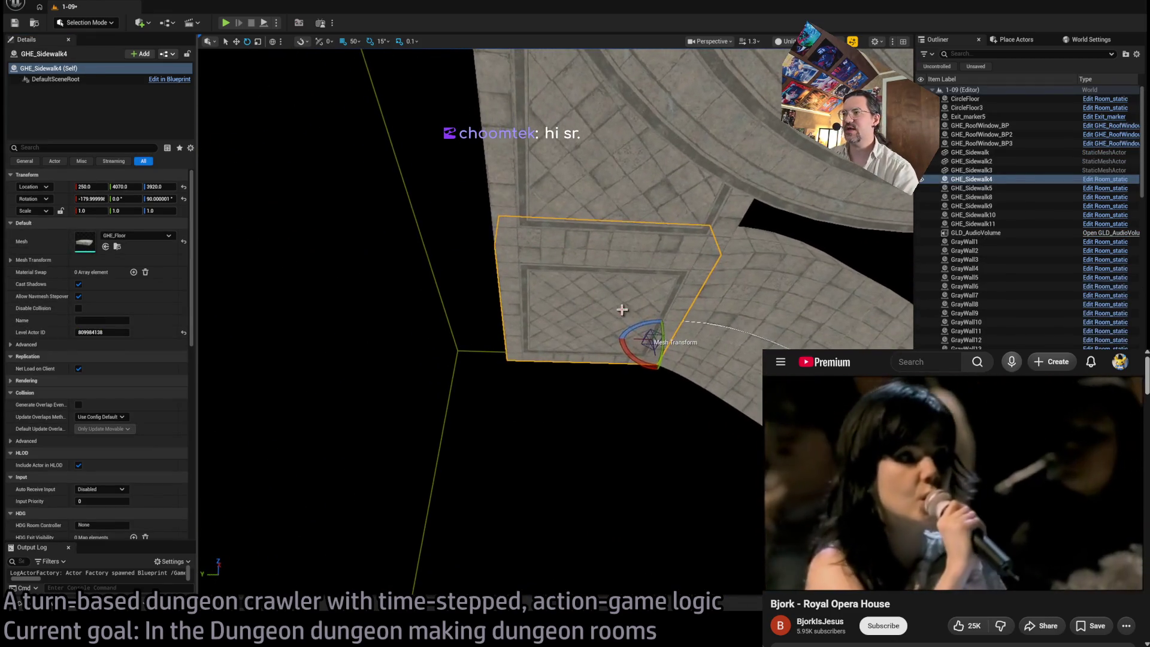
{"action": "left_click", "coordinate": [607, 202], "text": "ctrl"}
{"action": "mouse_move", "coordinate": [684, 234]}
{"action": "left_mouse_down"}
{"action": "mouse_move", "coordinate": [722, 249]}
{"action": "mouse_move", "coordinate": [483, 236]}
{"action": "mouse_move", "coordinate": [465, 300]}
{"action": "mouse_move", "coordinate": [433, 315]}
{"action": "left_mouse_up"}
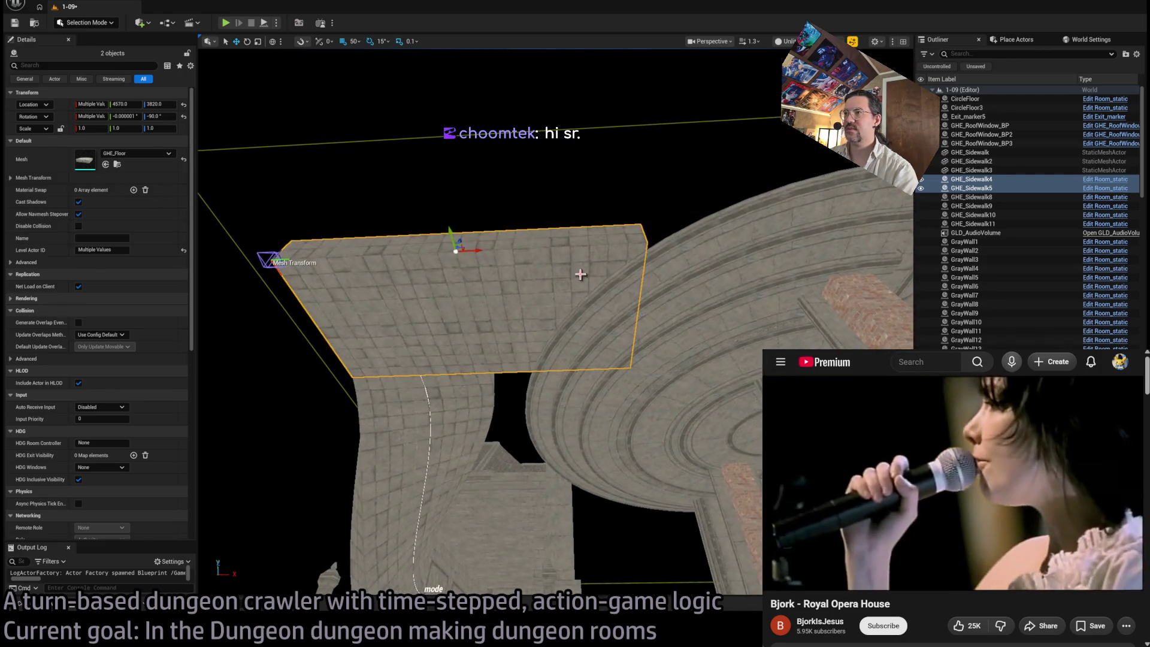
Step: Alt-drag GHE_Sidewalk5 to create GHE_Sidewalk6 at X 1350
{"action": "left_click", "coordinate": [540, 228]}
{"action": "left_click_drag", "start_coordinate": [493, 458], "coordinate": [464, 303]}
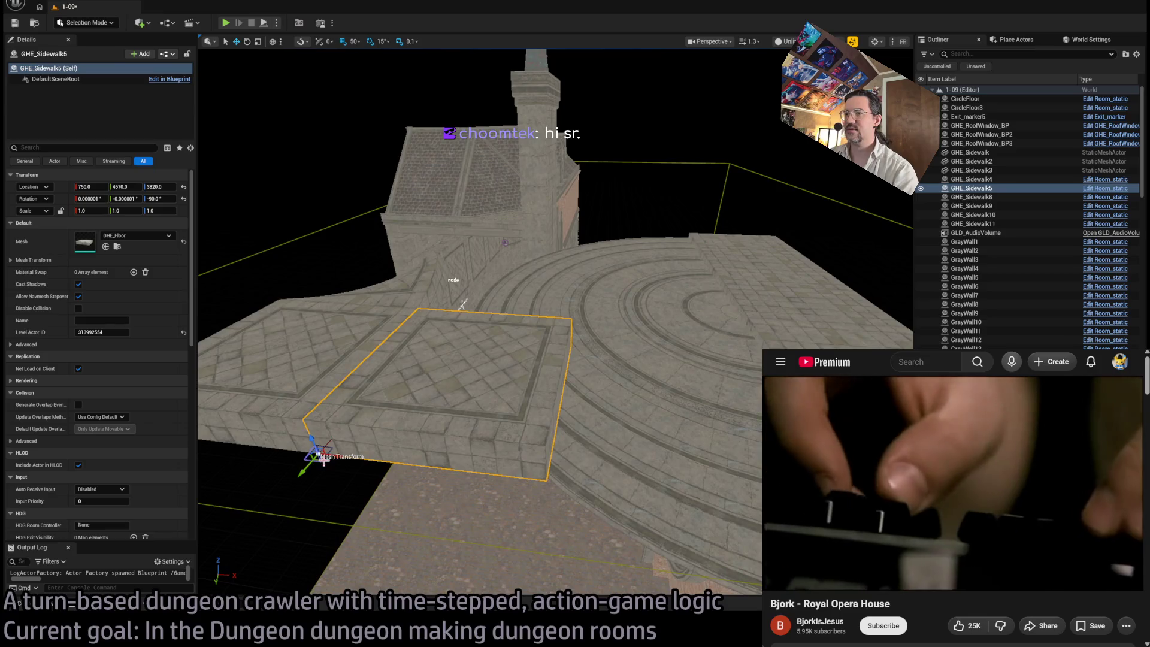
{"action": "left_click_drag", "start_coordinate": [336, 456], "coordinate": [622, 476], "text": "alt"}
{"action": "left_click_drag", "start_coordinate": [462, 305], "coordinate": [425, 206]}
{"action": "left_click_drag", "start_coordinate": [554, 475], "coordinate": [518, 401]}
{"action": "key", "text": "w"}
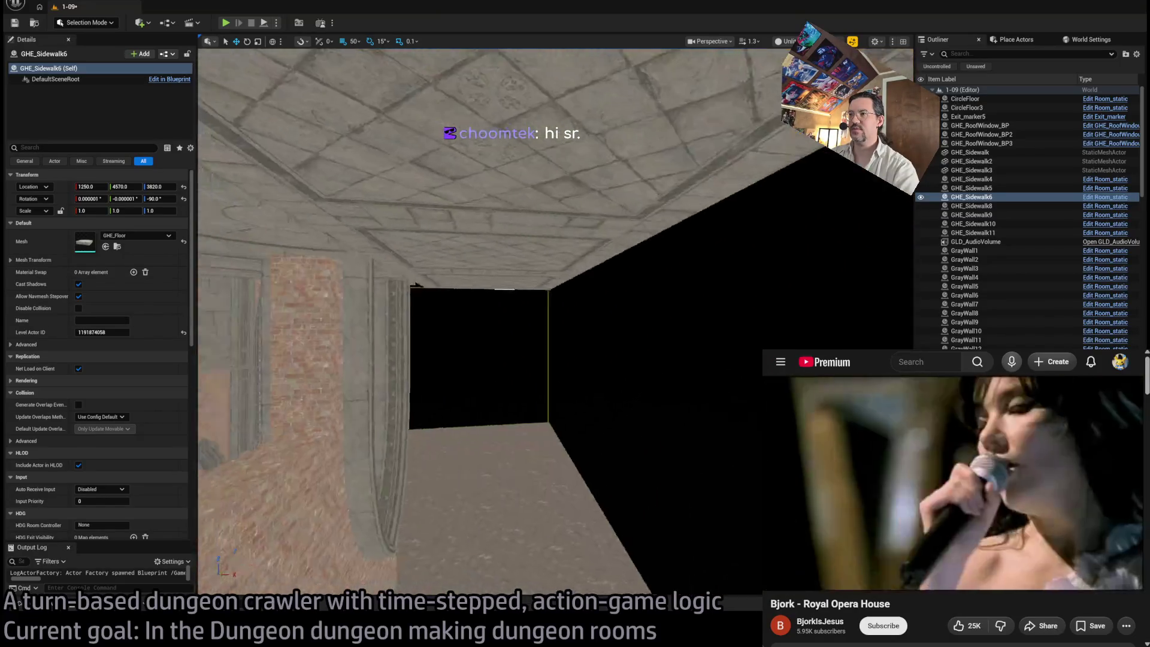
{"action": "key", "text": "s"}
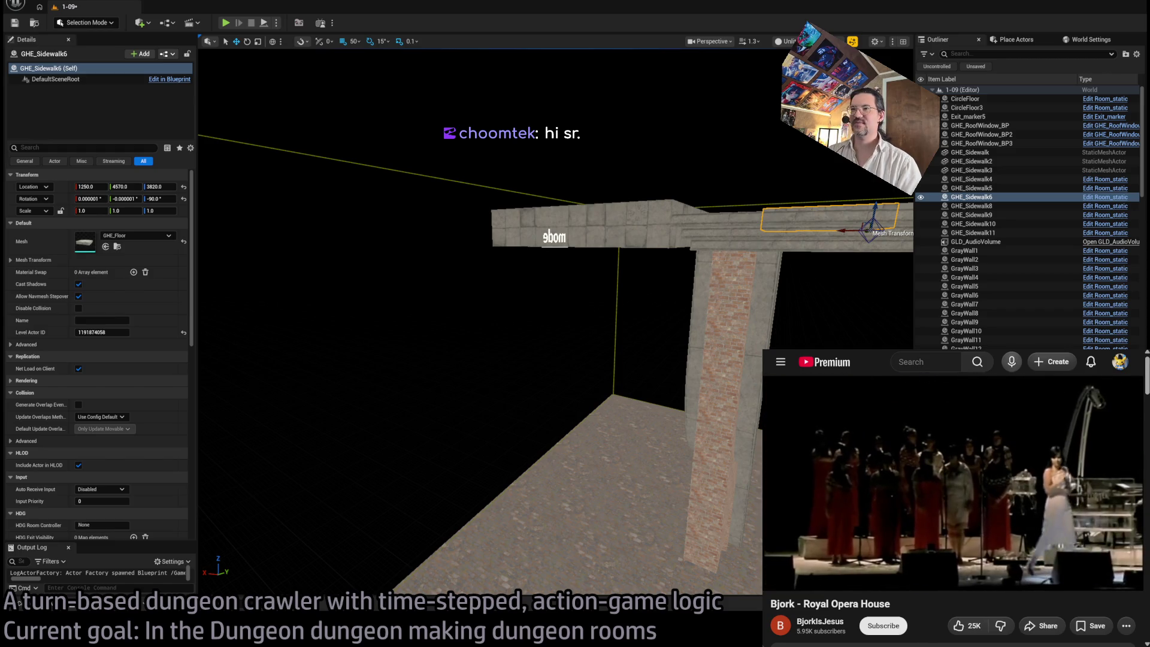
{"action": "left_click", "coordinate": [554, 237]}
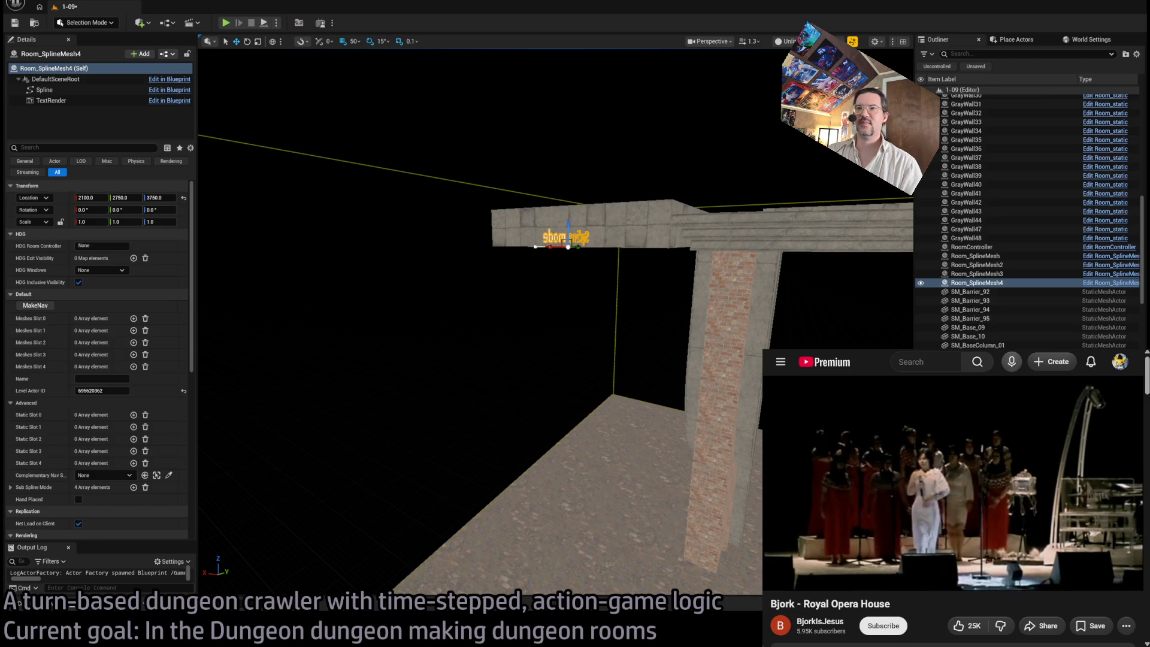
Step: Drag Room_SplineMesh4's end spline point out to Y -600
{"action": "left_click_drag", "start_coordinate": [554, 237], "coordinate": [617, 366]}
{"action": "left_click", "coordinate": [562, 314]}
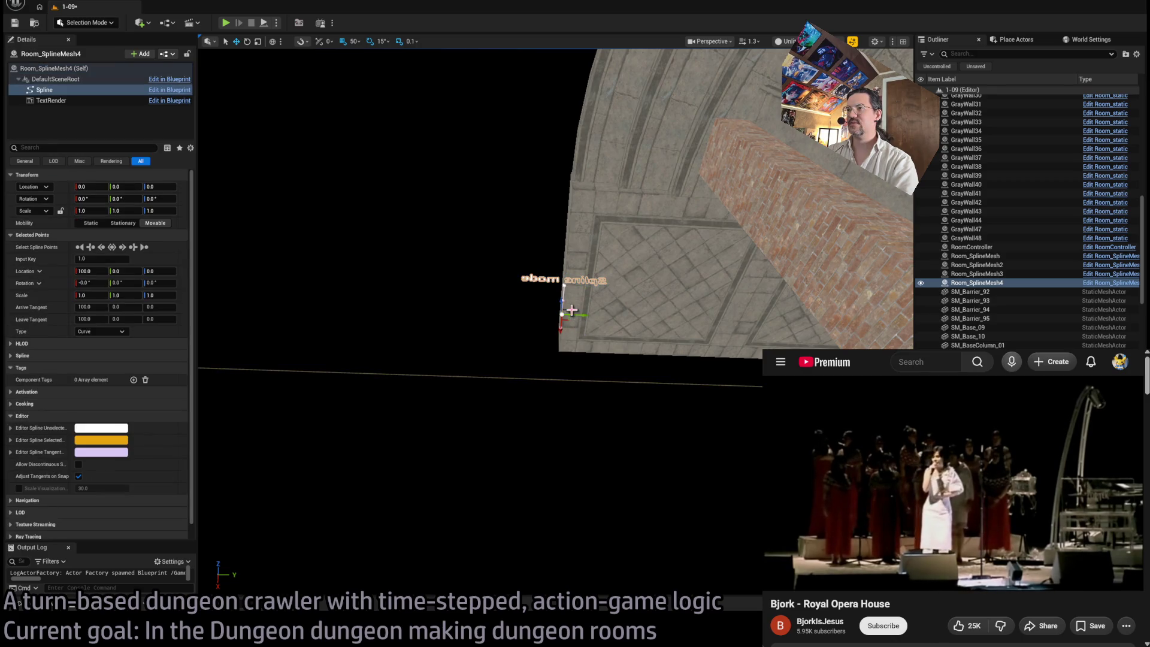
{"action": "left_click_drag", "start_coordinate": [493, 289], "coordinate": [548, 316]}
{"action": "mouse_move", "coordinate": [694, 409]}
{"action": "left_mouse_down"}
{"action": "mouse_move", "coordinate": [492, 409]}
{"action": "mouse_move", "coordinate": [535, 412]}
{"action": "mouse_move", "coordinate": [420, 356]}
{"action": "left_mouse_up"}
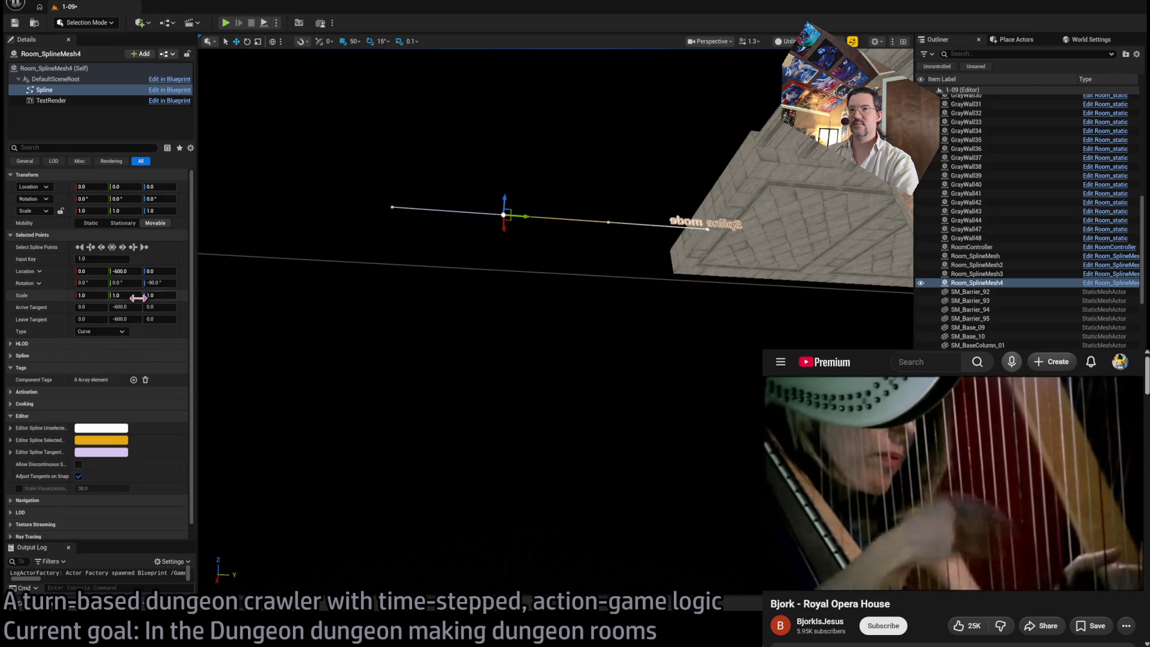
Step: Select the Room_SplineMesh4 (Self) row to show its empty mesh slots
{"action": "scroll", "coordinate": [143, 360], "scroll_direction": "down", "scroll_amount": 1}
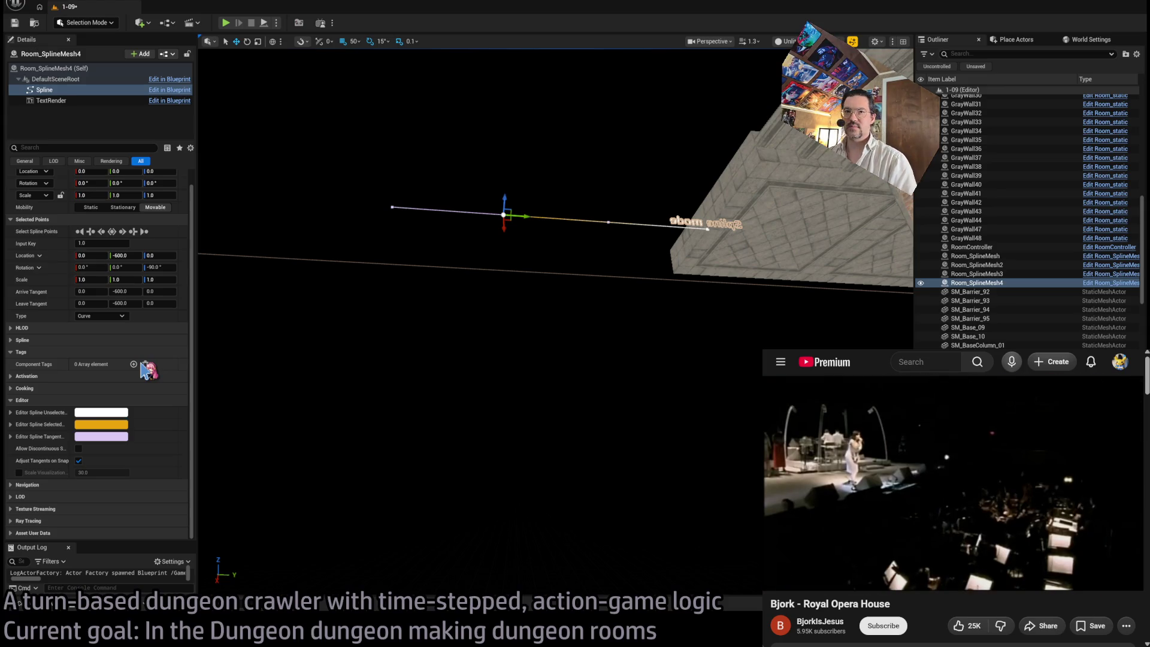
{"action": "scroll", "coordinate": [144, 370], "scroll_direction": "up", "scroll_amount": 1}
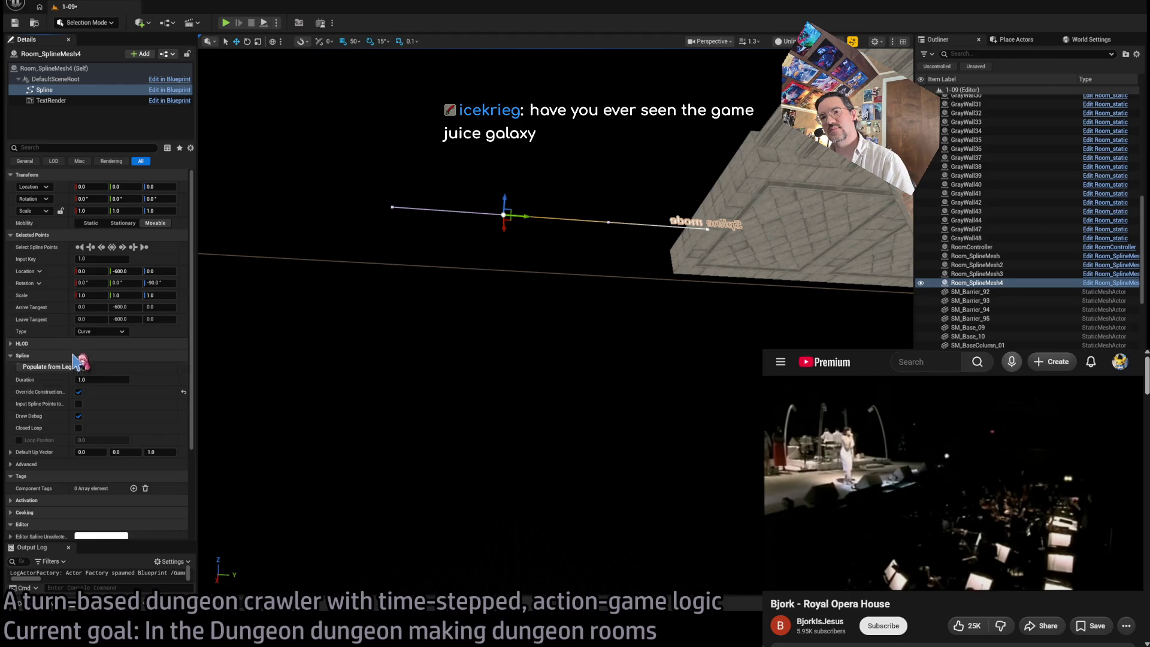
{"action": "left_click", "coordinate": [114, 69]}
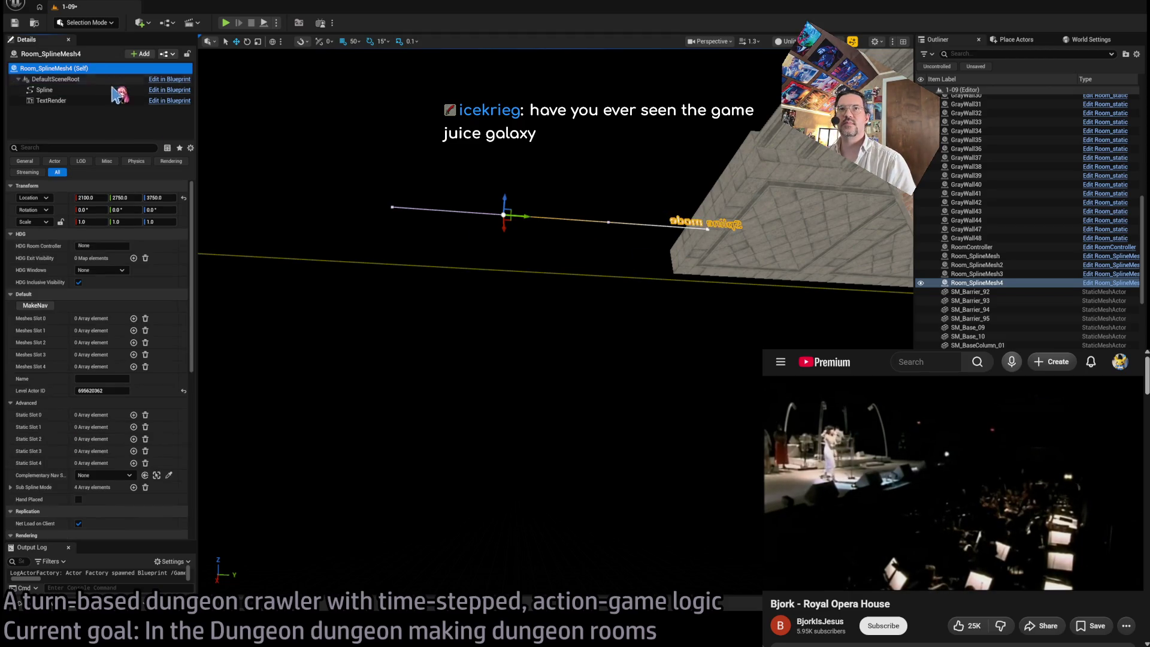
Step: Add a Meshes Slot 0 element and set its Mesh to GHE_Floor_Spline
{"action": "left_click", "coordinate": [133, 318]}
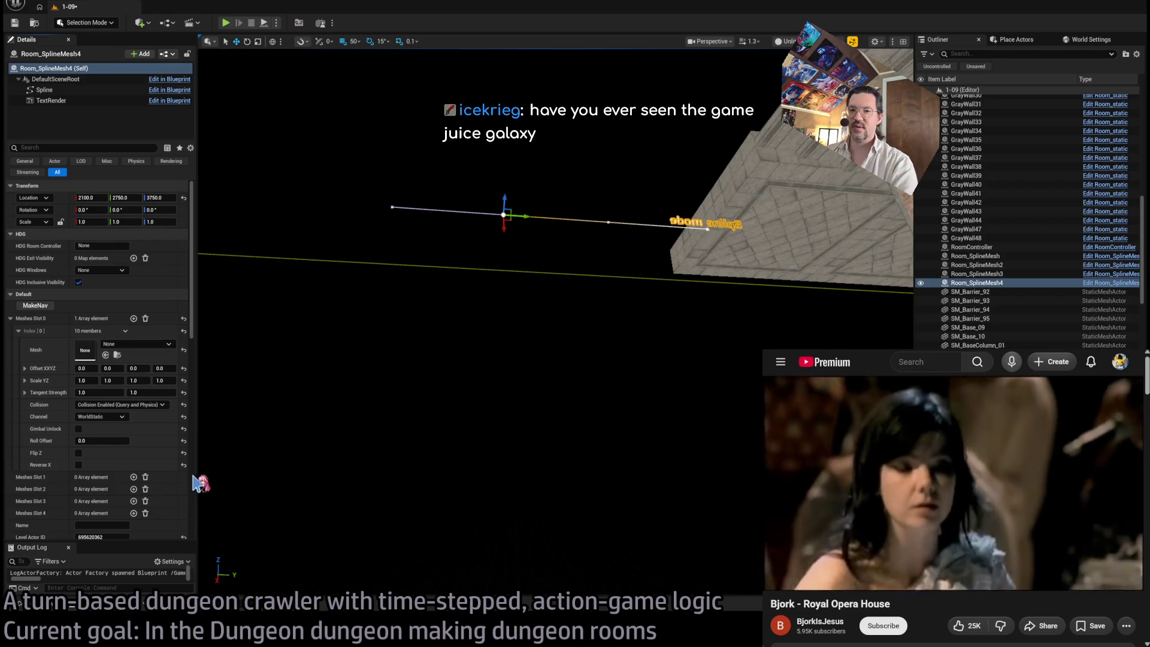
{"action": "key", "text": "f"}
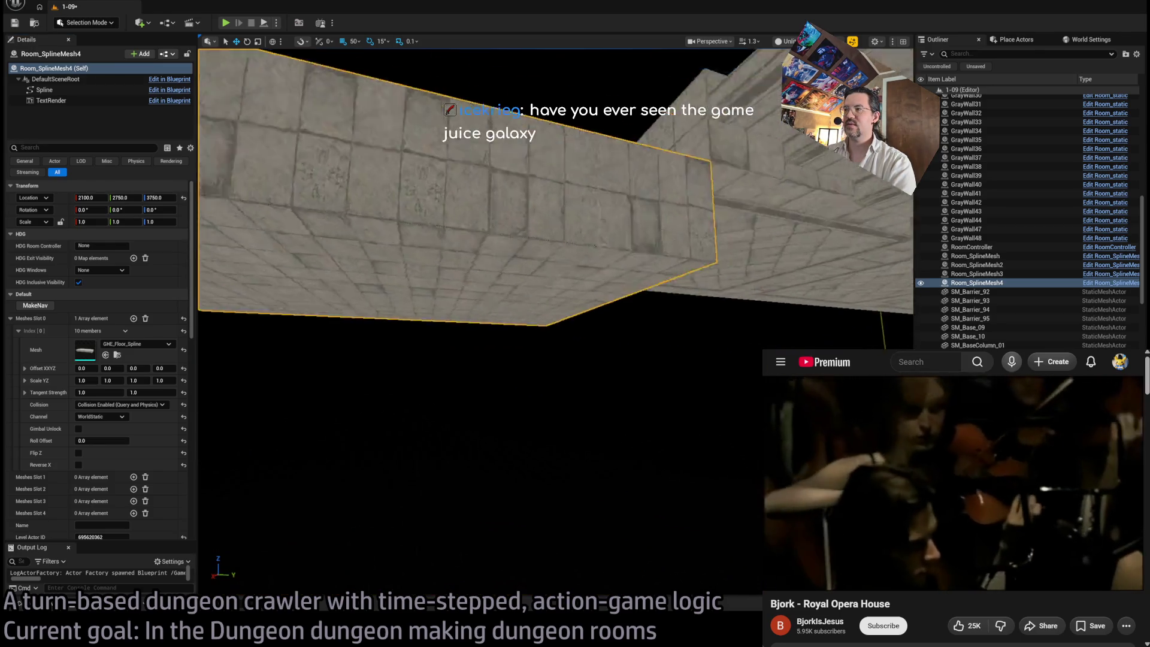
{"action": "left_click_drag", "start_coordinate": [579, 288], "coordinate": [578, 288]}
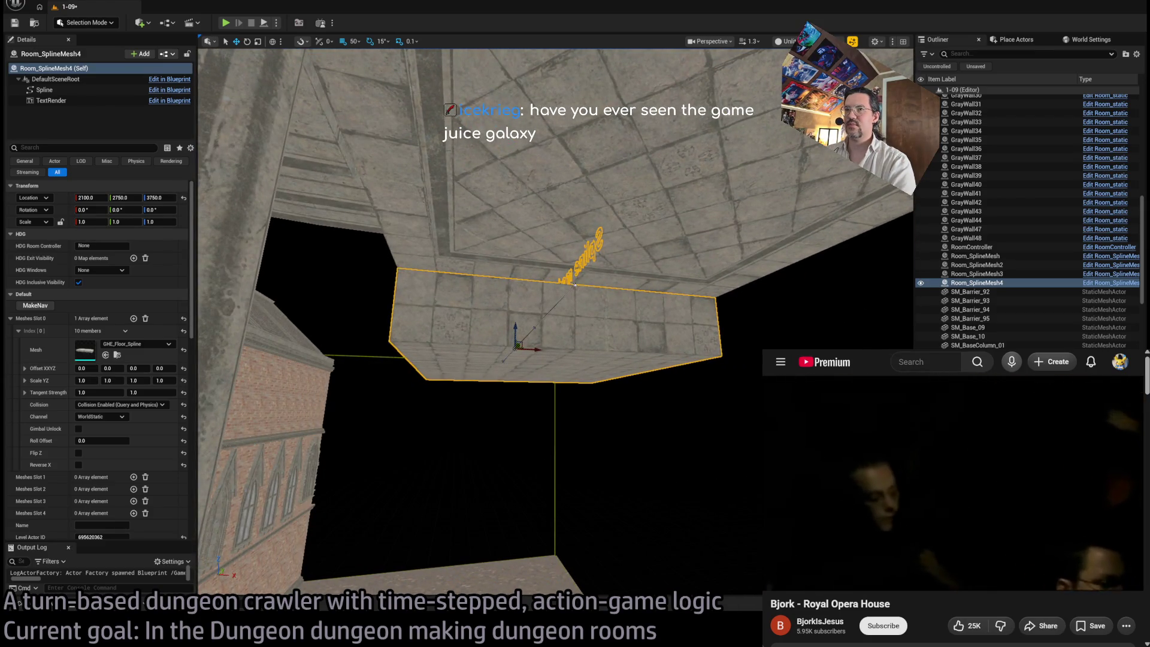
Step: Drag the floor spline's end point out to Y -1000
{"action": "left_click", "coordinate": [575, 285]}
{"action": "key", "text": "f"}
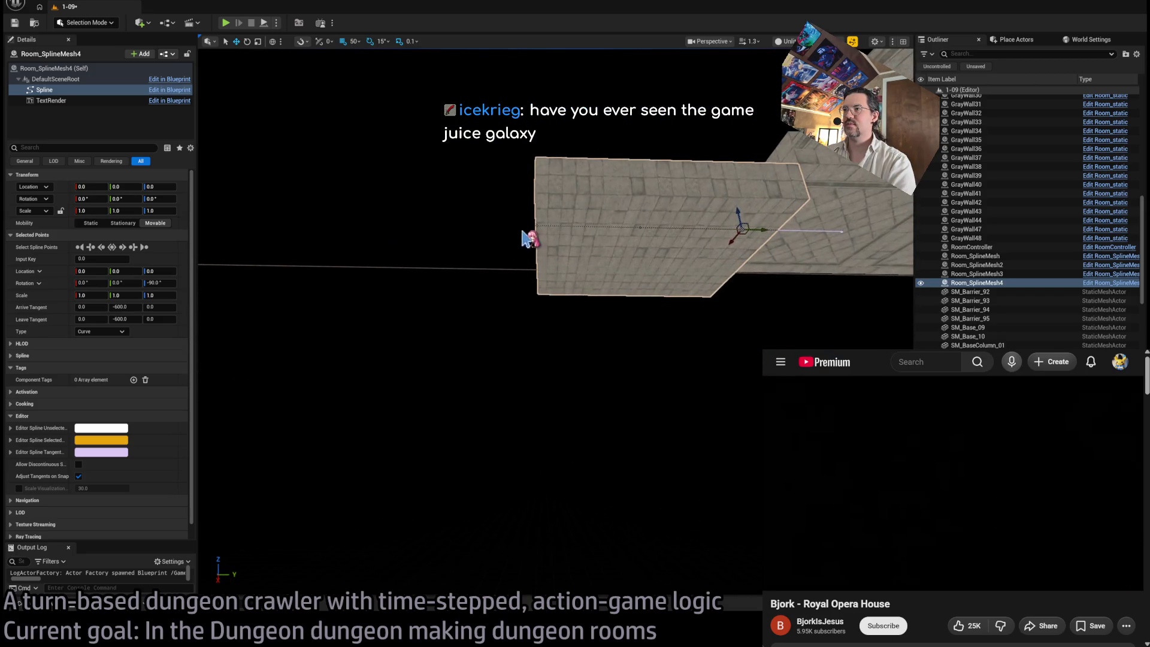
{"action": "left_click_drag", "start_coordinate": [563, 247], "coordinate": [461, 246]}
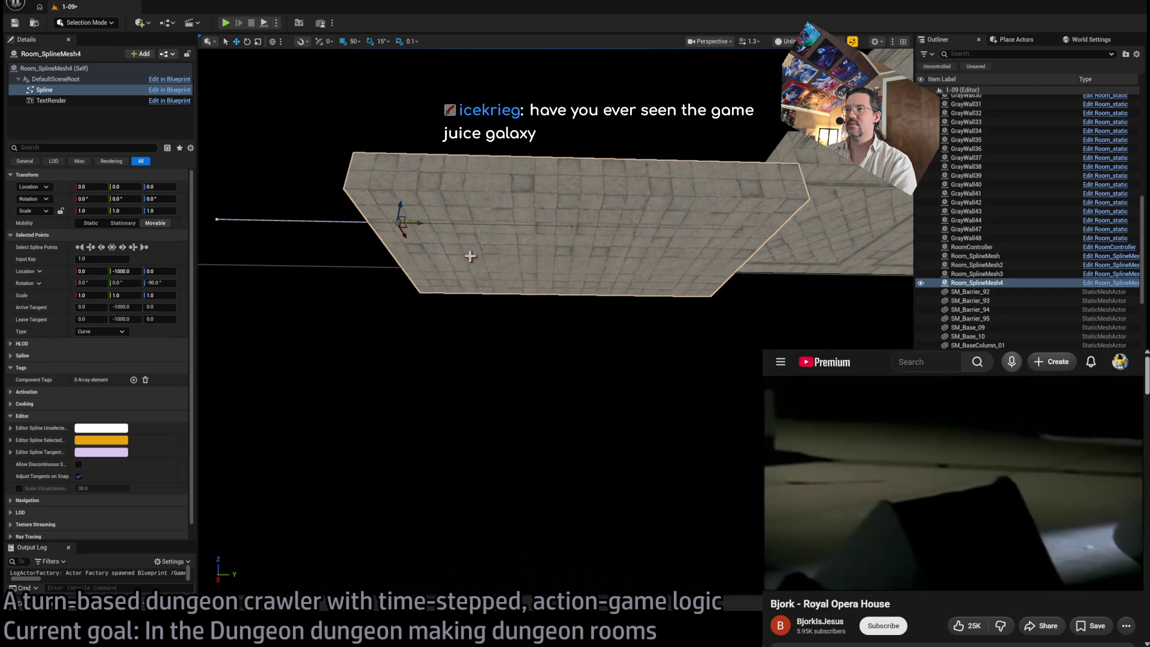
{"action": "left_click_drag", "start_coordinate": [519, 338], "coordinate": [563, 337]}
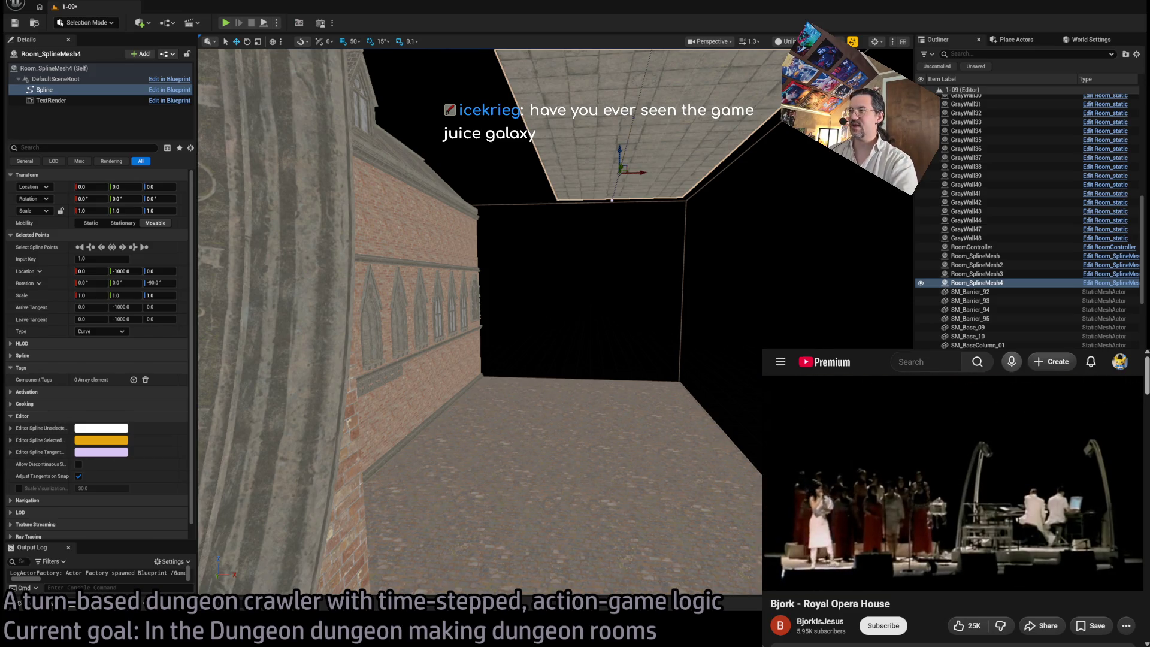
{"action": "key", "text": "ctrl+t"}
Step: Search Google for 'juice galaxy' and scroll to the Juice Galaxy Steam result
{"action": "type", "text": "juice galaxy"}
{"action": "key", "text": "Return"}
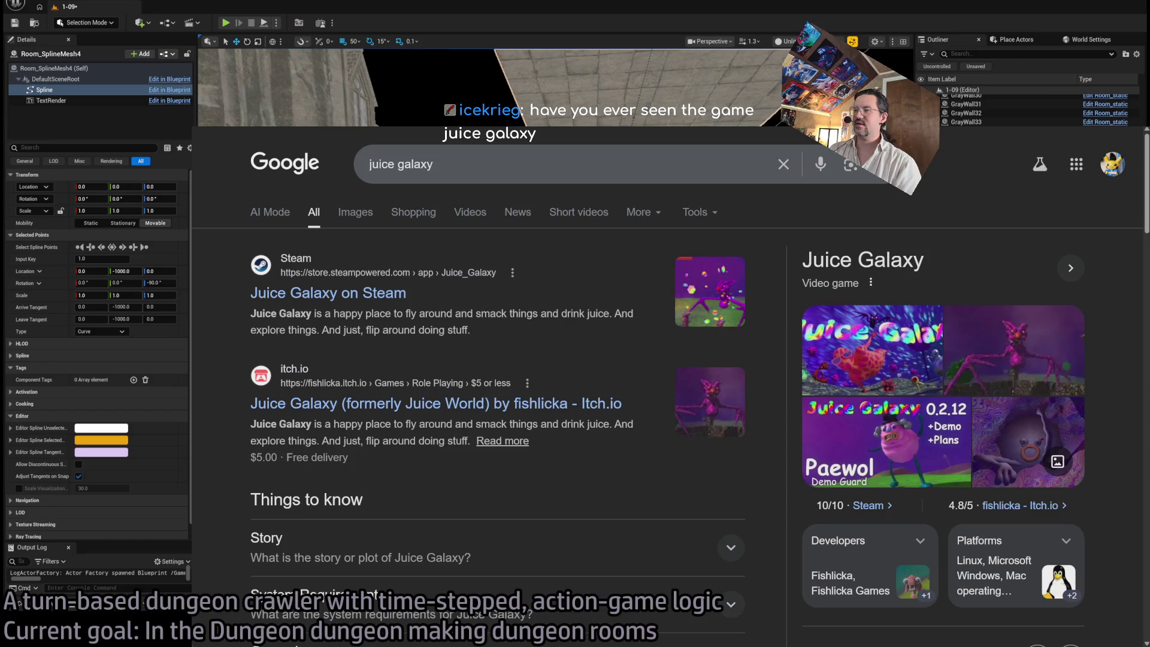
{"action": "scroll", "coordinate": [371, 239], "scroll_direction": "down", "scroll_amount": 1}
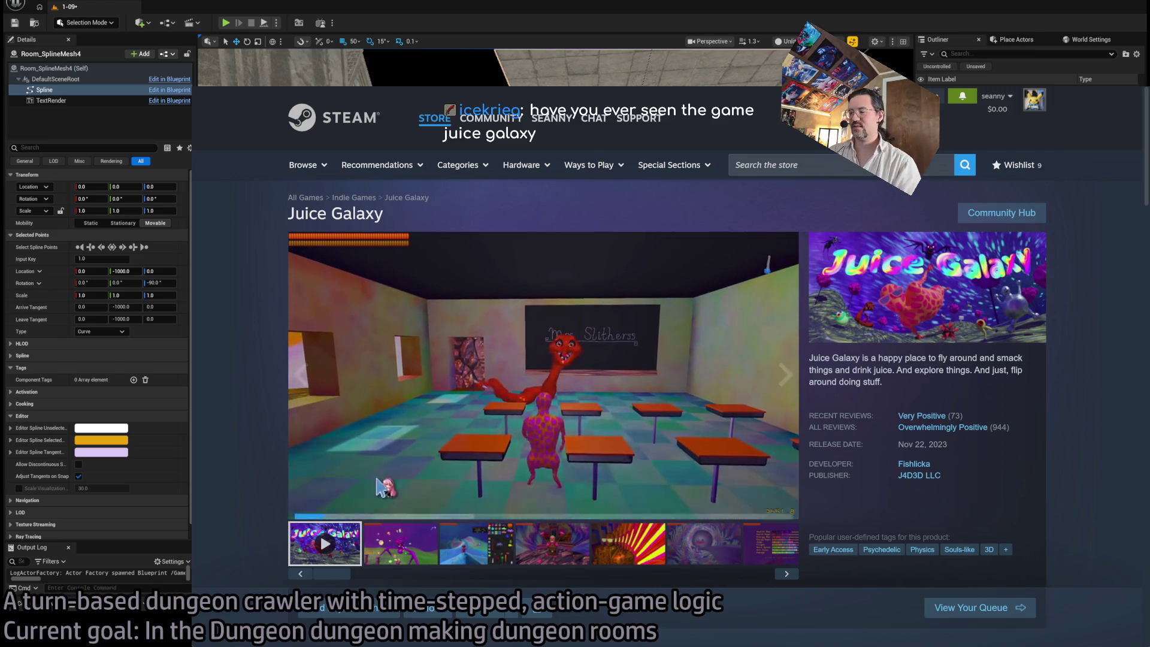
Step: Zoom the Juice Galaxy Steam page in twice, watch its trailer, then go back to Twitch Following
{"action": "key", "text": "ctrl+Tab"}
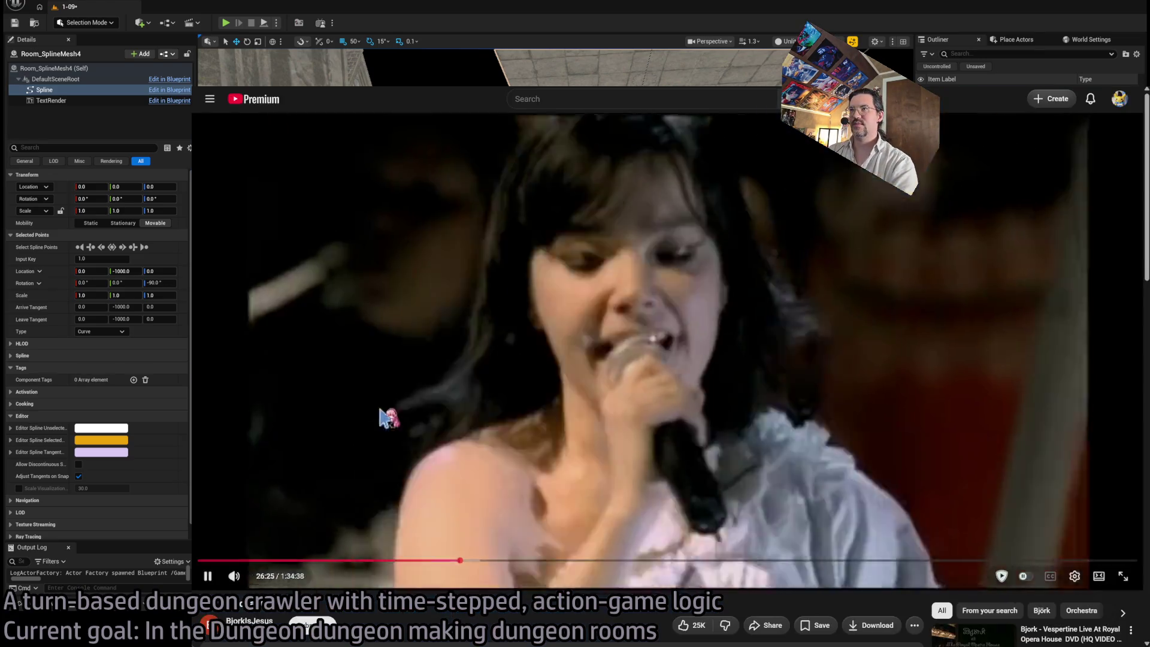
{"action": "key", "text": "ctrl+Tab"}
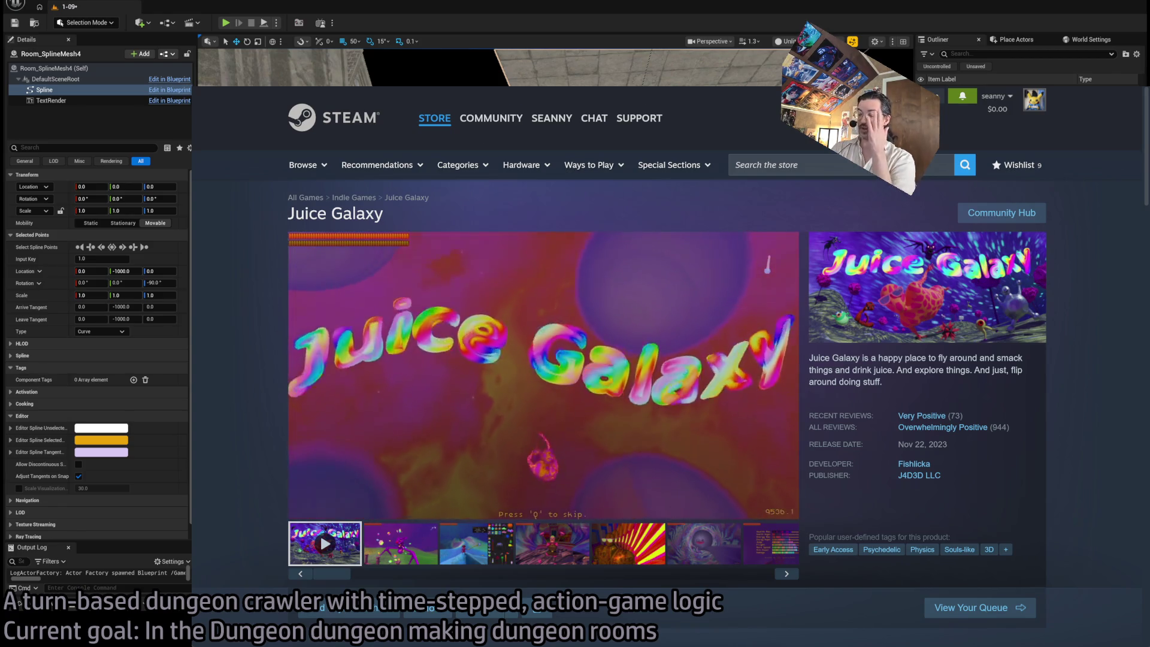
{"action": "key", "text": "ctrl+plus"}
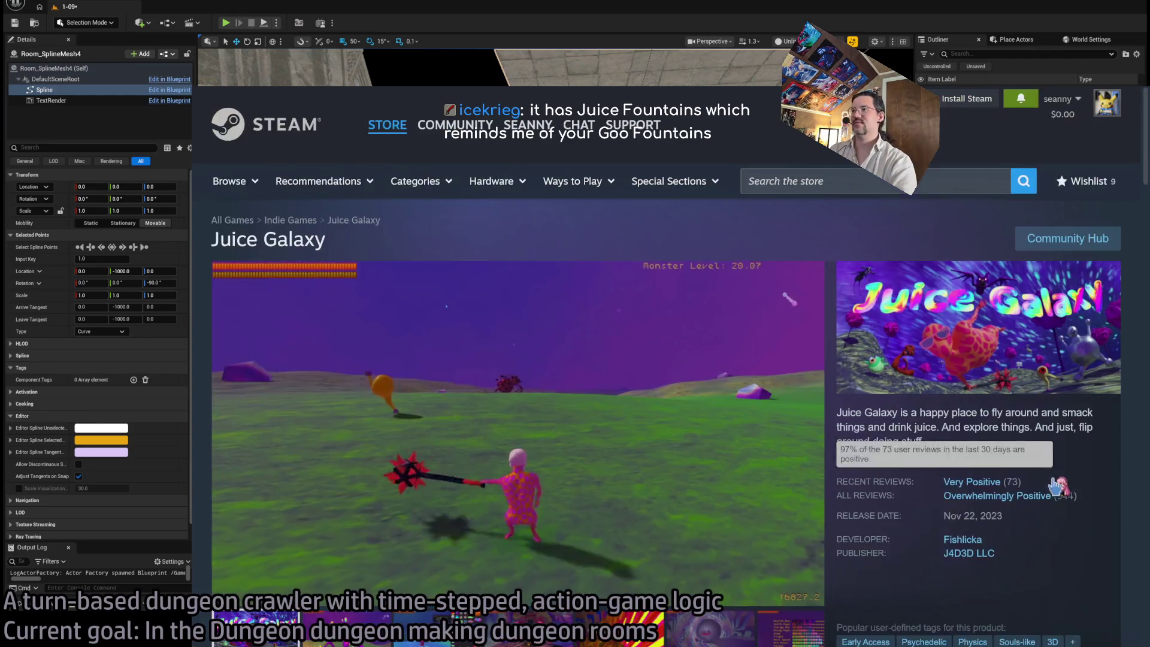
{"action": "key", "text": "ctrl+plus"}
{"action": "key", "text": "ctrl+plus"}
{"action": "key", "text": "ctrl+plus"}
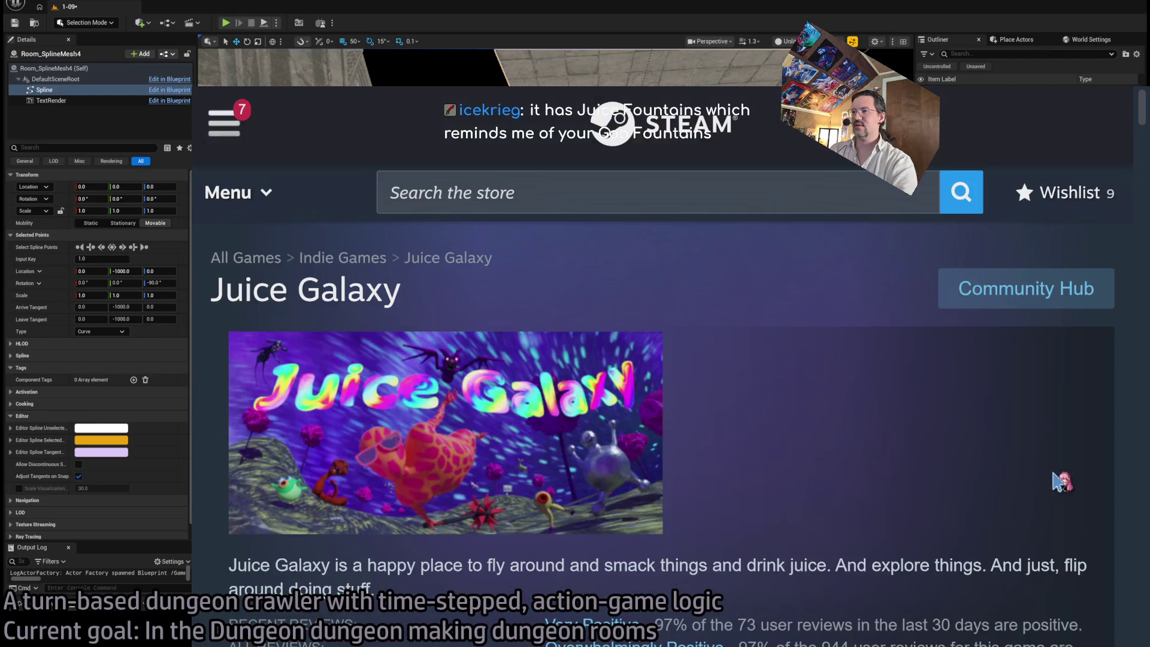
{"action": "scroll", "coordinate": [883, 477], "scroll_direction": "down", "scroll_amount": 6}
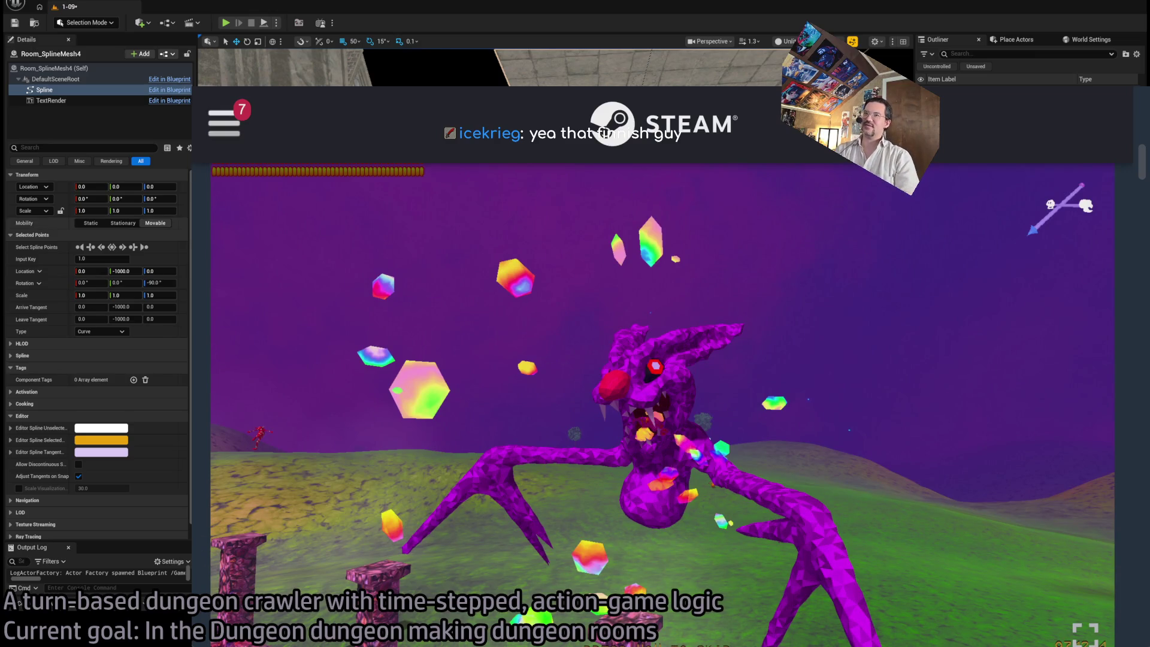
{"action": "key", "text": "alt+Left"}
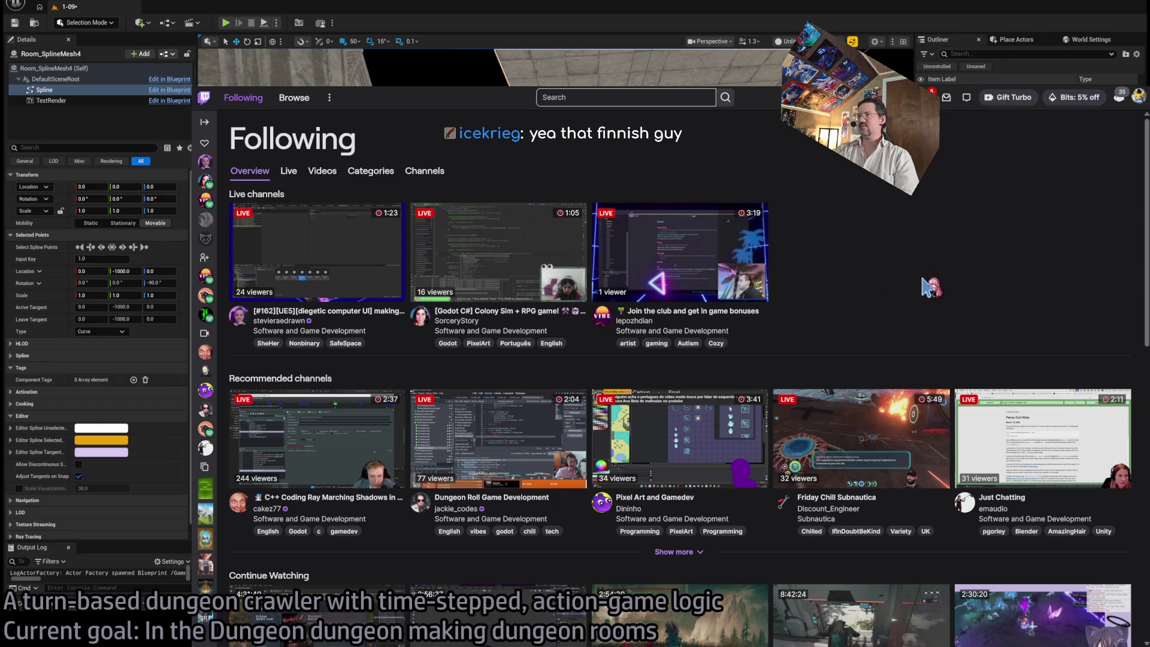
Step: Step back through the 'drossel anime' image results to the Björk music video
{"action": "key", "text": "alt+Left"}
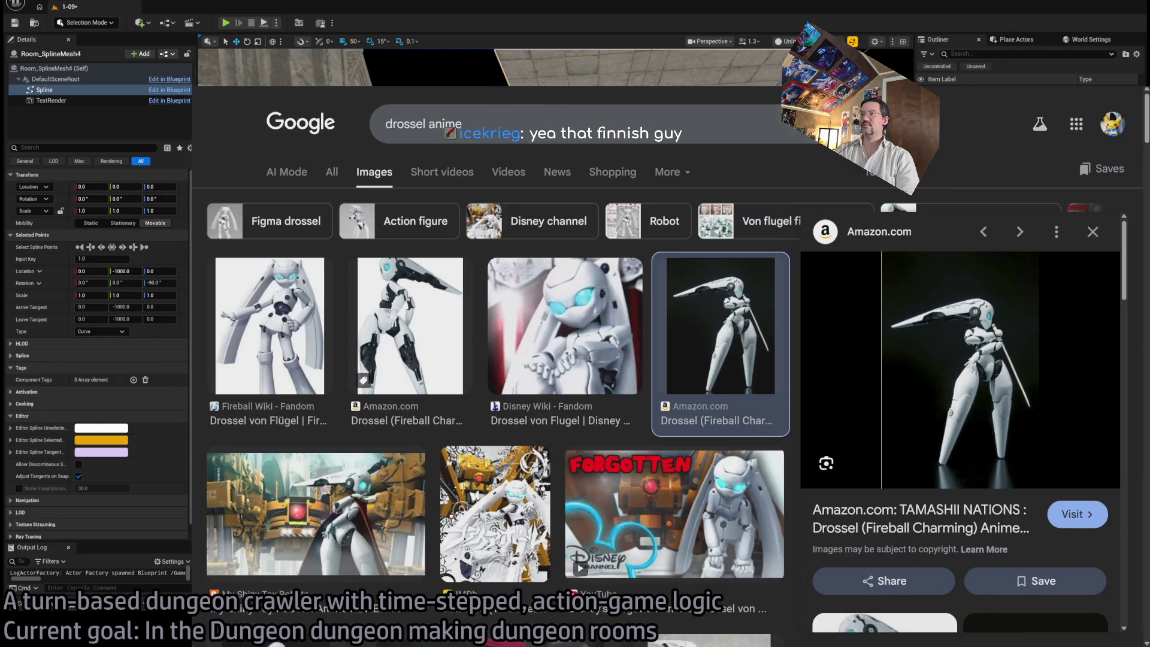
{"action": "key", "text": "alt+Left"}
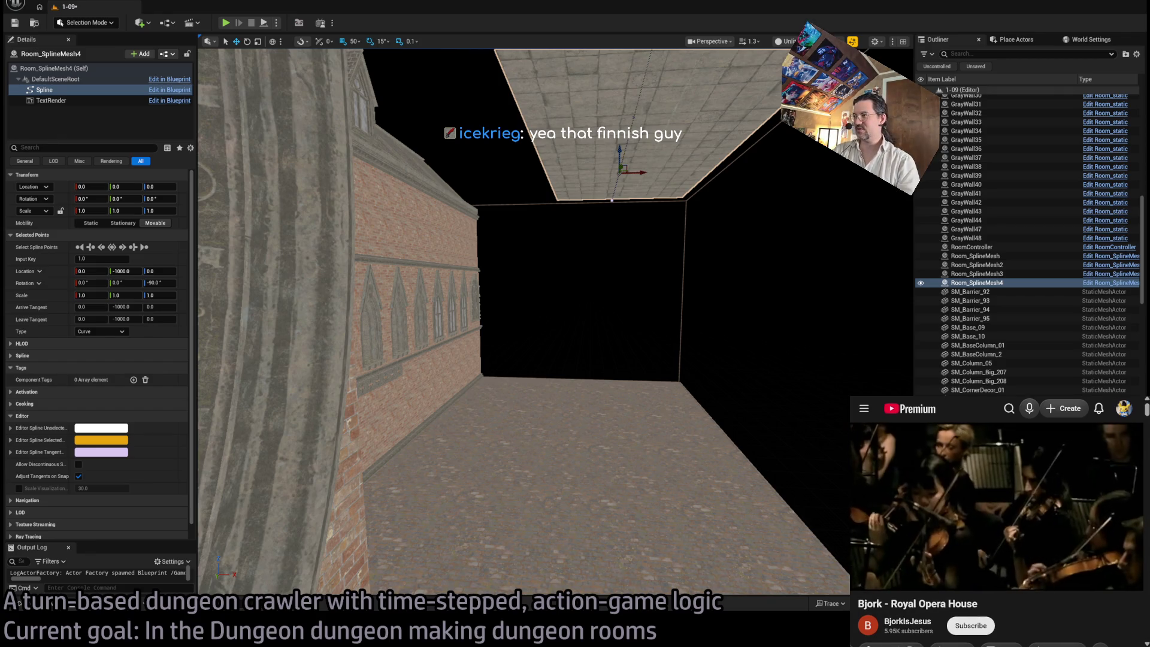
Step: Tilt the Room_SplineMesh4 spline point's X rotation to -5, then -12.56 degrees
{"action": "key", "text": "f"}
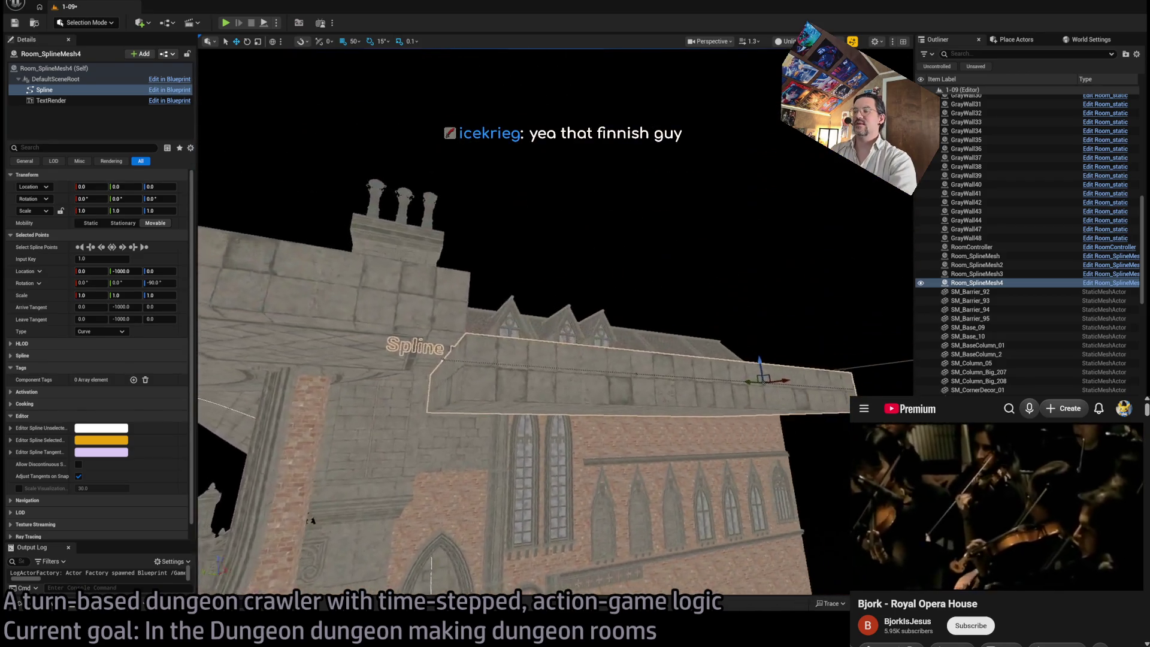
{"action": "left_click_drag", "start_coordinate": [540, 233], "coordinate": [541, 234]}
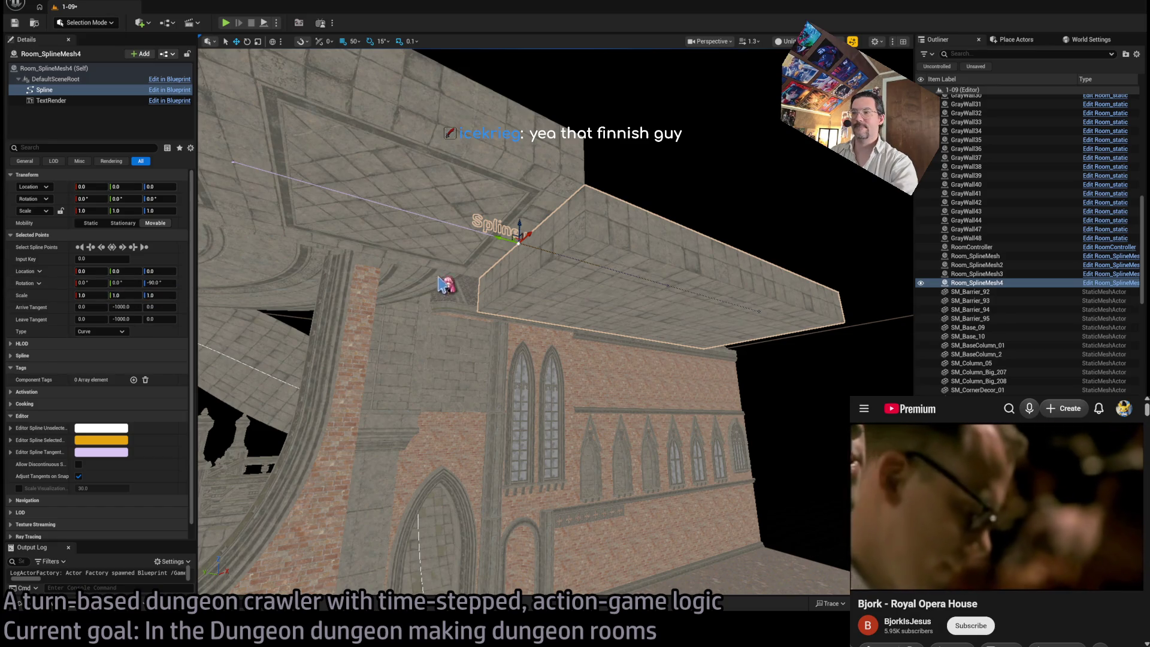
{"action": "left_click_drag", "start_coordinate": [477, 272], "coordinate": [506, 287]}
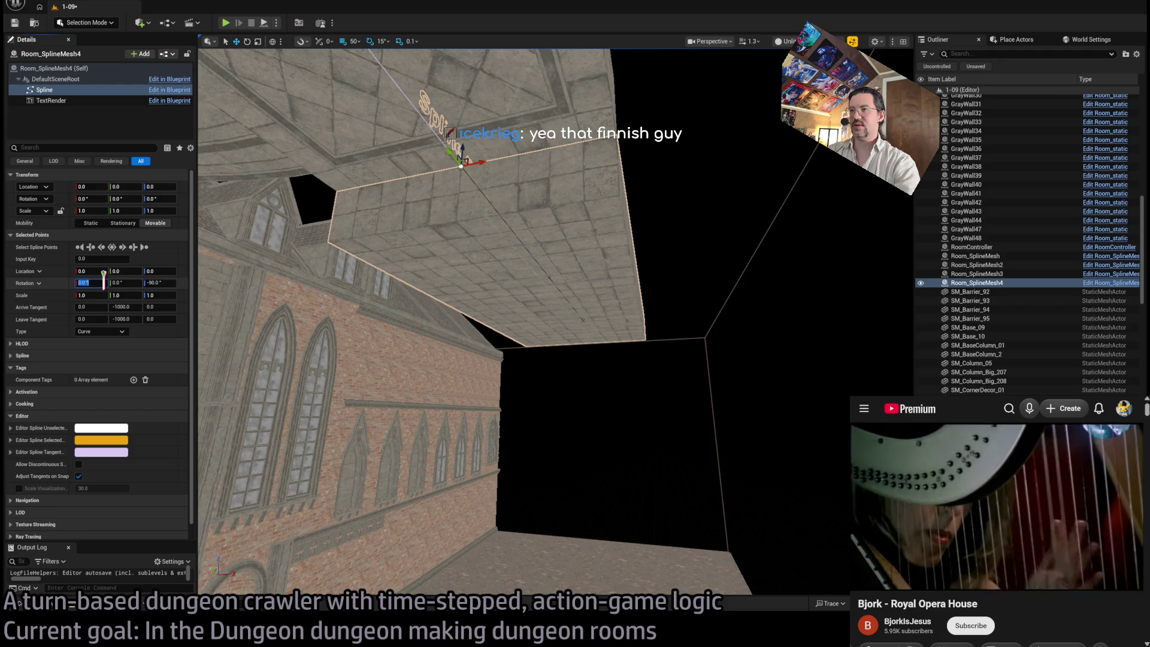
{"action": "type", "text": "-5"}
{"action": "key", "text": "Return"}
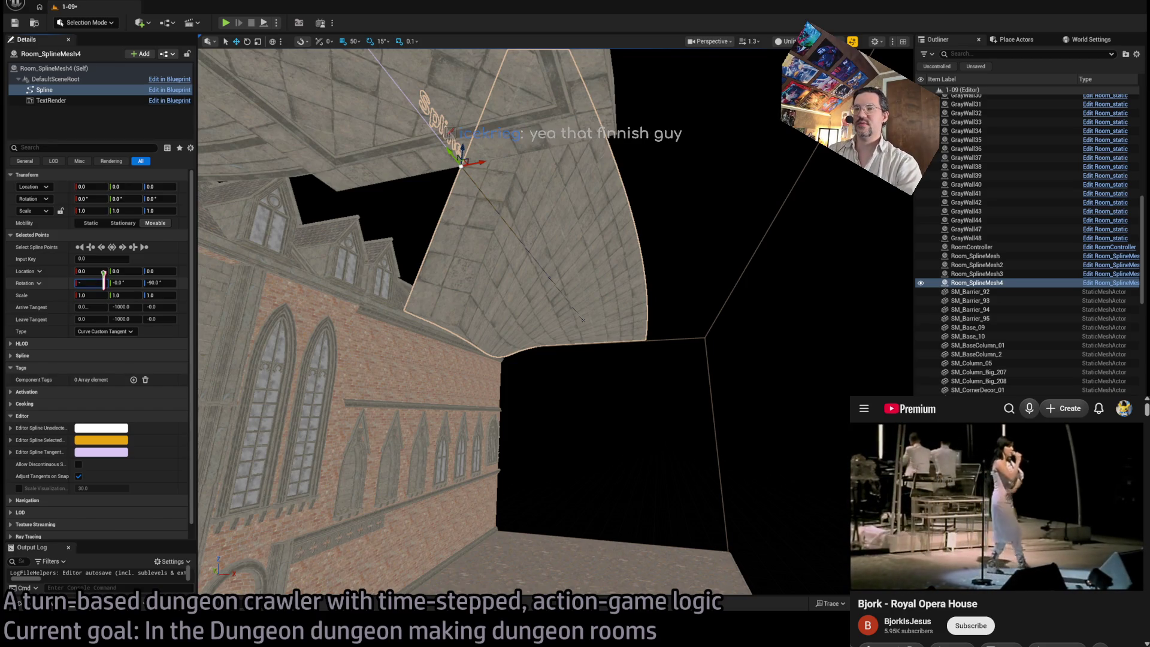
{"action": "key", "text": "Return"}
{"action": "left_click_drag", "start_coordinate": [493, 241], "coordinate": [563, 317]}
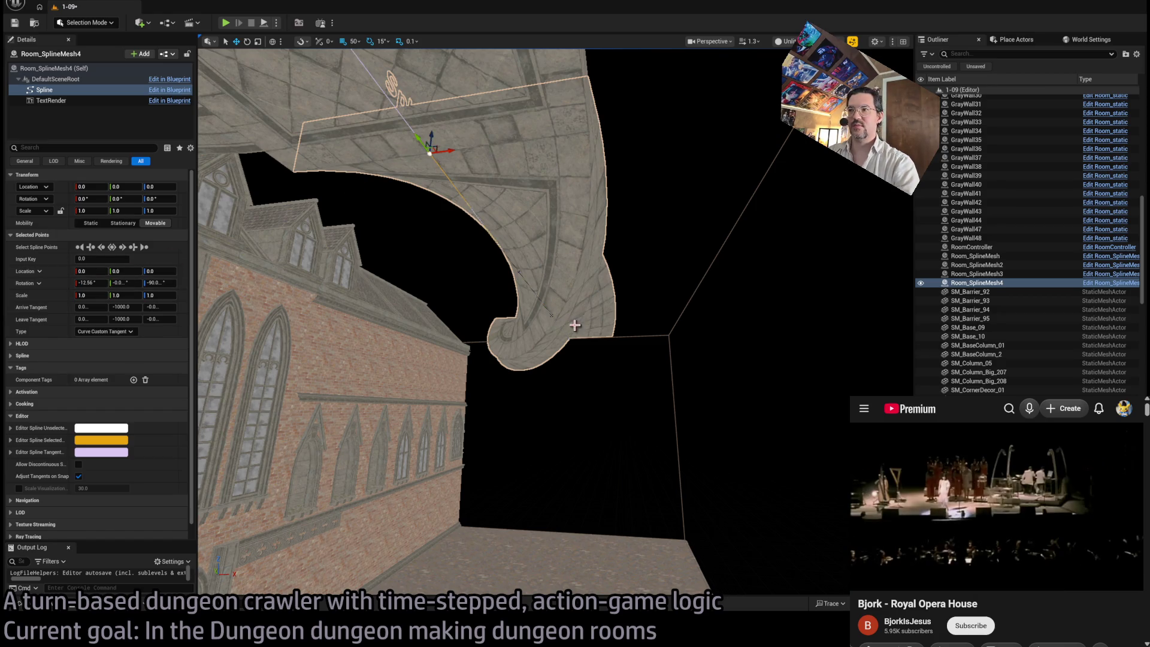
Step: Try Curve Custom Tangent (undone), then stretch the floor's end point and reset its rotation to 0
{"action": "left_click", "coordinate": [120, 331]}
{"action": "left_click", "coordinate": [117, 383]}
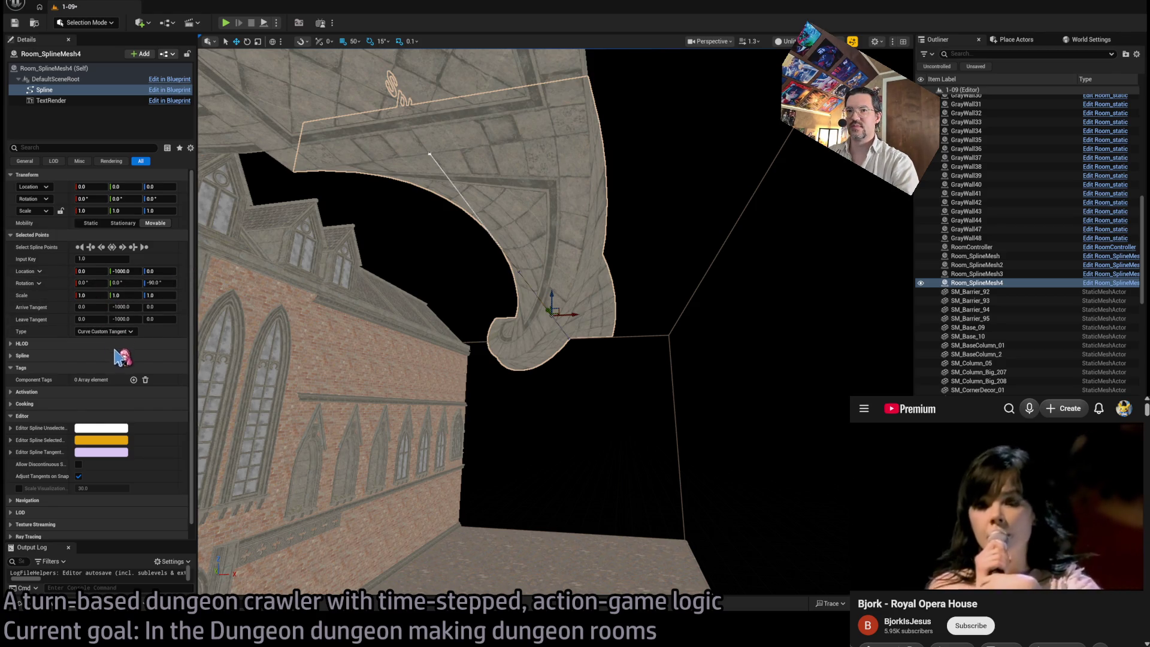
{"action": "key", "text": "ctrl+z"}
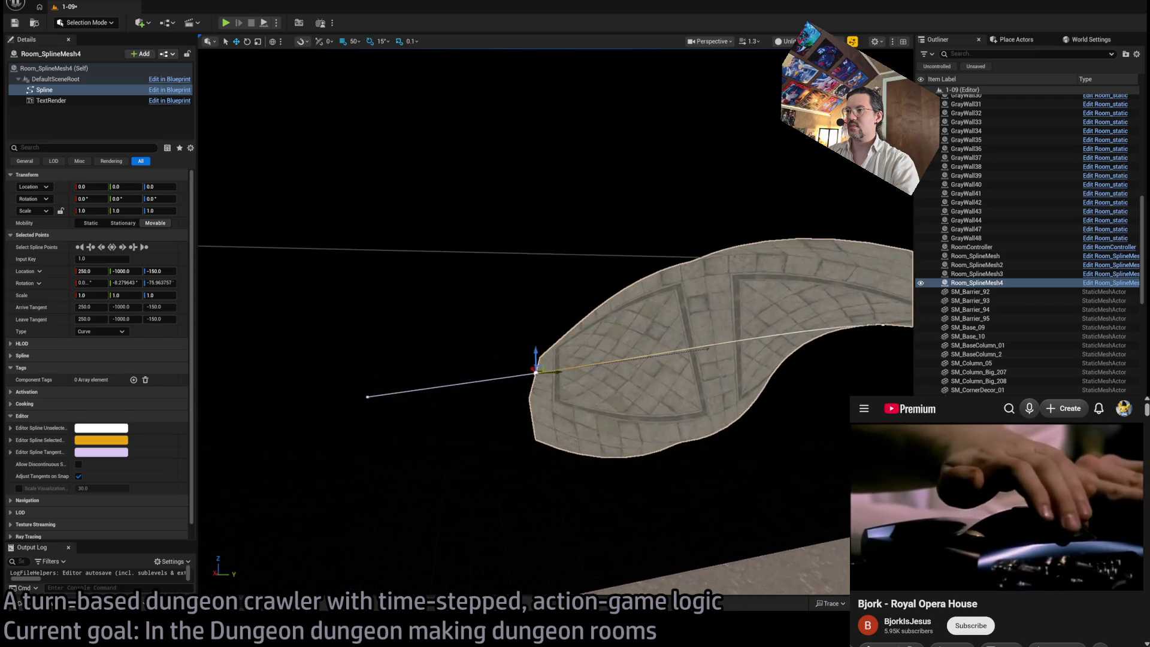
{"action": "left_click", "coordinate": [703, 367]}
{"action": "left_click_drag", "start_coordinate": [704, 366], "coordinate": [338, 393]}
{"action": "left_click", "coordinate": [99, 283]}
{"action": "type", "text": "0"}
{"action": "key", "text": "Return"}
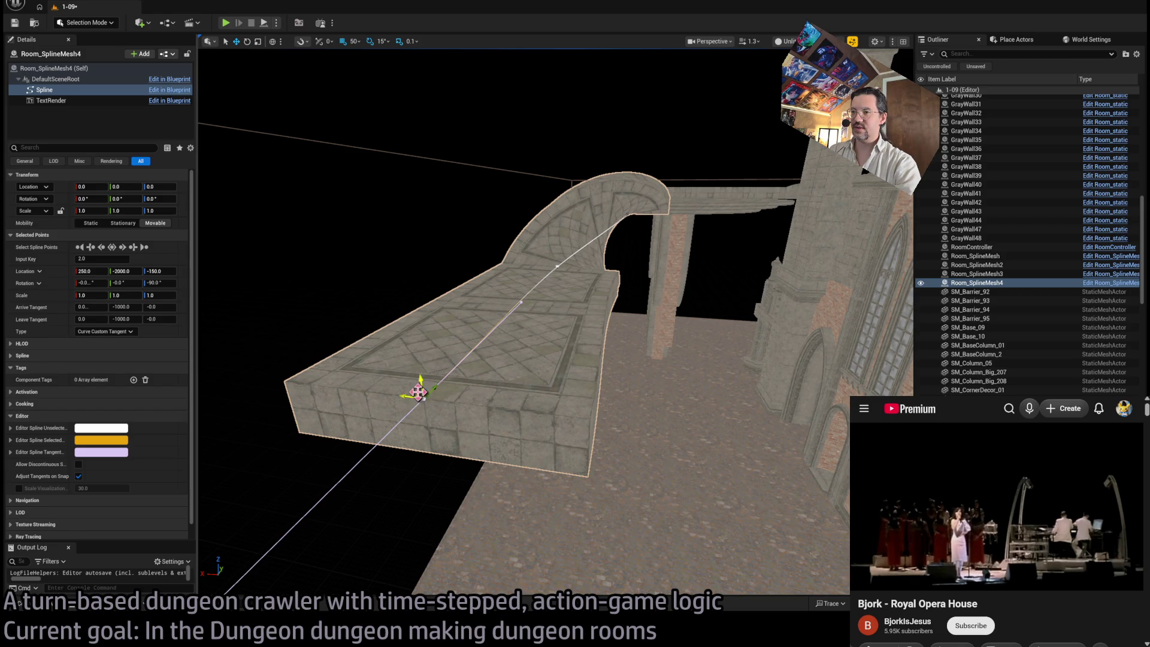
Step: Lower the end point to (450, -2000, -350) to form a ramp, and duplicate Exit_marker5
{"action": "left_click_drag", "start_coordinate": [418, 393], "coordinate": [347, 457]}
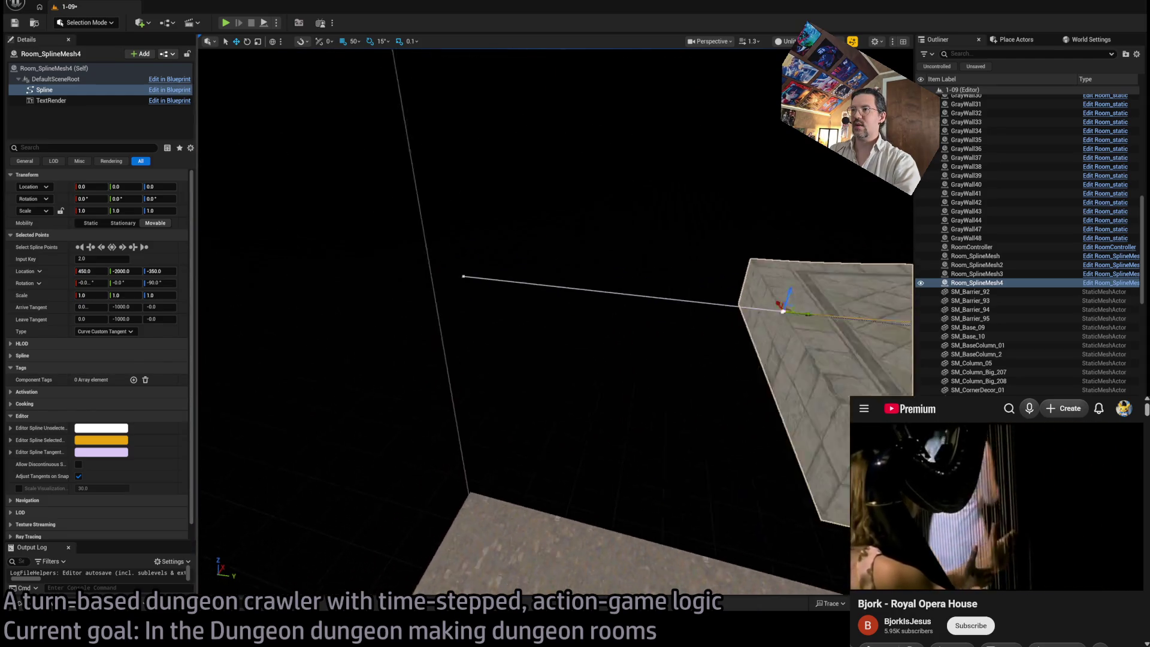
{"action": "left_click_drag", "start_coordinate": [450, 248], "coordinate": [635, 307]}
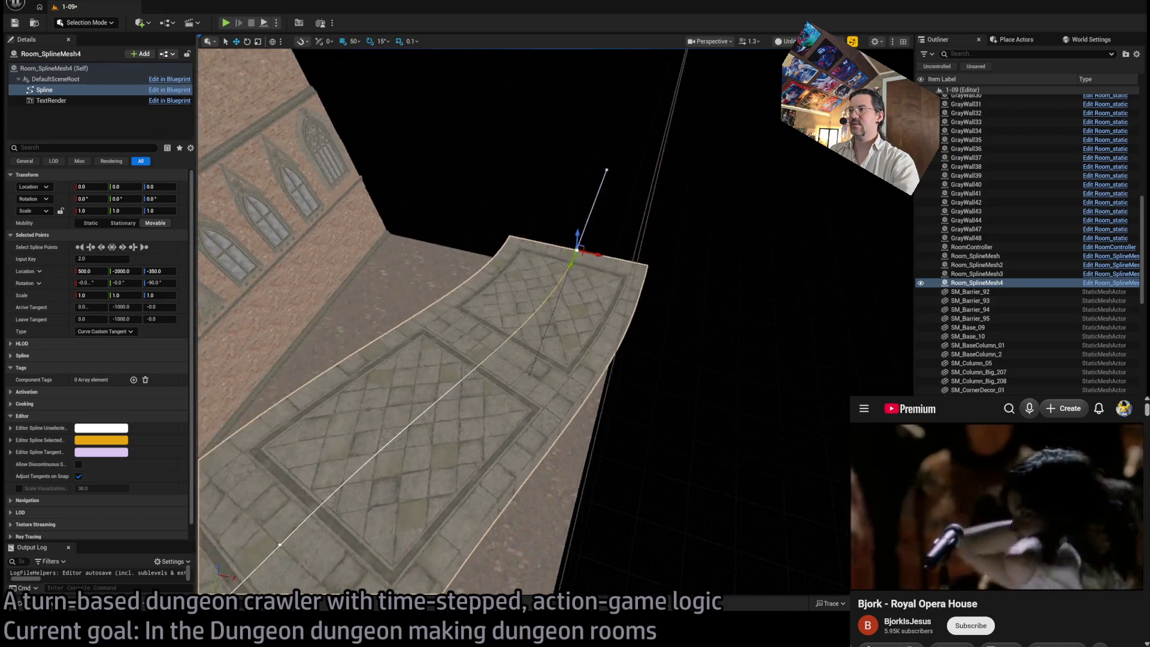
{"action": "mouse_move", "coordinate": [650, 316]}
{"action": "left_mouse_down"}
{"action": "mouse_move", "coordinate": [599, 311]}
{"action": "mouse_move", "coordinate": [650, 316]}
{"action": "left_mouse_up"}
{"action": "mouse_move", "coordinate": [556, 270]}
{"action": "left_mouse_down"}
{"action": "mouse_move", "coordinate": [562, 278]}
{"action": "mouse_move", "coordinate": [543, 267]}
{"action": "mouse_move", "coordinate": [592, 221]}
{"action": "mouse_move", "coordinate": [531, 245]}
{"action": "mouse_move", "coordinate": [527, 492]}
{"action": "left_mouse_up"}
{"action": "left_click", "coordinate": [505, 246]}
{"action": "left_click_drag", "start_coordinate": [511, 542], "coordinate": [479, 534]}
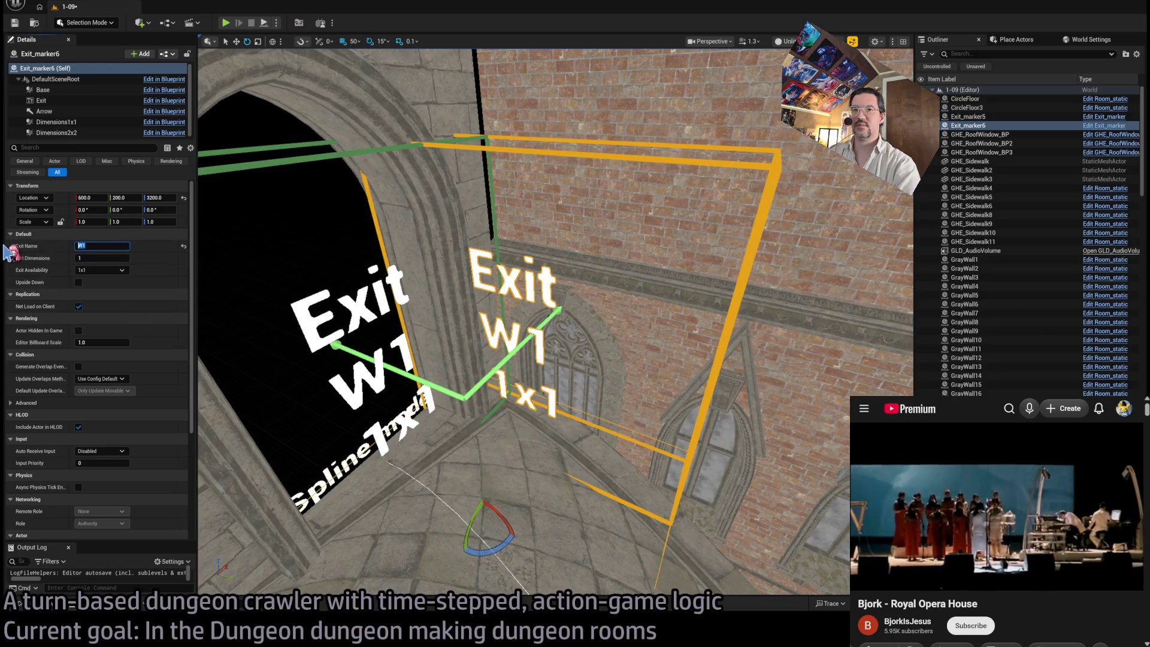
Step: Rename the copied exit to N1 and move Exit_marker6 to 2600, 600, 3200
{"action": "type", "text": "1"}
{"action": "key", "text": "Return"}
{"action": "mouse_move", "coordinate": [498, 373]}
{"action": "left_mouse_down"}
{"action": "mouse_move", "coordinate": [498, 359]}
{"action": "mouse_move", "coordinate": [497, 396]}
{"action": "mouse_move", "coordinate": [498, 373]}
{"action": "left_mouse_up"}
{"action": "key", "text": "ctrl+z"}
{"action": "key", "text": "f"}
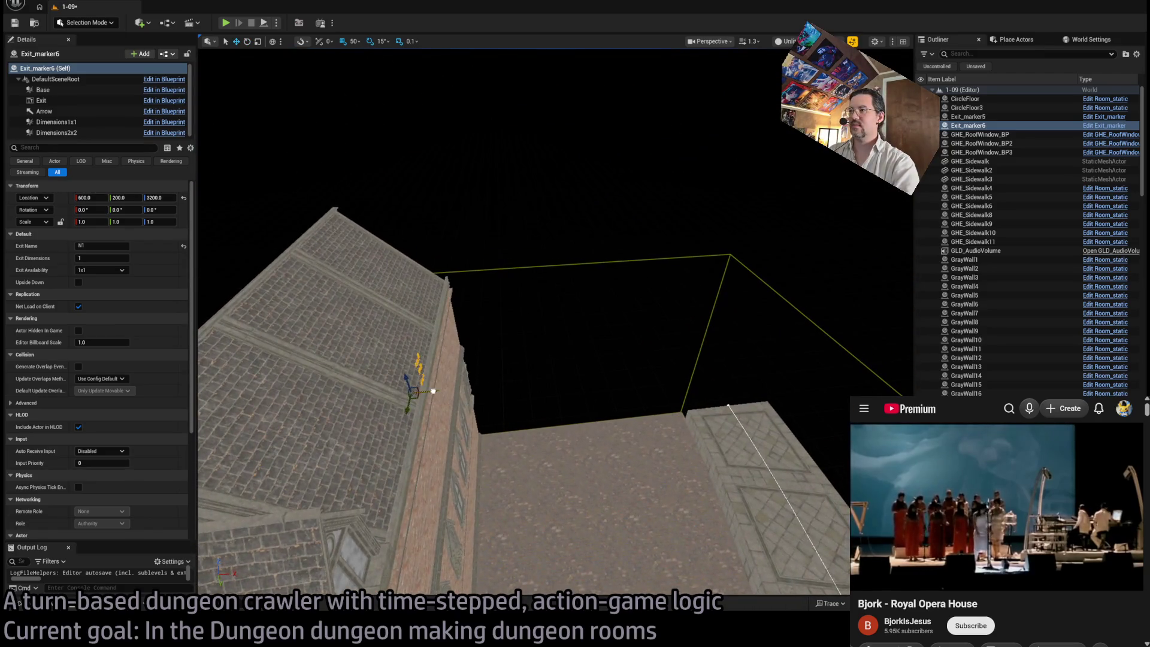
{"action": "mouse_move", "coordinate": [695, 366]}
{"action": "left_mouse_down"}
{"action": "mouse_move", "coordinate": [713, 354]}
{"action": "mouse_move", "coordinate": [606, 385]}
{"action": "mouse_move", "coordinate": [595, 411]}
{"action": "mouse_move", "coordinate": [610, 423]}
{"action": "mouse_move", "coordinate": [616, 413]}
{"action": "mouse_move", "coordinate": [617, 434]}
{"action": "mouse_move", "coordinate": [583, 411]}
{"action": "mouse_move", "coordinate": [516, 451]}
{"action": "mouse_move", "coordinate": [549, 505]}
{"action": "mouse_move", "coordinate": [548, 377]}
{"action": "mouse_move", "coordinate": [597, 402]}
{"action": "mouse_move", "coordinate": [659, 408]}
{"action": "left_mouse_up"}
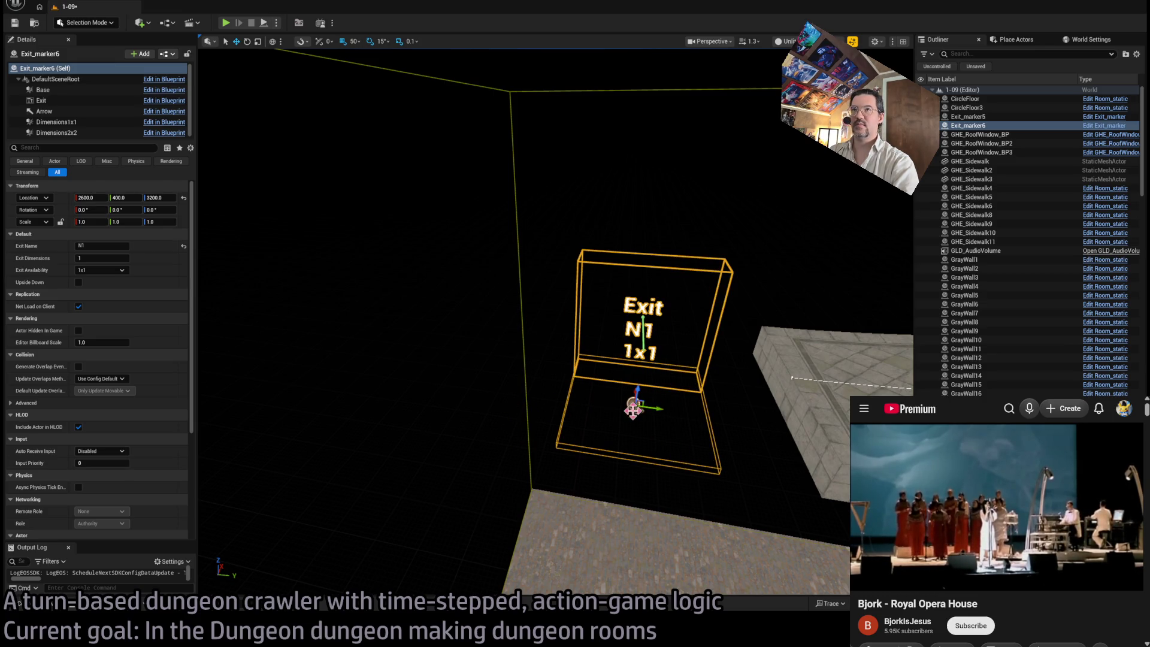
{"action": "key", "text": "ctrl+z"}
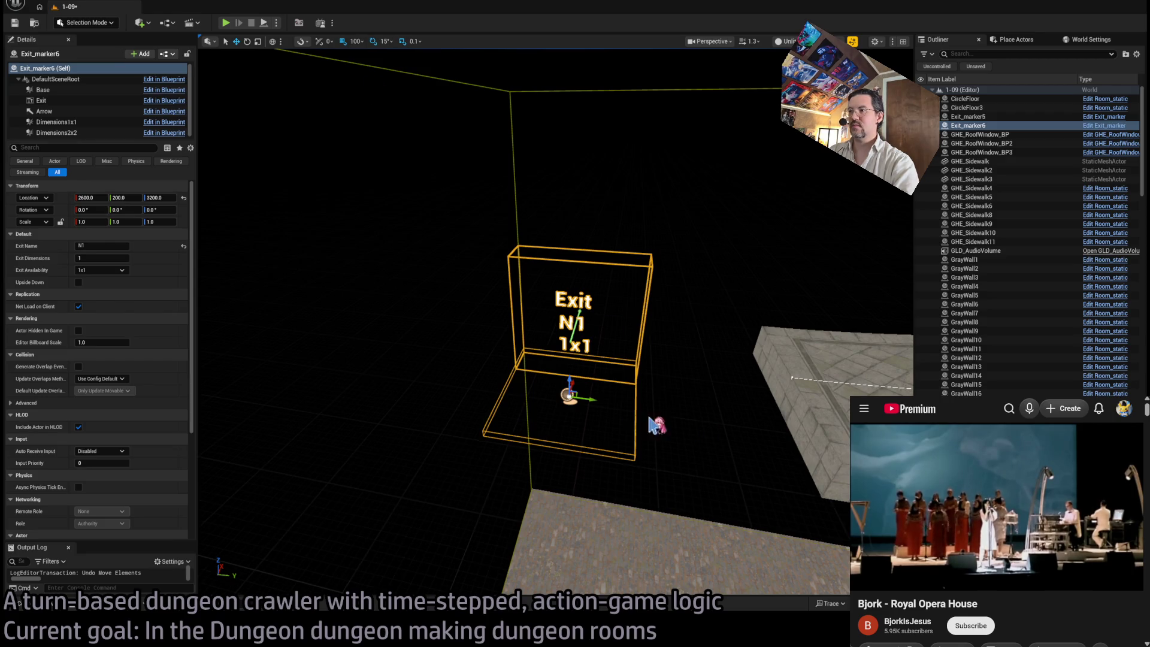
{"action": "left_click_drag", "start_coordinate": [592, 398], "coordinate": [712, 413]}
{"action": "key", "text": "f"}
Step: Drag Room_SplineMesh4's end spline point down to Z -550 so the ramp bends
{"action": "left_click", "coordinate": [558, 349]}
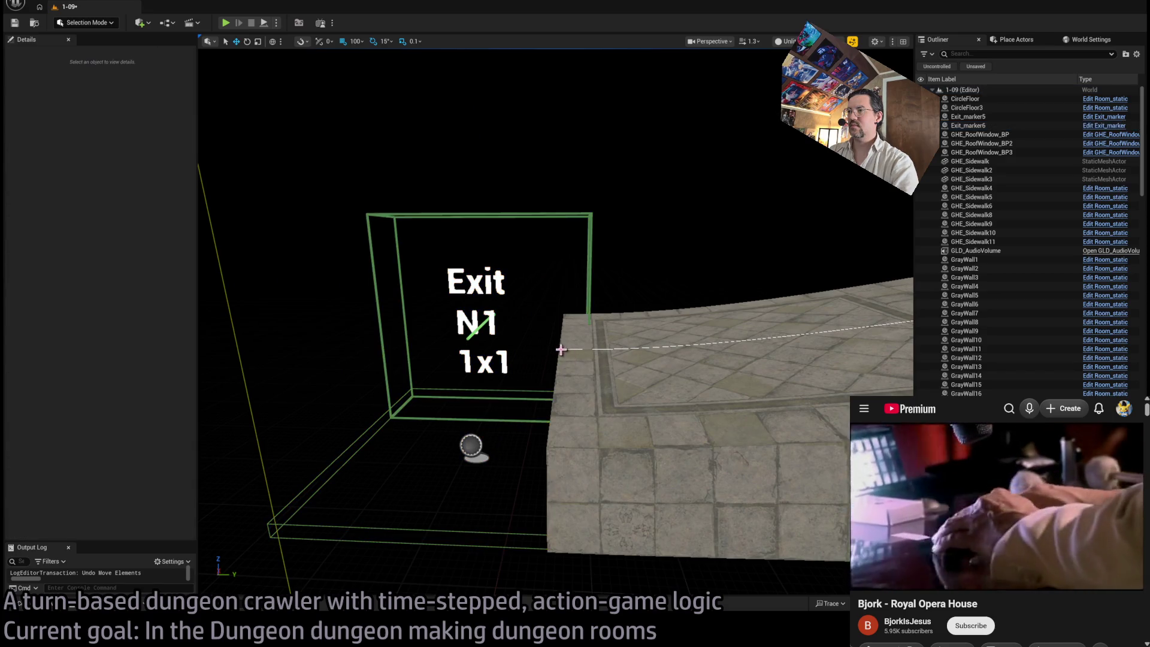
{"action": "left_click", "coordinate": [559, 351]}
{"action": "left_click_drag", "start_coordinate": [562, 335], "coordinate": [562, 341]}
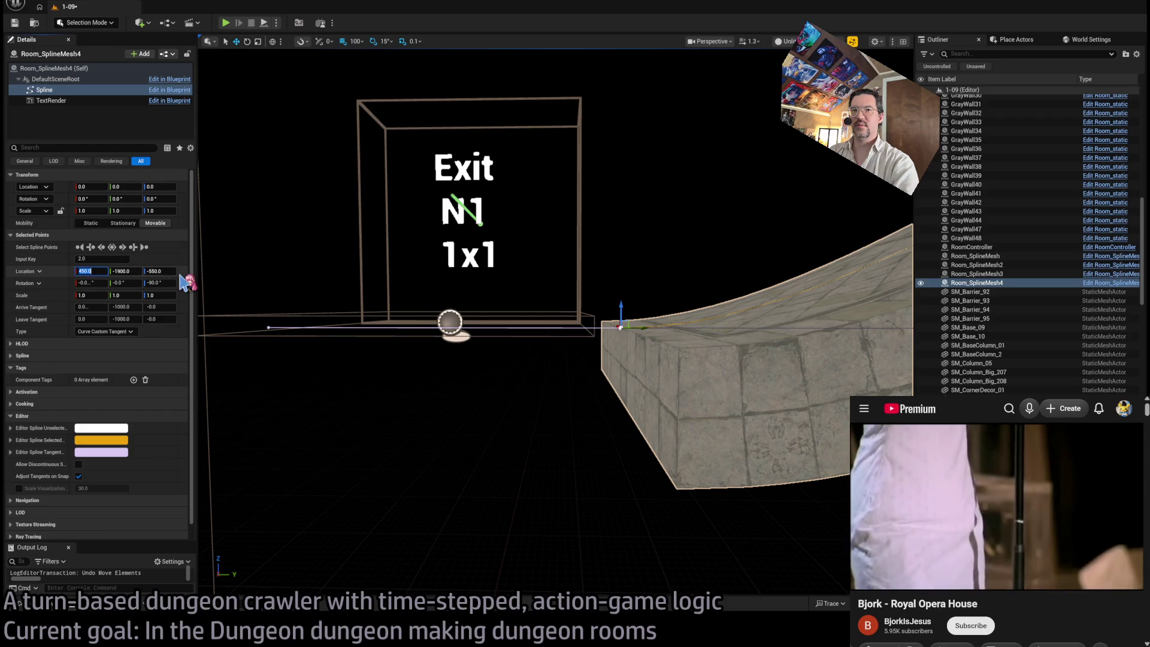
Step: Set the ramp's end spline point to X 500 and Y -1900
{"action": "type", "text": "500"}
{"action": "key", "text": "Return"}
{"action": "mouse_move", "coordinate": [236, 295]}
{"action": "left_mouse_down"}
{"action": "mouse_move", "coordinate": [263, 335]}
{"action": "mouse_move", "coordinate": [317, 367]}
{"action": "left_mouse_up"}
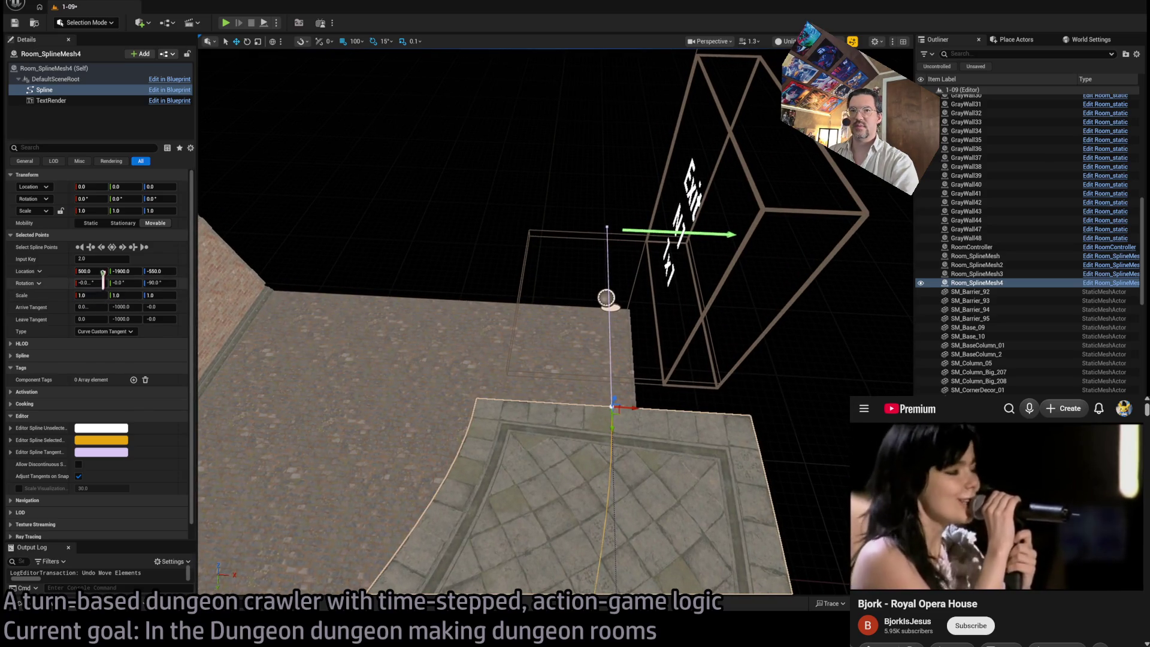
{"action": "left_click_drag", "start_coordinate": [122, 273], "coordinate": [86, 273]}
Step: Fly through the corridor to inspect the ramp and select the GHE_Sidewalk7 block
{"action": "mouse_move", "coordinate": [539, 300]}
{"action": "left_mouse_down"}
{"action": "mouse_move", "coordinate": [563, 312]}
{"action": "mouse_move", "coordinate": [635, 275]}
{"action": "left_mouse_up"}
{"action": "key", "text": "f"}
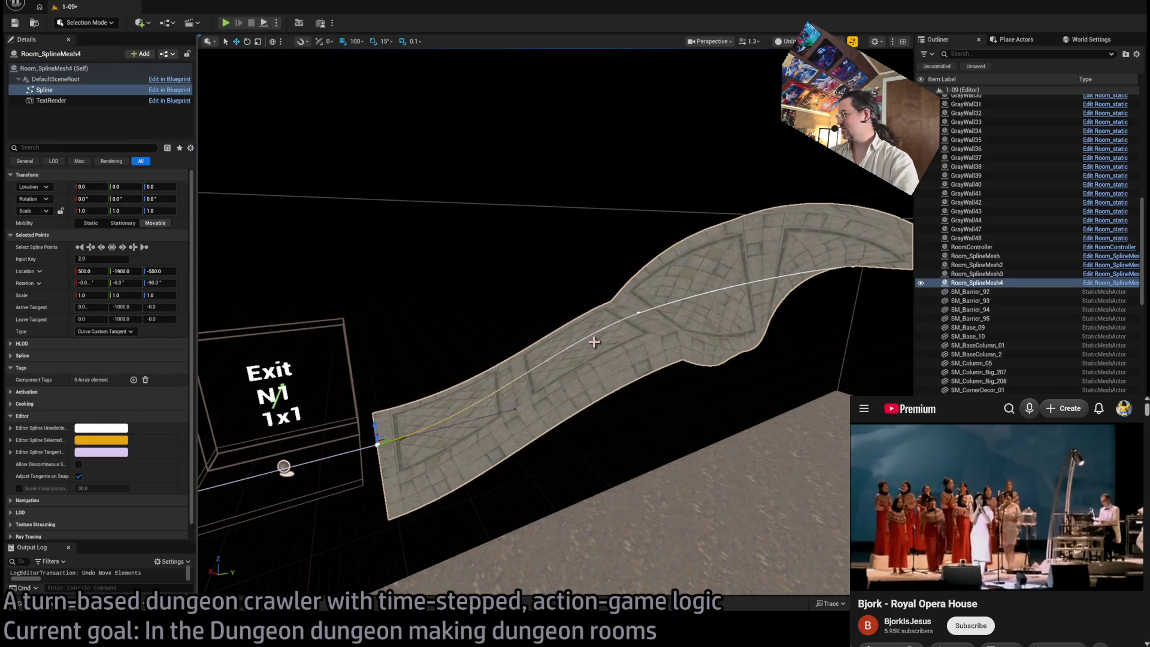
{"action": "left_click_drag", "start_coordinate": [594, 341], "coordinate": [605, 335]}
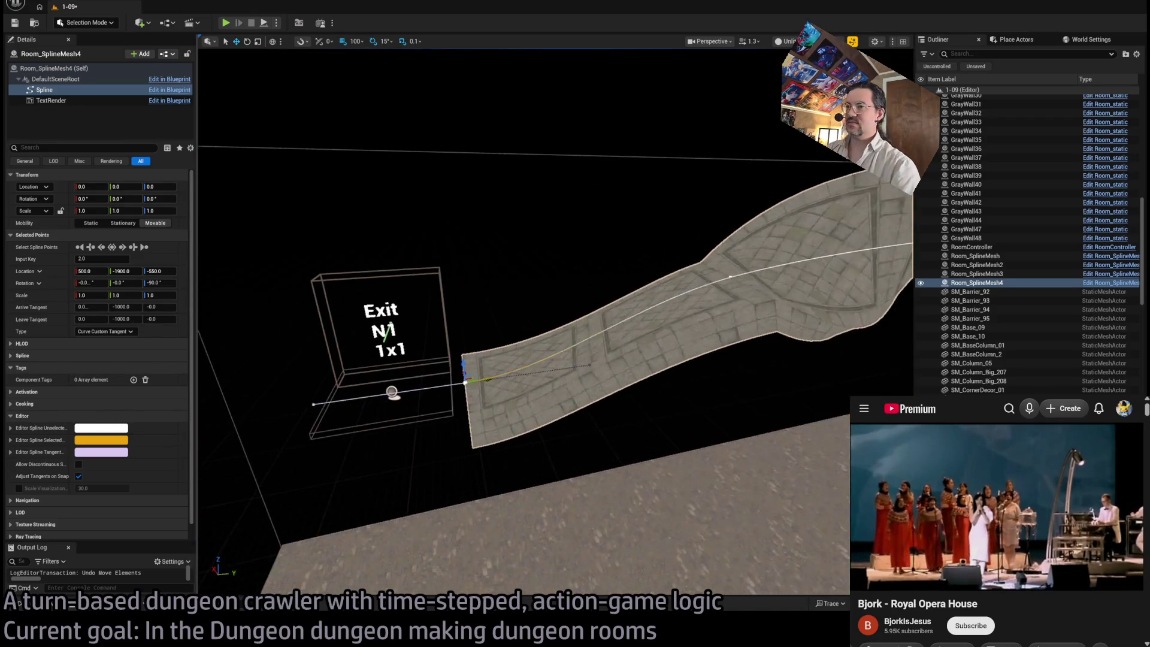
{"action": "key", "text": "ctrl+space"}
{"action": "left_click_drag", "start_coordinate": [557, 300], "coordinate": [569, 288]}
{"action": "mouse_move", "coordinate": [707, 378]}
{"action": "left_mouse_down"}
{"action": "mouse_move", "coordinate": [716, 385]}
{"action": "mouse_move", "coordinate": [647, 432]}
{"action": "mouse_move", "coordinate": [637, 483]}
{"action": "mouse_move", "coordinate": [677, 396]}
{"action": "left_mouse_up"}
{"action": "left_click", "coordinate": [716, 386]}
Step: Rotate GHE_Sidewalk7 back to 0 and lower it to Z 3050
{"action": "left_click_drag", "start_coordinate": [344, 440], "coordinate": [359, 419]}
{"action": "key", "text": "e"}
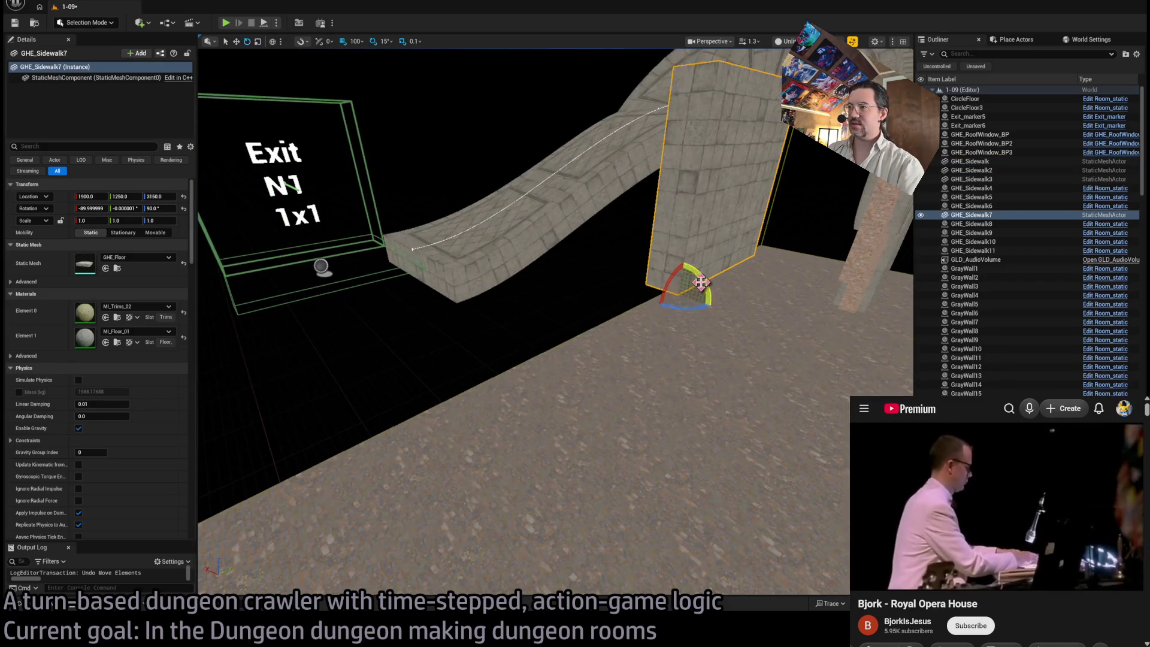
{"action": "mouse_move", "coordinate": [707, 282]}
{"action": "left_mouse_down"}
{"action": "mouse_move", "coordinate": [676, 263]}
{"action": "mouse_move", "coordinate": [689, 267]}
{"action": "mouse_move", "coordinate": [478, 303]}
{"action": "mouse_move", "coordinate": [282, 258]}
{"action": "mouse_move", "coordinate": [212, 225]}
{"action": "mouse_move", "coordinate": [231, 274]}
{"action": "left_mouse_up"}
{"action": "key", "text": "w"}
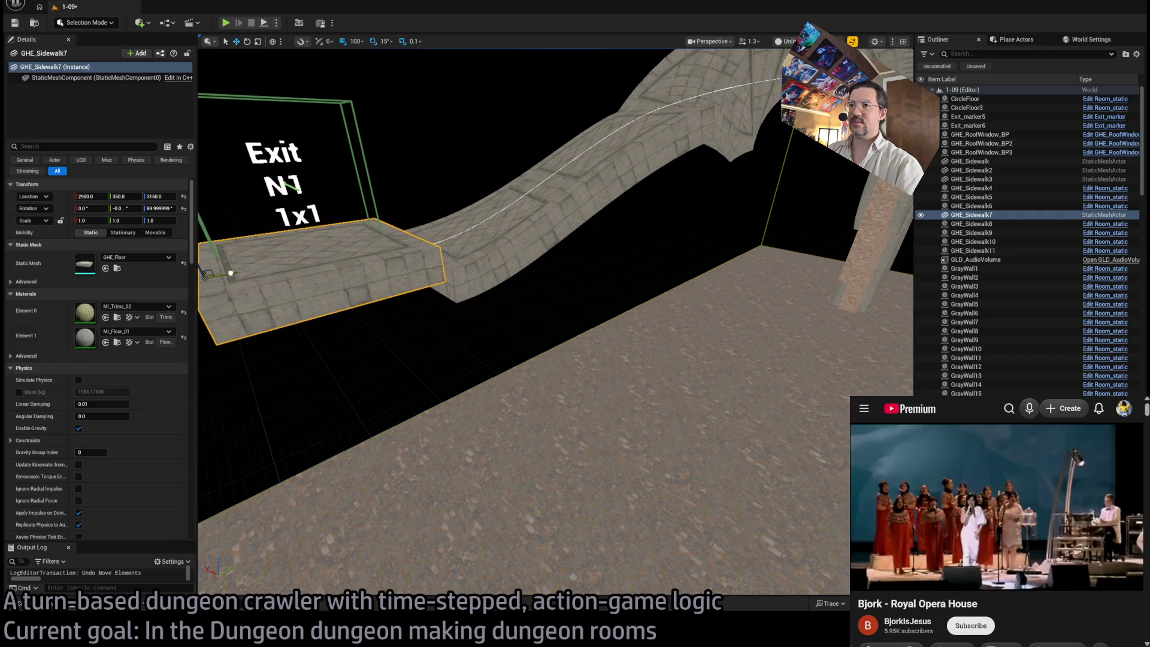
{"action": "key", "text": "f"}
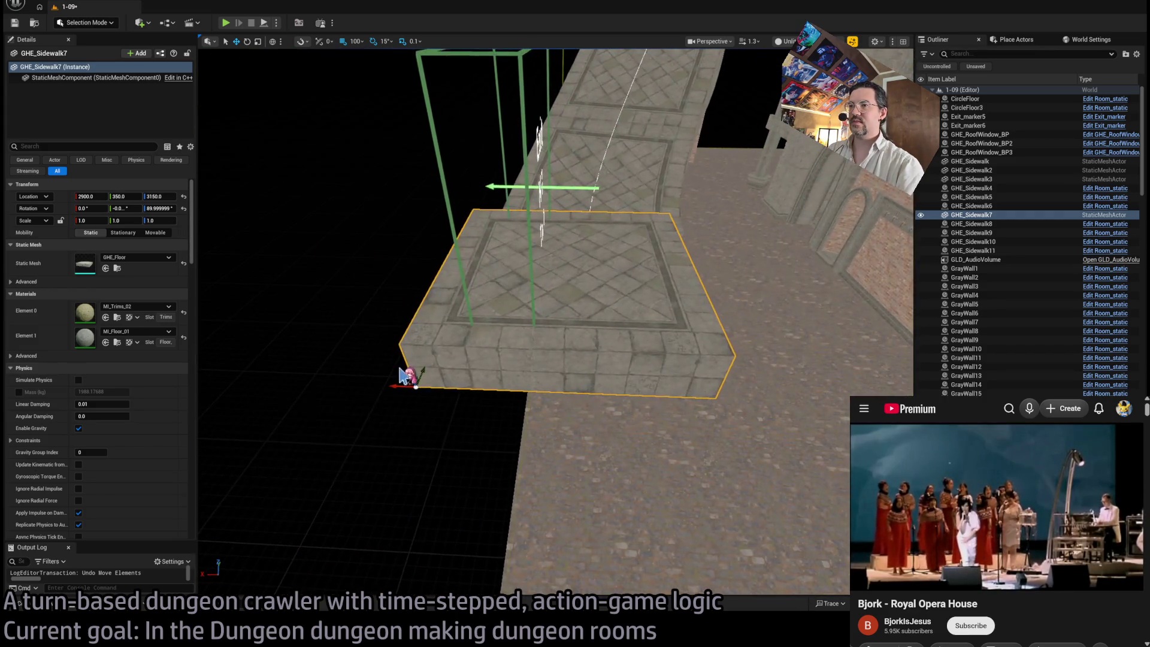
{"action": "mouse_move", "coordinate": [409, 373]}
{"action": "left_mouse_down"}
{"action": "mouse_move", "coordinate": [413, 404]}
{"action": "mouse_move", "coordinate": [445, 423]}
{"action": "left_mouse_up"}
{"action": "left_click_drag", "start_coordinate": [623, 204], "coordinate": [623, 256]}
Step: Set the ramp's end spline point to X 450 and Z -600
{"action": "left_click", "coordinate": [575, 276]}
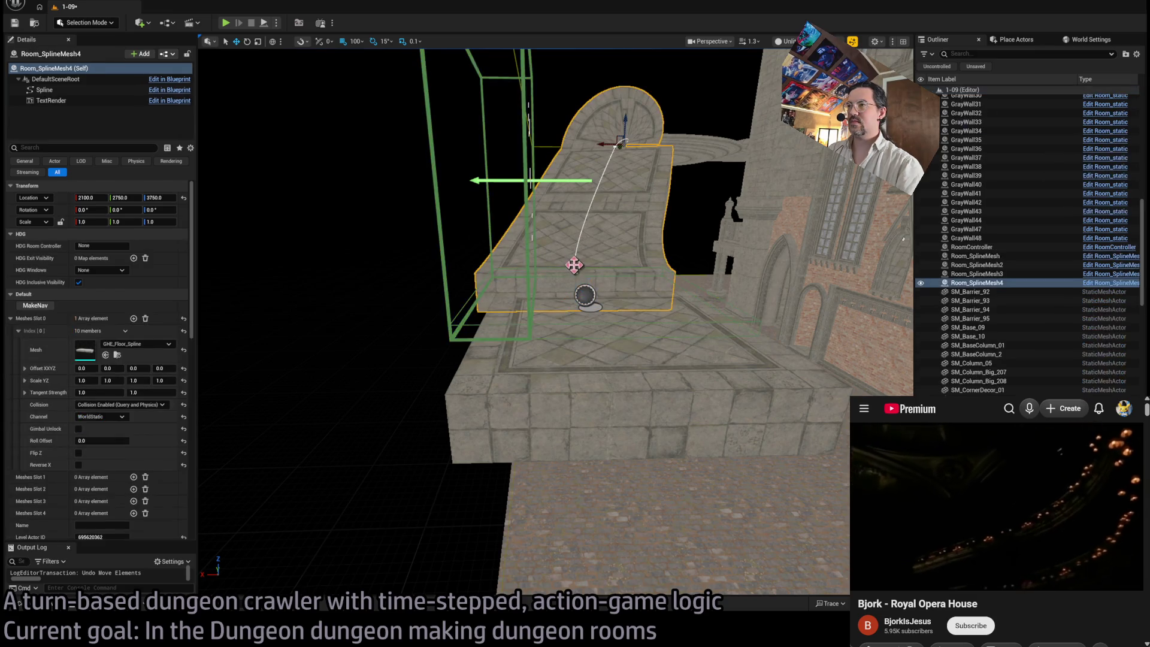
{"action": "left_click", "coordinate": [575, 273]}
{"action": "left_click_drag", "start_coordinate": [576, 273], "coordinate": [524, 271]}
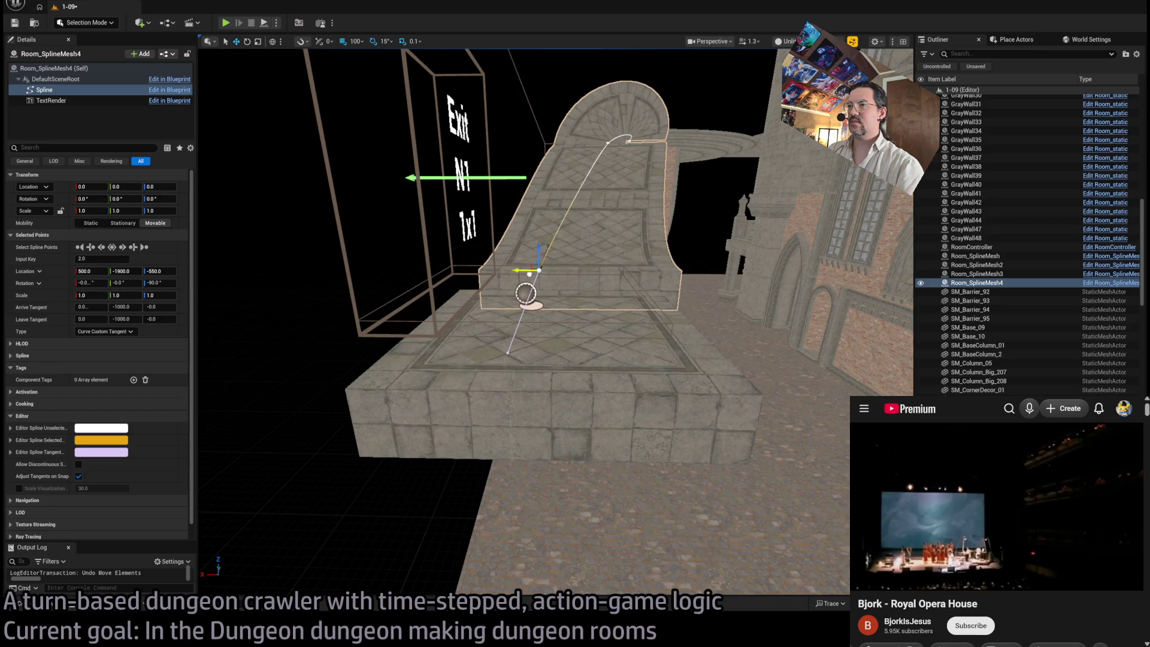
{"action": "key", "text": "f"}
{"action": "left_click_drag", "start_coordinate": [526, 292], "coordinate": [455, 306]}
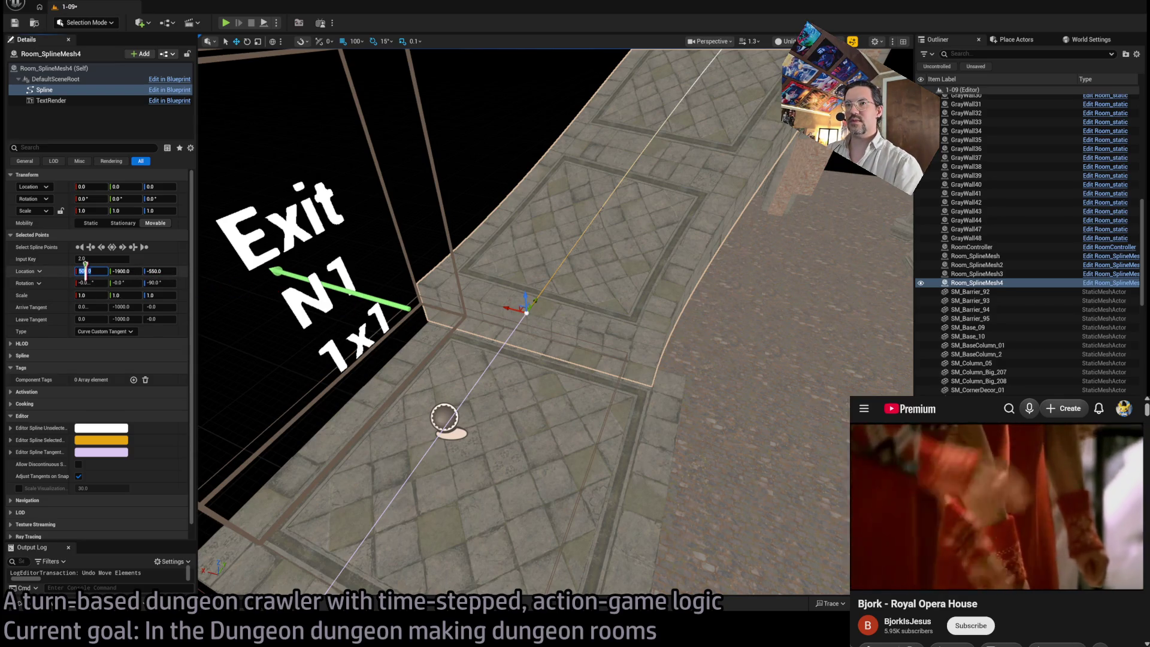
{"action": "left_click_drag", "start_coordinate": [85, 268], "coordinate": [85, 271]}
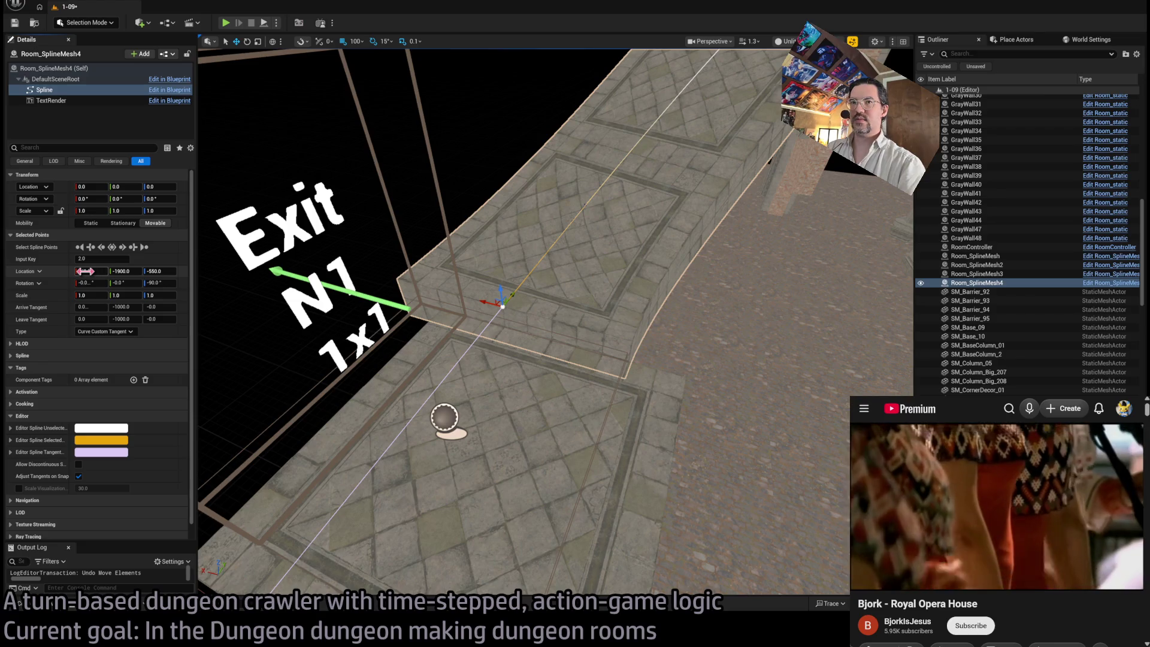
{"action": "type", "text": "0"}
{"action": "key", "text": "Return"}
{"action": "mouse_move", "coordinate": [279, 277]}
{"action": "left_mouse_down"}
{"action": "mouse_move", "coordinate": [234, 277]}
{"action": "mouse_move", "coordinate": [201, 251]}
{"action": "mouse_move", "coordinate": [277, 273]}
{"action": "left_mouse_up"}
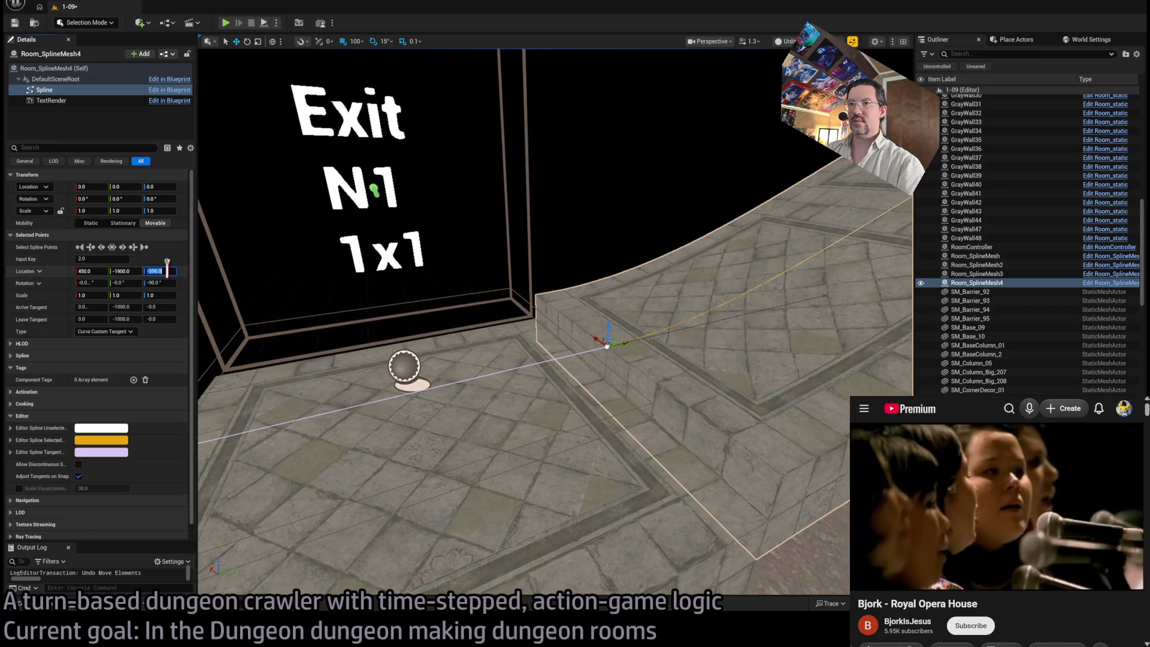
{"action": "type", "text": "-50"}
{"action": "key", "text": "Return"}
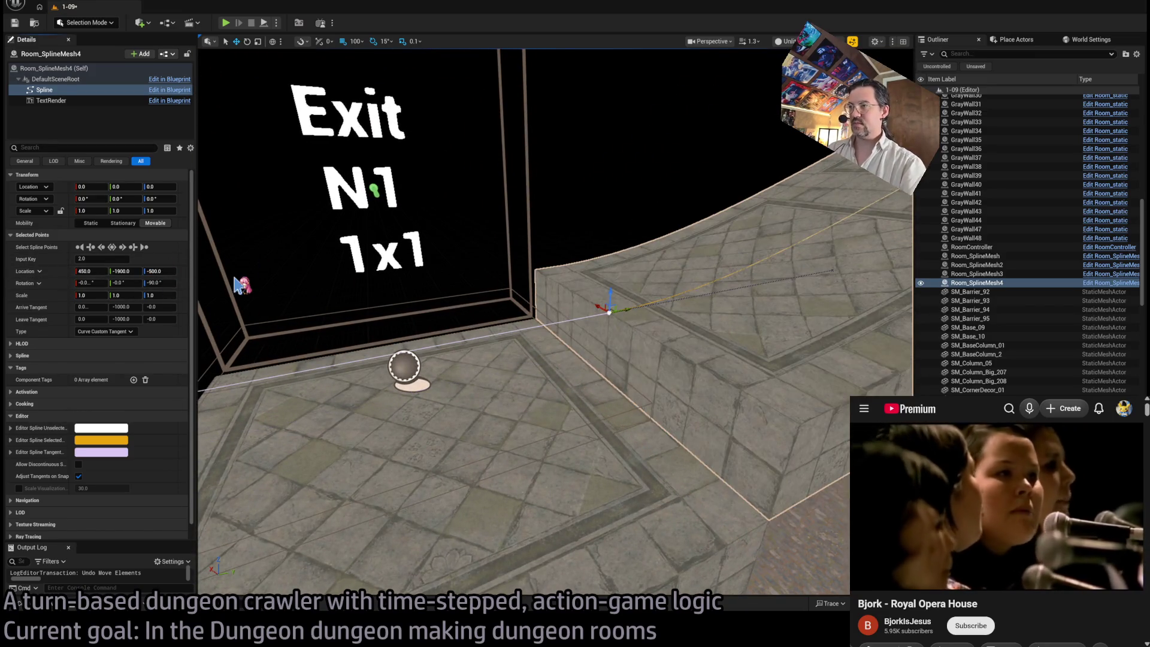
{"action": "left_click", "coordinate": [161, 271]}
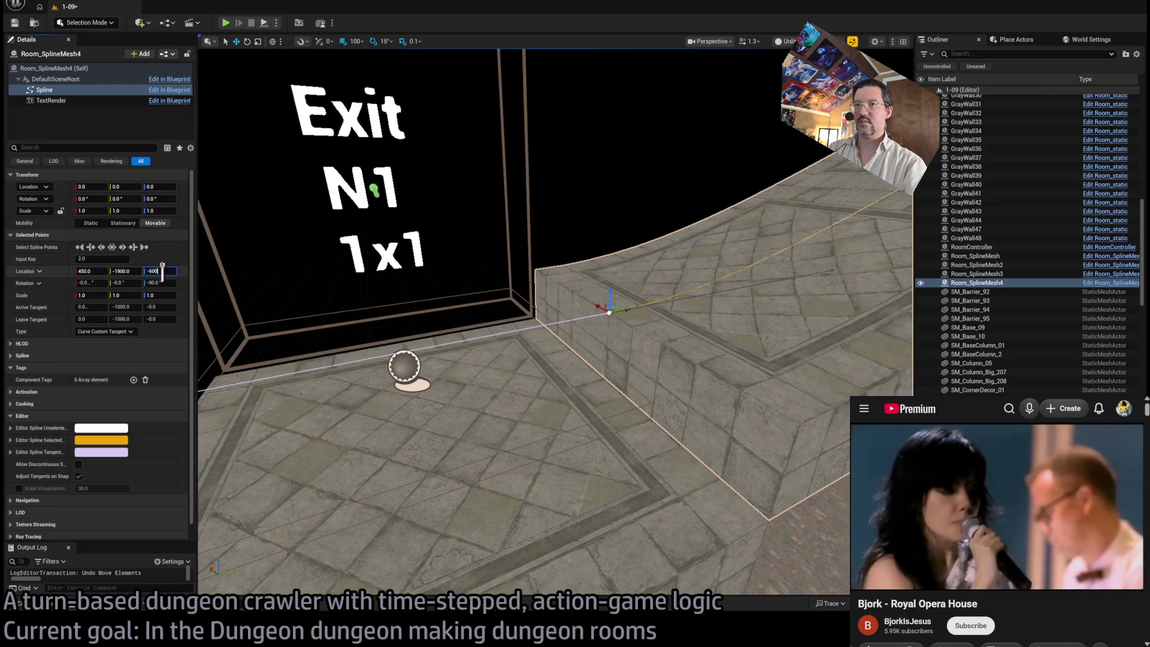
{"action": "key", "text": "Return"}
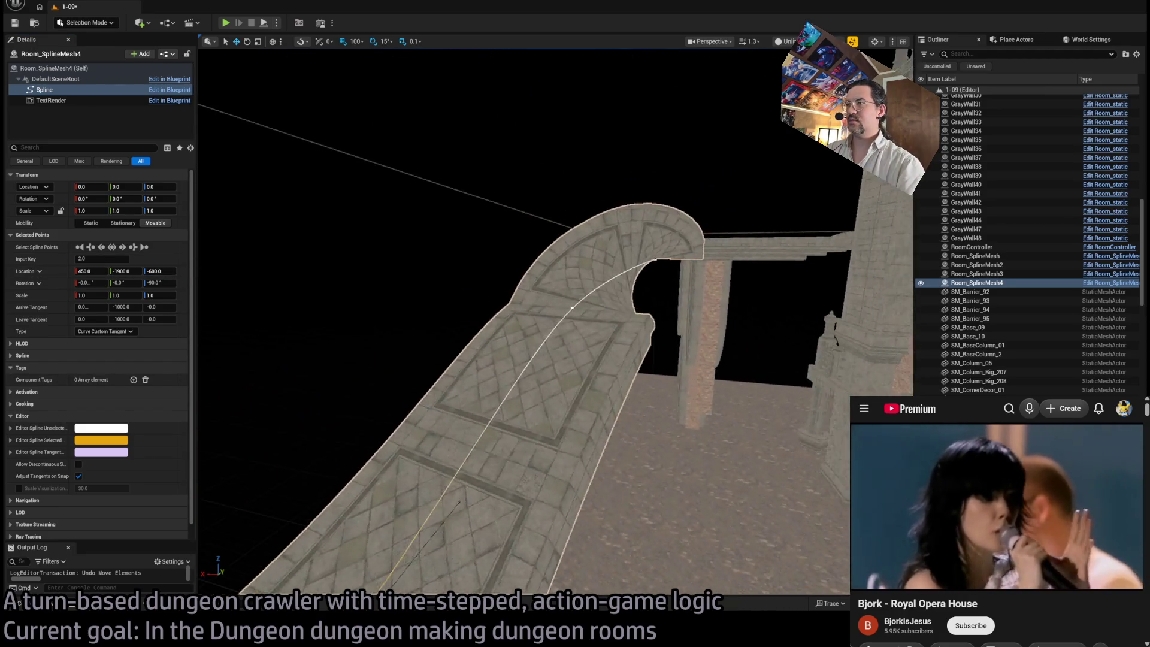
Step: Tilt the ramp's middle spline point to Rotation X -6.28 for a wavy curve
{"action": "left_click", "coordinate": [590, 308]}
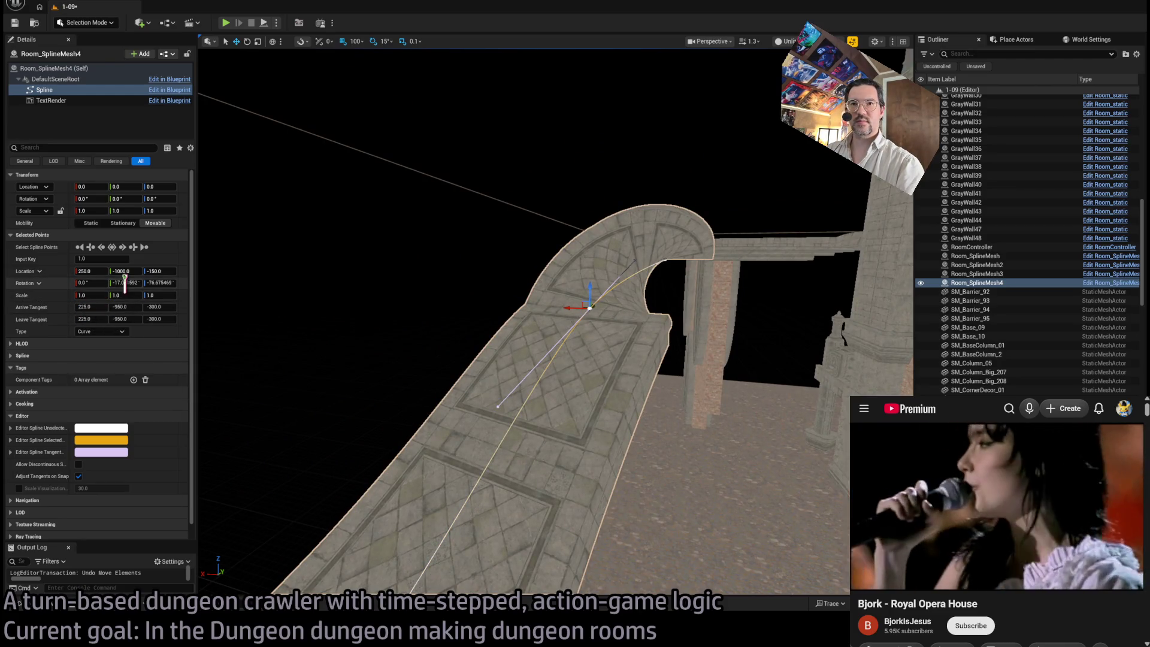
{"action": "left_click", "coordinate": [97, 281]}
{"action": "type", "text": "-12.566"}
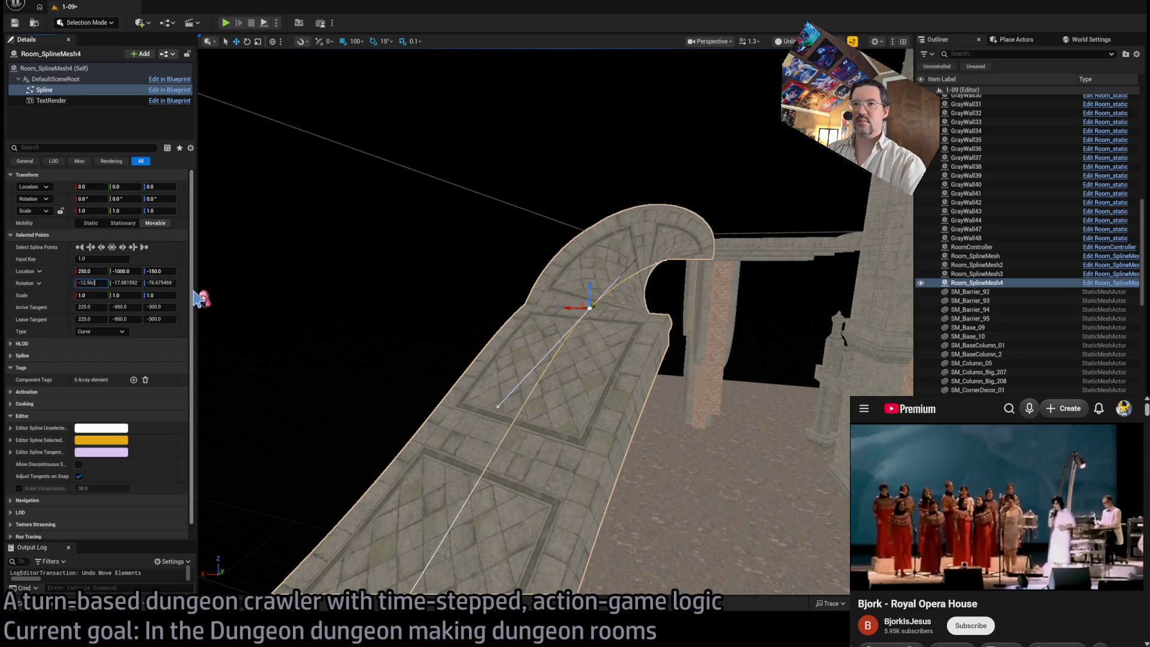
{"action": "type", "text": "28"}
{"action": "key", "text": "Return"}
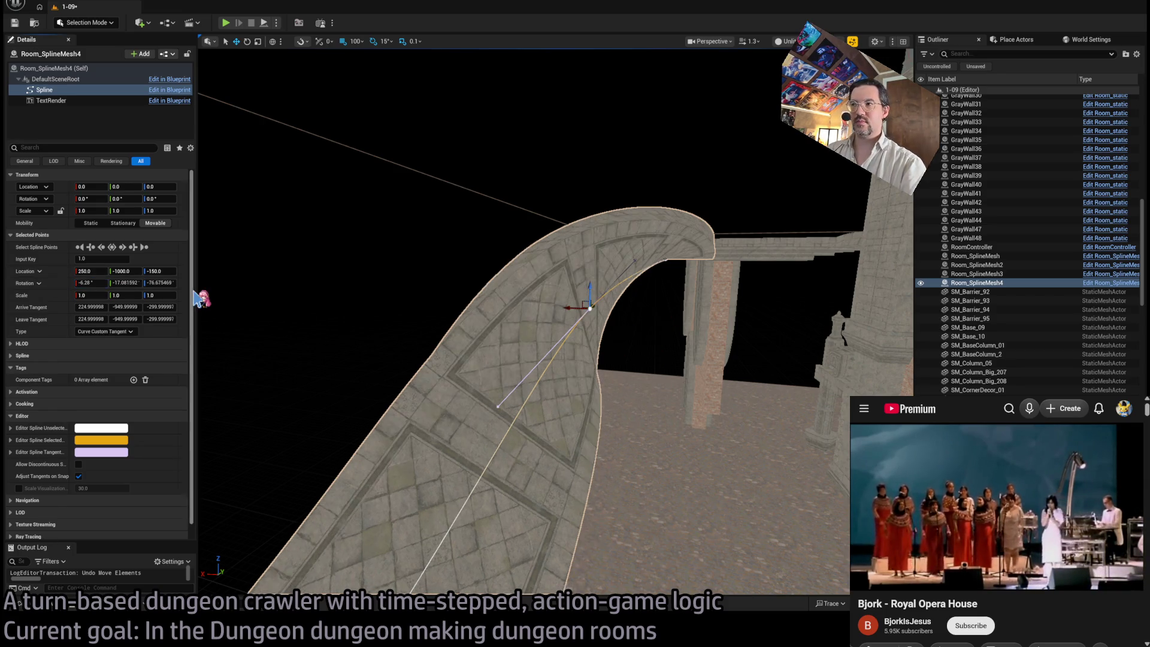
{"action": "left_click_drag", "start_coordinate": [659, 360], "coordinate": [674, 359]}
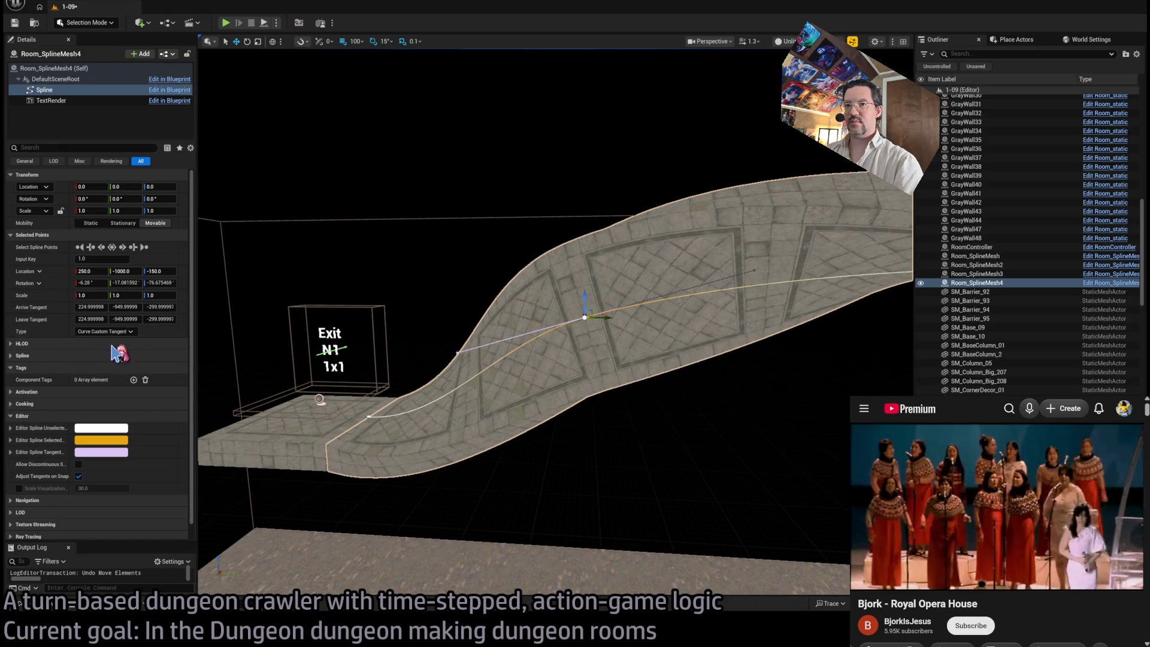
{"action": "mouse_move", "coordinate": [539, 360]}
{"action": "left_mouse_down"}
{"action": "mouse_move", "coordinate": [527, 384]}
{"action": "mouse_move", "coordinate": [480, 407]}
{"action": "left_mouse_up"}
{"action": "mouse_move", "coordinate": [665, 306]}
{"action": "left_mouse_down"}
{"action": "mouse_move", "coordinate": [681, 303]}
{"action": "mouse_move", "coordinate": [563, 282]}
{"action": "mouse_move", "coordinate": [585, 318]}
{"action": "left_mouse_up"}
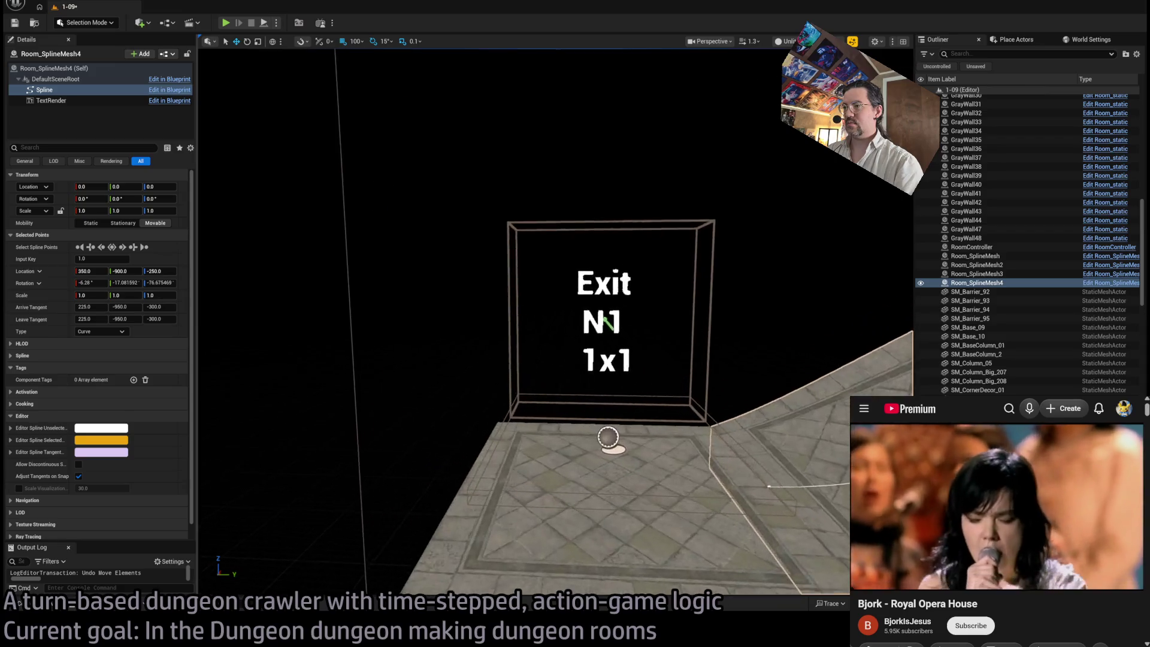
{"action": "left_click", "coordinate": [642, 512]}
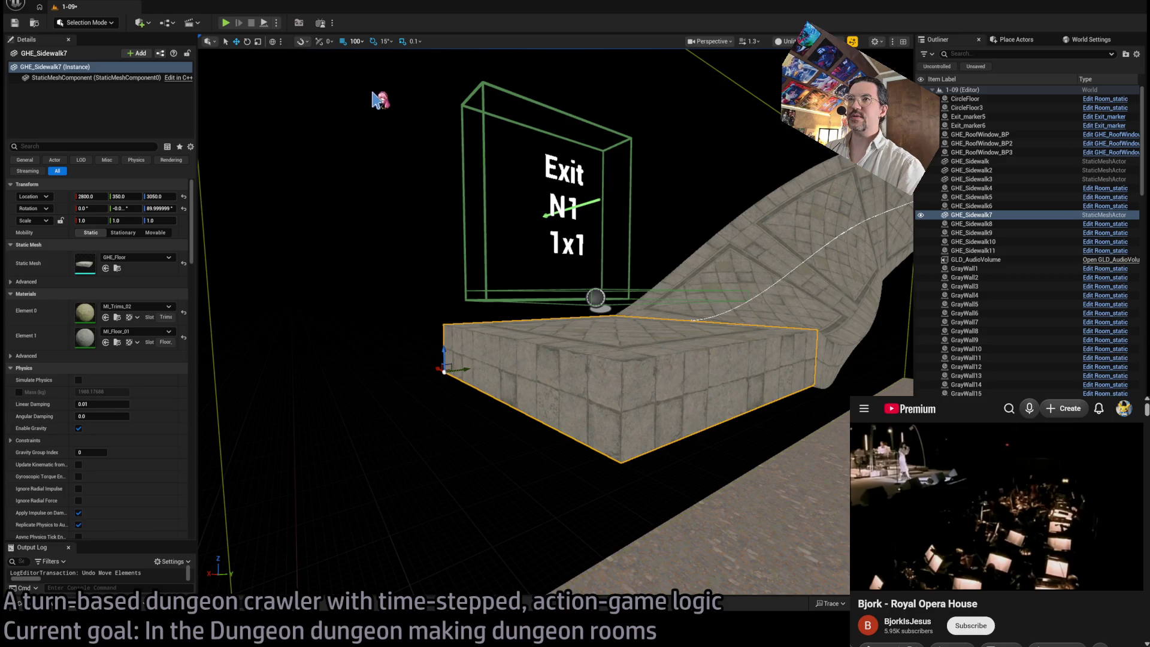
Step: Raise GHE_Sidewalk7 to Z 3100 and the ramp's end spline point to Z -500
{"action": "left_click_drag", "start_coordinate": [445, 352], "coordinate": [440, 341]}
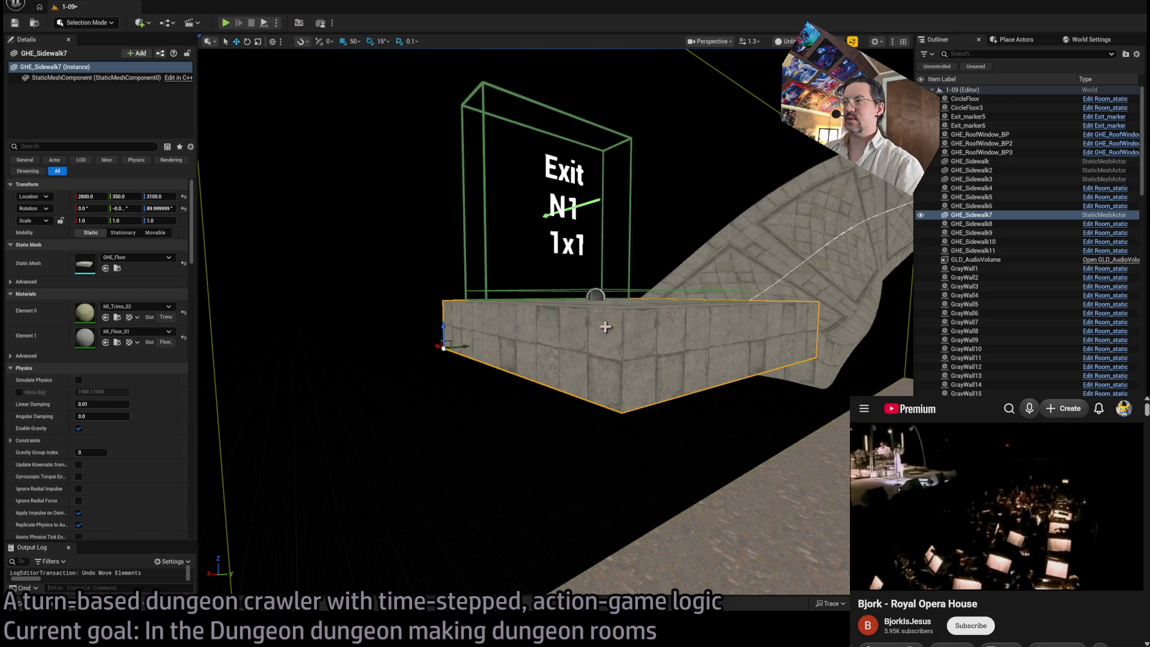
{"action": "scroll", "coordinate": [589, 327], "scroll_direction": "up", "scroll_amount": 3}
{"action": "left_click", "coordinate": [501, 380]}
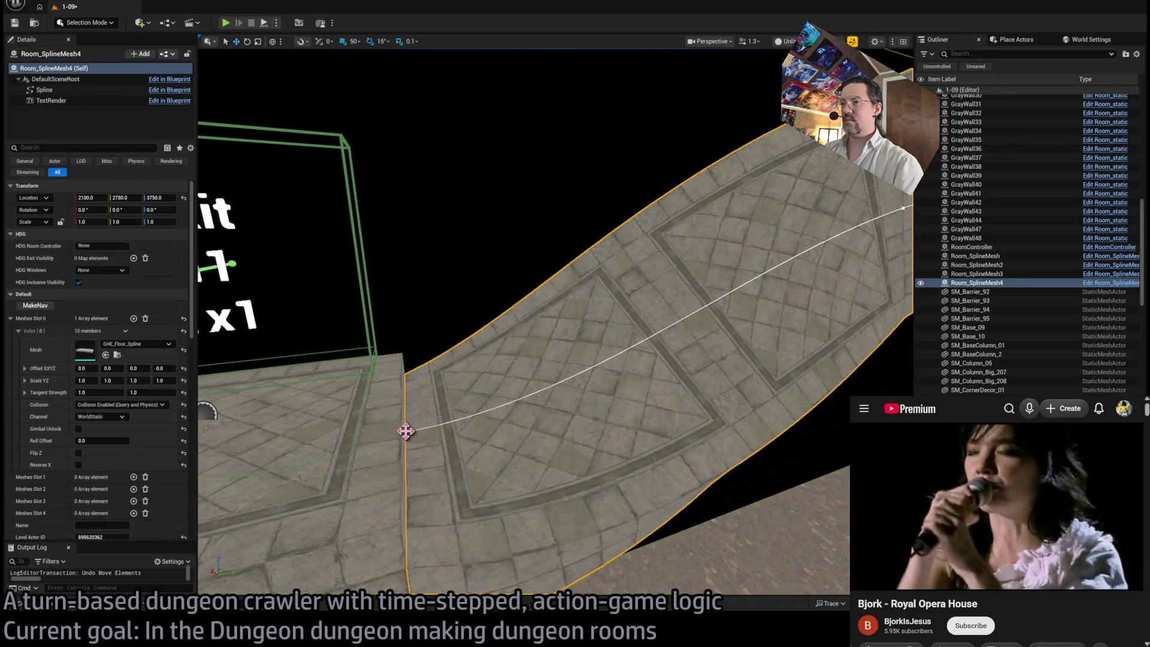
{"action": "left_click", "coordinate": [406, 430]}
{"action": "mouse_move", "coordinate": [402, 413]}
{"action": "left_mouse_down"}
{"action": "mouse_move", "coordinate": [403, 363]}
{"action": "mouse_move", "coordinate": [398, 385]}
{"action": "left_mouse_up"}
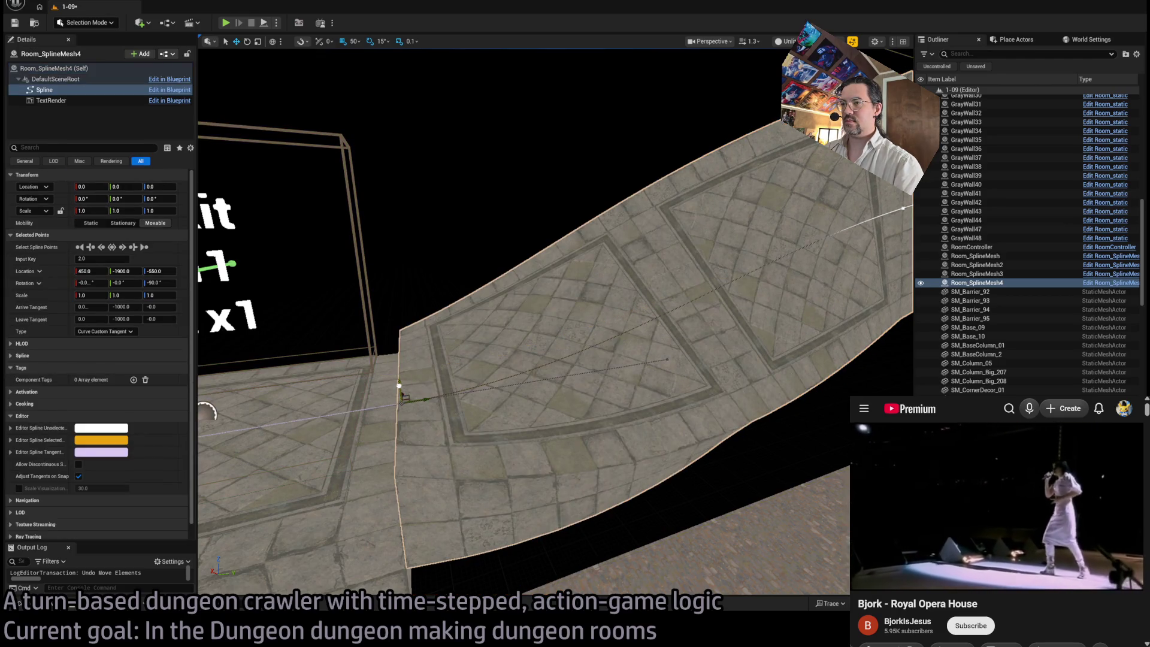
Step: Frame Exit_marker6 and fly along the wavy ramp toward the arches and pillar
{"action": "left_click", "coordinate": [376, 306]}
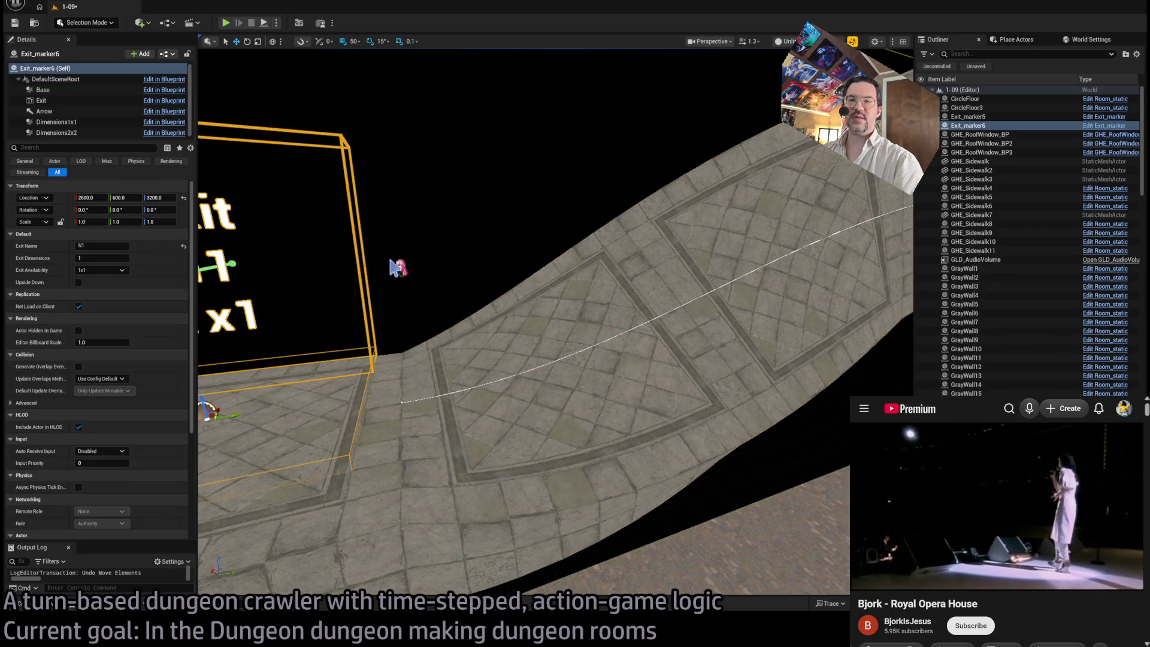
{"action": "key", "text": "f"}
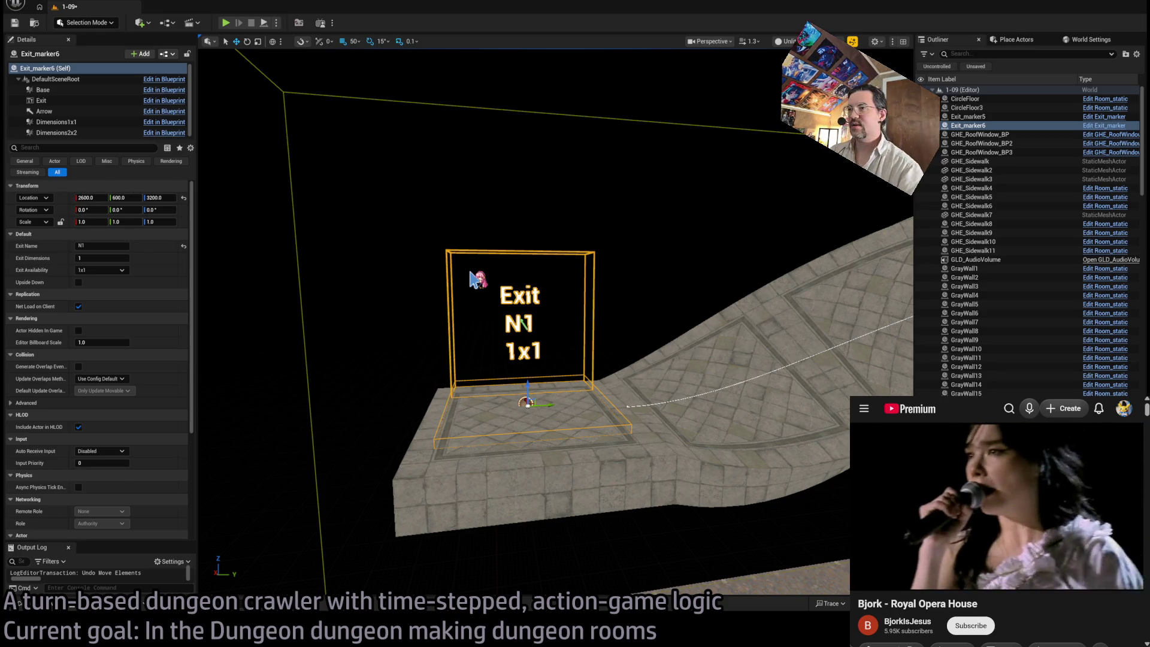
{"action": "left_click_drag", "start_coordinate": [496, 292], "coordinate": [436, 165]}
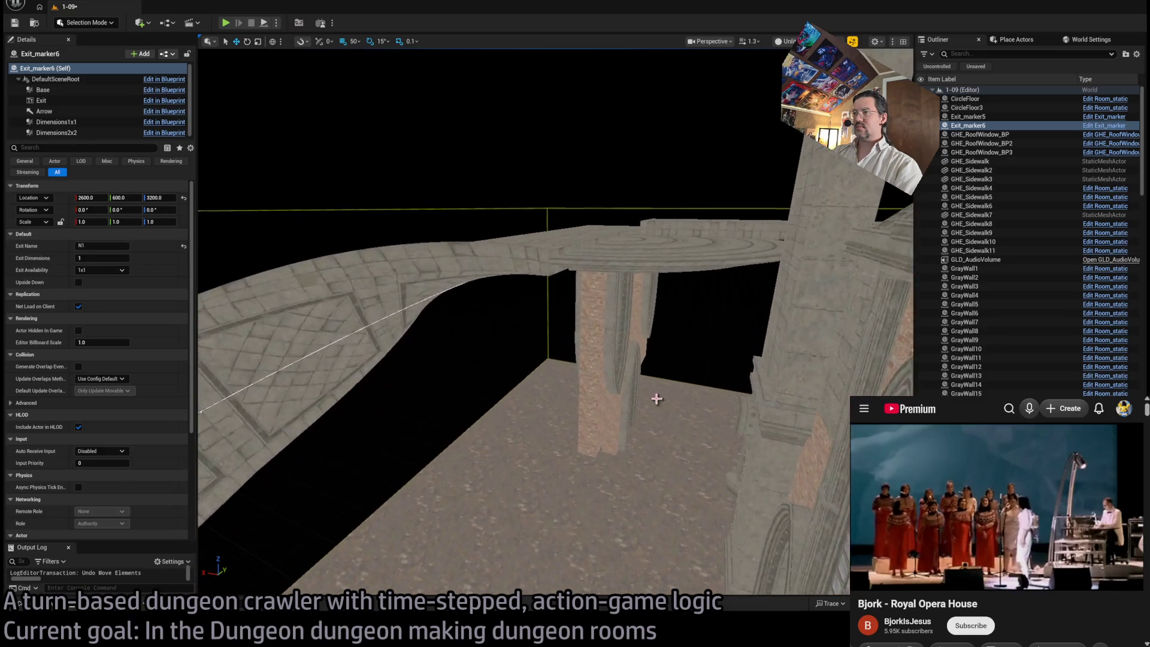
{"action": "left_click_drag", "start_coordinate": [436, 165], "coordinate": [429, 154]}
Step: Duplicate SM_FacadePiece_9 rotated 180° and check it below the ramp's lower landing
{"action": "left_click", "coordinate": [434, 433]}
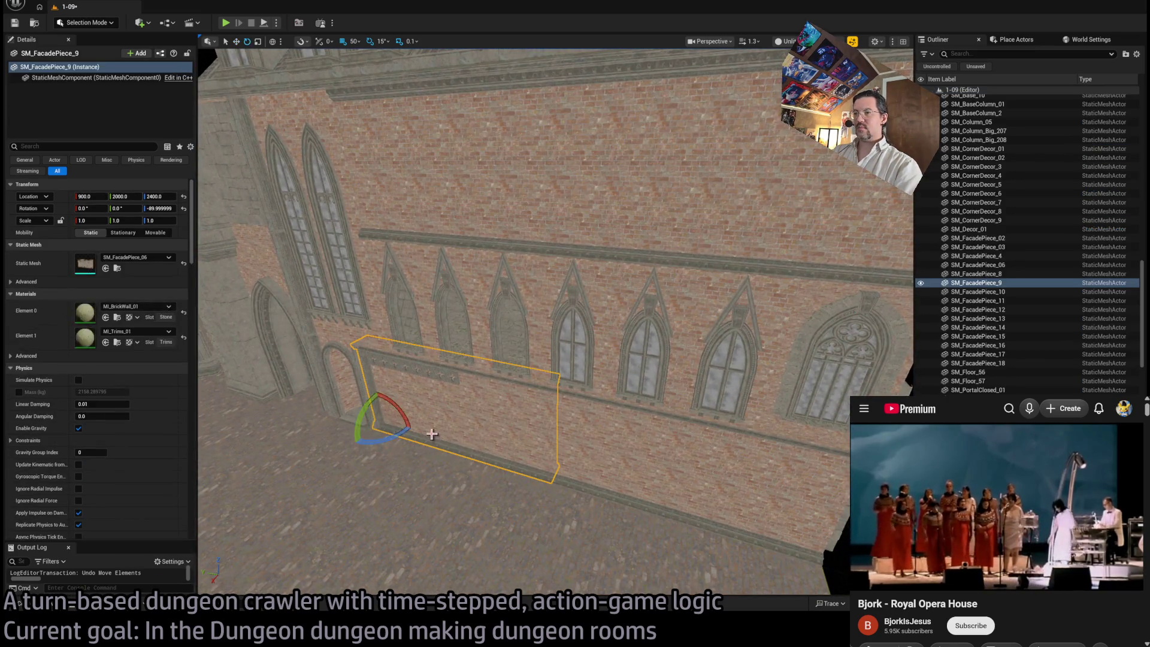
{"action": "mouse_move", "coordinate": [354, 443]}
{"action": "left_mouse_down"}
{"action": "mouse_move", "coordinate": [398, 403]}
{"action": "mouse_move", "coordinate": [385, 411]}
{"action": "left_mouse_up"}
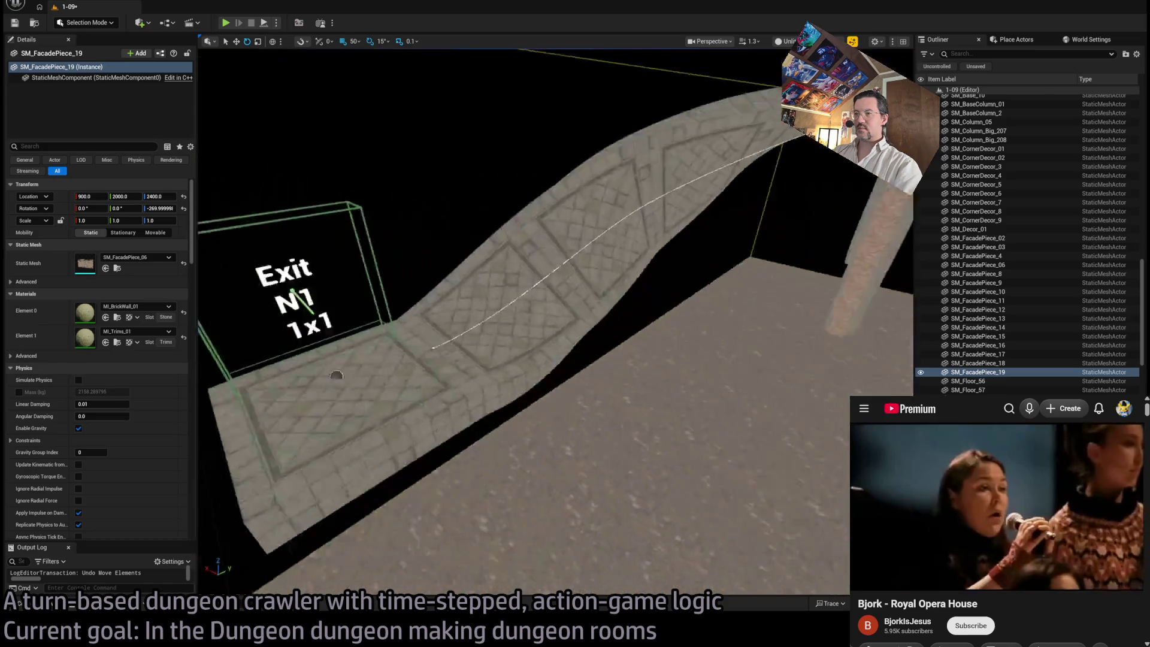
{"action": "left_click_drag", "start_coordinate": [744, 480], "coordinate": [744, 480]}
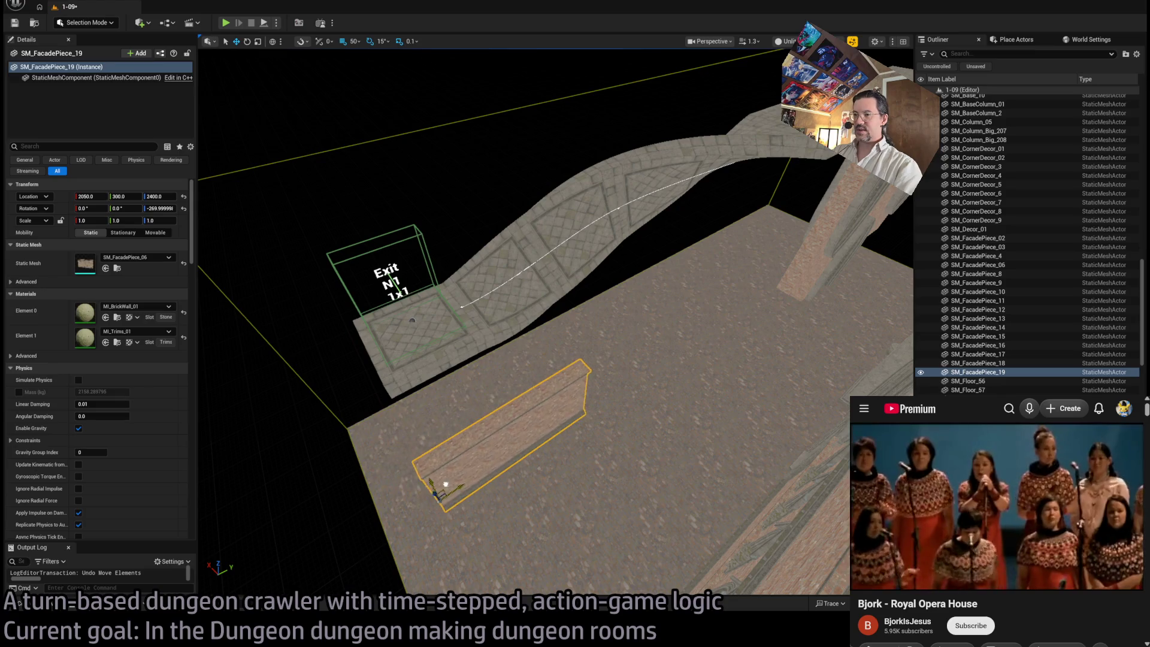
{"action": "left_click_drag", "start_coordinate": [744, 480], "coordinate": [744, 479]}
{"action": "left_click_drag", "start_coordinate": [455, 492], "coordinate": [455, 491]}
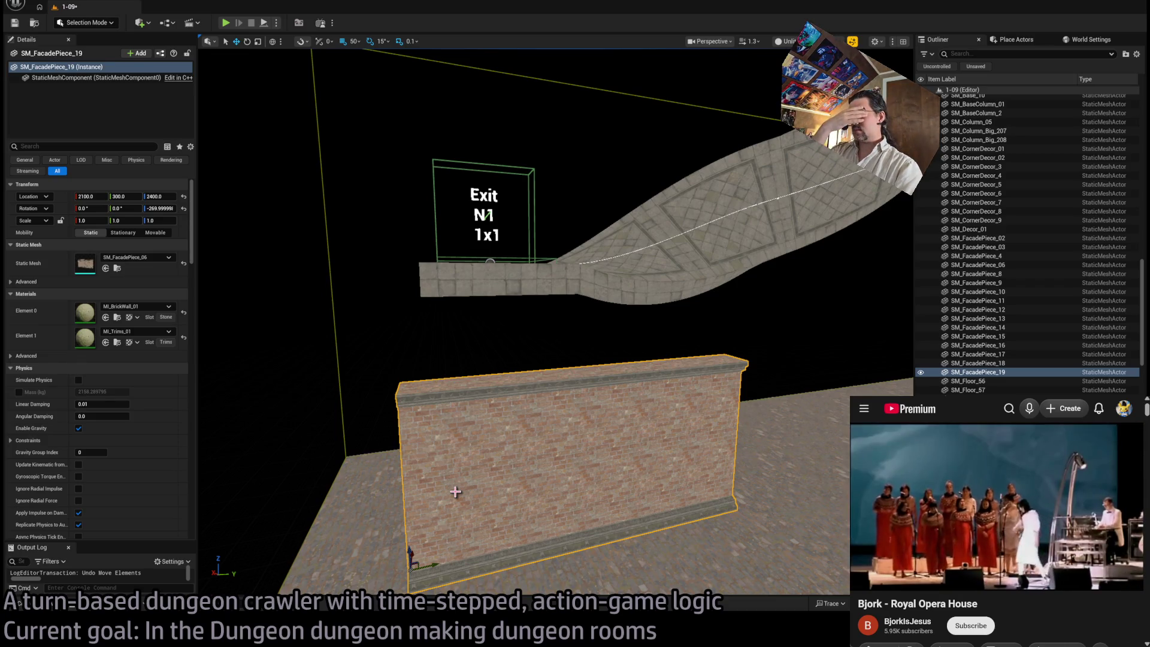
{"action": "left_click_drag", "start_coordinate": [490, 262], "coordinate": [490, 262]}
{"action": "mouse_move", "coordinate": [542, 485]}
{"action": "left_mouse_down"}
{"action": "mouse_move", "coordinate": [561, 496]}
{"action": "mouse_move", "coordinate": [590, 326]}
{"action": "left_mouse_up"}
Step: Alt-drag Exit_marker6 down to Z 2400, creating Exit_marker7
{"action": "left_click", "coordinate": [580, 274]}
{"action": "left_click_drag", "start_coordinate": [580, 273], "coordinate": [566, 318]}
{"action": "mouse_move", "coordinate": [478, 317]}
{"action": "left_mouse_down", "text": "alt"}
{"action": "mouse_move", "coordinate": [474, 431]}
{"action": "mouse_move", "coordinate": [487, 477]}
{"action": "left_mouse_up", "text": "alt"}
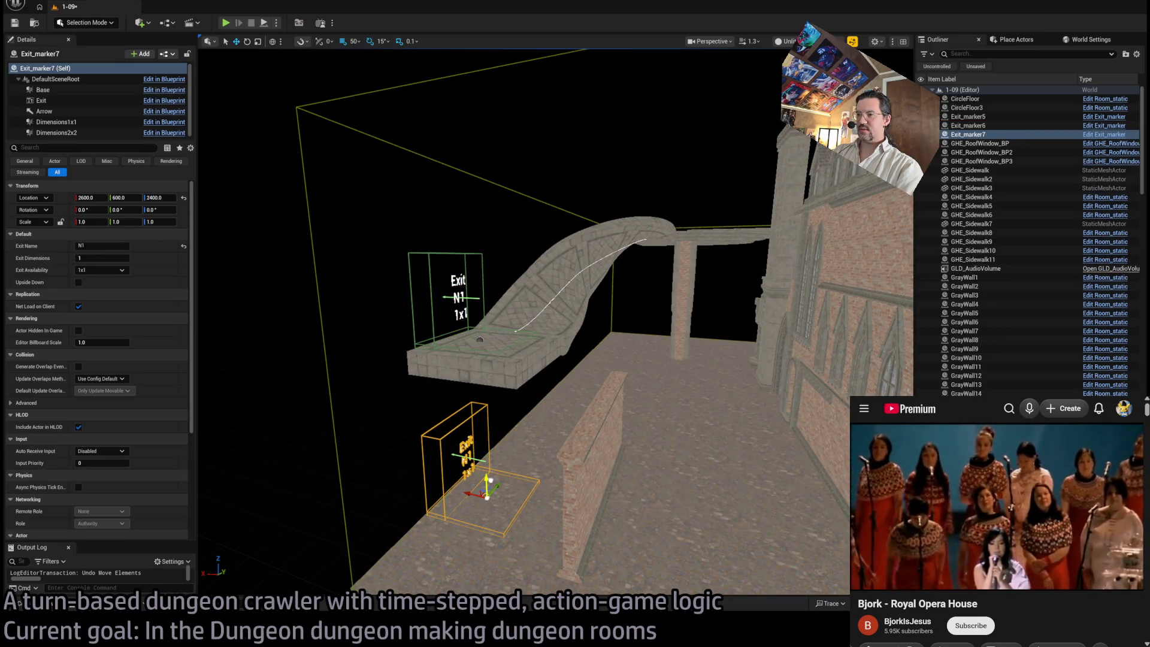
{"action": "mouse_move", "coordinate": [539, 359]}
{"action": "left_mouse_down"}
{"action": "mouse_move", "coordinate": [548, 311]}
{"action": "mouse_move", "coordinate": [636, 178]}
{"action": "left_mouse_up"}
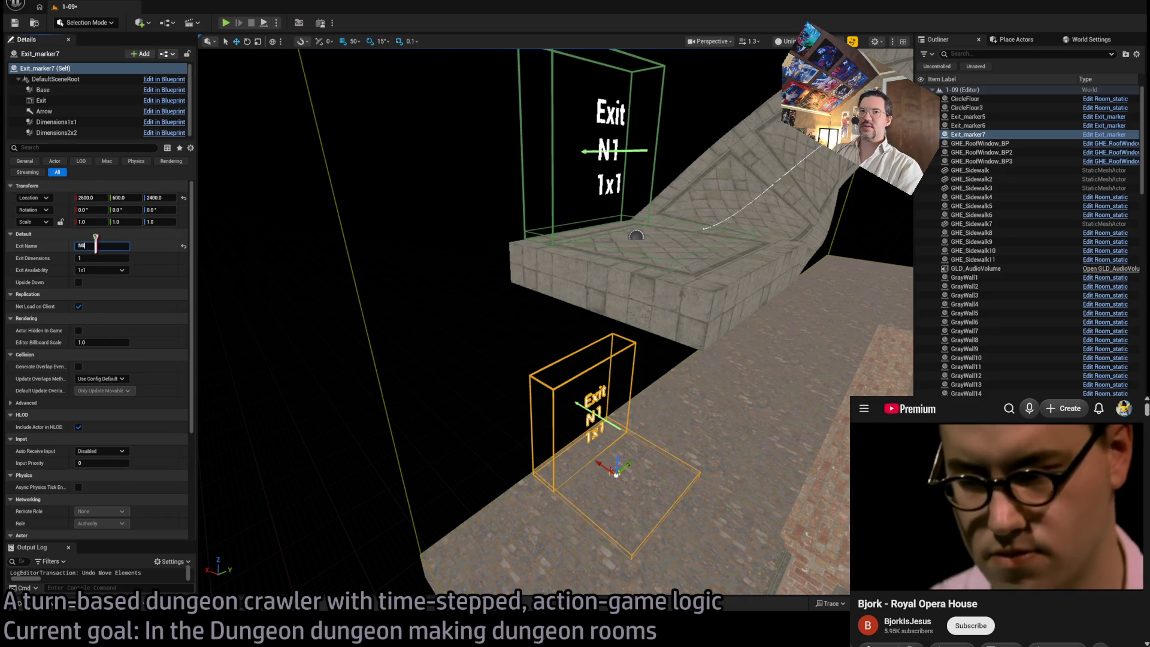
{"action": "left_click_drag", "start_coordinate": [447, 295], "coordinate": [447, 223]}
{"action": "left_click", "coordinate": [447, 223]}
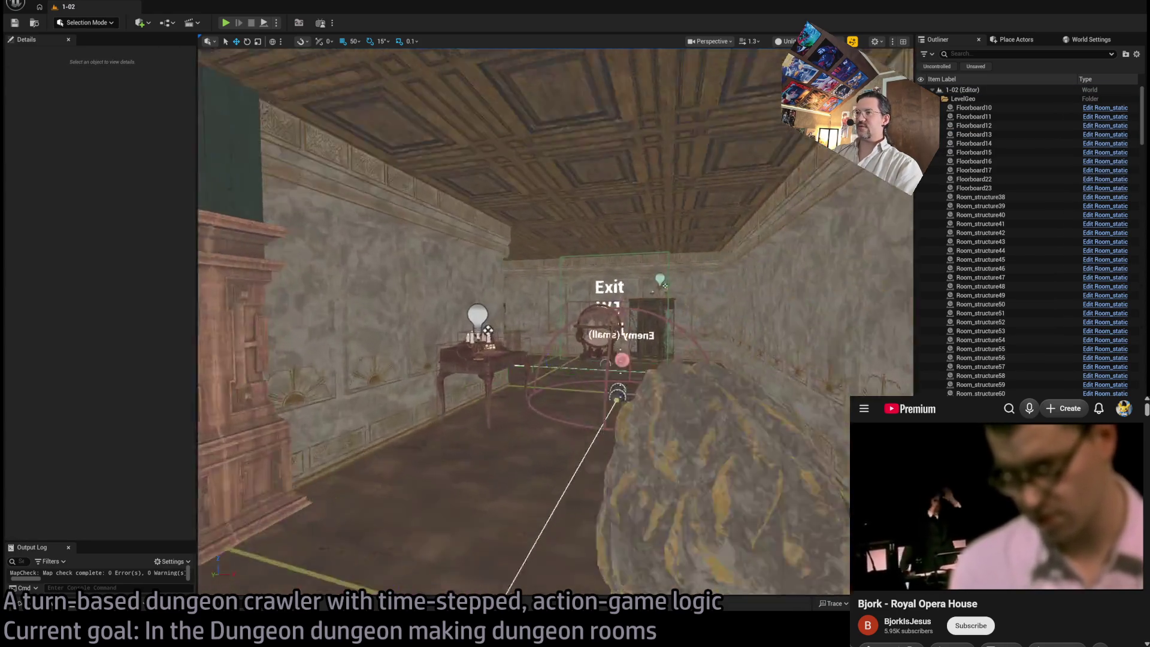
{"action": "left_click_drag", "start_coordinate": [664, 285], "coordinate": [792, 281]}
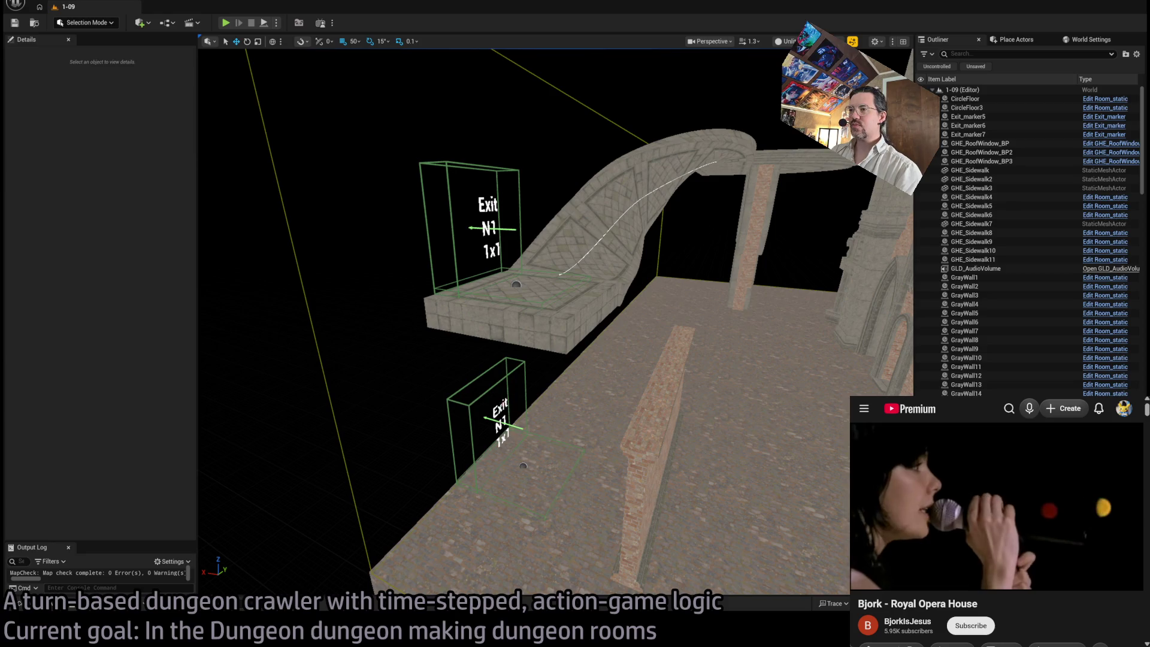
Step: Set Exit_marker7's Exit Name to N0
{"action": "left_click", "coordinate": [478, 403]}
{"action": "left_click", "coordinate": [105, 246]}
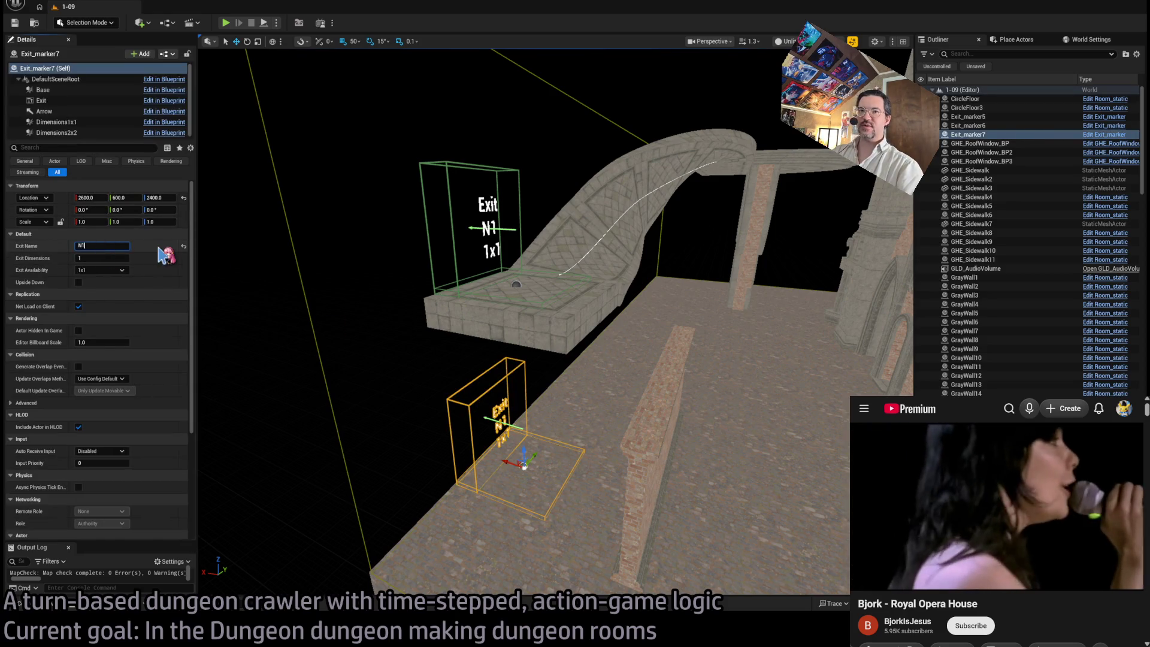
{"action": "type", "text": "0"}
{"action": "key", "text": "Return"}
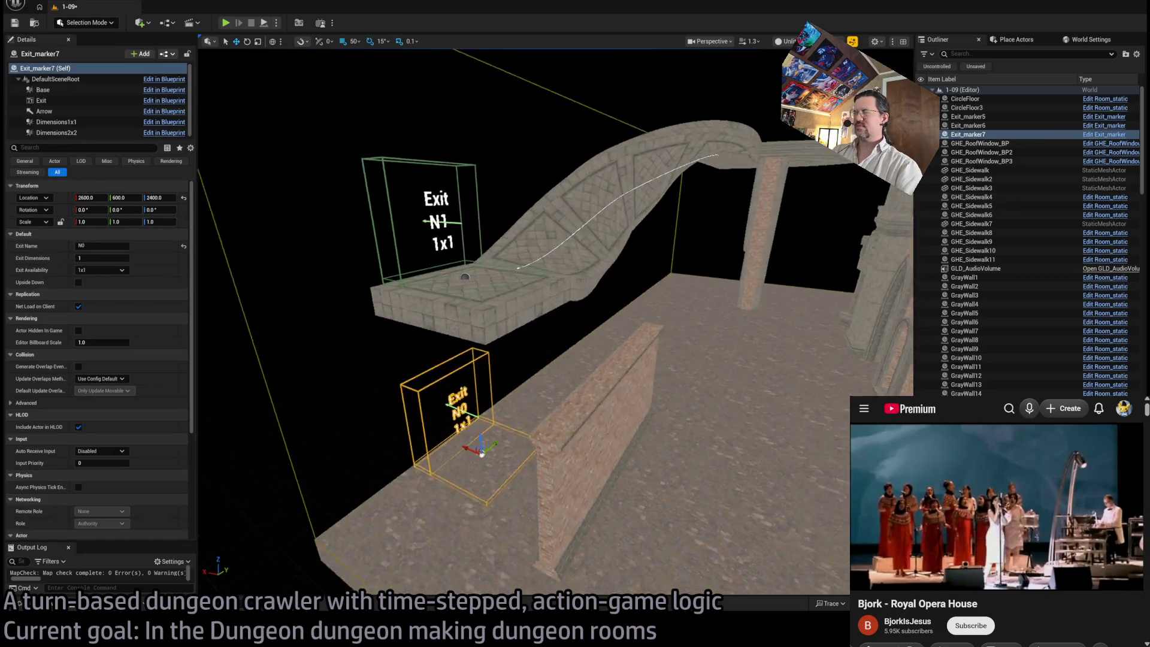
{"action": "left_click_drag", "start_coordinate": [637, 399], "coordinate": [637, 399]}
Step: Slide brick facade wall SM_FacadePiece_19 along X to 2250, 300, 2400 beside the Exit N0 marker
{"action": "left_click", "coordinate": [637, 399]}
{"action": "key", "text": "f"}
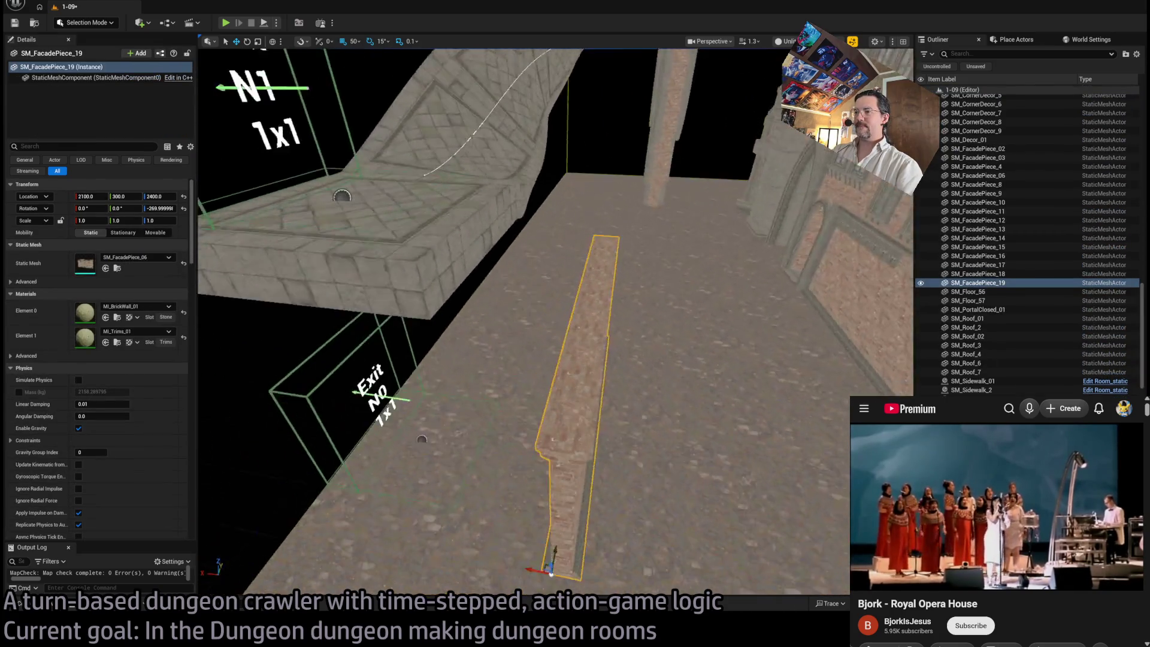
{"action": "mouse_move", "coordinate": [540, 511]}
{"action": "left_mouse_down"}
{"action": "mouse_move", "coordinate": [483, 488]}
{"action": "mouse_move", "coordinate": [647, 487]}
{"action": "mouse_move", "coordinate": [479, 484]}
{"action": "mouse_move", "coordinate": [537, 475]}
{"action": "mouse_move", "coordinate": [497, 478]}
{"action": "left_mouse_up"}
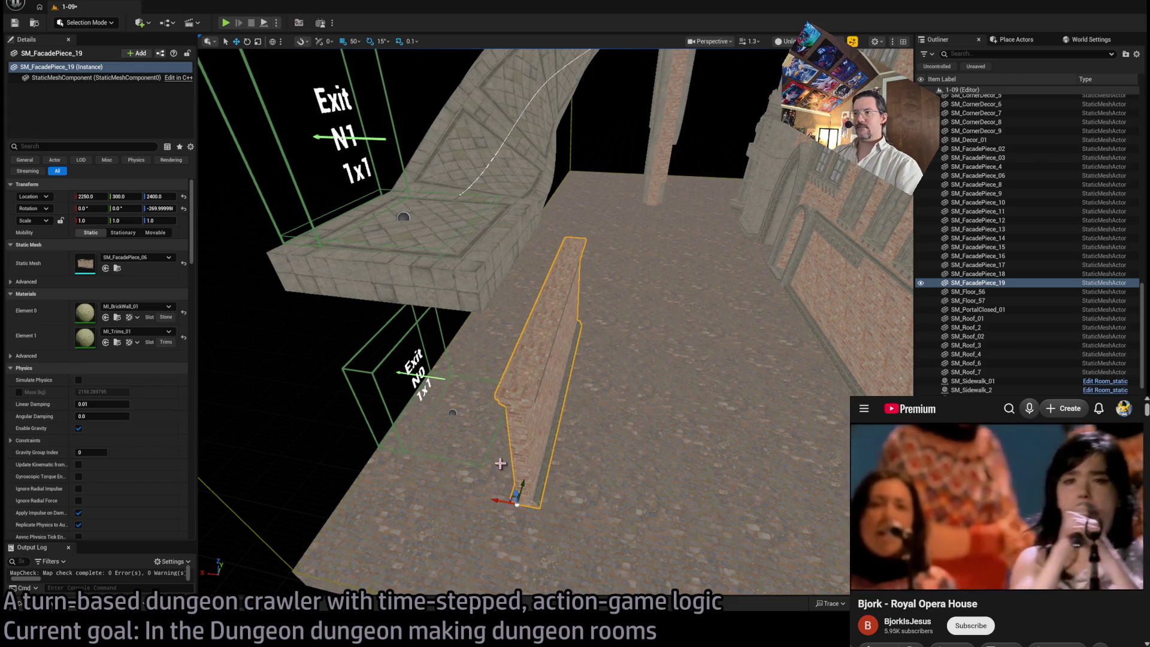
{"action": "key", "text": "ctrl+space"}
{"action": "key", "text": "ctrl+space"}
{"action": "mouse_move", "coordinate": [649, 359]}
{"action": "left_mouse_down"}
{"action": "mouse_move", "coordinate": [560, 344]}
{"action": "mouse_move", "coordinate": [539, 311]}
{"action": "mouse_move", "coordinate": [659, 376]}
{"action": "left_mouse_up"}
{"action": "key", "text": "ctrl+space"}
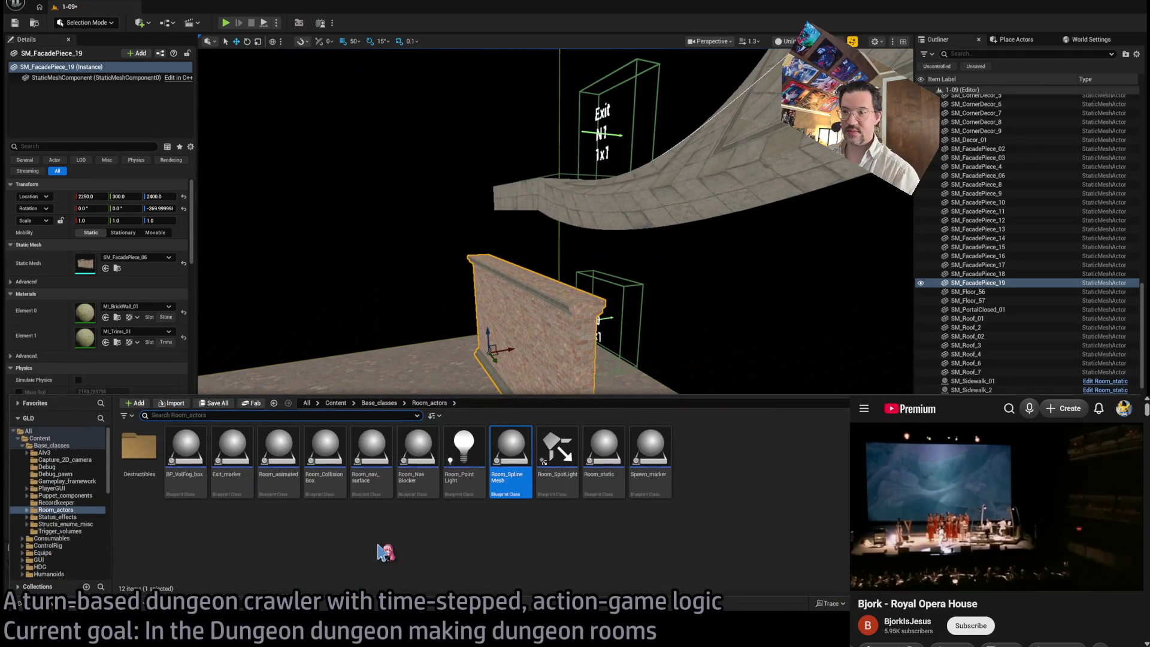
Step: Drag GHE_Archway_gray from GothicHorror/Meshes/Modular into the level
{"action": "scroll", "coordinate": [65, 540], "scroll_direction": "down", "scroll_amount": 15}
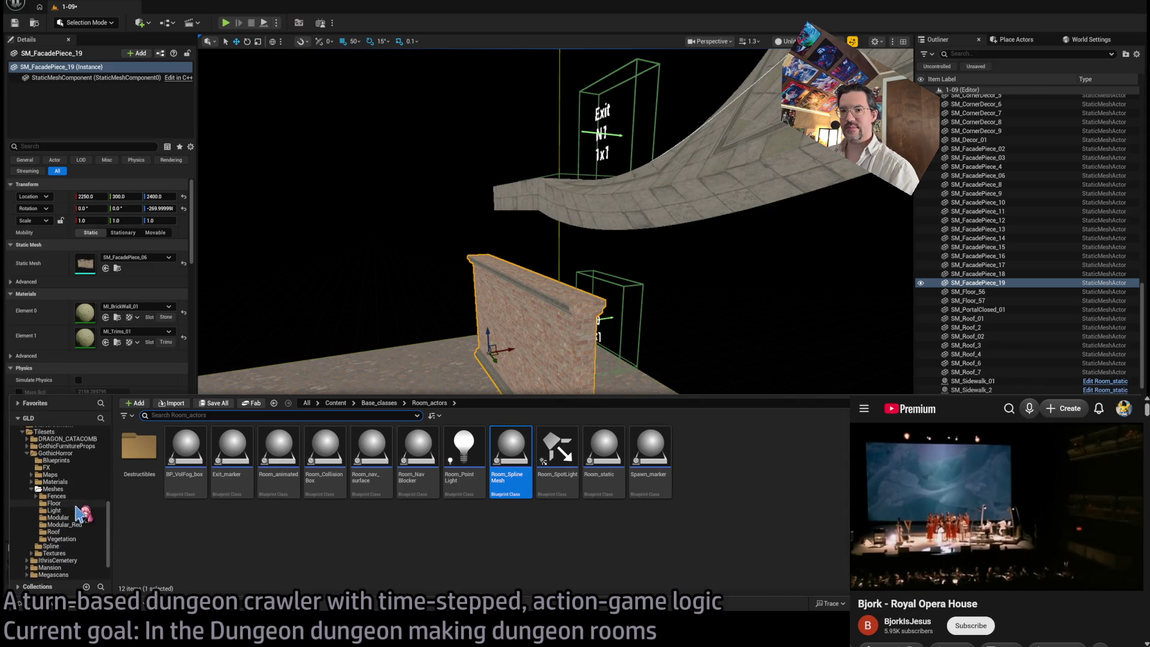
{"action": "left_click", "coordinate": [78, 496]}
{"action": "left_click", "coordinate": [78, 510]}
{"action": "left_click", "coordinate": [77, 518]}
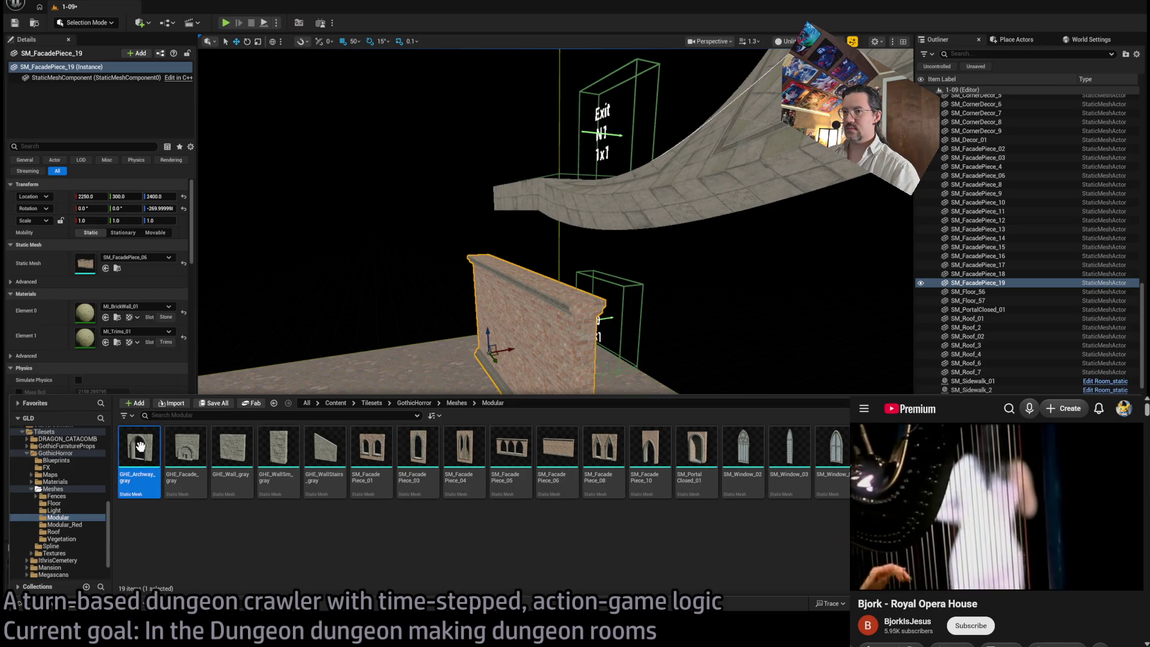
{"action": "left_click_drag", "start_coordinate": [138, 446], "coordinate": [384, 419]}
Step: Move the archway beside the dome and rotate it upright
{"action": "scroll", "coordinate": [648, 449], "scroll_direction": "down", "scroll_amount": 10}
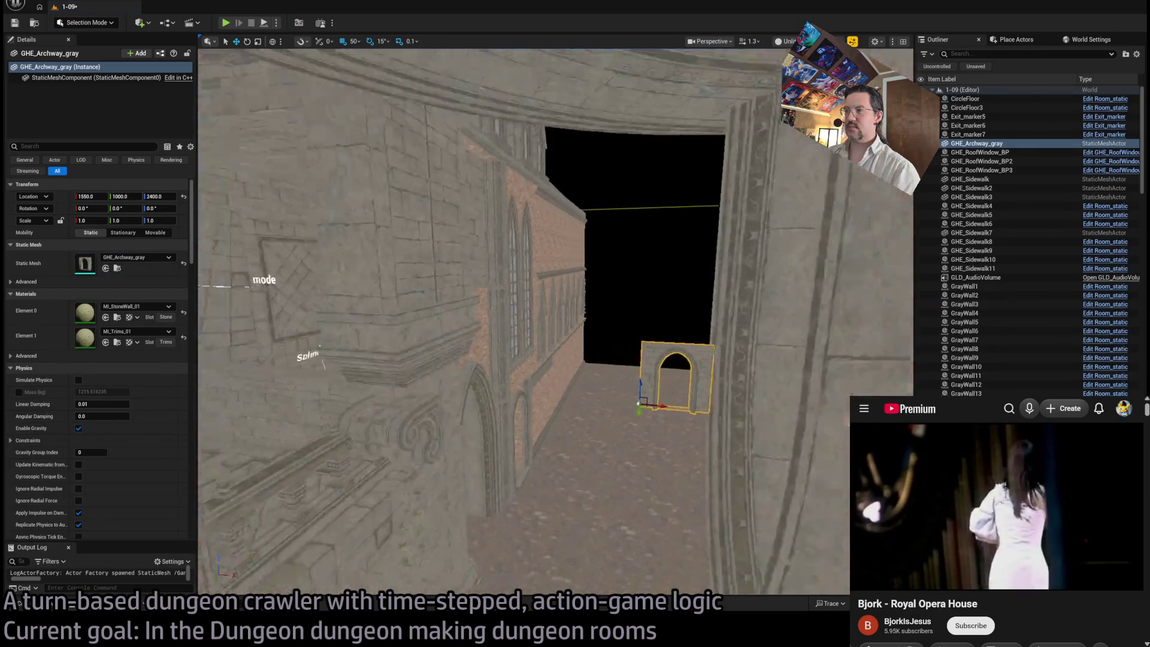
{"action": "left_click_drag", "start_coordinate": [657, 393], "coordinate": [626, 571]}
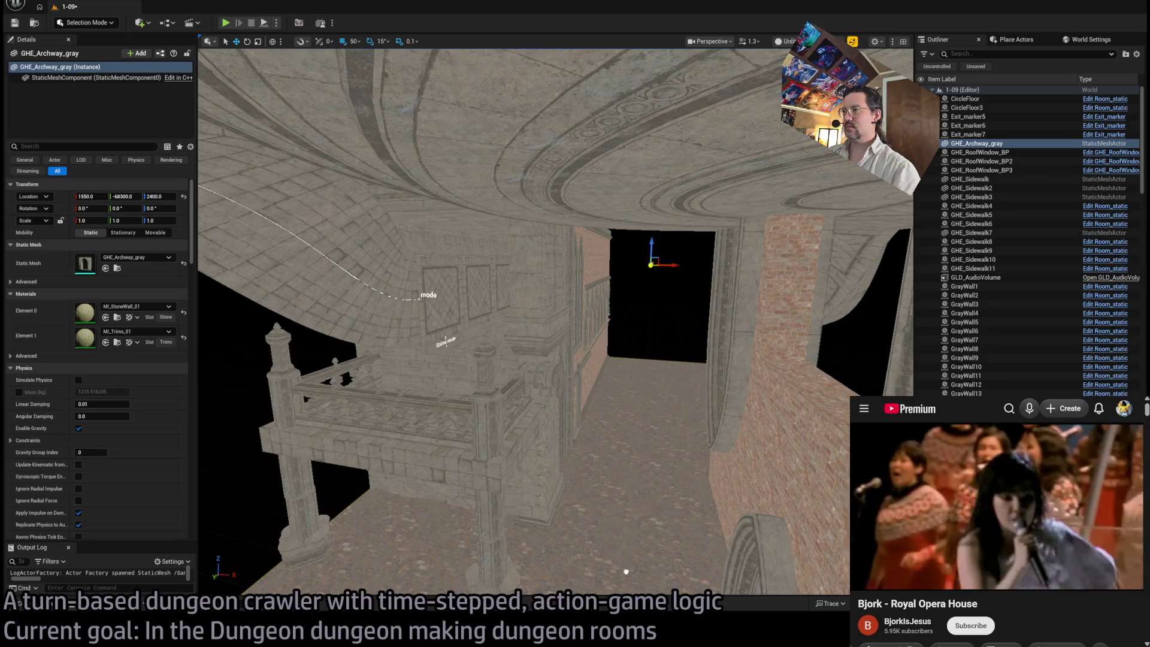
{"action": "key", "text": "ctrl+z"}
{"action": "left_click_drag", "start_coordinate": [658, 396], "coordinate": [843, 498]}
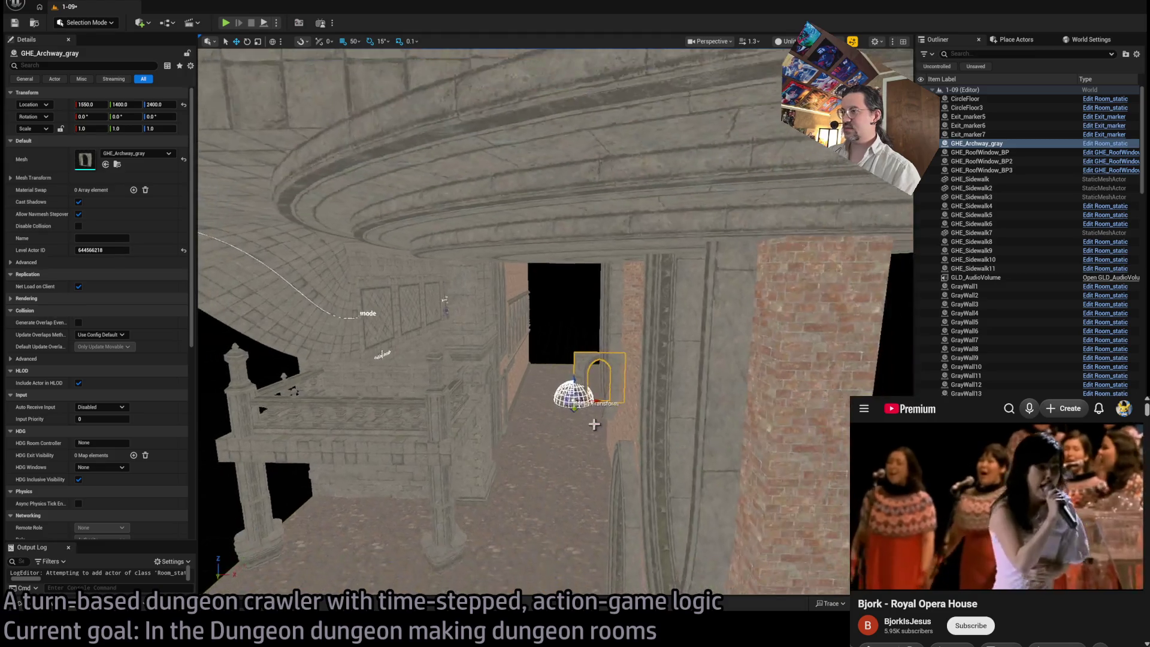
{"action": "mouse_move", "coordinate": [584, 405]}
{"action": "left_mouse_down"}
{"action": "mouse_move", "coordinate": [519, 405]}
{"action": "mouse_move", "coordinate": [368, 588]}
{"action": "left_mouse_up"}
{"action": "mouse_move", "coordinate": [427, 527]}
{"action": "left_mouse_down"}
{"action": "mouse_move", "coordinate": [420, 569]}
{"action": "mouse_move", "coordinate": [324, 246]}
{"action": "left_mouse_up"}
Step: Shift the archway to Y 3000 and nudge it along X into the high wall opening
{"action": "key", "text": "f"}
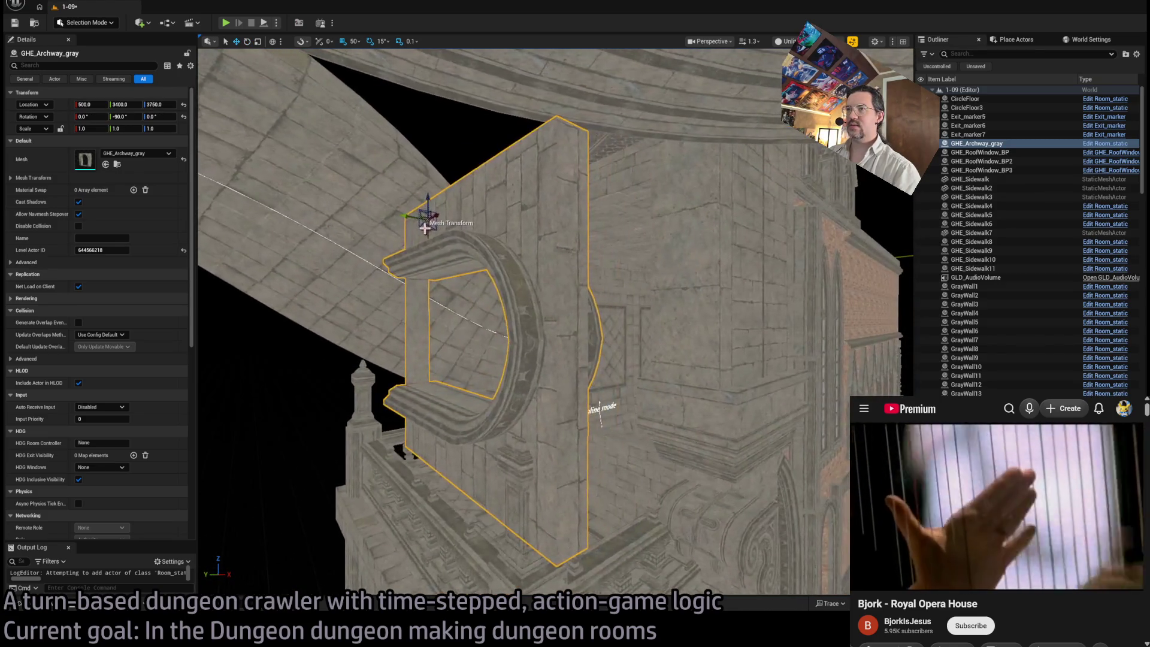
{"action": "mouse_move", "coordinate": [419, 213]}
{"action": "left_mouse_down"}
{"action": "mouse_move", "coordinate": [554, 245]}
{"action": "mouse_move", "coordinate": [525, 249]}
{"action": "mouse_move", "coordinate": [533, 271]}
{"action": "left_mouse_up"}
{"action": "left_click_drag", "start_coordinate": [526, 362], "coordinate": [526, 362]}
{"action": "left_click_drag", "start_coordinate": [657, 346], "coordinate": [644, 311]}
{"action": "left_click_drag", "start_coordinate": [599, 225], "coordinate": [629, 230]}
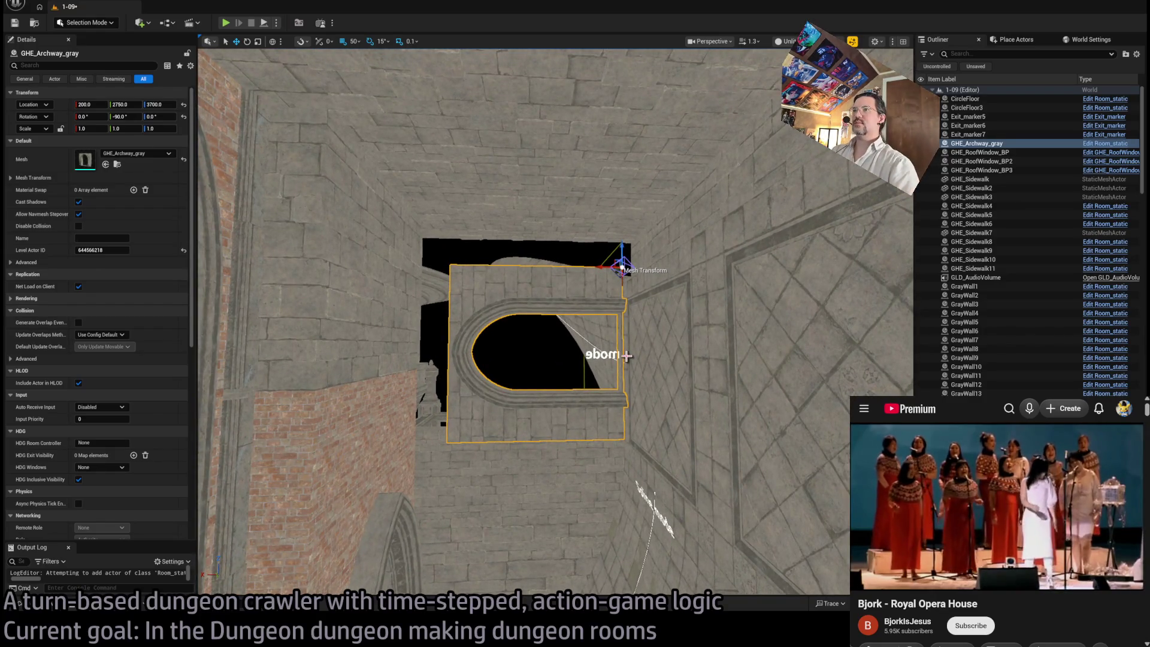
{"action": "key", "text": "f"}
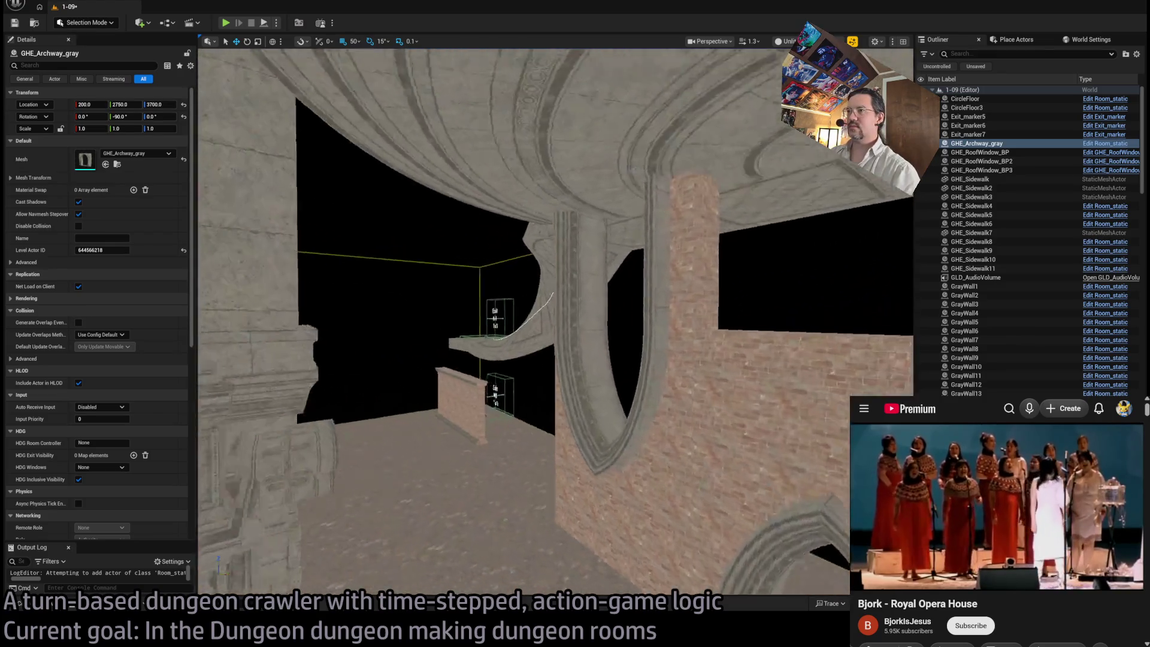
{"action": "mouse_move", "coordinate": [627, 356]}
{"action": "left_mouse_down"}
{"action": "mouse_move", "coordinate": [557, 360]}
{"action": "mouse_move", "coordinate": [627, 341]}
{"action": "left_mouse_up"}
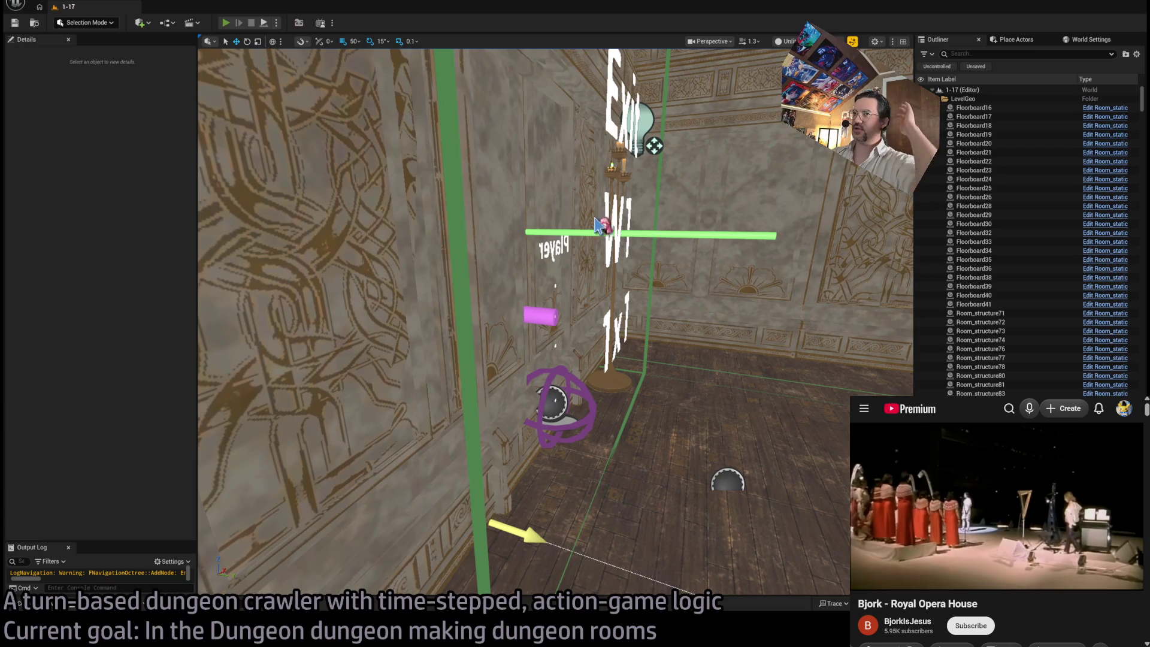
{"action": "key", "text": "alt+p"}
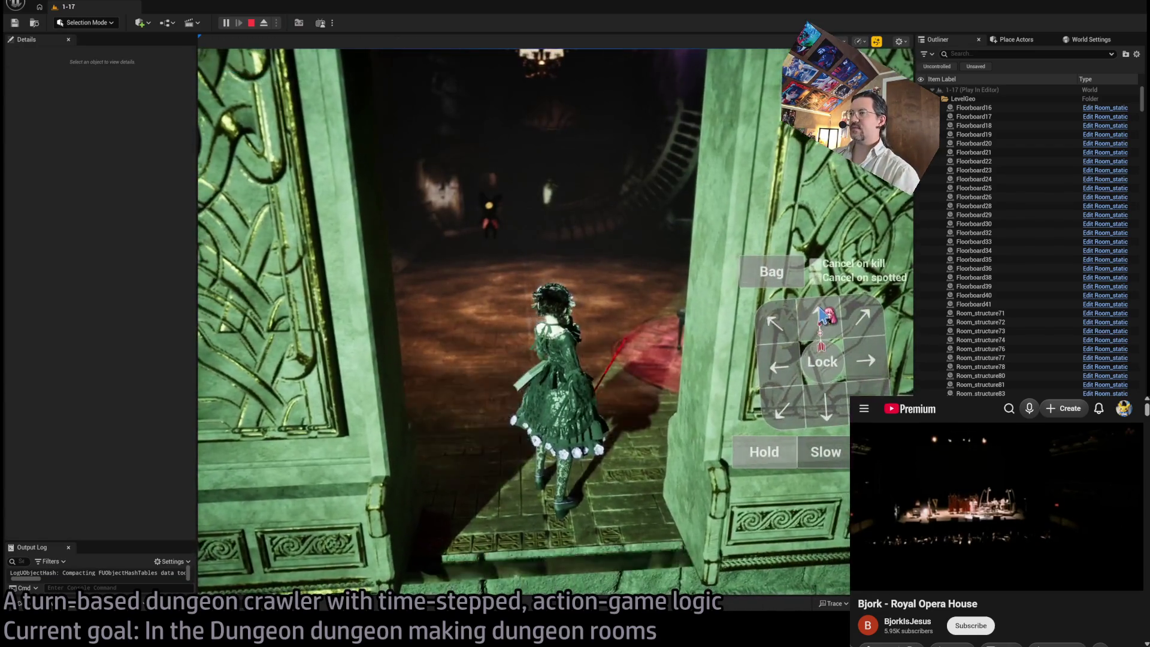
{"action": "left_click", "coordinate": [823, 314]}
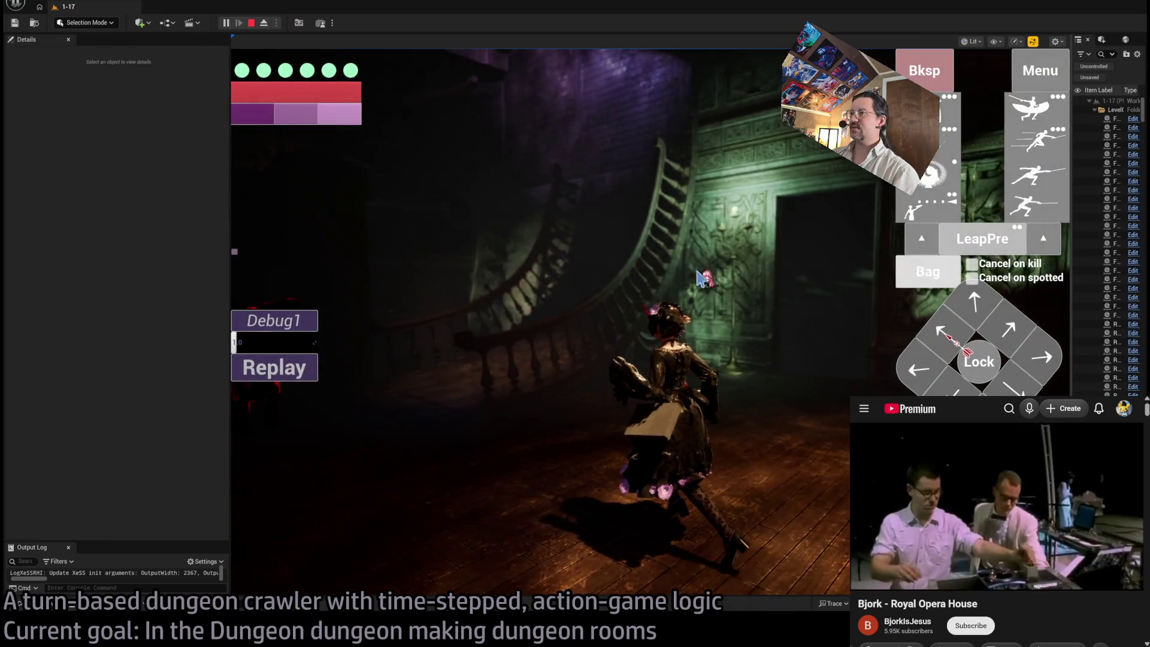
{"action": "left_click", "coordinate": [971, 185]}
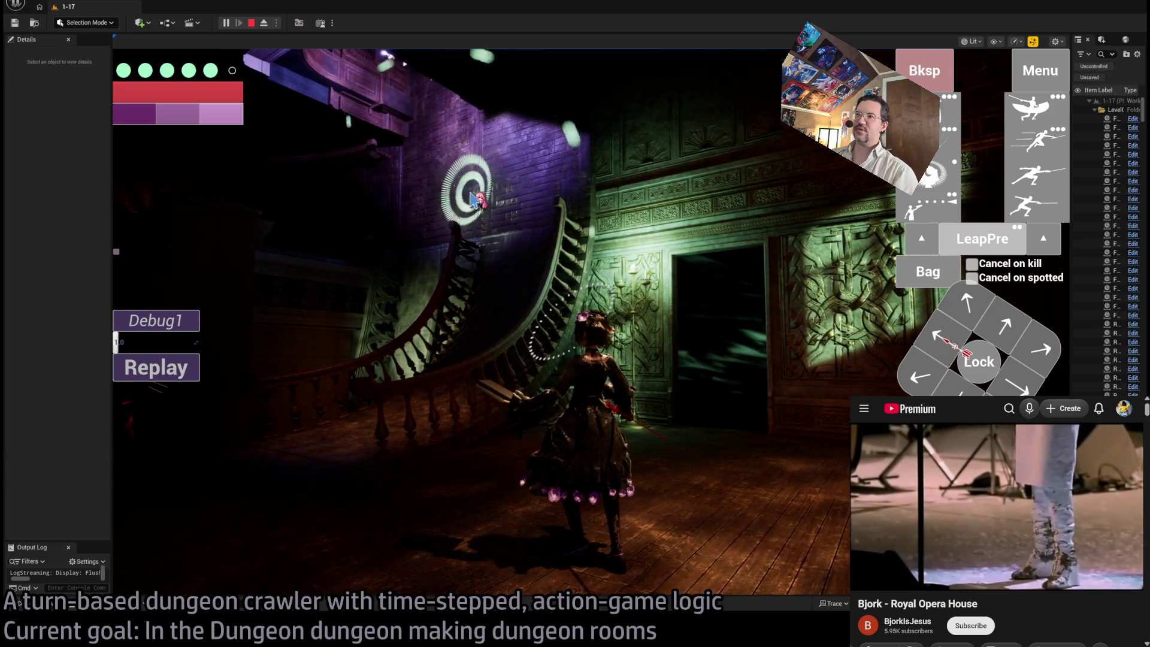
{"action": "left_click", "coordinate": [474, 198]}
{"action": "key", "text": "space"}
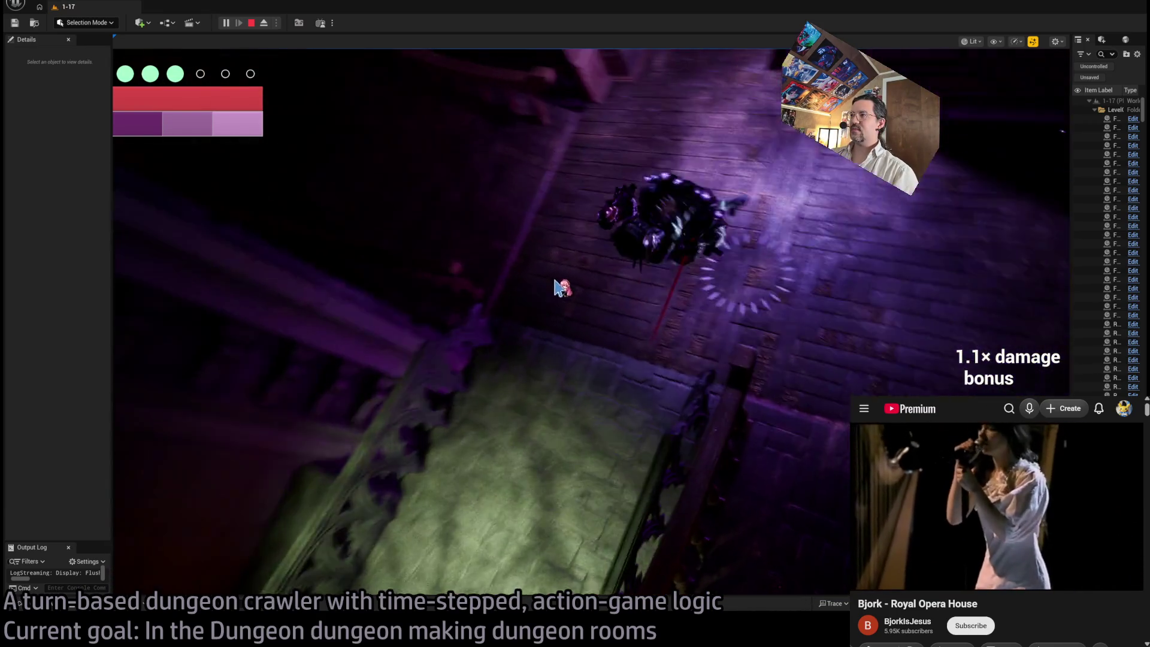
{"action": "key", "text": "space"}
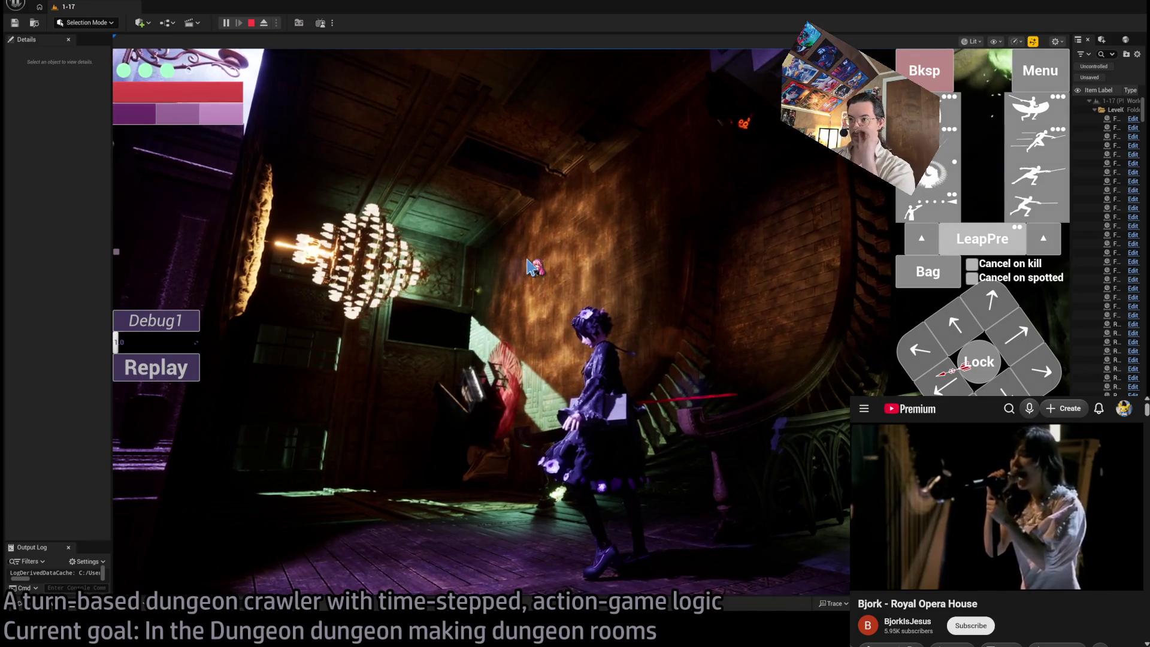
{"action": "left_click", "coordinate": [252, 23]}
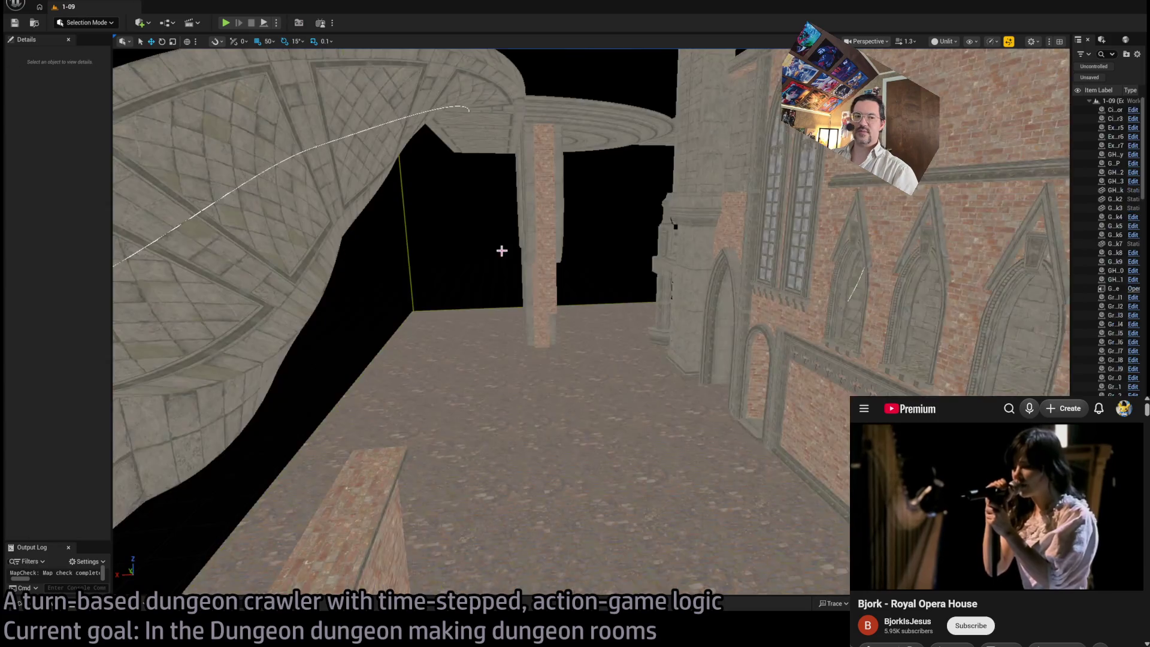
Step: Inspect the vaulted room's brick walls and arches, then undo the facade piece deletion
{"action": "mouse_move", "coordinate": [675, 226]}
{"action": "left_mouse_down"}
{"action": "mouse_move", "coordinate": [689, 226]}
{"action": "mouse_move", "coordinate": [647, 231]}
{"action": "mouse_move", "coordinate": [675, 226]}
{"action": "mouse_move", "coordinate": [616, 196]}
{"action": "left_mouse_up"}
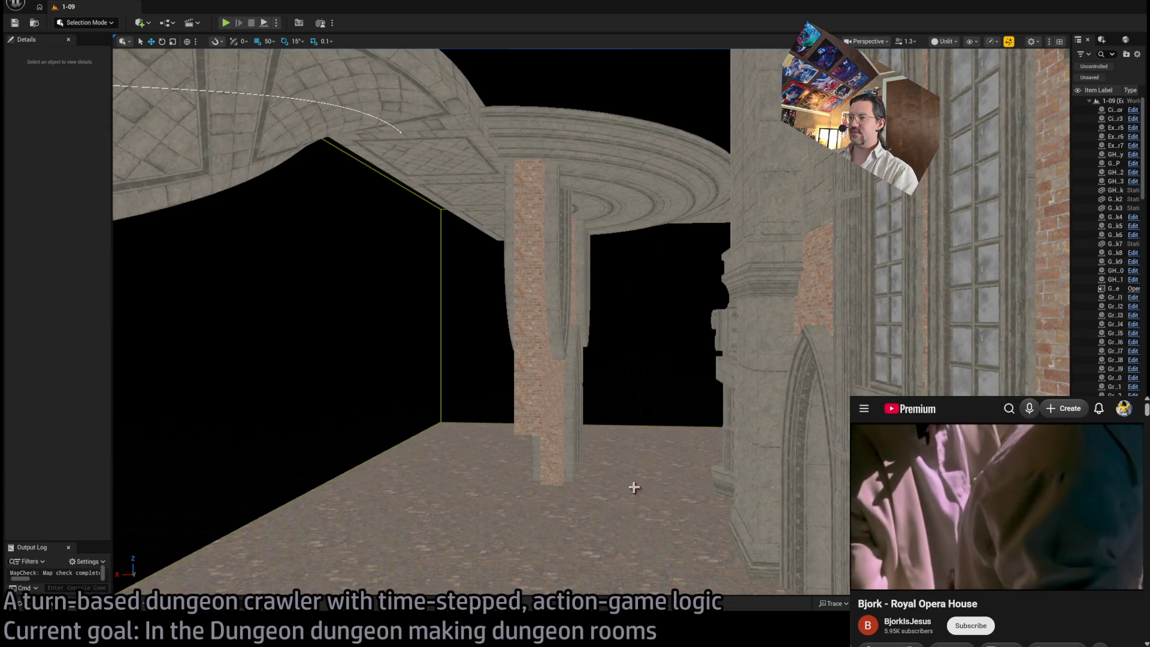
{"action": "mouse_move", "coordinate": [664, 390]}
{"action": "left_mouse_down"}
{"action": "mouse_move", "coordinate": [631, 293]}
{"action": "mouse_move", "coordinate": [623, 359]}
{"action": "mouse_move", "coordinate": [663, 385]}
{"action": "mouse_move", "coordinate": [649, 435]}
{"action": "left_mouse_up"}
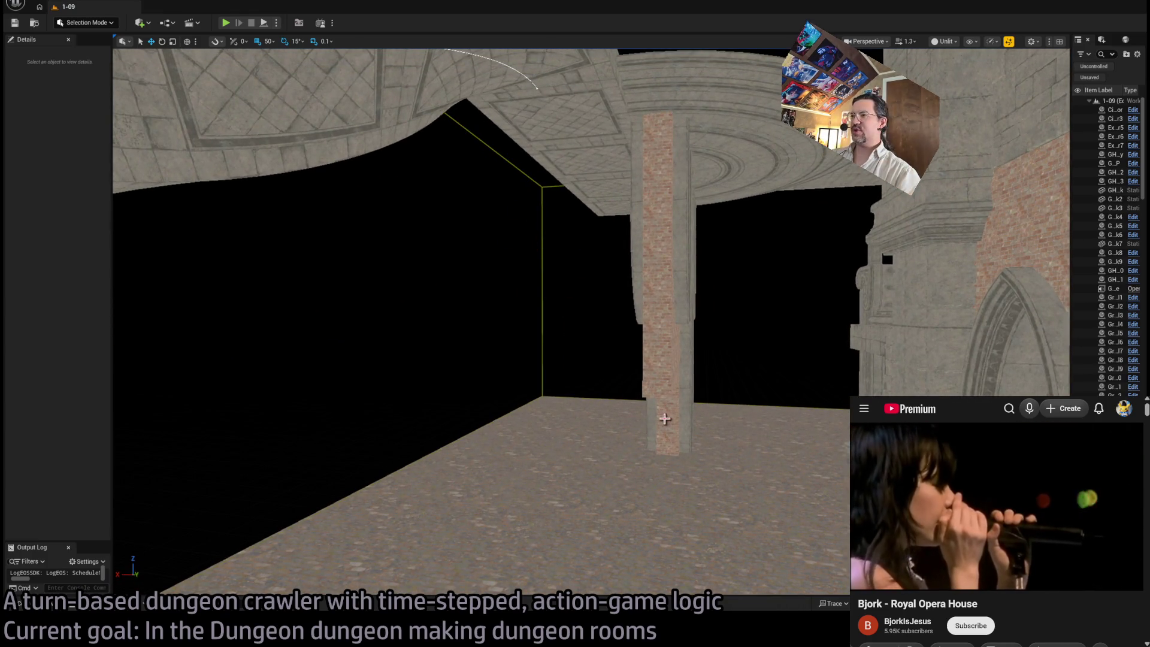
{"action": "mouse_move", "coordinate": [664, 419]}
{"action": "left_mouse_down"}
{"action": "mouse_move", "coordinate": [629, 461]}
{"action": "mouse_move", "coordinate": [493, 510]}
{"action": "left_mouse_up"}
{"action": "left_click_drag", "start_coordinate": [747, 157], "coordinate": [743, 192]}
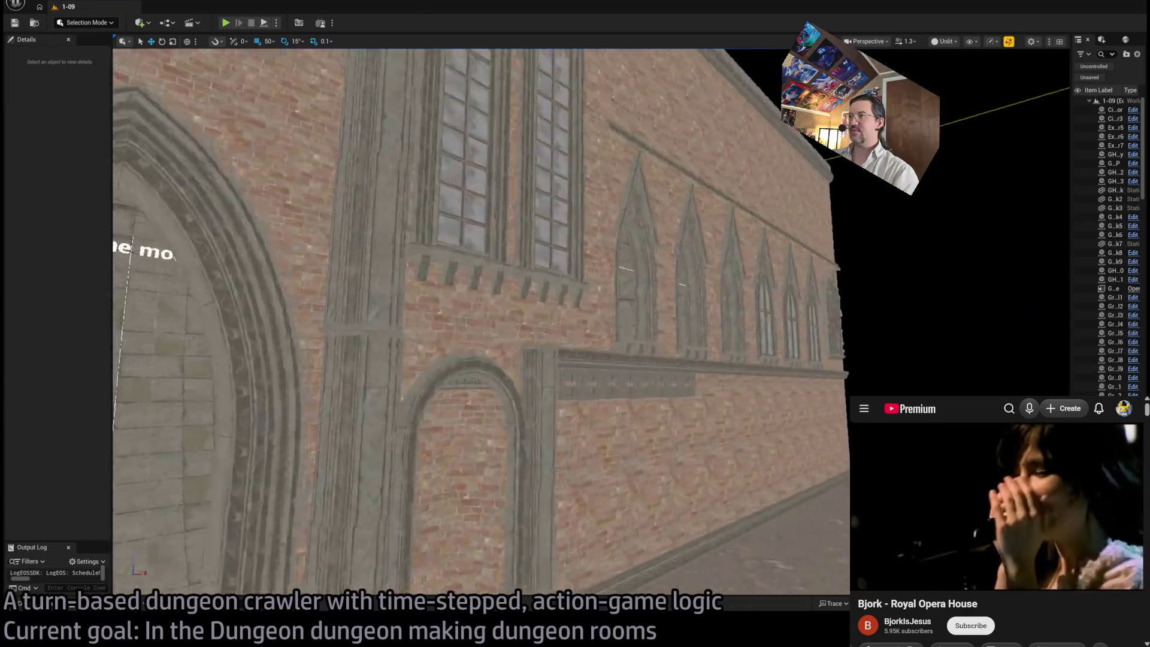
{"action": "mouse_move", "coordinate": [634, 321]}
{"action": "left_mouse_down"}
{"action": "mouse_move", "coordinate": [605, 288]}
{"action": "mouse_move", "coordinate": [662, 312]}
{"action": "left_mouse_up"}
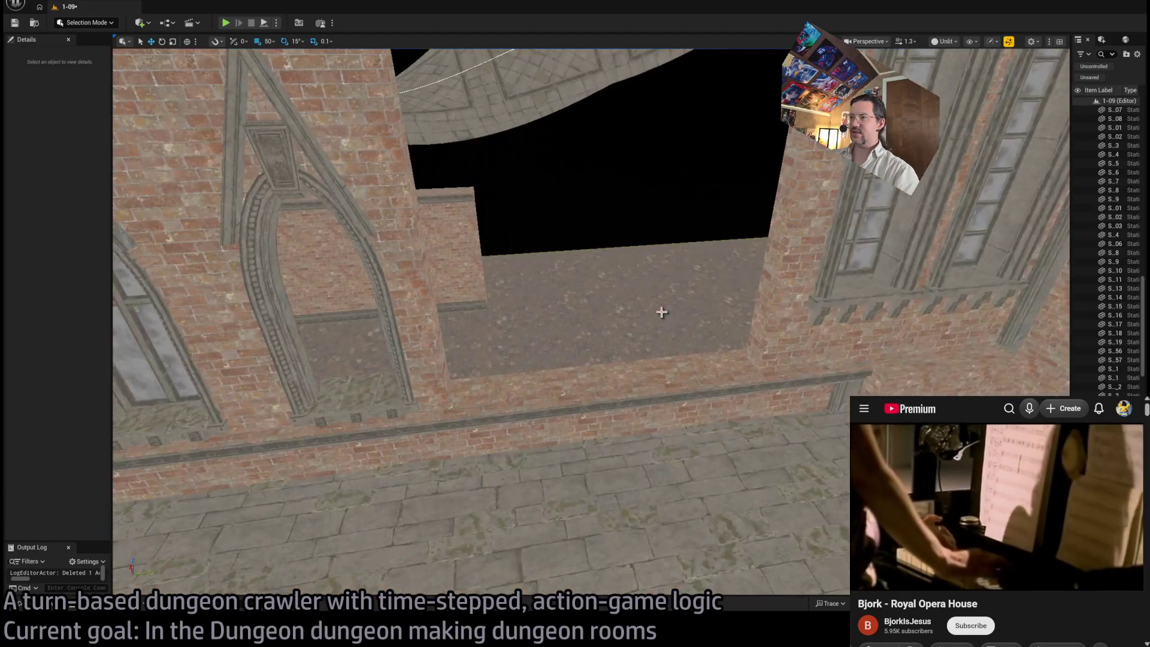
{"action": "left_click_drag", "start_coordinate": [534, 322], "coordinate": [533, 322]}
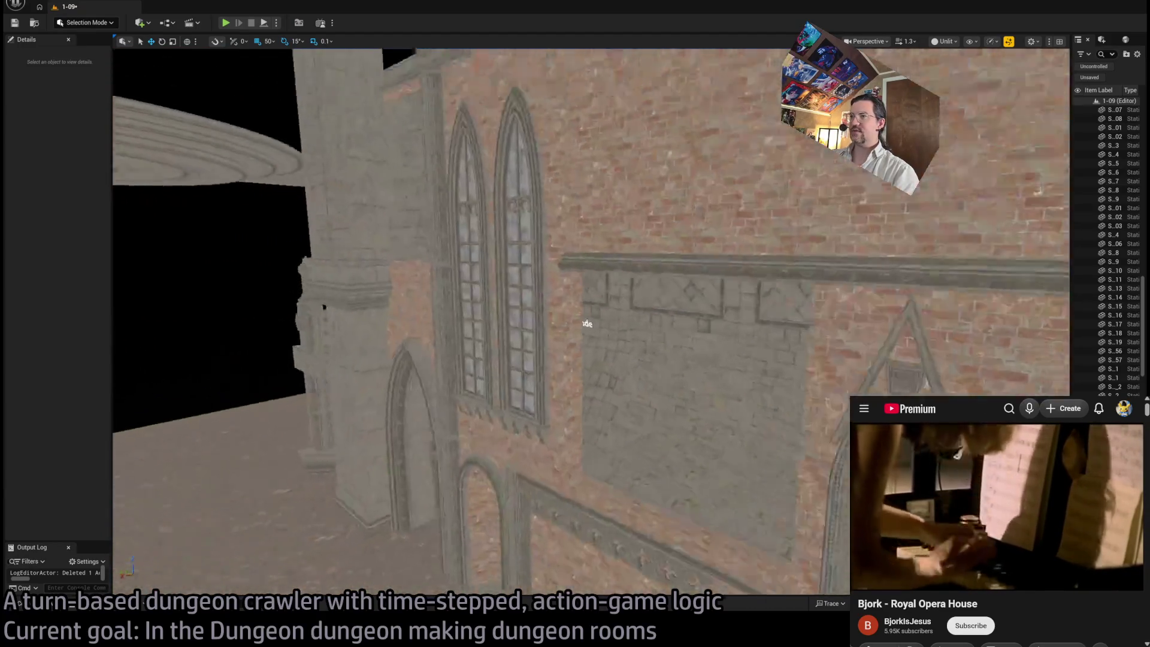
{"action": "key", "text": "ctrl+z"}
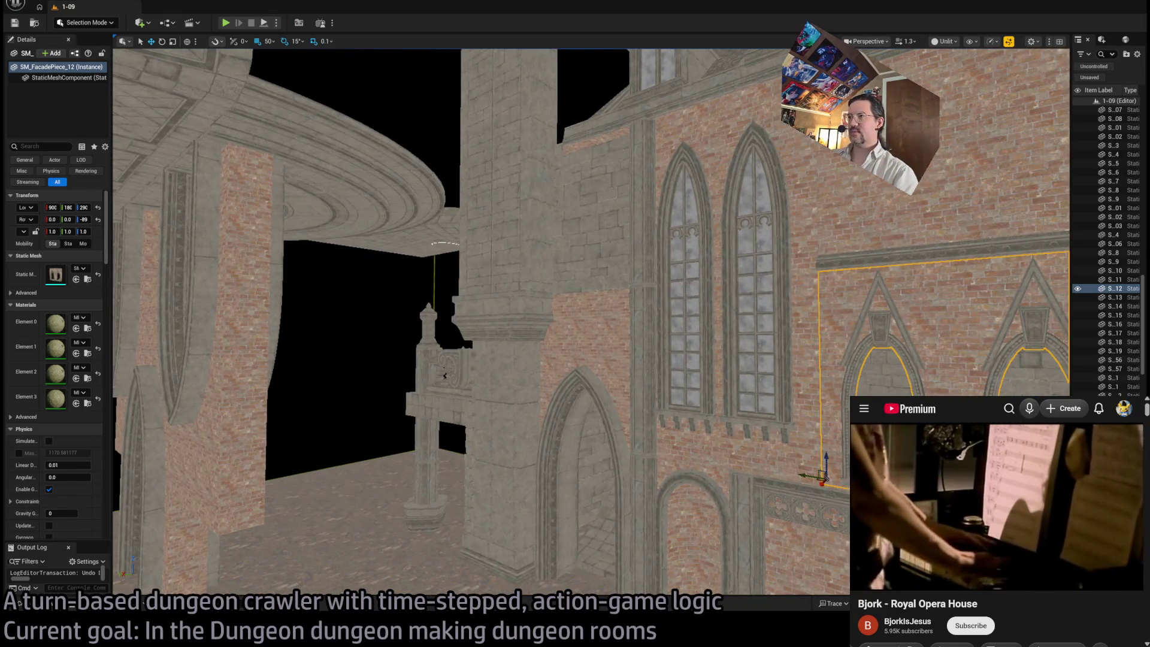
{"action": "left_click", "coordinate": [513, 303]}
{"action": "scroll", "coordinate": [513, 303], "scroll_direction": "up", "scroll_amount": 10}
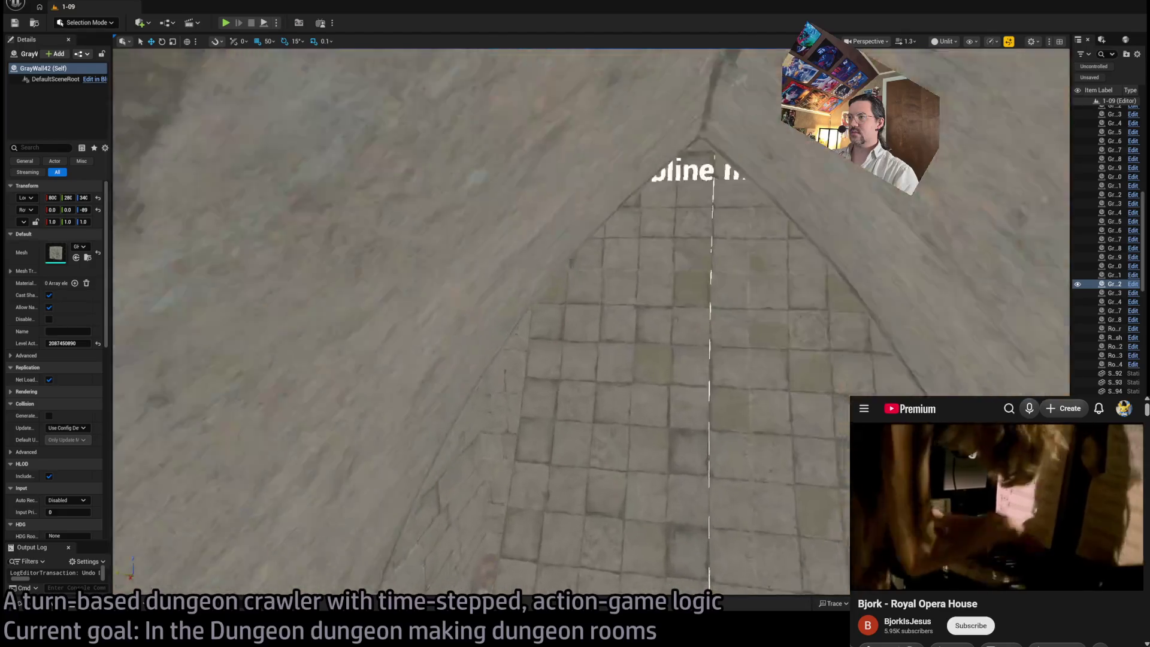
{"action": "scroll", "coordinate": [513, 303], "scroll_direction": "down", "scroll_amount": 10}
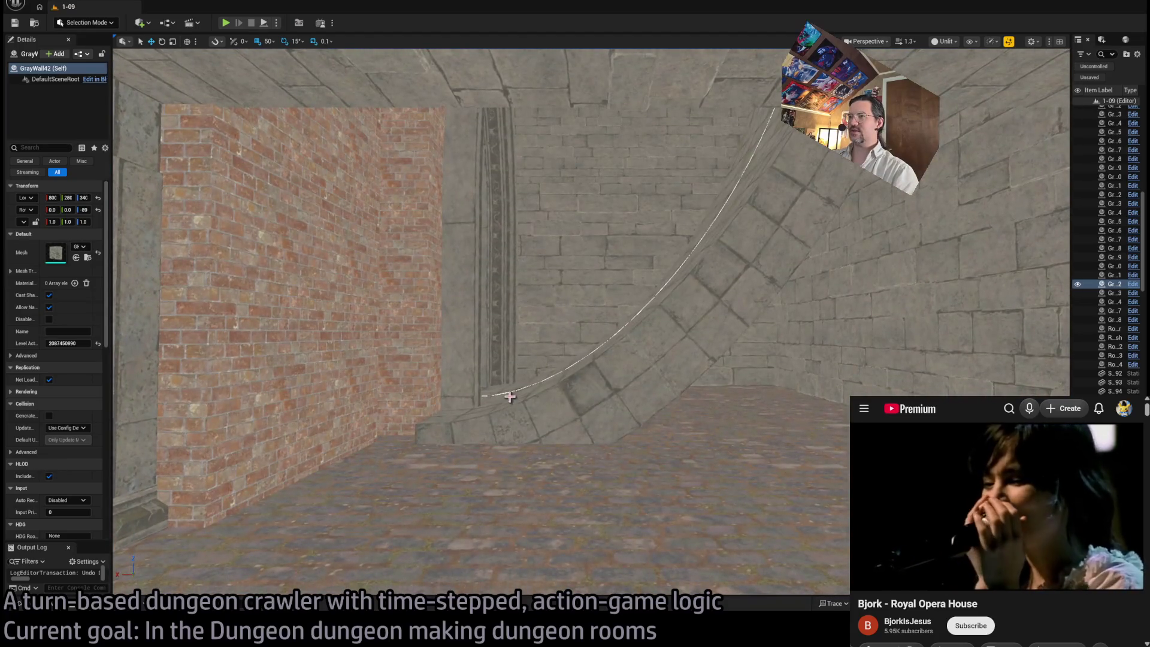
{"action": "left_click", "coordinate": [485, 394]}
{"action": "left_click", "coordinate": [474, 398]}
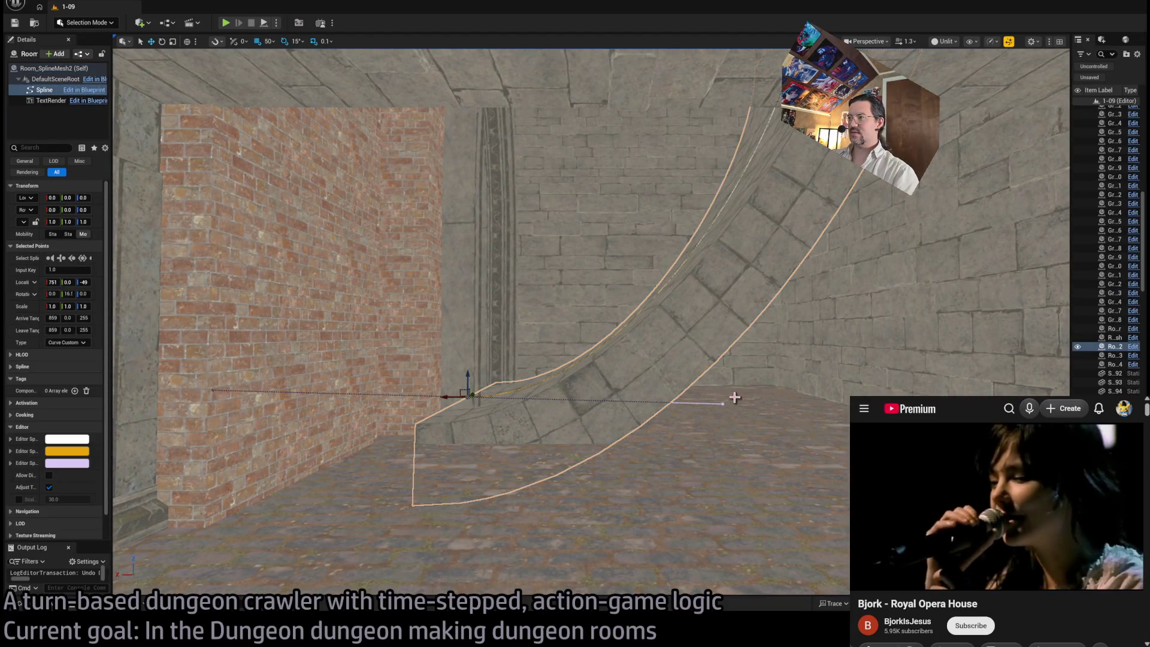
{"action": "mouse_move", "coordinate": [474, 398]}
{"action": "left_mouse_down"}
{"action": "mouse_move", "coordinate": [719, 384]}
{"action": "mouse_move", "coordinate": [509, 354]}
{"action": "mouse_move", "coordinate": [408, 373]}
{"action": "left_mouse_up"}
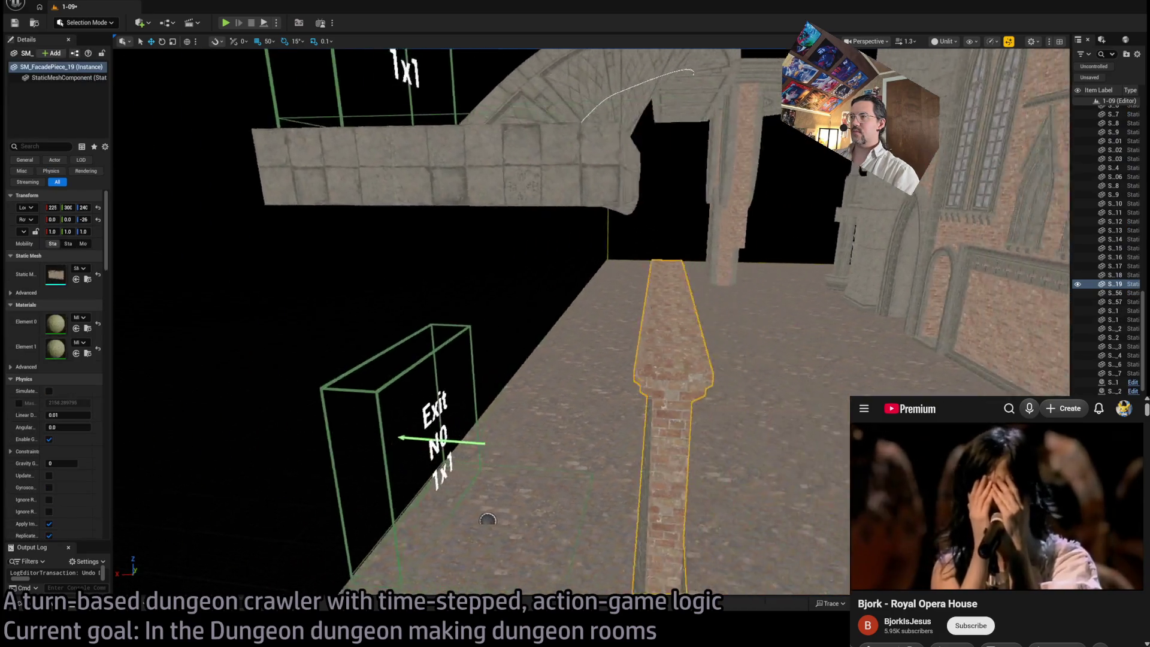
{"action": "key", "text": "Delete"}
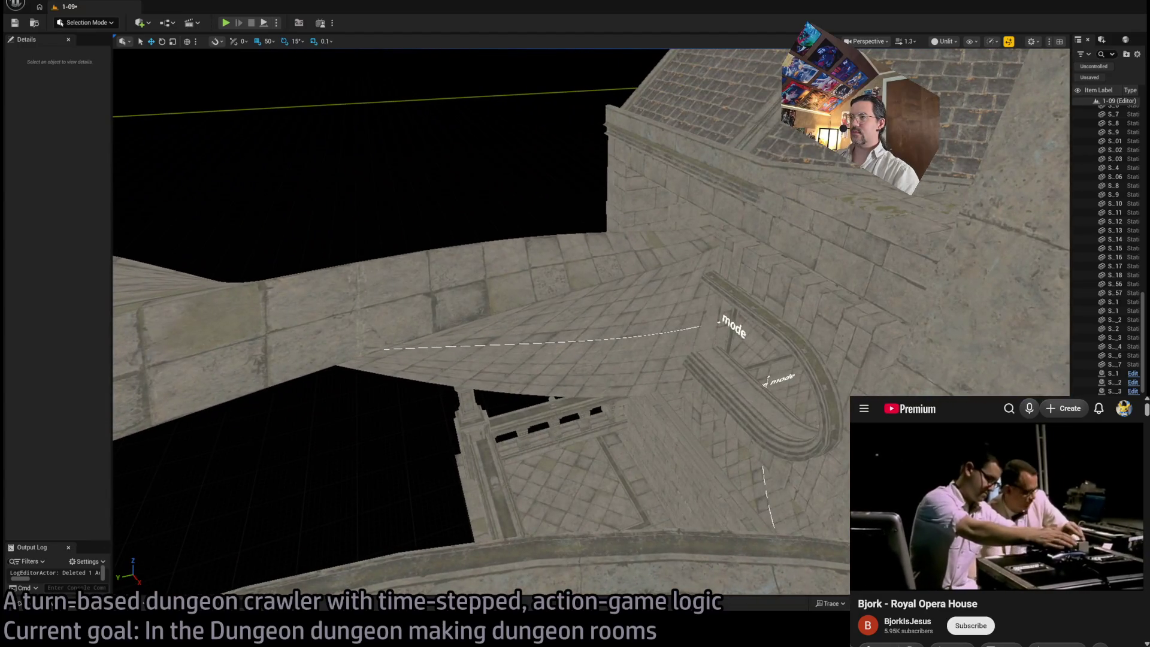
Step: Select and frame the existing stone archway
{"action": "left_click", "coordinate": [773, 383]}
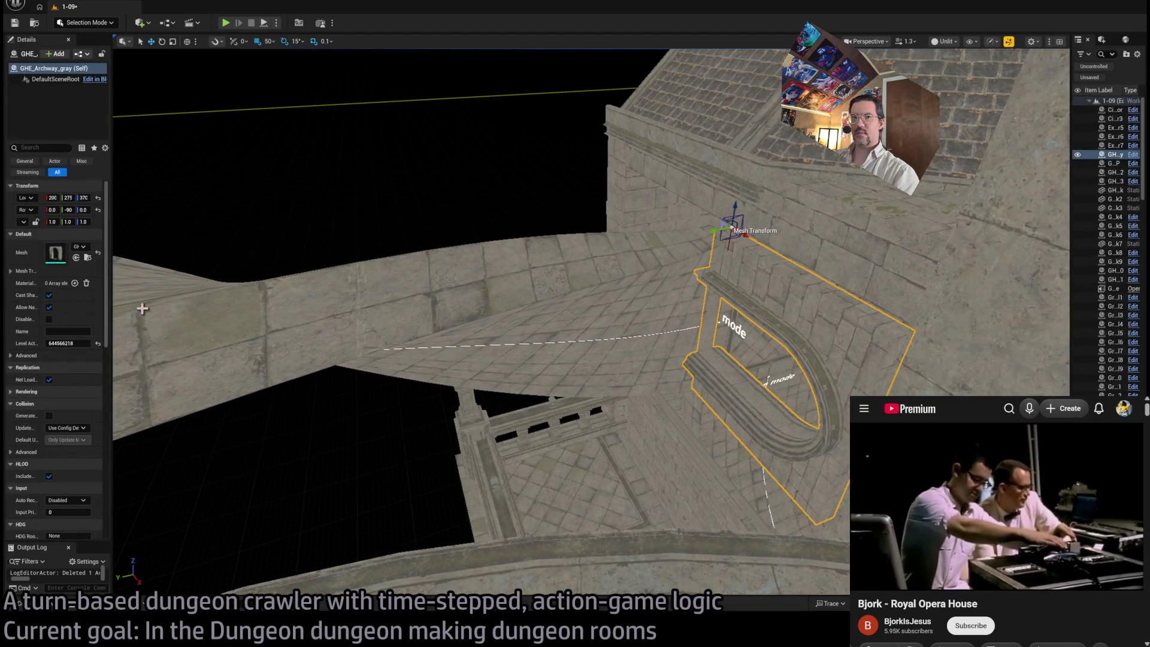
{"action": "key", "text": "ctrl+space"}
{"action": "key", "text": "f"}
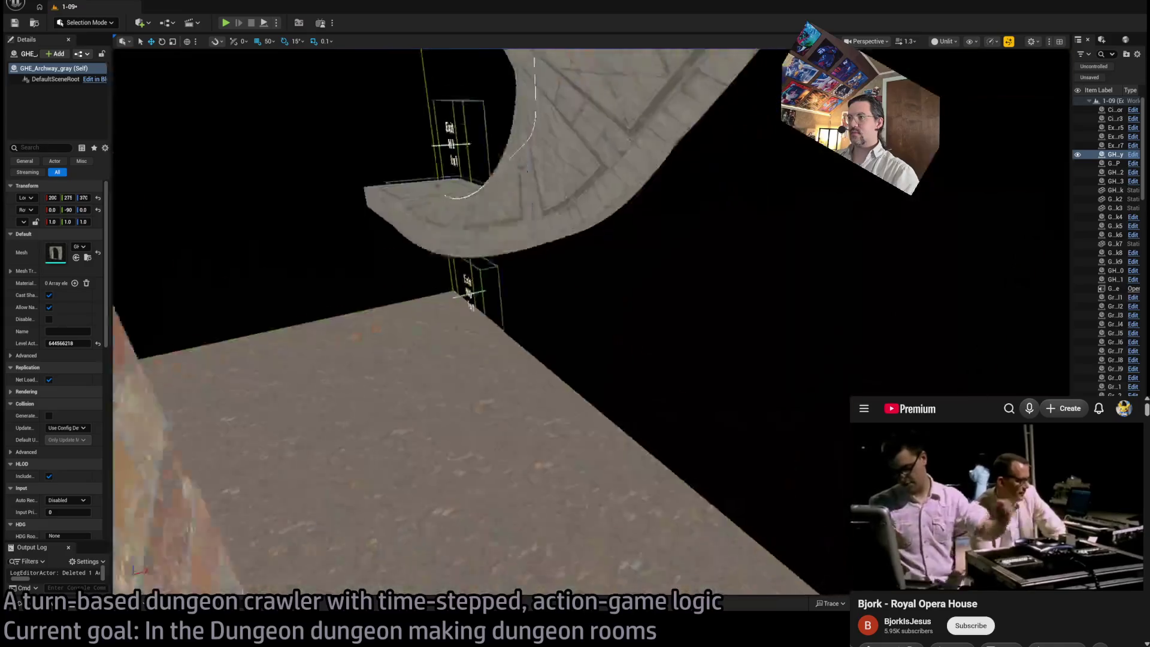
Step: Place a new GHE_Archway_gray in the Exit N0 room, rotated 90° on Z
{"action": "key", "text": "ctrl+space"}
{"action": "mouse_move", "coordinate": [139, 483]}
{"action": "left_mouse_down"}
{"action": "mouse_move", "coordinate": [572, 437]}
{"action": "mouse_move", "coordinate": [563, 449]}
{"action": "mouse_move", "coordinate": [539, 437]}
{"action": "mouse_move", "coordinate": [550, 461]}
{"action": "mouse_move", "coordinate": [554, 360]}
{"action": "mouse_move", "coordinate": [573, 362]}
{"action": "mouse_move", "coordinate": [468, 372]}
{"action": "mouse_move", "coordinate": [643, 383]}
{"action": "left_mouse_up"}
{"action": "key", "text": "w"}
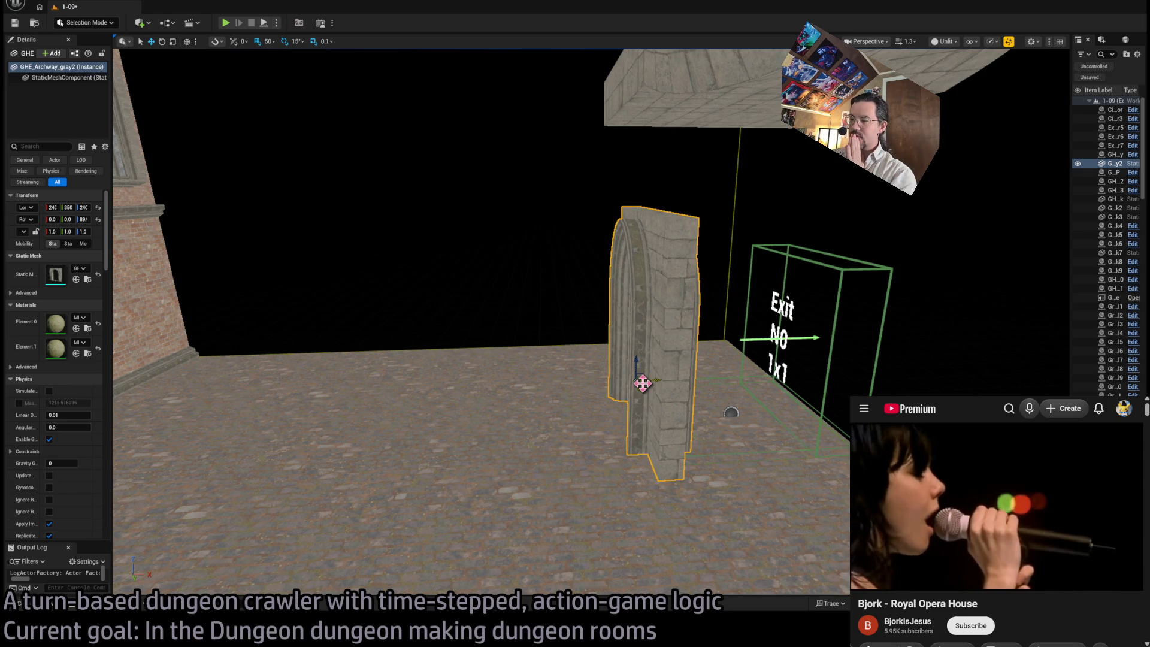
{"action": "left_click", "coordinate": [491, 435]}
{"action": "key", "text": "f"}
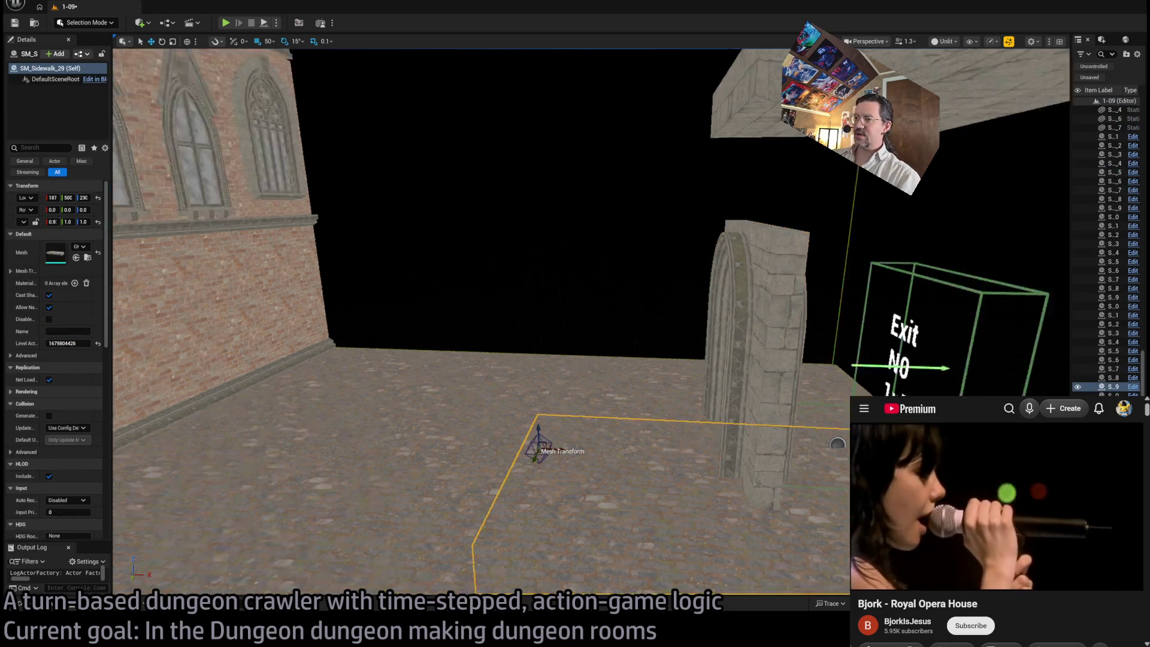
{"action": "left_click", "coordinate": [687, 414], "text": "ctrl"}
{"action": "left_click", "coordinate": [719, 527], "text": "ctrl"}
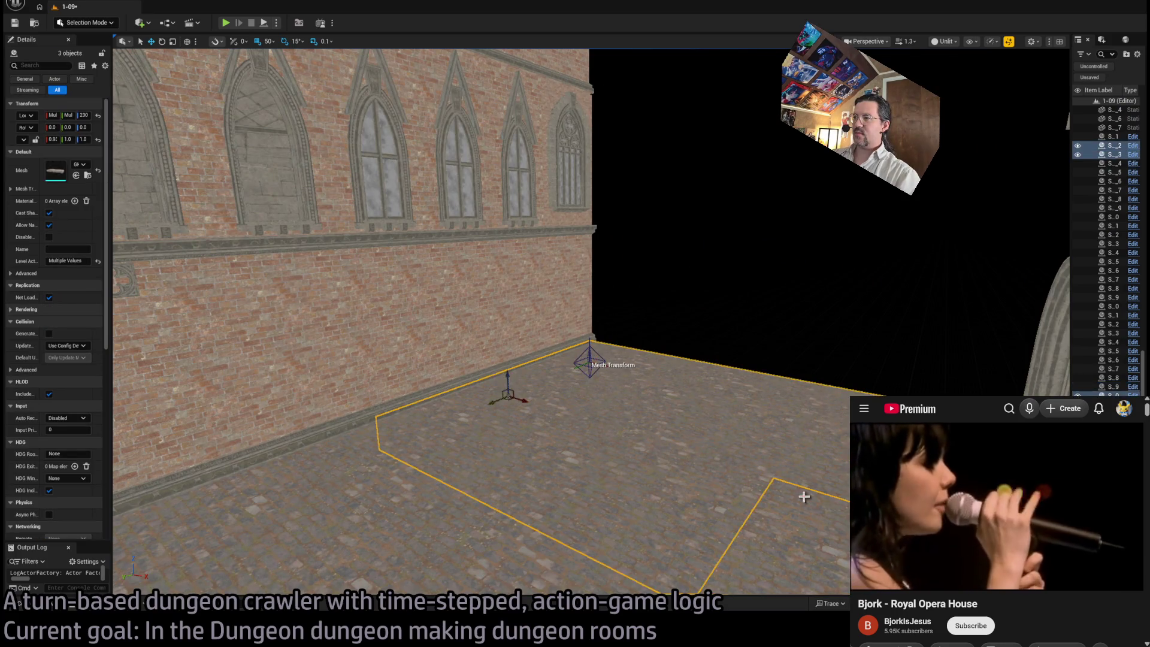
{"action": "left_click", "coordinate": [826, 508], "text": "ctrl"}
{"action": "key", "text": "f"}
{"action": "key", "text": "ctrl+z"}
{"action": "key", "text": "ctrl+z"}
{"action": "key", "text": "ctrl+z"}
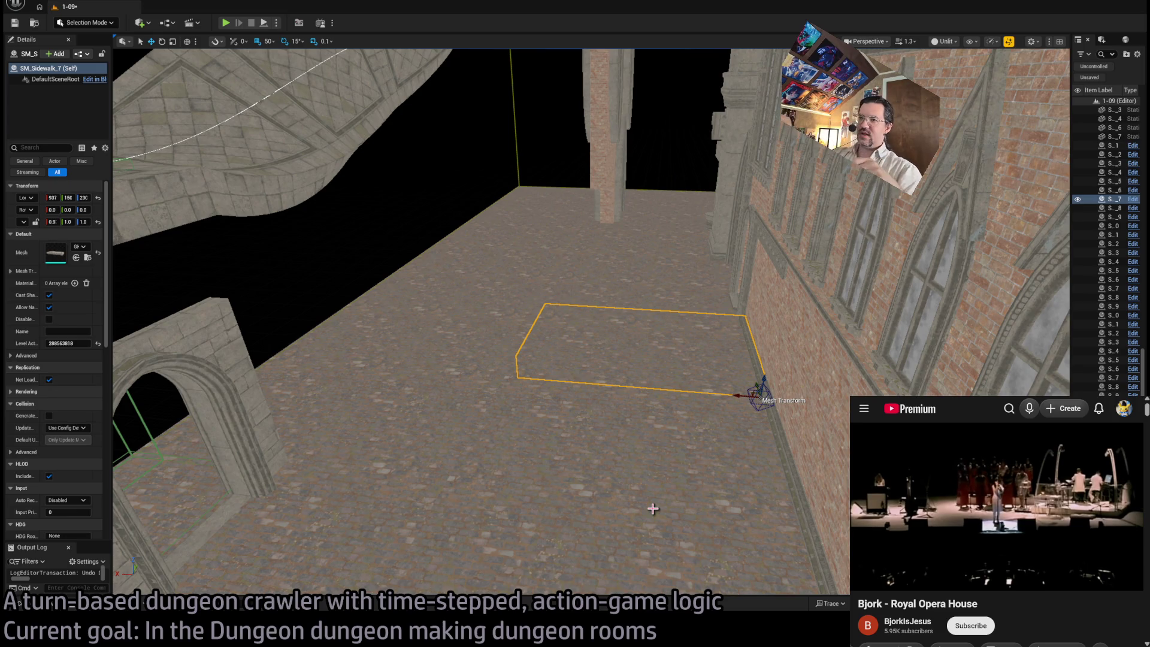
{"action": "mouse_move", "coordinate": [621, 433]}
{"action": "left_mouse_down"}
{"action": "mouse_move", "coordinate": [279, 336]}
{"action": "mouse_move", "coordinate": [280, 309]}
{"action": "mouse_move", "coordinate": [604, 391]}
{"action": "left_mouse_up"}
{"action": "left_click", "coordinate": [595, 305]}
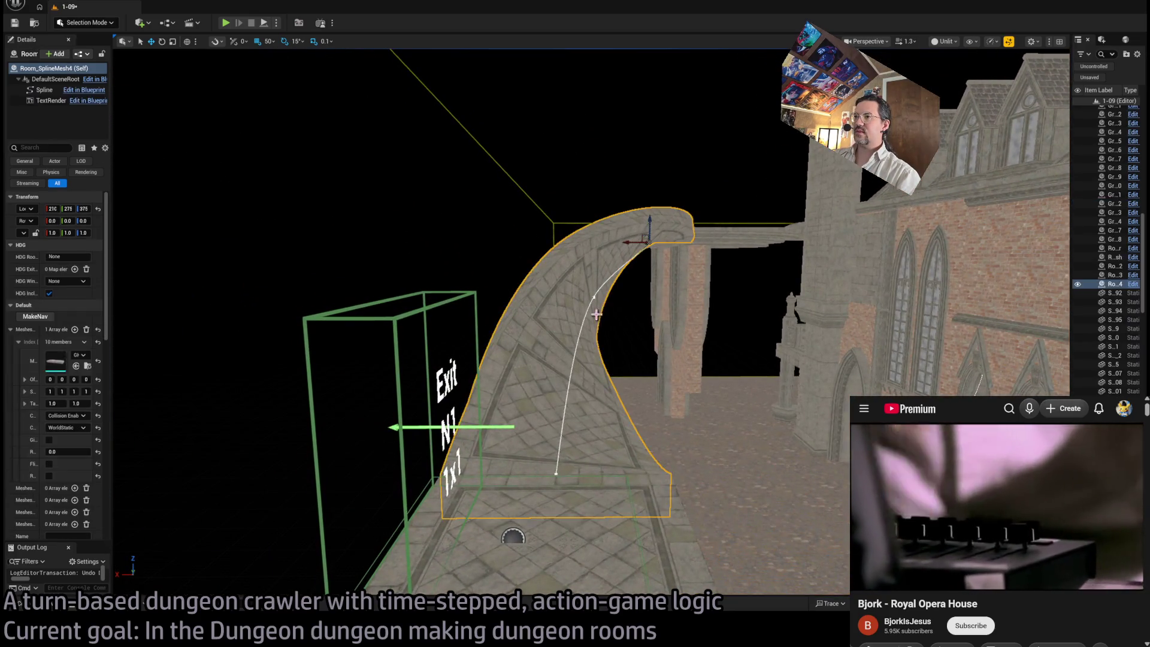
Step: Move a spline point on Room_SplineMesh4 so the curved ramp meets the Exit N1 platform
{"action": "left_click", "coordinate": [617, 304]}
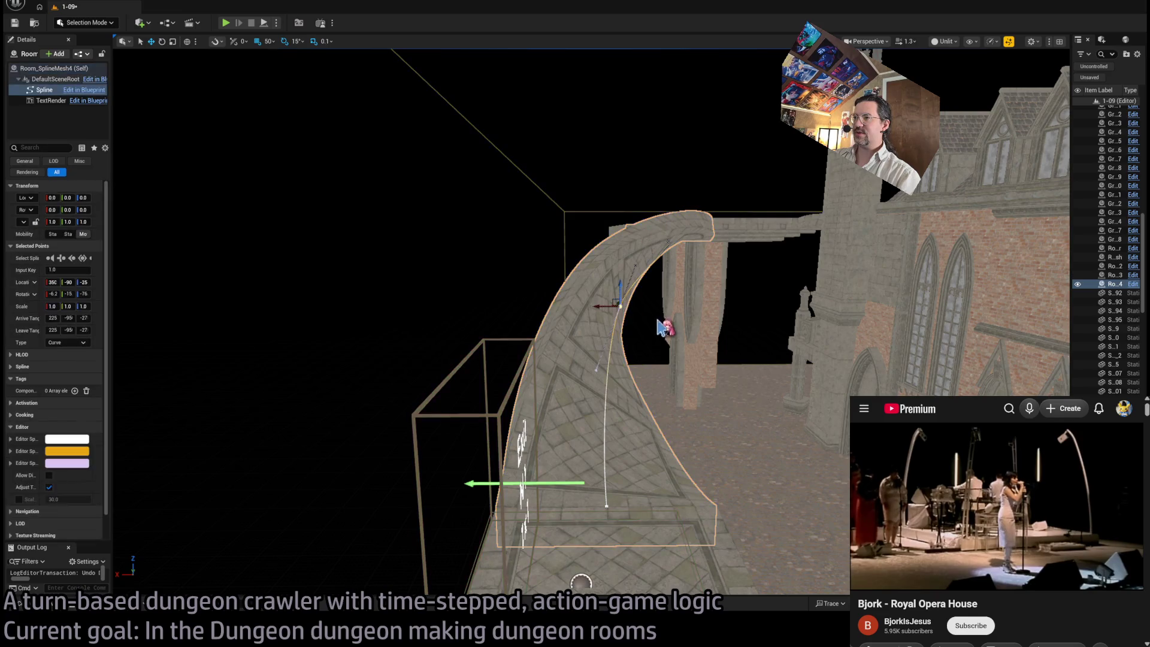
{"action": "mouse_move", "coordinate": [591, 323]}
{"action": "left_mouse_down"}
{"action": "mouse_move", "coordinate": [605, 305]}
{"action": "mouse_move", "coordinate": [587, 312]}
{"action": "left_mouse_up"}
{"action": "key", "text": "f"}
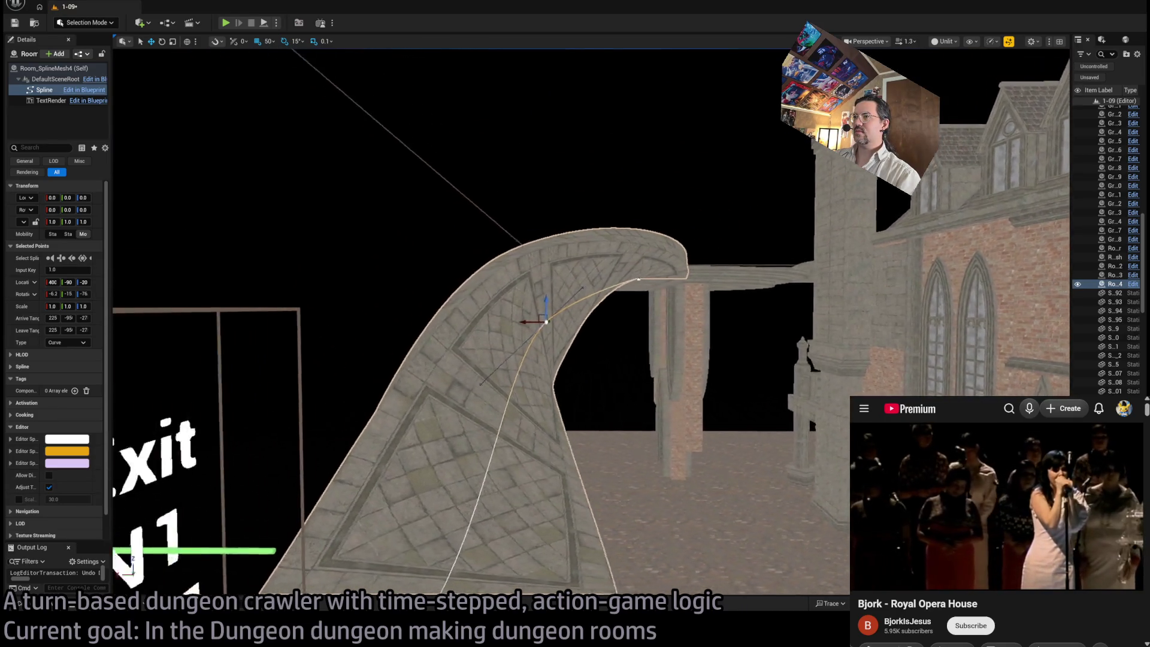
{"action": "scroll", "coordinate": [591, 322], "scroll_direction": "up", "scroll_amount": 5}
{"action": "mouse_move", "coordinate": [591, 323]}
{"action": "left_mouse_down"}
{"action": "mouse_move", "coordinate": [599, 312]}
{"action": "mouse_move", "coordinate": [587, 320]}
{"action": "mouse_move", "coordinate": [599, 312]}
{"action": "mouse_move", "coordinate": [618, 329]}
{"action": "mouse_move", "coordinate": [590, 321]}
{"action": "mouse_move", "coordinate": [529, 334]}
{"action": "mouse_move", "coordinate": [572, 319]}
{"action": "left_mouse_up"}
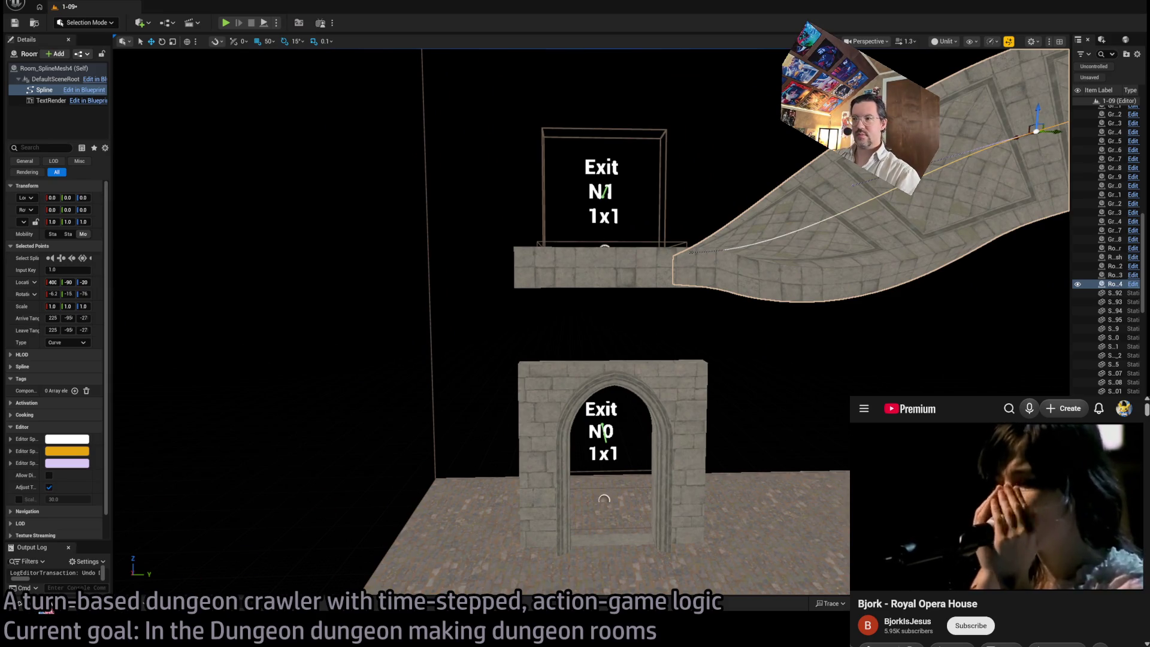
{"action": "key", "text": "ctrl+space"}
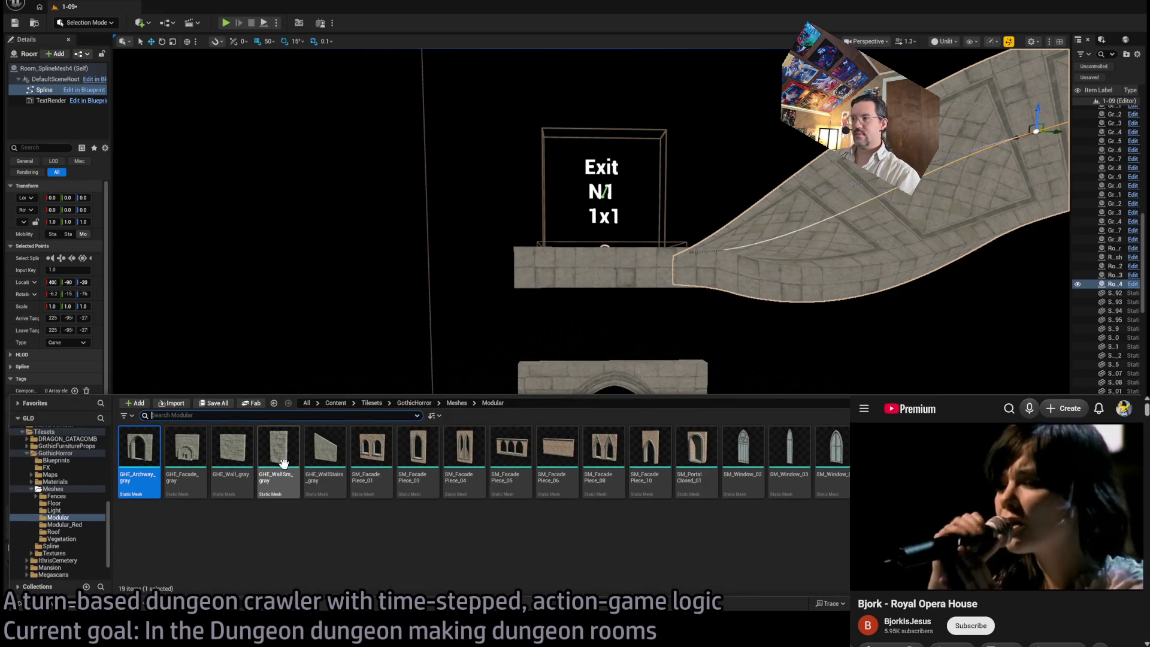
Step: Place a GHE_Wall_gray stone wall beside the Exit N0 archway
{"action": "left_click", "coordinate": [282, 464]}
{"action": "mouse_move", "coordinate": [217, 459]}
{"action": "left_mouse_down"}
{"action": "mouse_move", "coordinate": [411, 488]}
{"action": "mouse_move", "coordinate": [480, 547]}
{"action": "mouse_move", "coordinate": [506, 527]}
{"action": "mouse_move", "coordinate": [738, 531]}
{"action": "left_mouse_up"}
{"action": "scroll", "coordinate": [488, 563], "scroll_direction": "up", "scroll_amount": 5}
{"action": "key", "text": "w"}
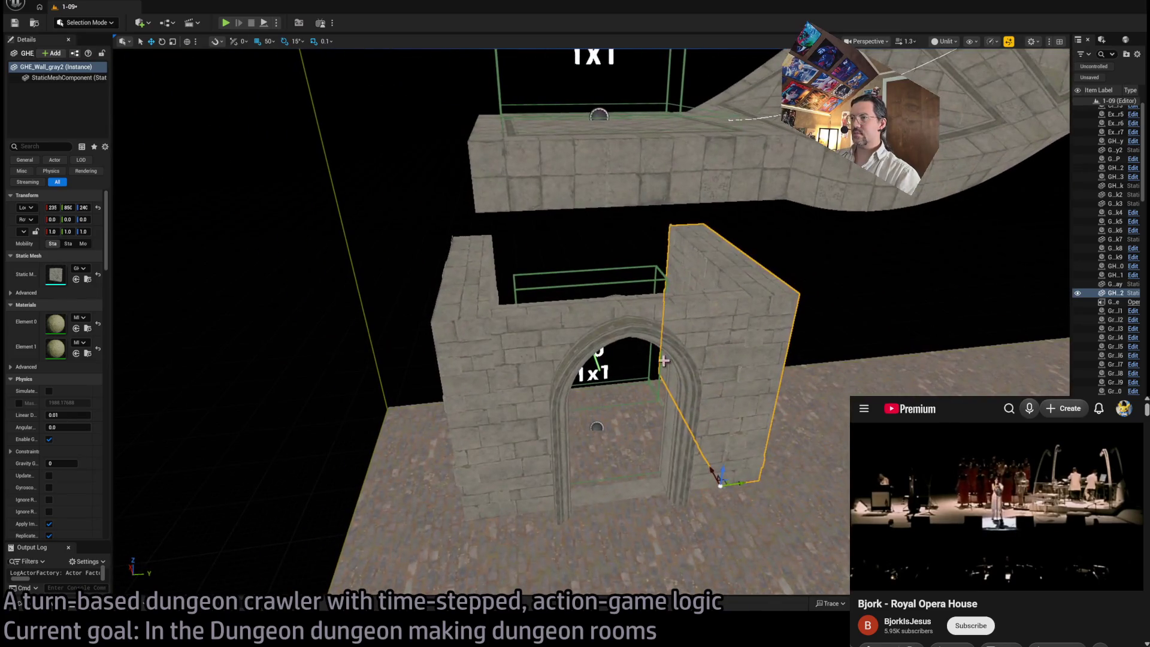
Step: Select floor tile SM_Sidewalk_29 in front of the archway and open its GHE_SidewalkWide mesh for editing
{"action": "left_click", "coordinate": [593, 359]}
{"action": "scroll", "coordinate": [578, 405], "scroll_direction": "down", "scroll_amount": 3}
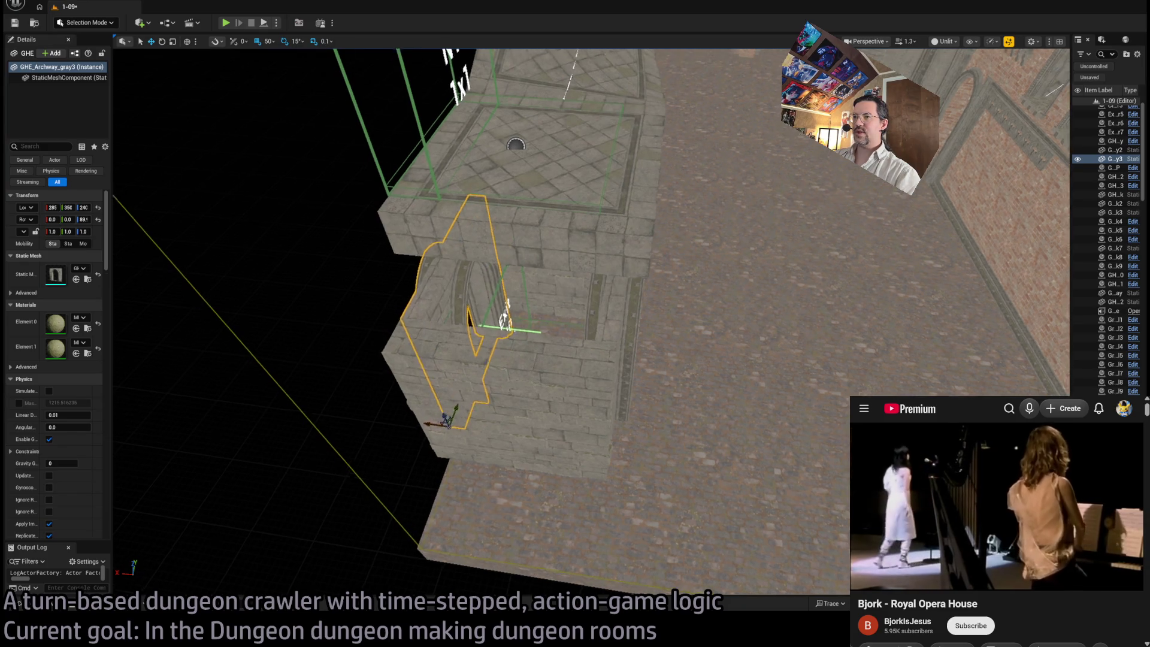
{"action": "key", "text": "f"}
{"action": "mouse_move", "coordinate": [642, 311]}
{"action": "left_mouse_down"}
{"action": "mouse_move", "coordinate": [599, 570]}
{"action": "mouse_move", "coordinate": [598, 471]}
{"action": "mouse_move", "coordinate": [527, 442]}
{"action": "mouse_move", "coordinate": [545, 437]}
{"action": "mouse_move", "coordinate": [587, 481]}
{"action": "mouse_move", "coordinate": [527, 423]}
{"action": "mouse_move", "coordinate": [542, 385]}
{"action": "mouse_move", "coordinate": [527, 336]}
{"action": "mouse_move", "coordinate": [585, 429]}
{"action": "left_mouse_up"}
{"action": "left_click", "coordinate": [547, 421]}
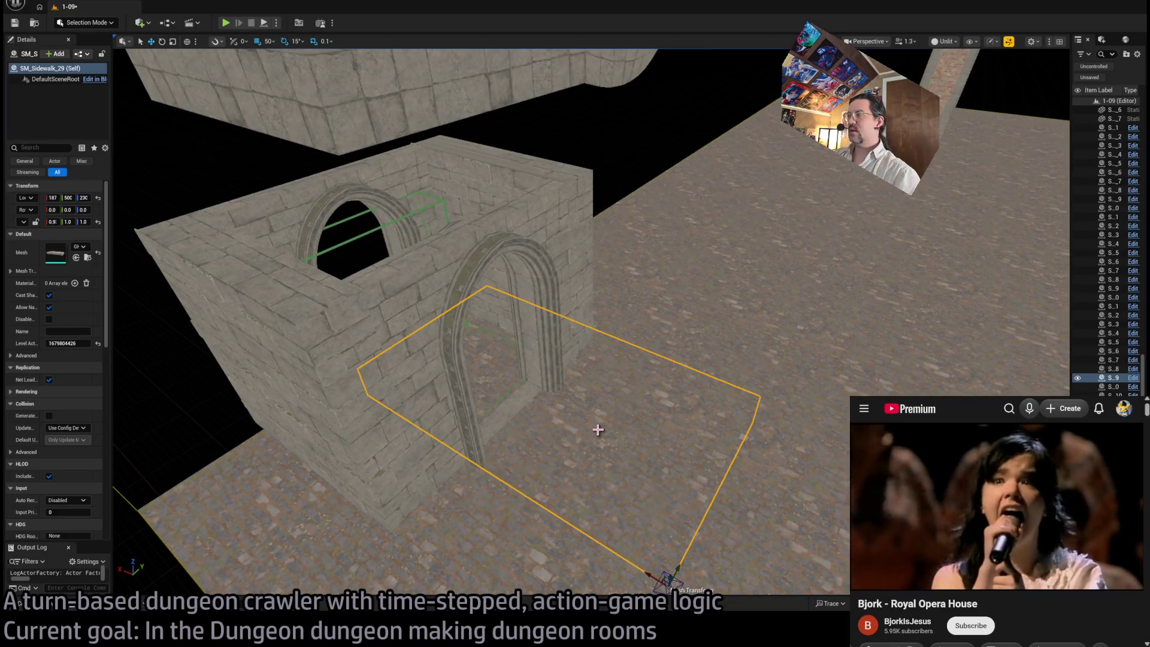
{"action": "left_click_drag", "start_coordinate": [663, 404], "coordinate": [594, 292]}
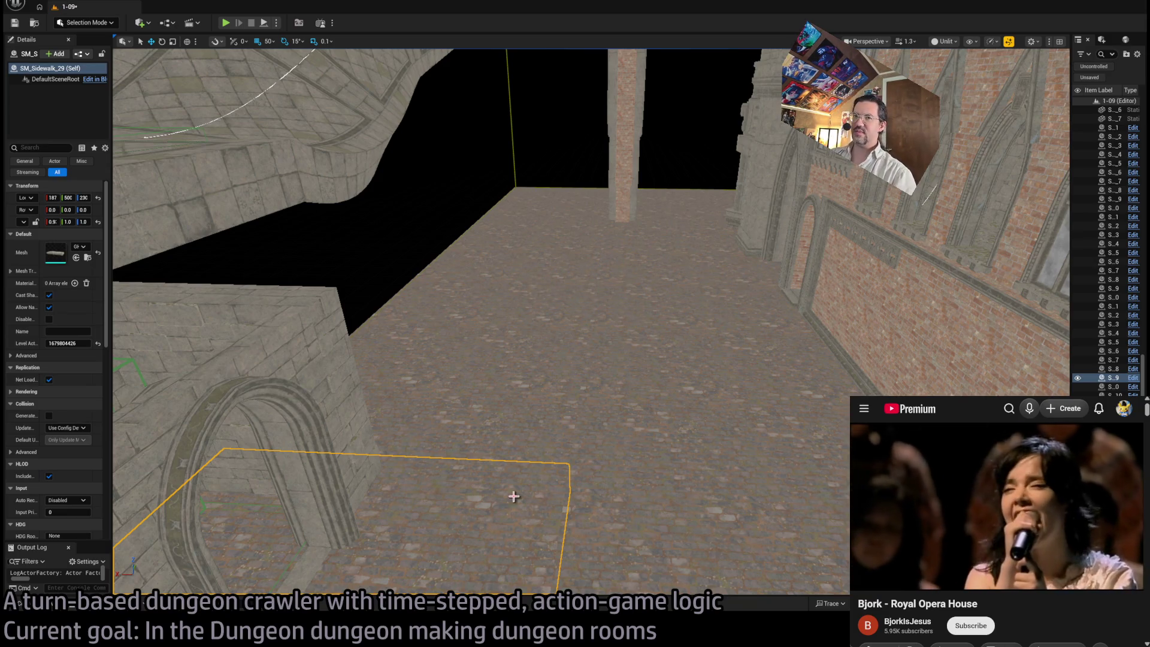
{"action": "key", "text": "ctrl+e"}
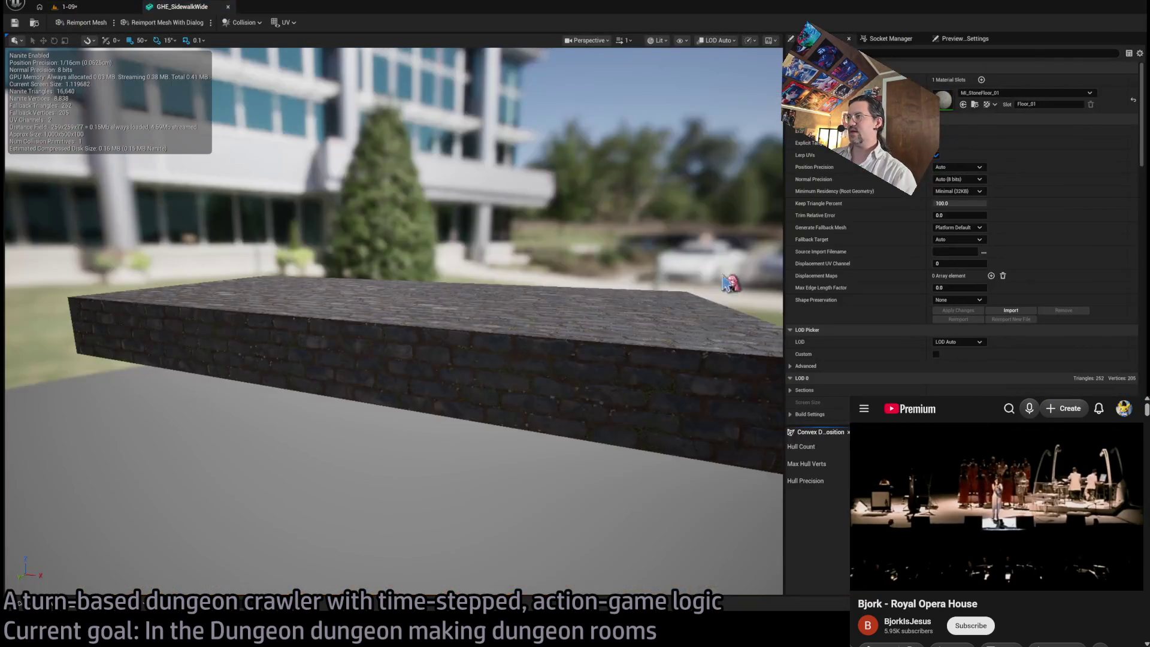
Step: Open MI_StoneFloor_01, then its parent MI_Environment, to reach the M_Environment graph
{"action": "double_click", "coordinate": [946, 102]}
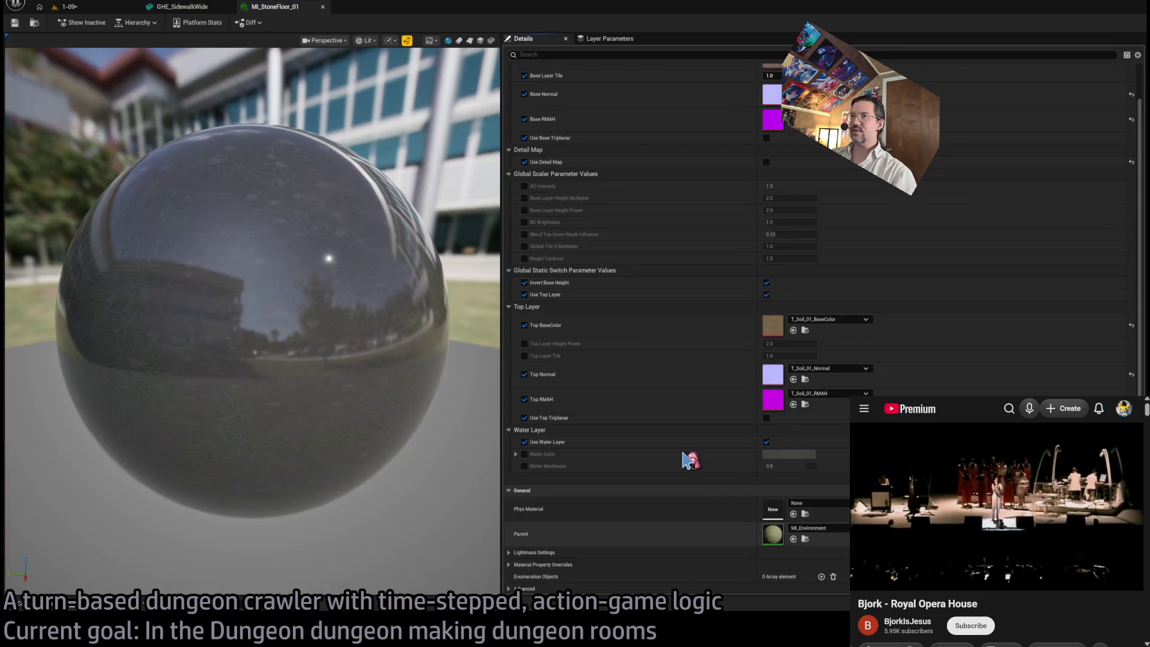
{"action": "double_click", "coordinate": [773, 534]}
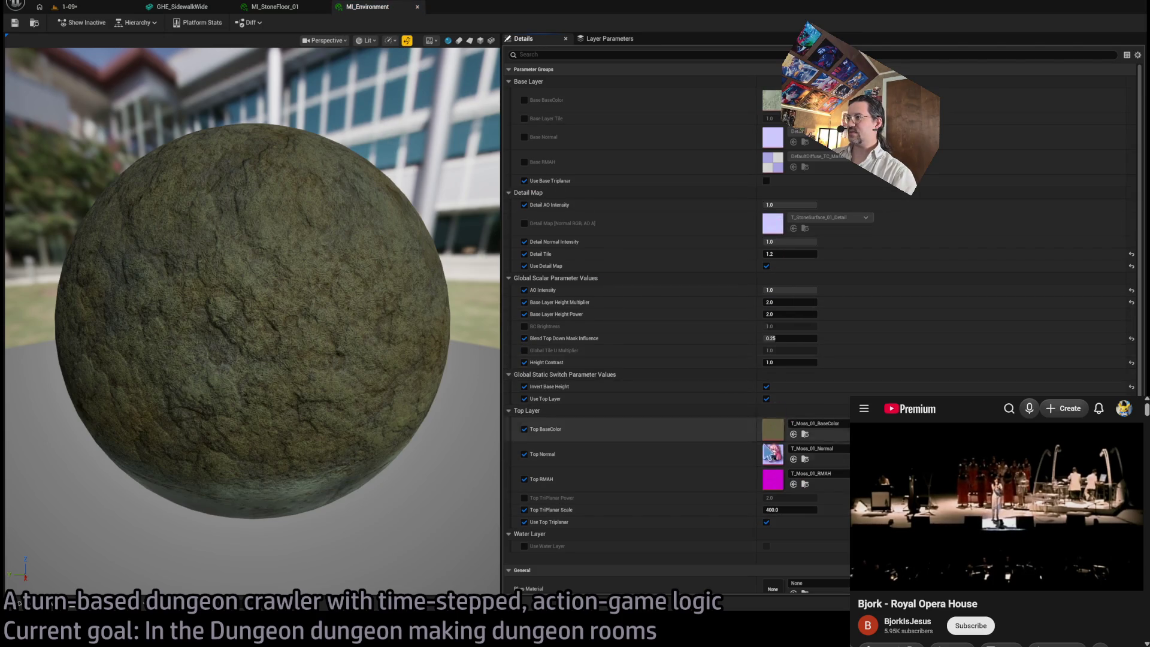
{"action": "scroll", "coordinate": [770, 437], "scroll_direction": "down", "scroll_amount": 3}
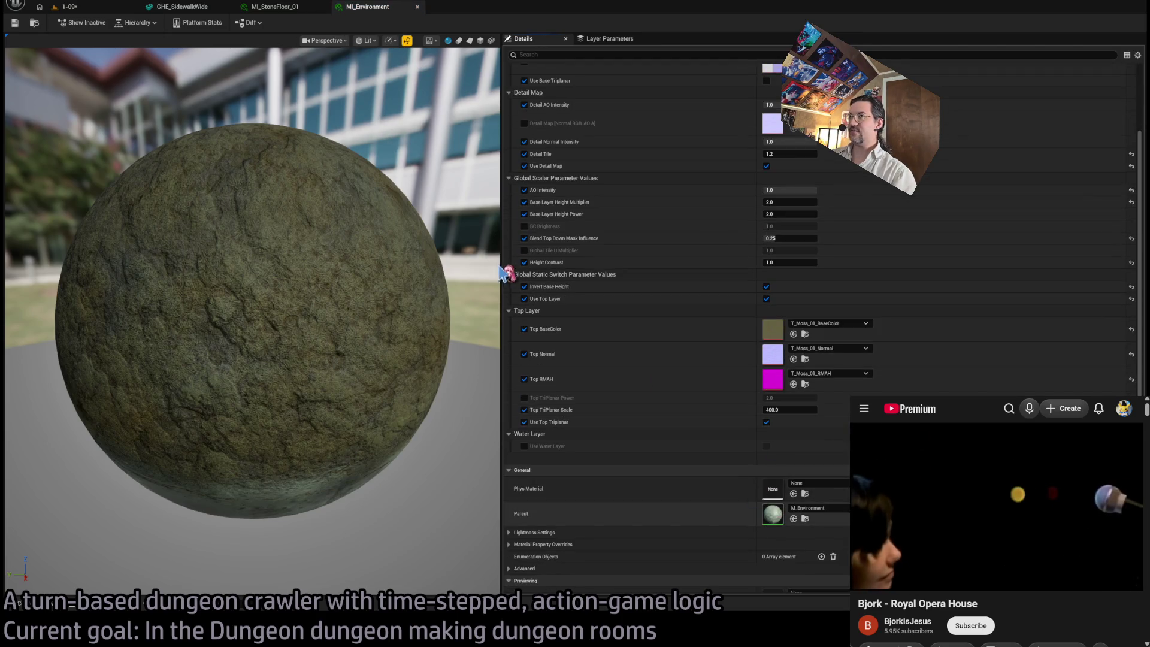
{"action": "scroll", "coordinate": [491, 246], "scroll_direction": "down", "scroll_amount": 5}
{"action": "scroll", "coordinate": [491, 245], "scroll_direction": "up", "scroll_amount": 8}
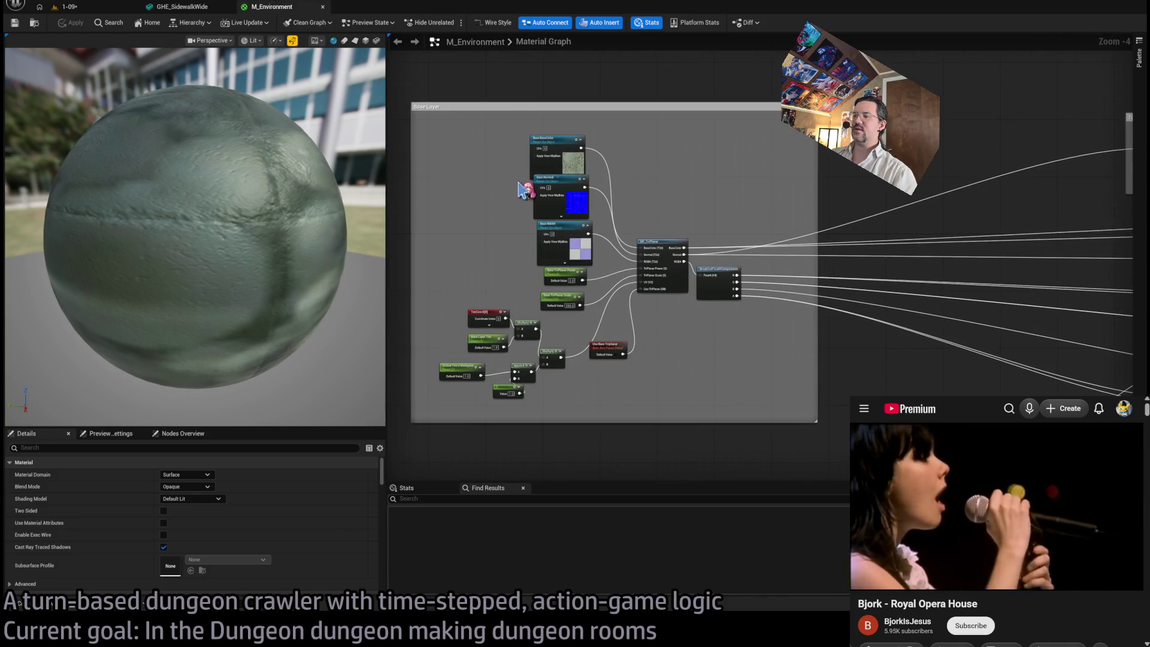
Step: Zoom around the M_Environment graph and select the HeightLerp and Use Top Layer nodes
{"action": "scroll", "coordinate": [658, 238], "scroll_direction": "down", "scroll_amount": 2}
{"action": "scroll", "coordinate": [654, 236], "scroll_direction": "up", "scroll_amount": 2}
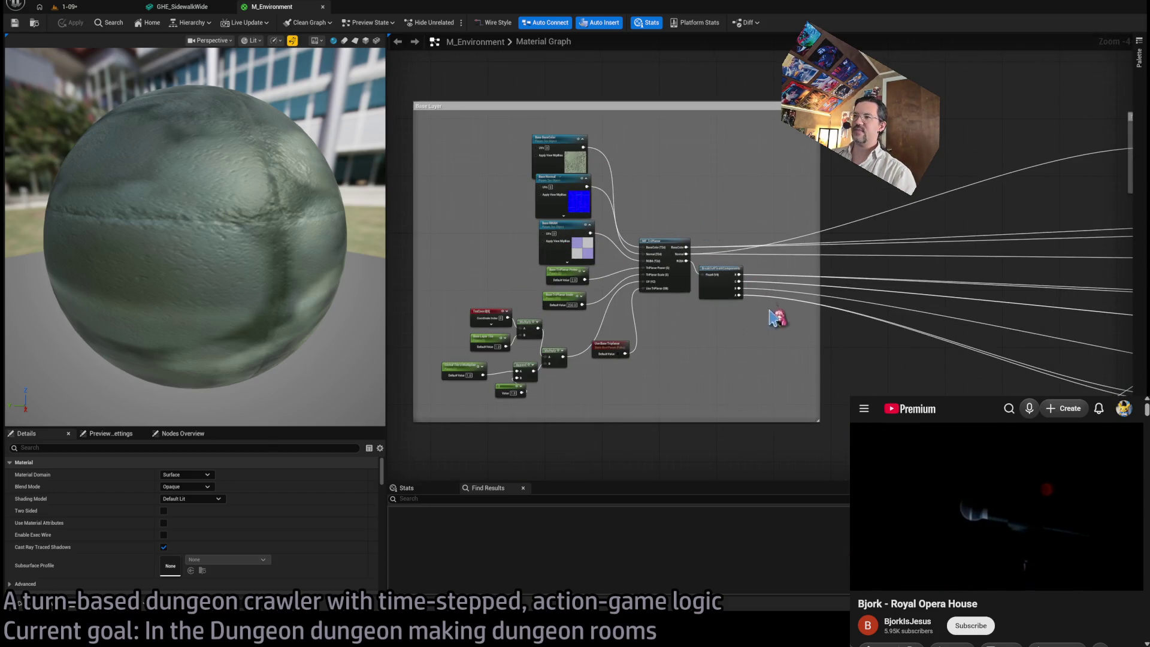
{"action": "scroll", "coordinate": [577, 200], "scroll_direction": "down", "scroll_amount": 2}
{"action": "scroll", "coordinate": [722, 217], "scroll_direction": "up", "scroll_amount": 5}
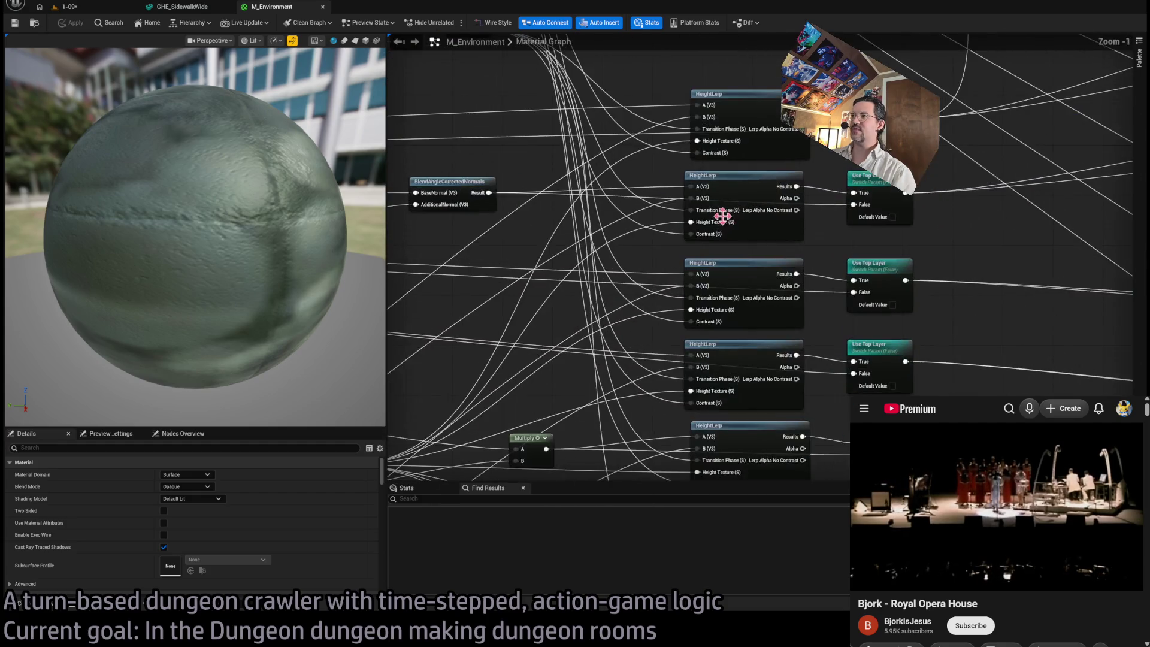
{"action": "scroll", "coordinate": [779, 263], "scroll_direction": "down", "scroll_amount": 3}
{"action": "mouse_move", "coordinate": [802, 130]}
{"action": "left_mouse_down"}
{"action": "mouse_move", "coordinate": [653, 442]}
{"action": "mouse_move", "coordinate": [602, 485]}
{"action": "mouse_move", "coordinate": [597, 455]}
{"action": "left_mouse_up"}
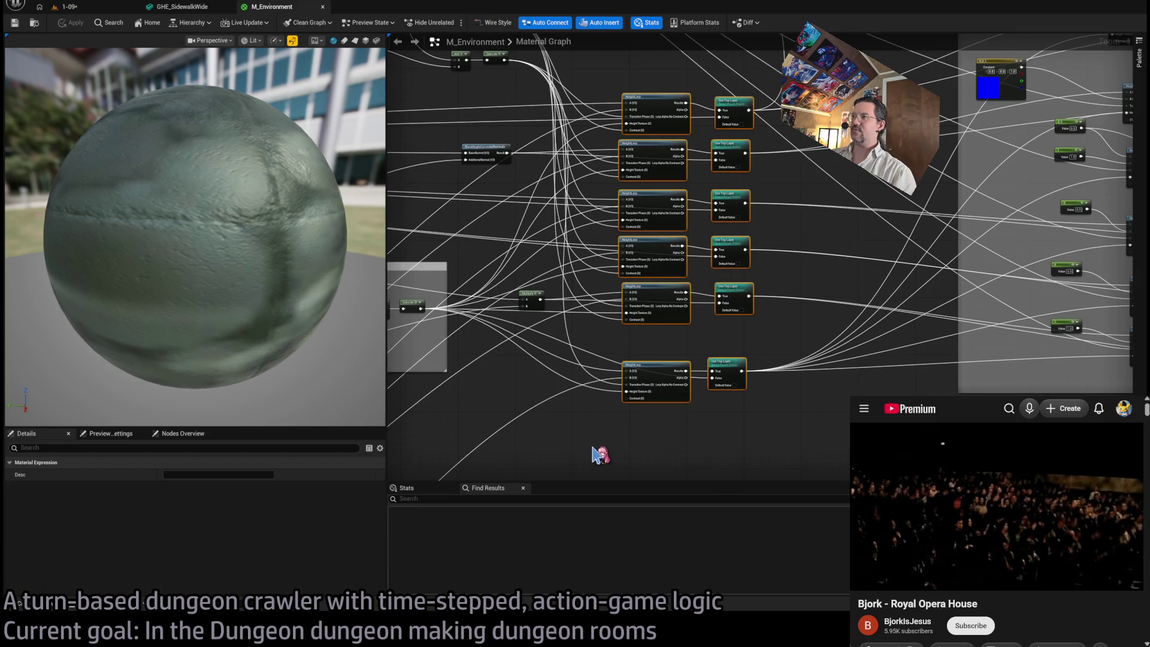
Step: Select another node group, view the comment boxes, then return to the GHE_SidewalkWide mesh editor
{"action": "scroll", "coordinate": [745, 388], "scroll_direction": "down", "scroll_amount": 2}
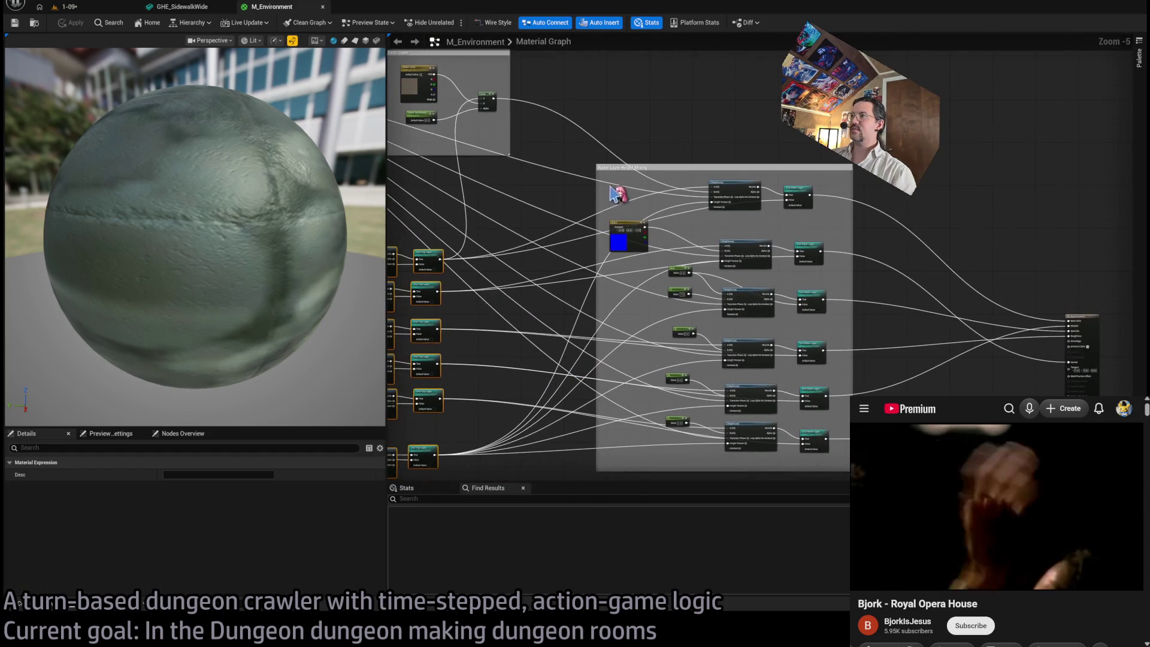
{"action": "scroll", "coordinate": [794, 421], "scroll_direction": "down", "scroll_amount": 3}
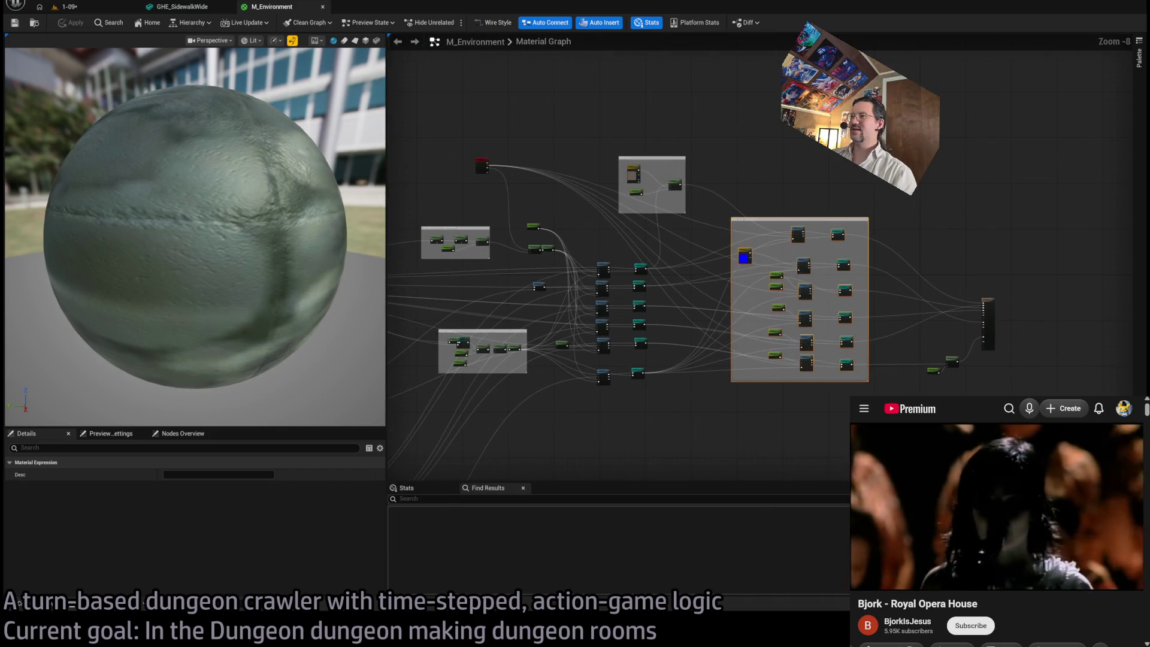
{"action": "mouse_move", "coordinate": [871, 460]}
{"action": "left_mouse_down"}
{"action": "mouse_move", "coordinate": [605, 214]}
{"action": "mouse_move", "coordinate": [626, 245]}
{"action": "left_mouse_up"}
{"action": "mouse_move", "coordinate": [512, 251]}
{"action": "left_mouse_down"}
{"action": "mouse_move", "coordinate": [653, 160]}
{"action": "mouse_move", "coordinate": [645, 221]}
{"action": "mouse_move", "coordinate": [680, 295]}
{"action": "mouse_move", "coordinate": [666, 193]}
{"action": "left_mouse_up"}
{"action": "scroll", "coordinate": [663, 193], "scroll_direction": "down", "scroll_amount": 1}
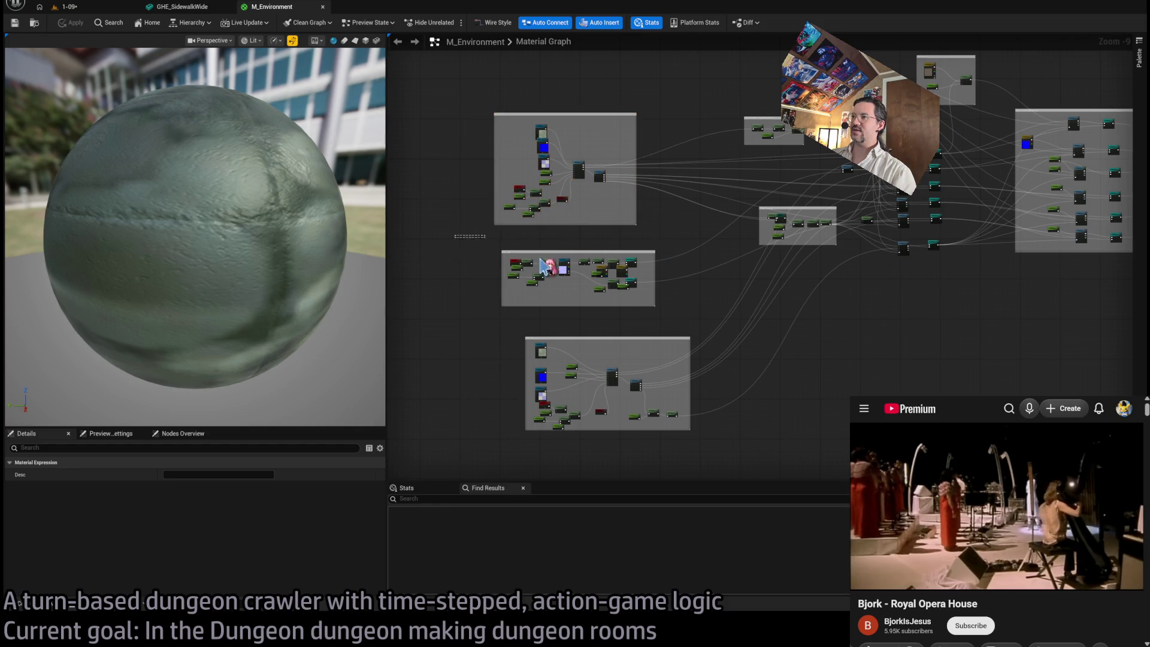
{"action": "left_click", "coordinate": [694, 313]}
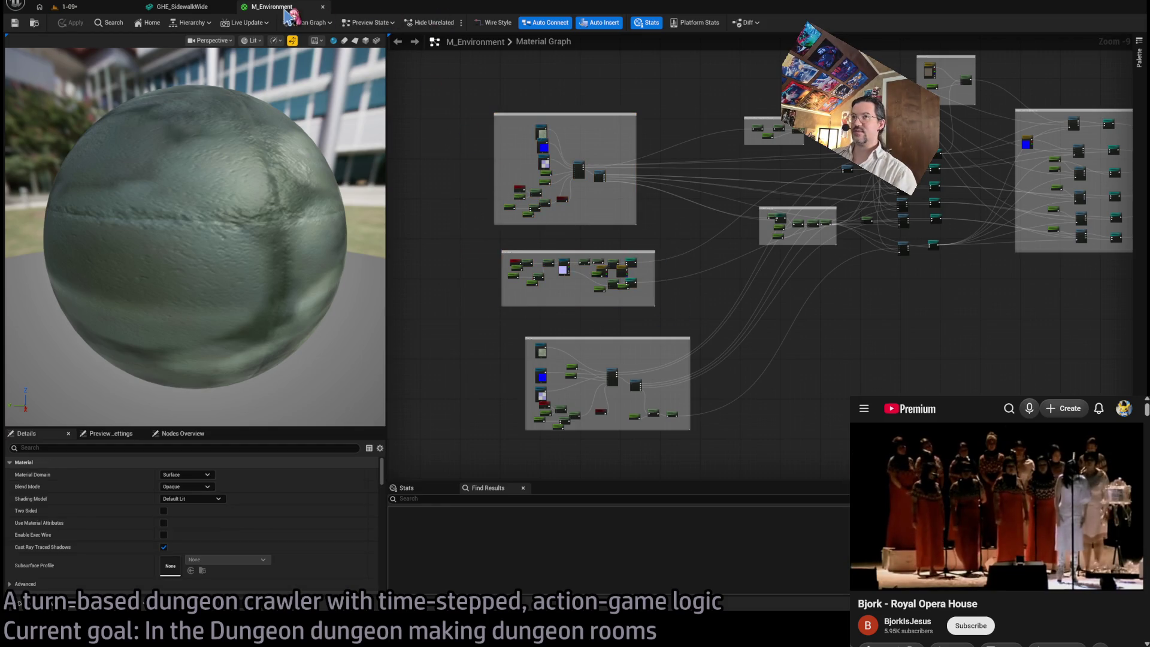
{"action": "left_click", "coordinate": [188, 11]}
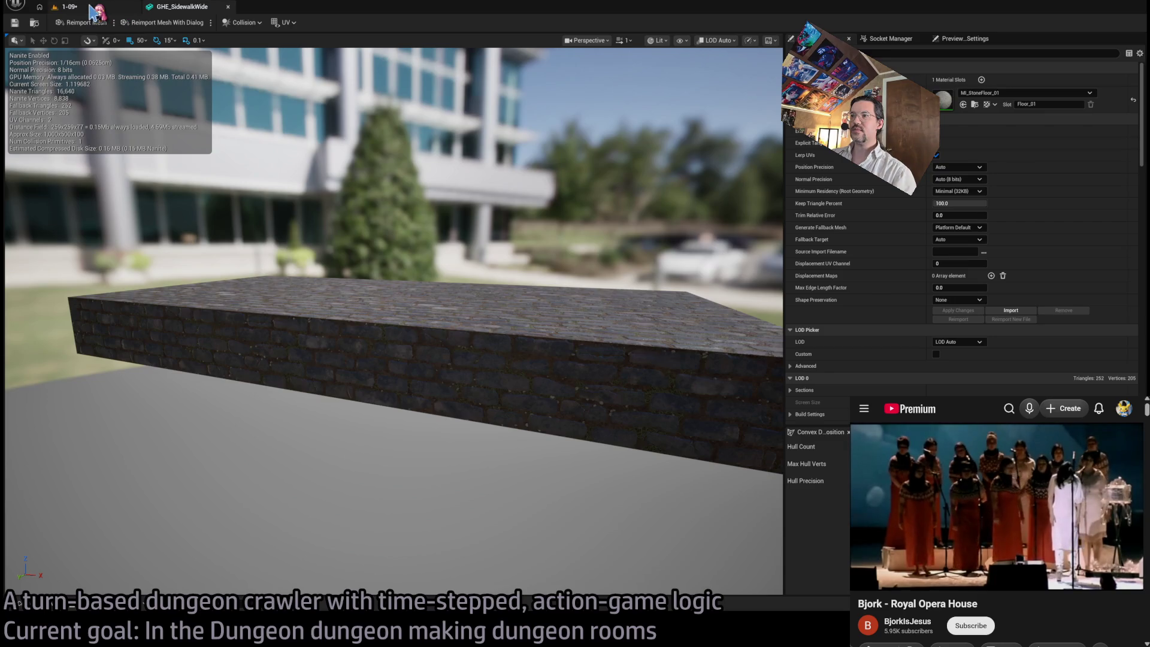
Step: Examine the GHE_SidewalkWide cobblestone slab up close at a low angle
{"action": "left_click", "coordinate": [93, 12]}
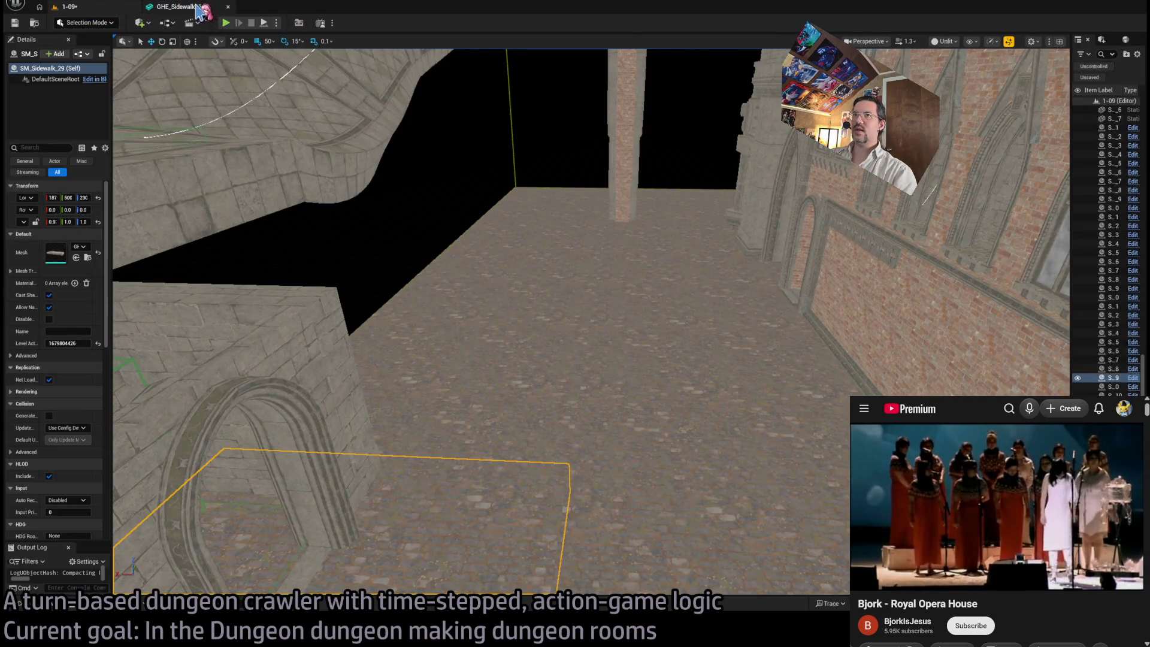
{"action": "left_click", "coordinate": [197, 10]}
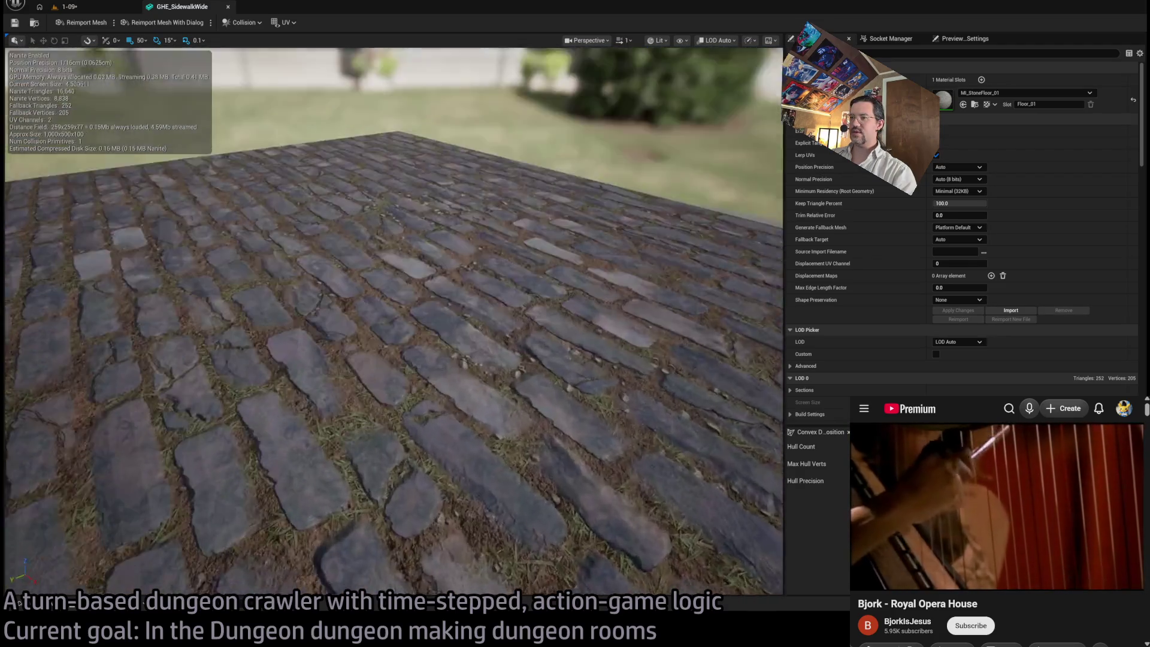
{"action": "mouse_move", "coordinate": [451, 228]}
{"action": "left_mouse_down"}
{"action": "mouse_move", "coordinate": [455, 240]}
{"action": "mouse_move", "coordinate": [449, 221]}
{"action": "left_mouse_up"}
{"action": "left_click_drag", "start_coordinate": [355, 277], "coordinate": [560, 390]}
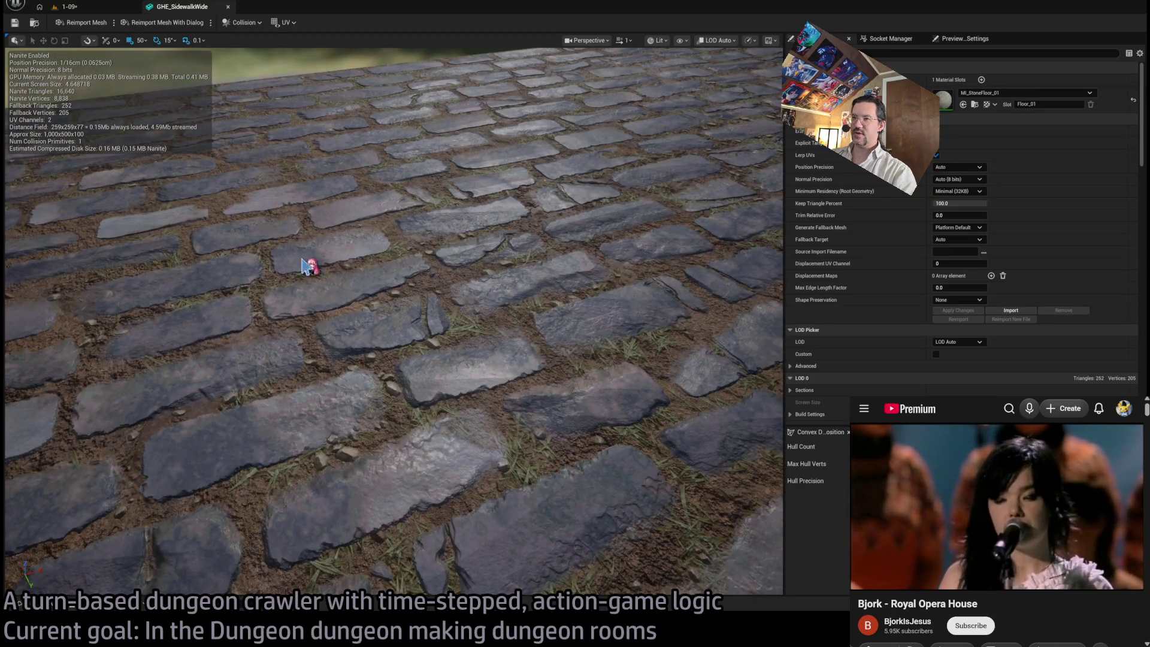
{"action": "left_click_drag", "start_coordinate": [656, 379], "coordinate": [656, 380]}
{"action": "scroll", "coordinate": [655, 379], "scroll_direction": "up", "scroll_amount": 1}
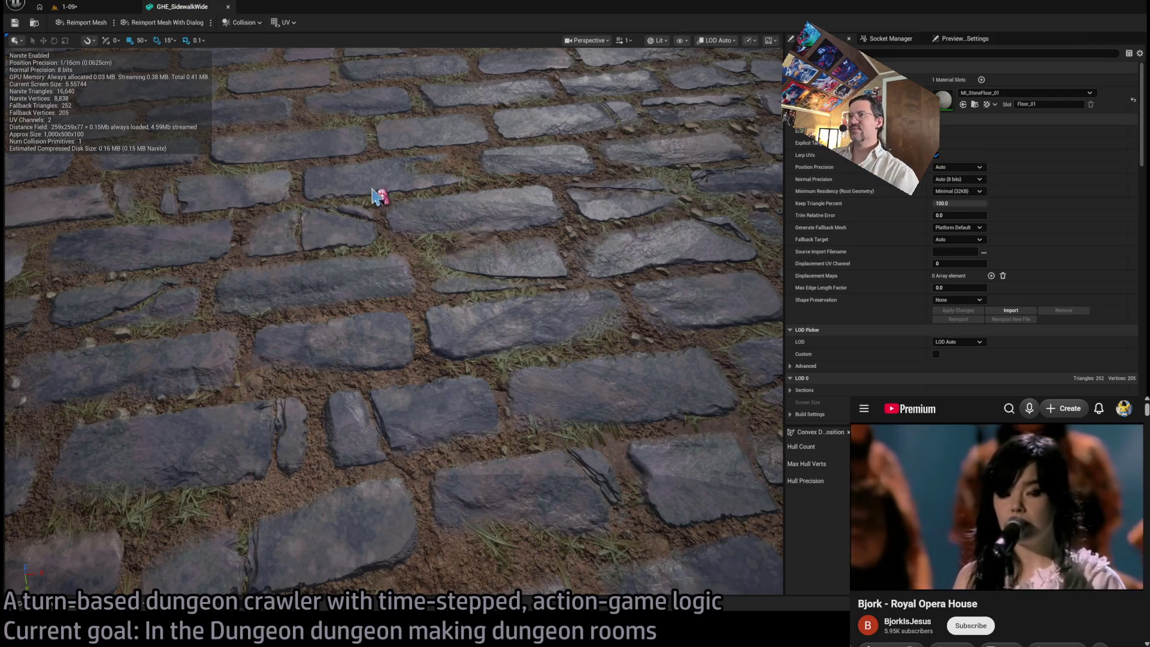
Step: Close the GHE_SidewalkWide mesh editor and view the Exit N0 stone room in level 1-09
{"action": "middle_click", "coordinate": [190, 10]}
{"action": "left_click_drag", "start_coordinate": [598, 229], "coordinate": [598, 229]}
{"action": "left_click_drag", "start_coordinate": [660, 321], "coordinate": [660, 321]}
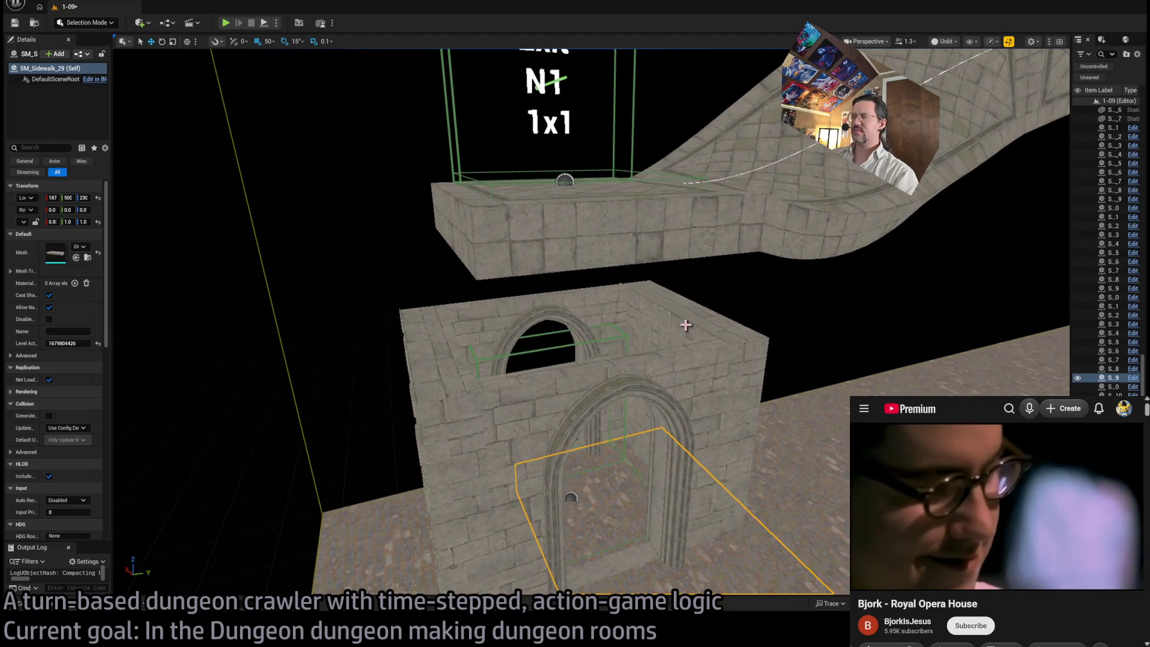
Step: Select the GHE_Wall_gray2 wall and browse the Floor, Roof and Meshes folders for facade pieces
{"action": "left_click", "coordinate": [707, 390]}
{"action": "left_click_drag", "start_coordinate": [707, 389], "coordinate": [707, 390]}
{"action": "left_click_drag", "start_coordinate": [679, 315], "coordinate": [679, 315]}
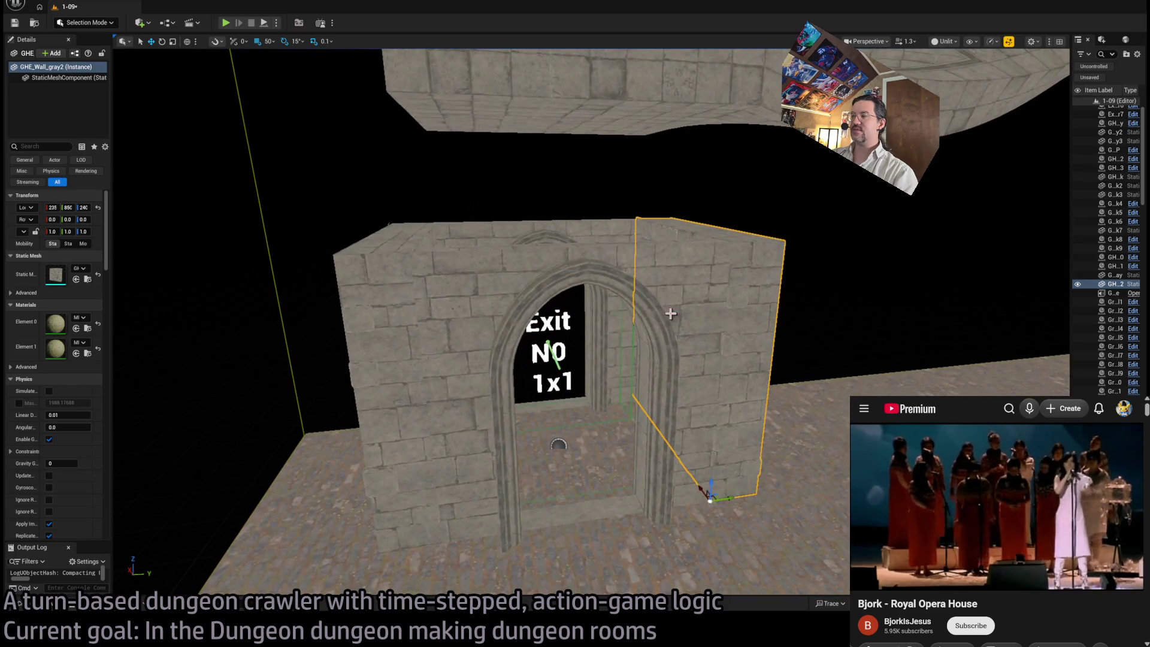
{"action": "key", "text": "ctrl+space"}
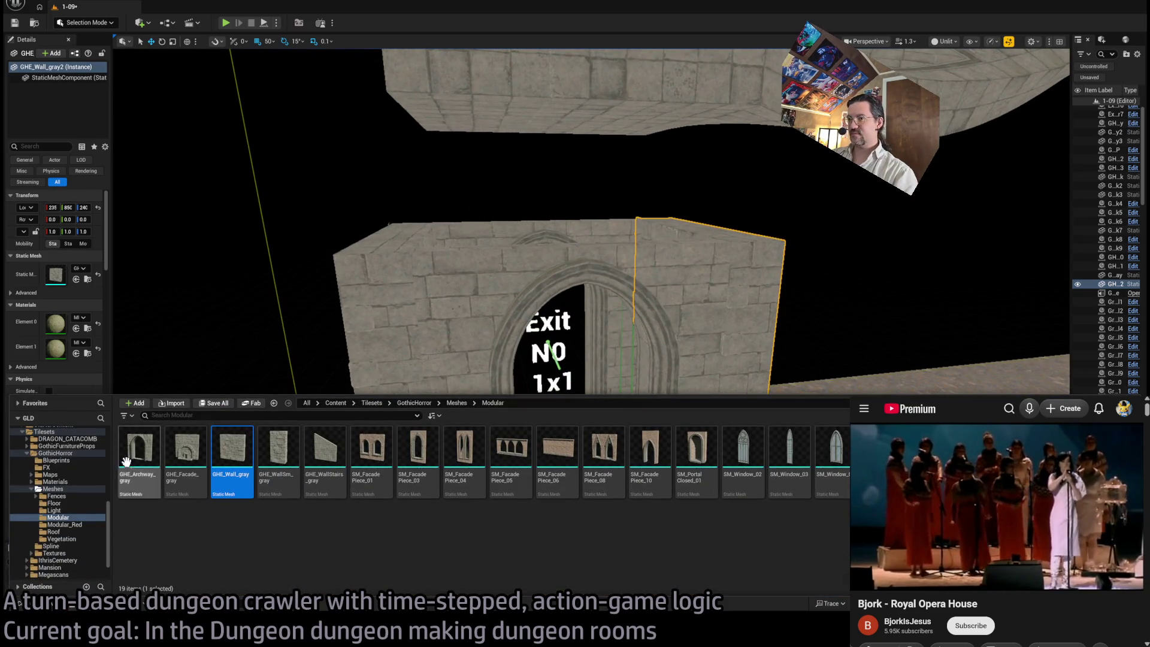
{"action": "left_click", "coordinate": [72, 503]}
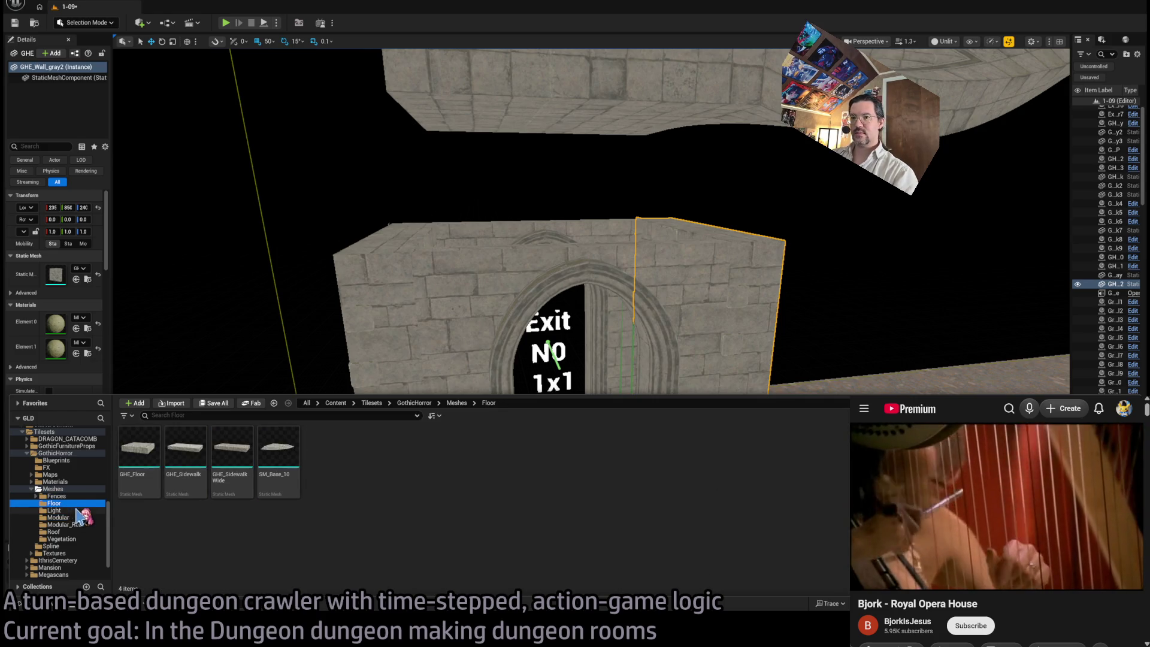
{"action": "left_click", "coordinate": [71, 532]}
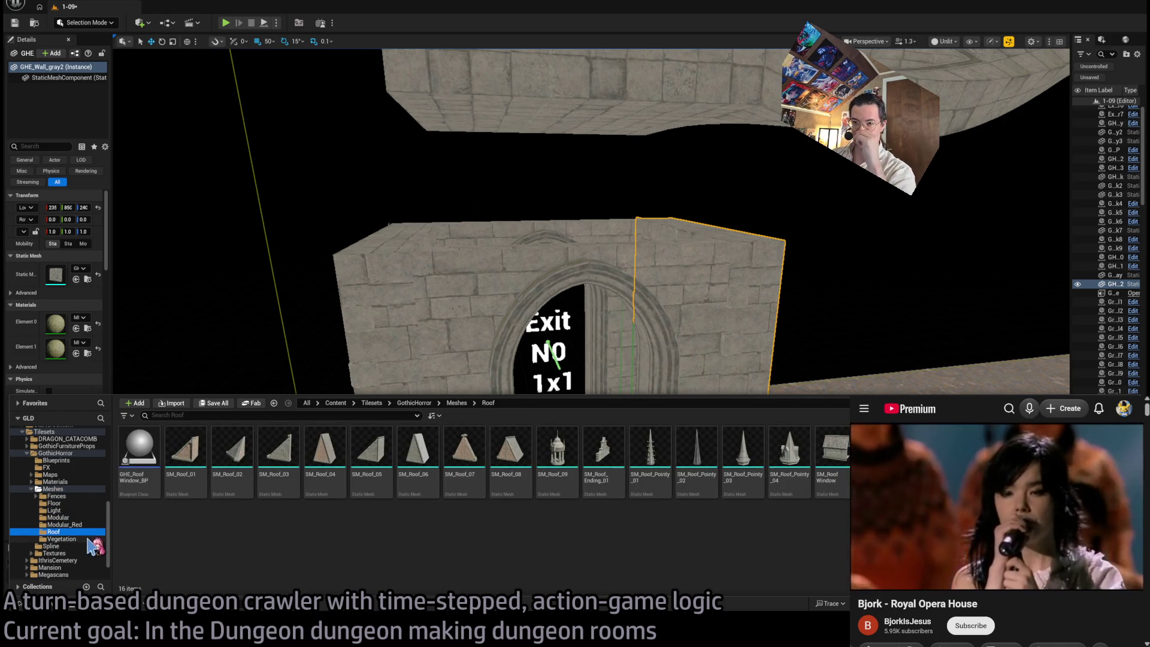
{"action": "left_click", "coordinate": [54, 489]}
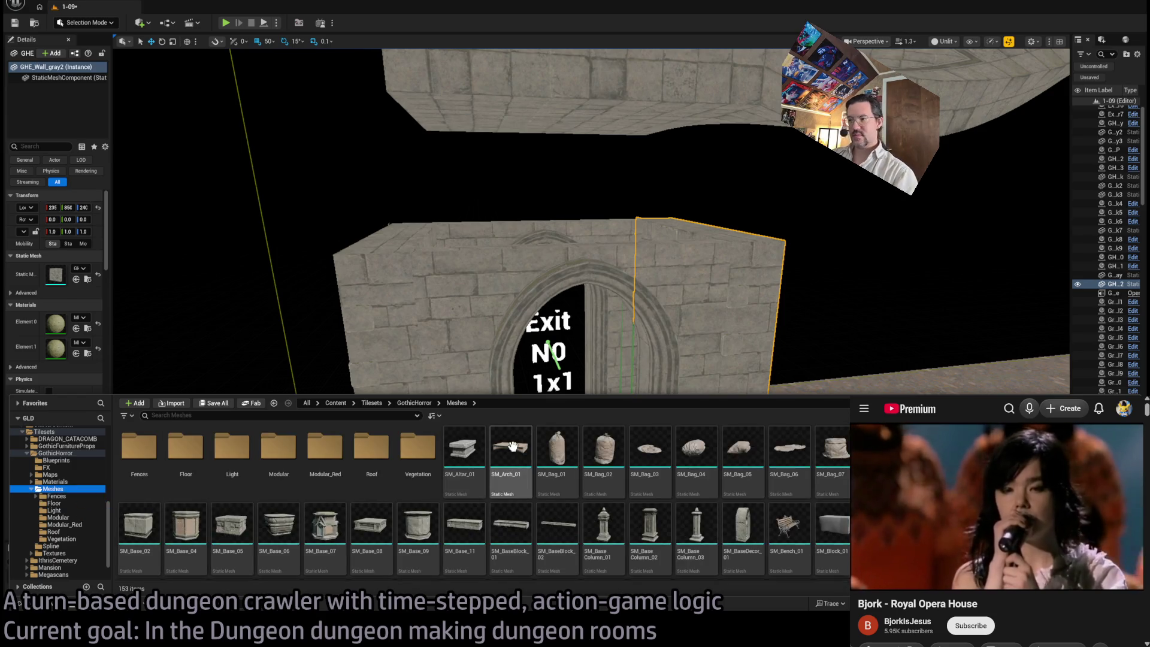
{"action": "scroll", "coordinate": [659, 491], "scroll_direction": "down", "scroll_amount": 3}
{"action": "scroll", "coordinate": [801, 486], "scroll_direction": "down", "scroll_amount": 3}
Step: Place SM_FacadePiece_09 atop the arched doorway wall, then delete an Alt-dragged duplicate
{"action": "mouse_move", "coordinate": [804, 505]}
{"action": "left_mouse_down"}
{"action": "mouse_move", "coordinate": [570, 236]}
{"action": "mouse_move", "coordinate": [626, 268]}
{"action": "mouse_move", "coordinate": [727, 207]}
{"action": "mouse_move", "coordinate": [721, 239]}
{"action": "left_mouse_up"}
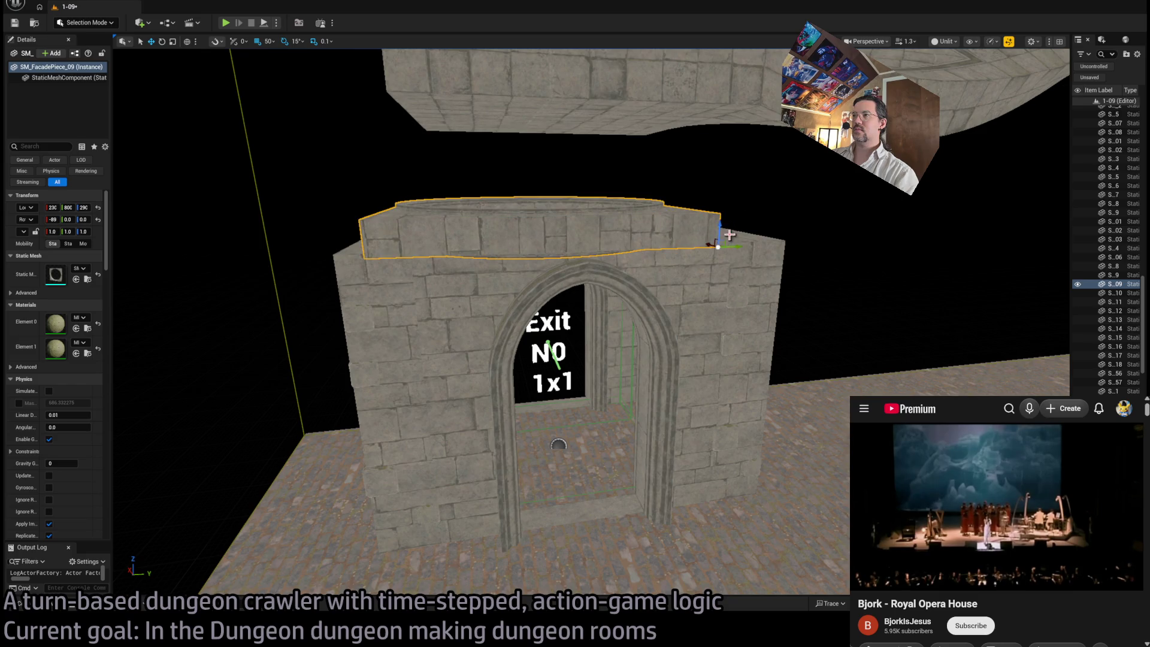
{"action": "key", "text": "f"}
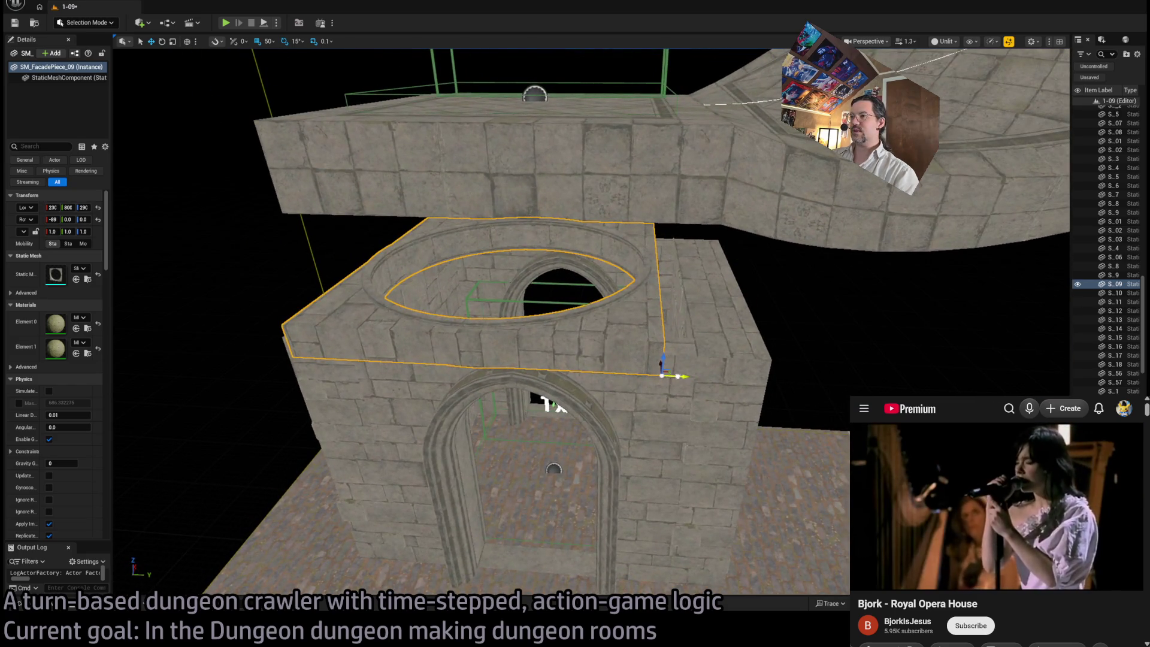
{"action": "left_click_drag", "start_coordinate": [677, 376], "coordinate": [707, 369]}
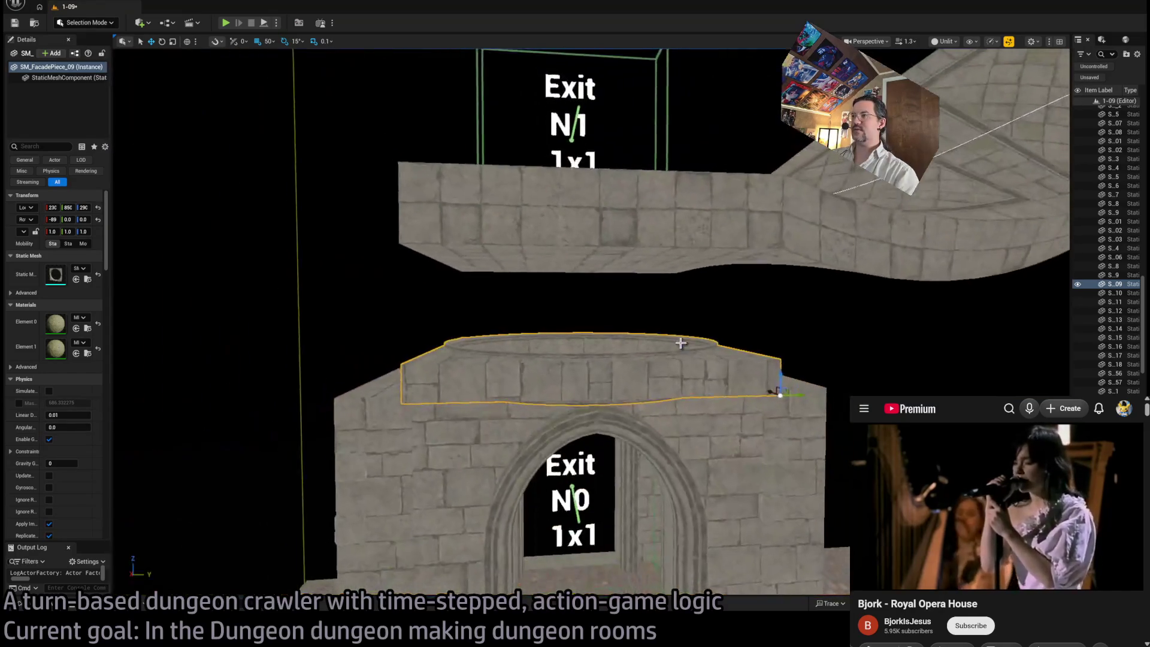
{"action": "left_click_drag", "start_coordinate": [781, 377], "coordinate": [775, 319]}
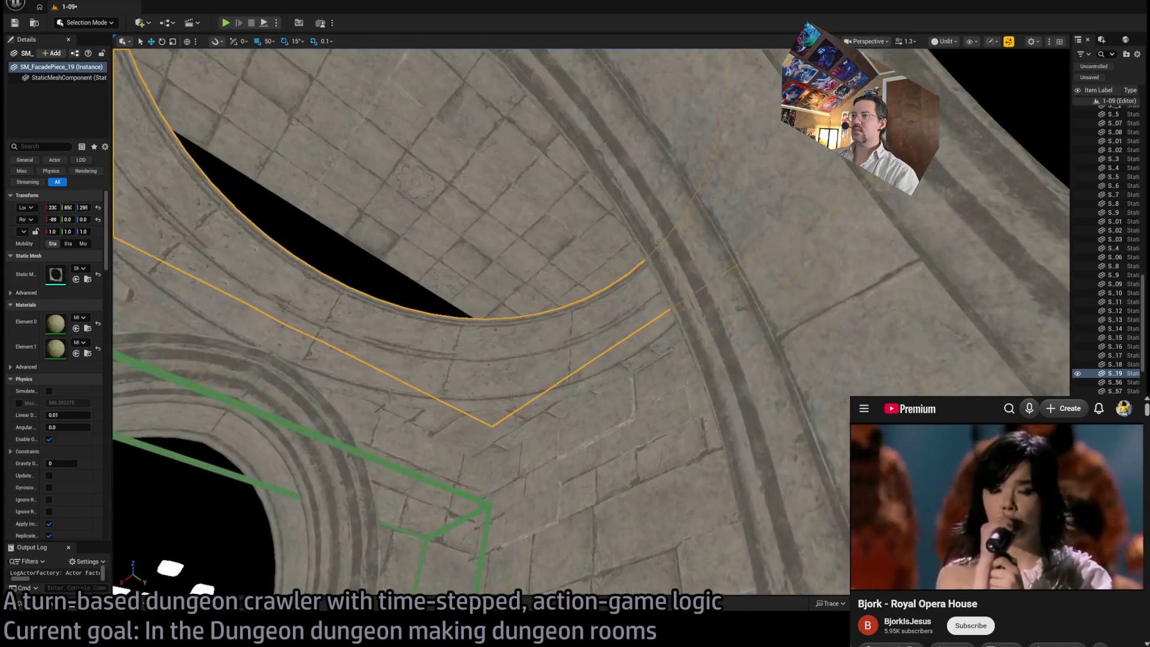
{"action": "key", "text": "Delete"}
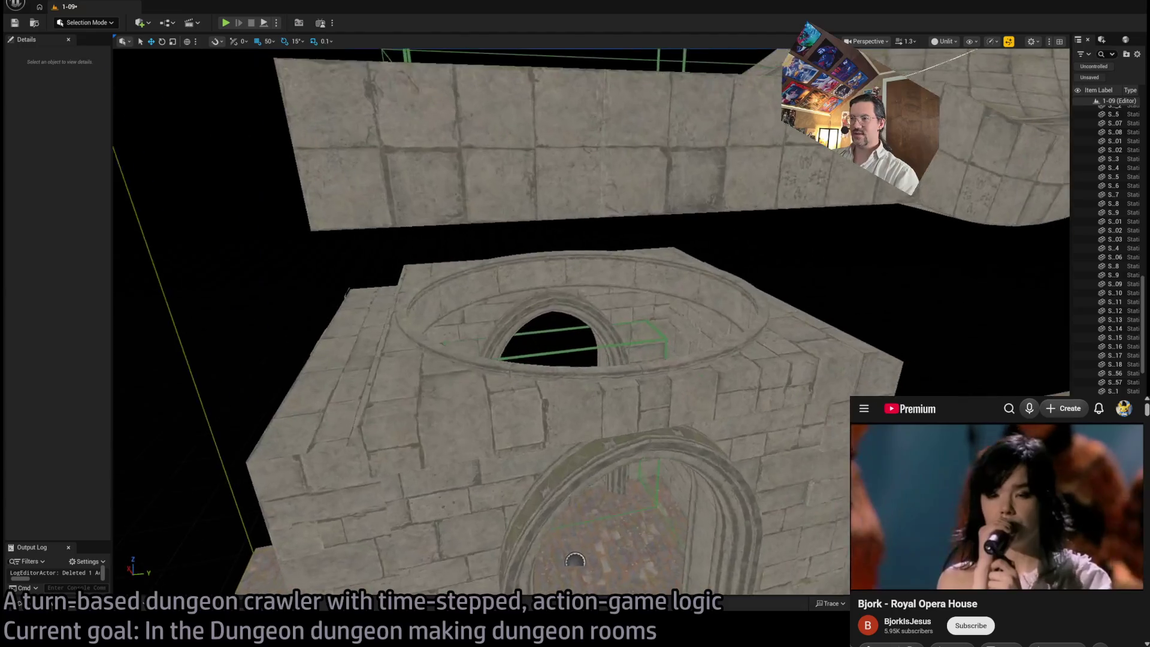
Step: Try placing SM_Plate_02 and SM_Sewer_01 in the level, deleting each one
{"action": "key", "text": "ctrl+space"}
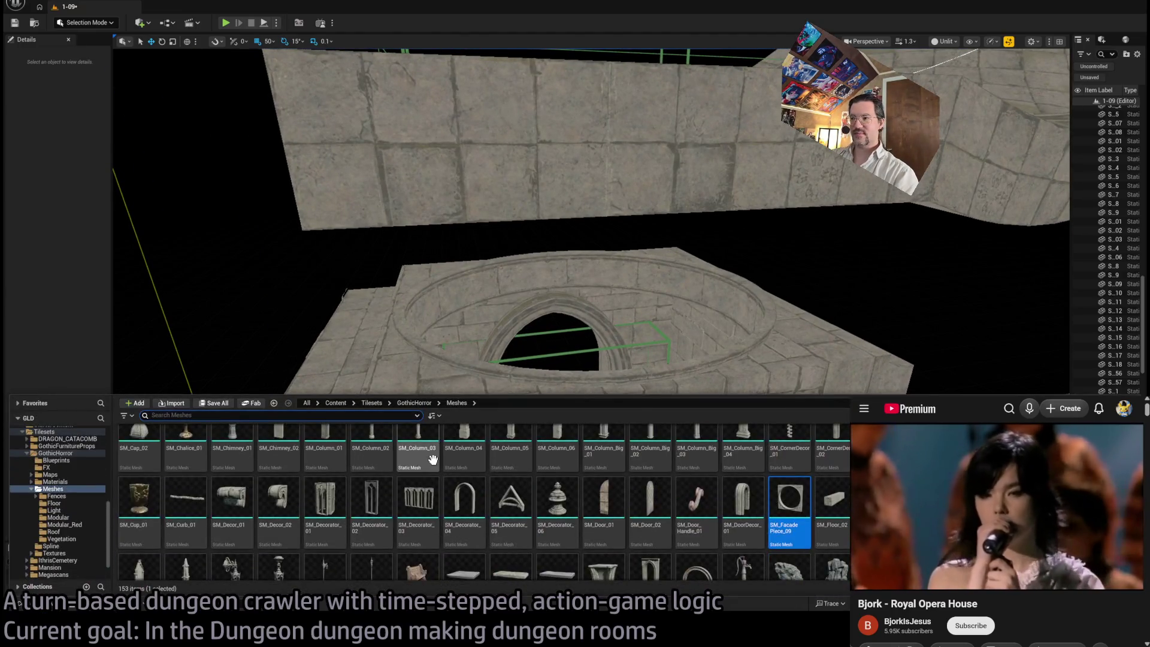
{"action": "scroll", "coordinate": [718, 527], "scroll_direction": "down", "scroll_amount": 1}
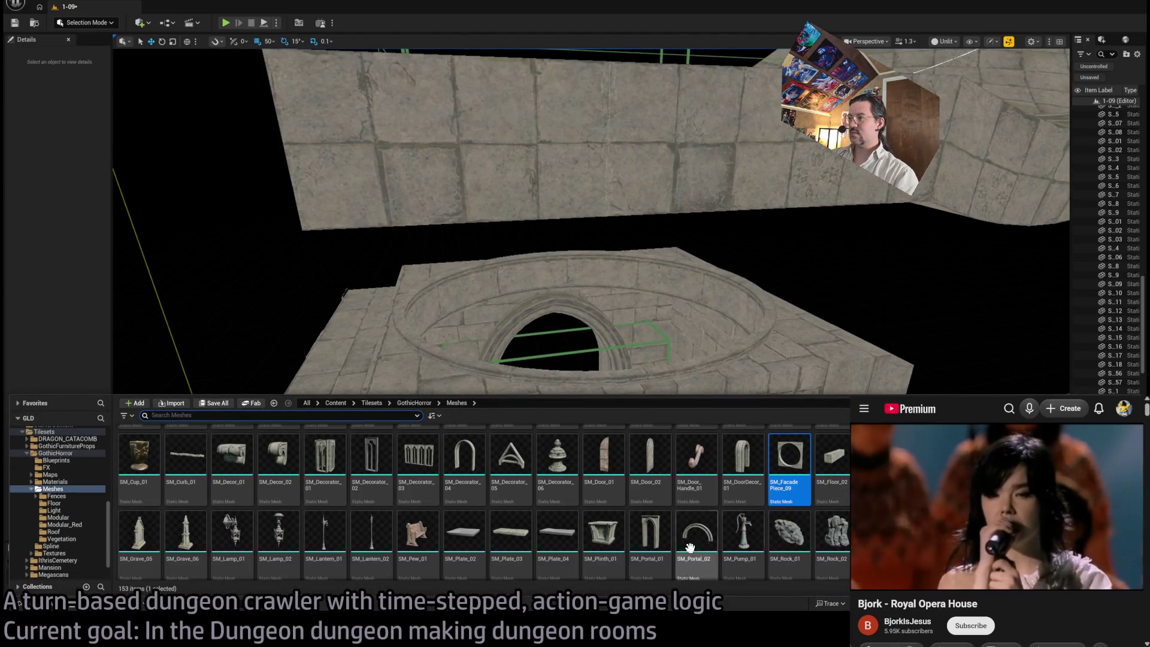
{"action": "scroll", "coordinate": [695, 530], "scroll_direction": "down", "scroll_amount": 1}
{"action": "mouse_move", "coordinate": [463, 520]}
{"action": "left_mouse_down"}
{"action": "mouse_move", "coordinate": [460, 530]}
{"action": "mouse_move", "coordinate": [542, 347]}
{"action": "mouse_move", "coordinate": [352, 403]}
{"action": "mouse_move", "coordinate": [376, 440]}
{"action": "left_mouse_up"}
{"action": "key", "text": "Delete"}
{"action": "key", "text": "ctrl+space"}
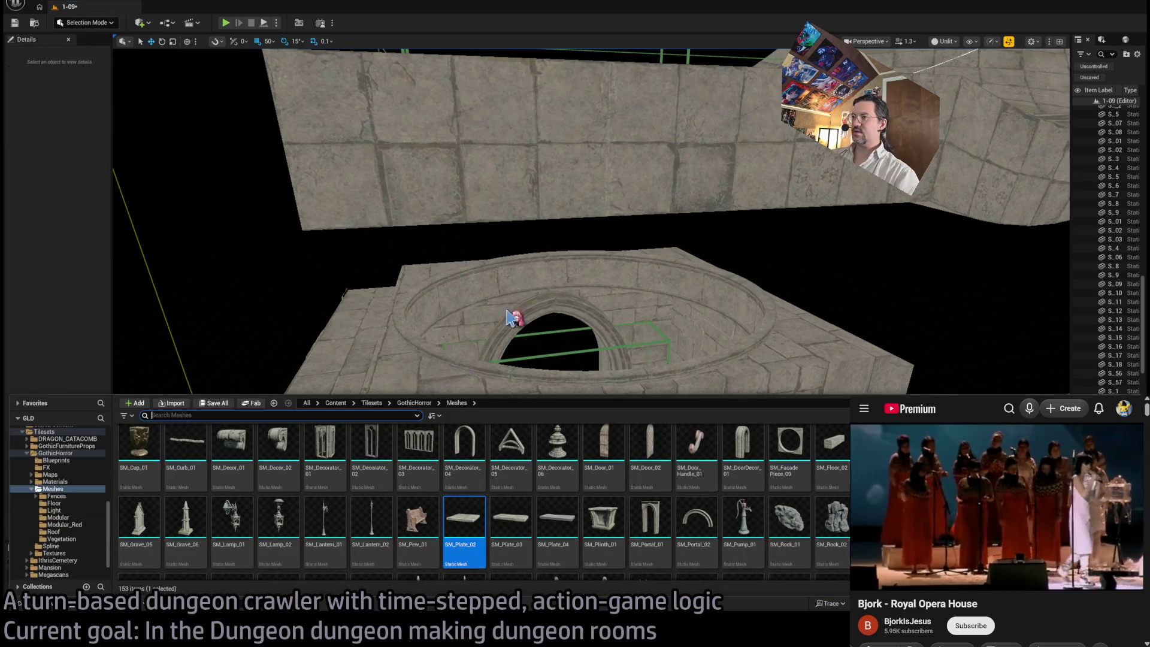
{"action": "mouse_move", "coordinate": [354, 419]}
{"action": "left_mouse_down"}
{"action": "mouse_move", "coordinate": [362, 386]}
{"action": "mouse_move", "coordinate": [422, 389]}
{"action": "left_mouse_up"}
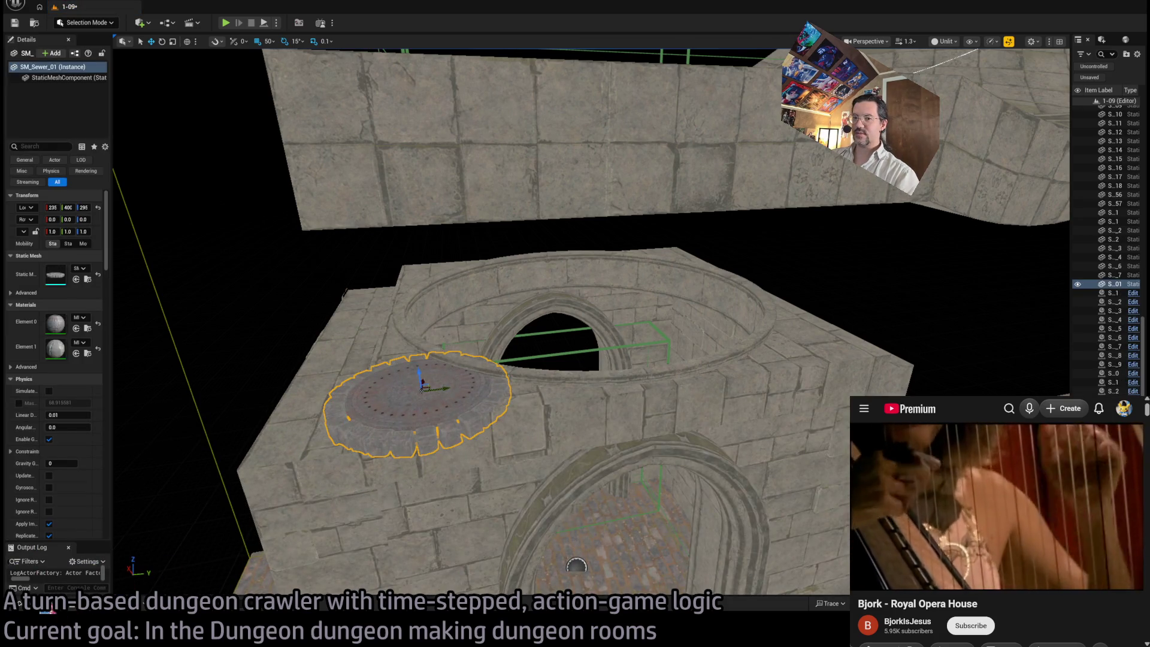
{"action": "key", "text": "Delete"}
Step: Lay SM_Window_01 flat atop the Exit N0 room at Y 600, then select the gray archway
{"action": "key", "text": "ctrl+space"}
{"action": "scroll", "coordinate": [476, 502], "scroll_direction": "down", "scroll_amount": 2}
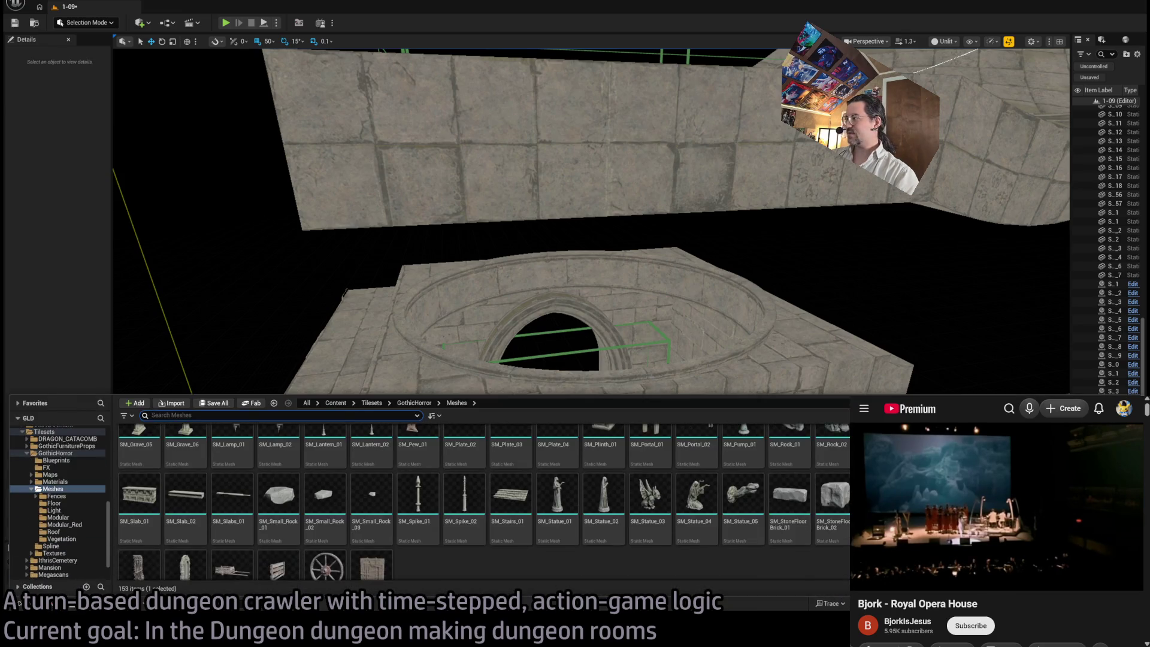
{"action": "mouse_move", "coordinate": [185, 567]}
{"action": "left_mouse_down"}
{"action": "mouse_move", "coordinate": [411, 390]}
{"action": "mouse_move", "coordinate": [483, 411]}
{"action": "left_mouse_up"}
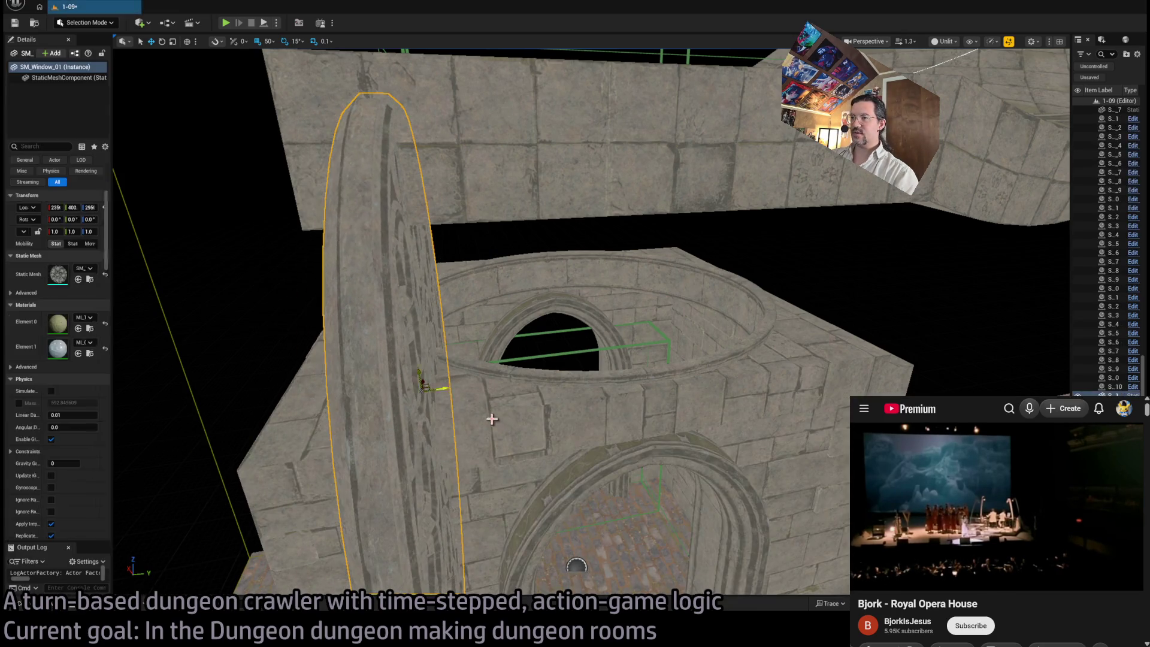
{"action": "mouse_move", "coordinate": [427, 366]}
{"action": "left_mouse_down"}
{"action": "mouse_move", "coordinate": [417, 362]}
{"action": "mouse_move", "coordinate": [590, 248]}
{"action": "left_mouse_up"}
{"action": "key", "text": "ctrl+z"}
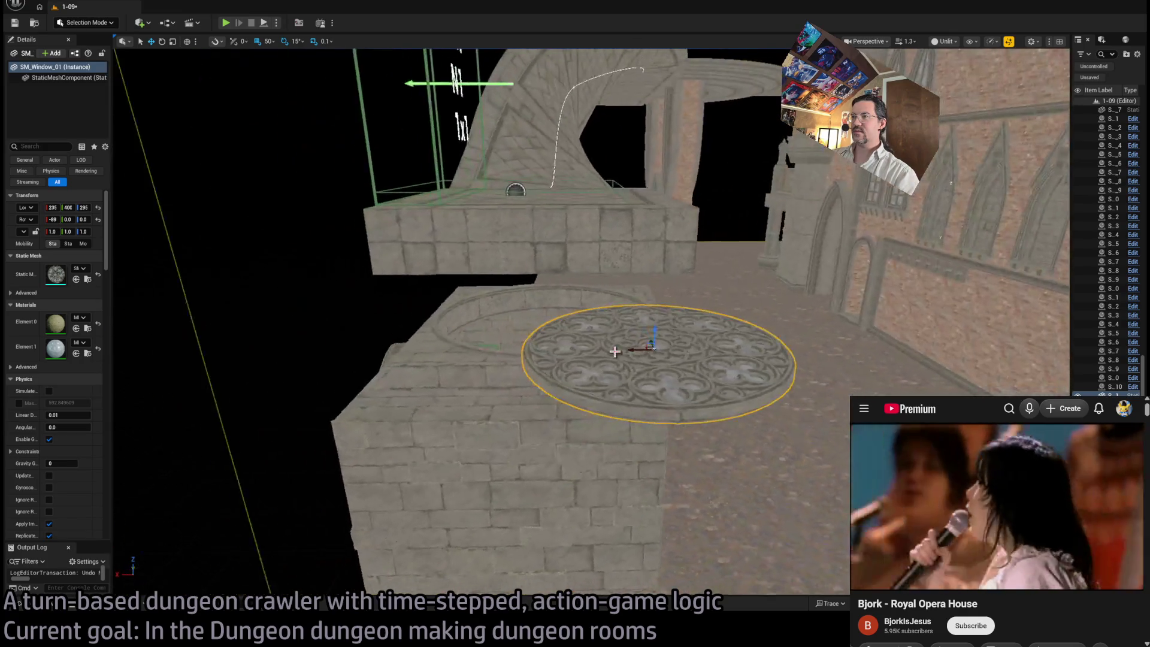
{"action": "left_click_drag", "start_coordinate": [639, 346], "coordinate": [521, 335]}
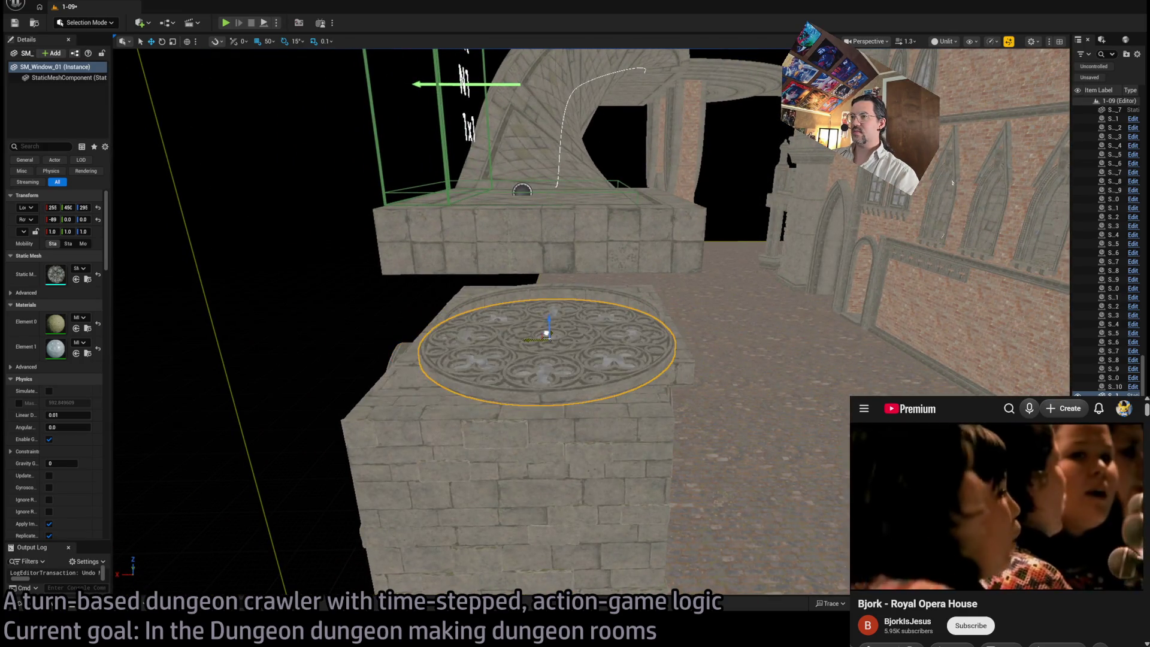
{"action": "scroll", "coordinate": [568, 333], "scroll_direction": "up", "scroll_amount": 5}
{"action": "mouse_move", "coordinate": [365, 360]}
{"action": "left_mouse_down"}
{"action": "mouse_move", "coordinate": [501, 333]}
{"action": "mouse_move", "coordinate": [465, 339]}
{"action": "left_mouse_up"}
{"action": "key", "text": "f"}
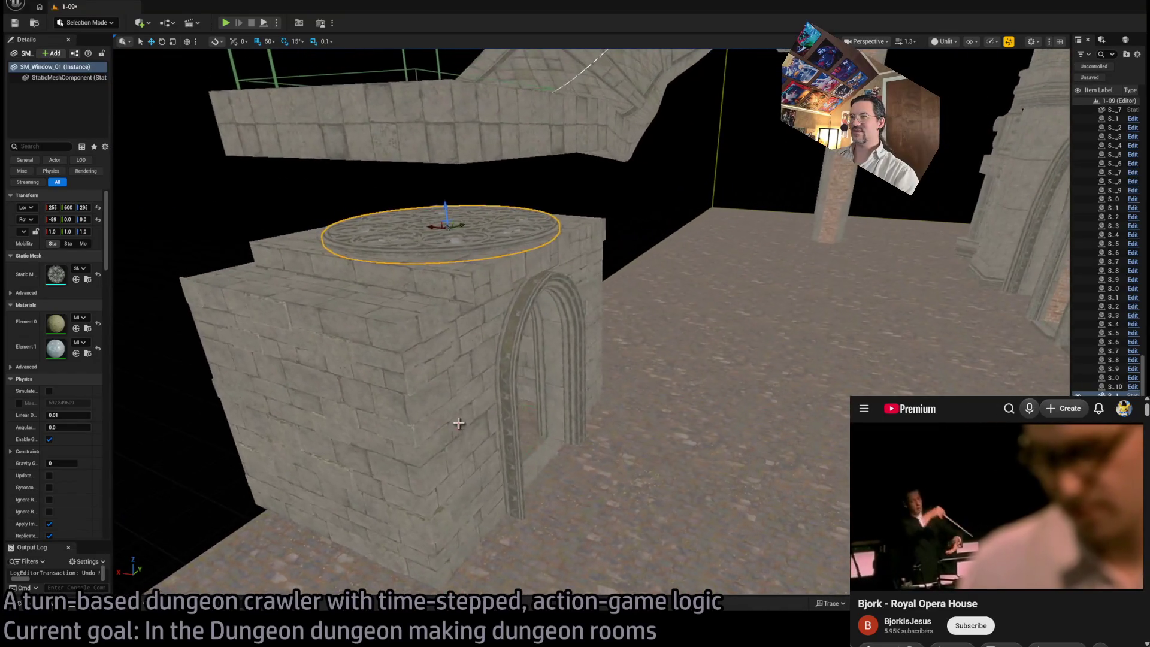
{"action": "left_click", "coordinate": [531, 437]}
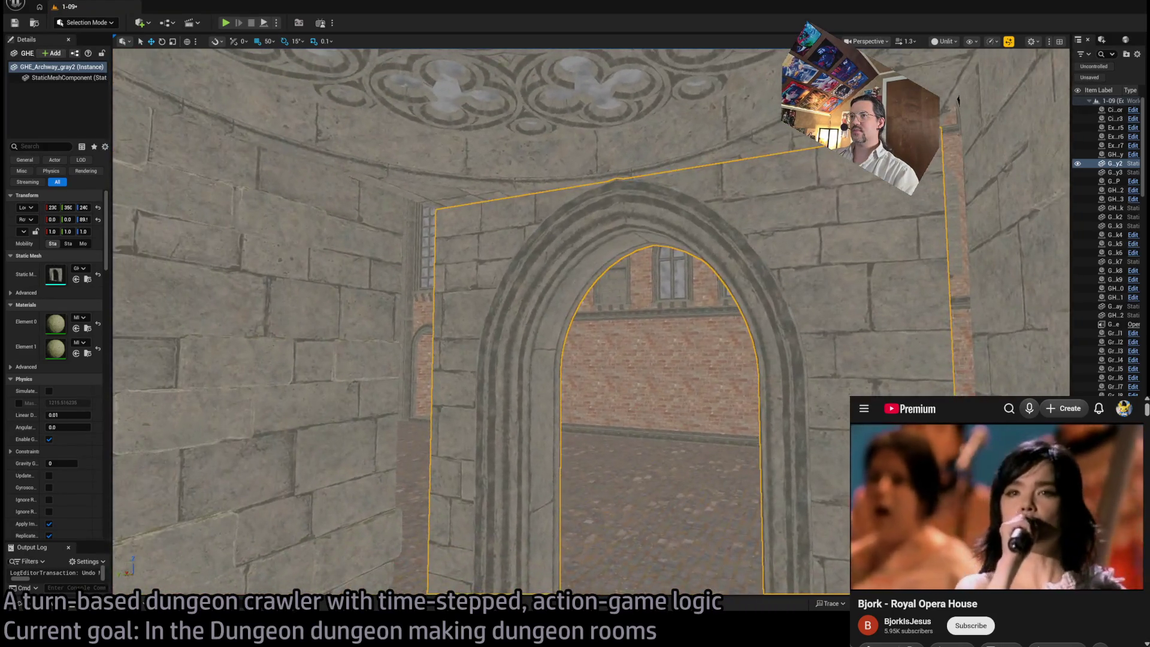
Step: Alt-drag a copy of the brick facade piece as SM_FacadePiece_7 and rotate it along the wall
{"action": "mouse_move", "coordinate": [592, 322]}
{"action": "left_mouse_down"}
{"action": "mouse_move", "coordinate": [527, 324]}
{"action": "mouse_move", "coordinate": [527, 252]}
{"action": "mouse_move", "coordinate": [527, 330]}
{"action": "left_mouse_up"}
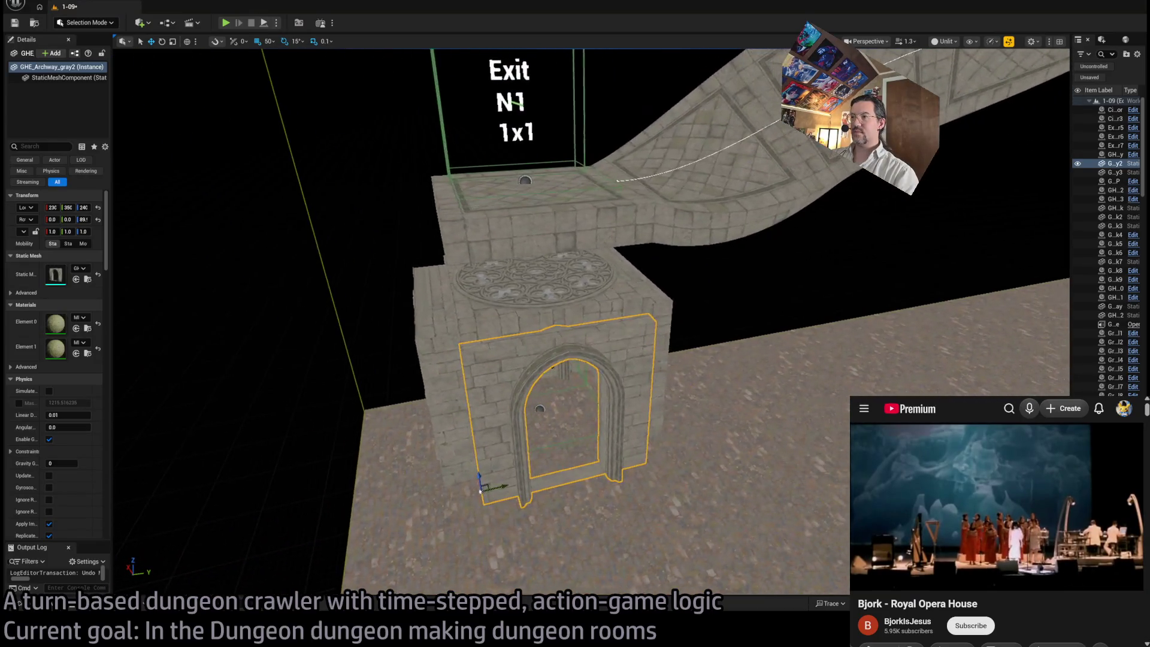
{"action": "mouse_move", "coordinate": [627, 387]}
{"action": "left_mouse_down"}
{"action": "mouse_move", "coordinate": [627, 336]}
{"action": "mouse_move", "coordinate": [627, 395]}
{"action": "mouse_move", "coordinate": [627, 360]}
{"action": "mouse_move", "coordinate": [659, 359]}
{"action": "mouse_move", "coordinate": [623, 359]}
{"action": "mouse_move", "coordinate": [623, 336]}
{"action": "mouse_move", "coordinate": [428, 465]}
{"action": "left_mouse_up"}
{"action": "left_click", "coordinate": [71, 609]}
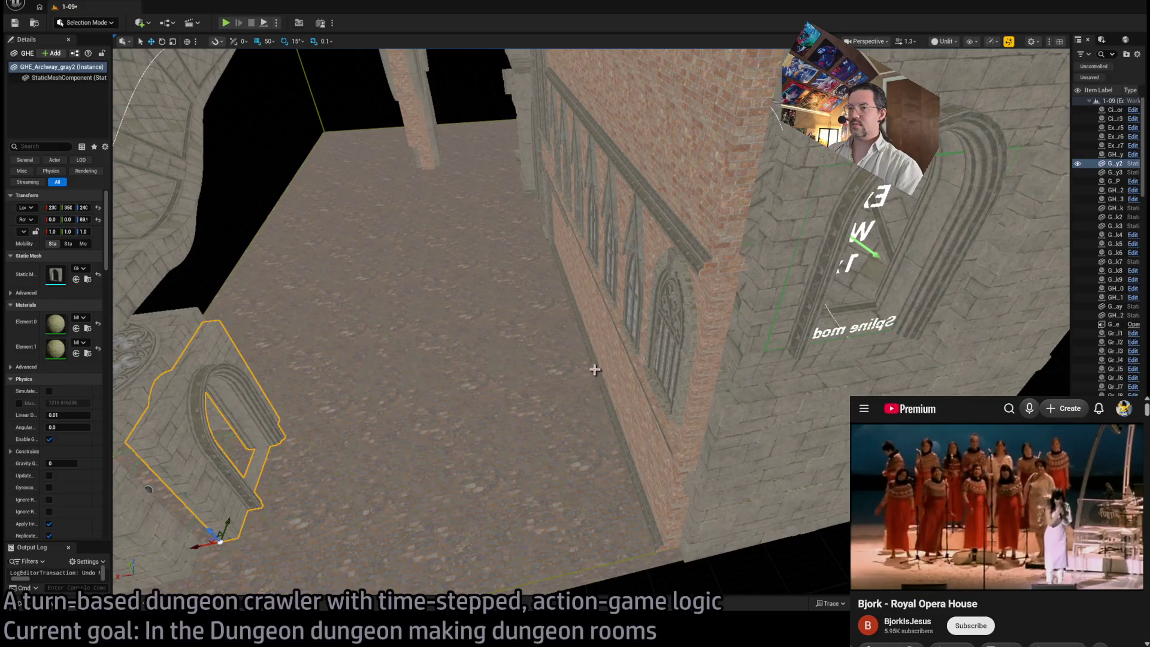
{"action": "mouse_move", "coordinate": [590, 364]}
{"action": "left_mouse_down"}
{"action": "mouse_move", "coordinate": [563, 341]}
{"action": "mouse_move", "coordinate": [590, 364]}
{"action": "left_mouse_up"}
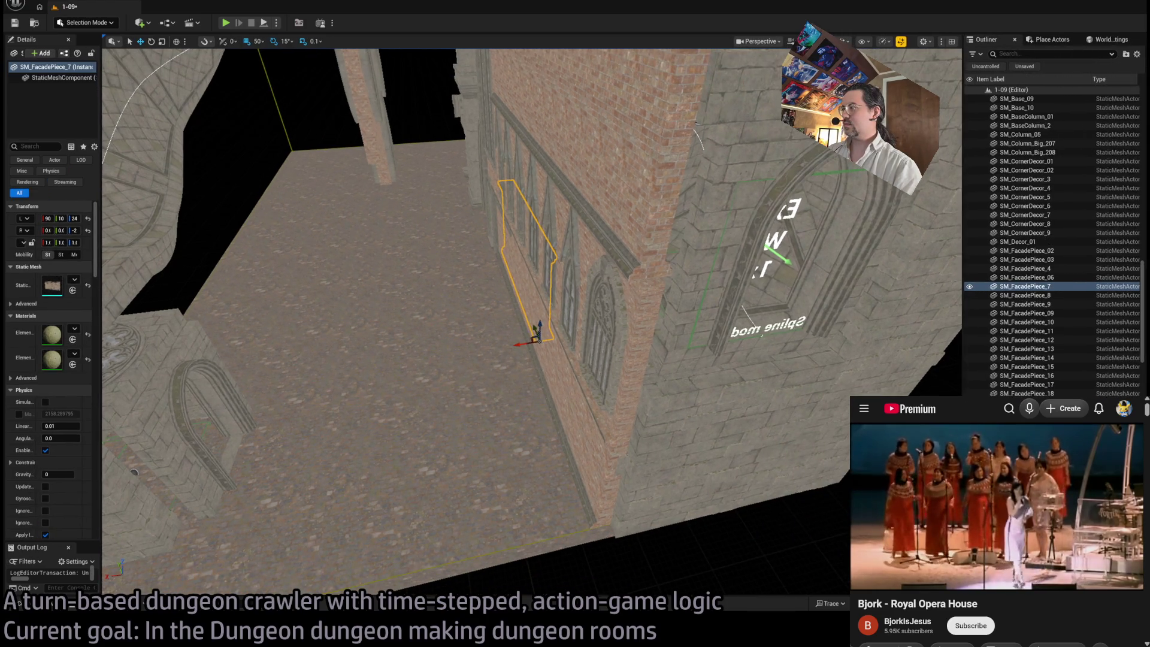
Step: Move SM_FacadePiece_7 across the floor along X and Y, keeping its Z rotation at 90
{"action": "mouse_move", "coordinate": [535, 345]}
{"action": "left_mouse_down"}
{"action": "mouse_move", "coordinate": [231, 385]}
{"action": "mouse_move", "coordinate": [257, 380]}
{"action": "left_mouse_up"}
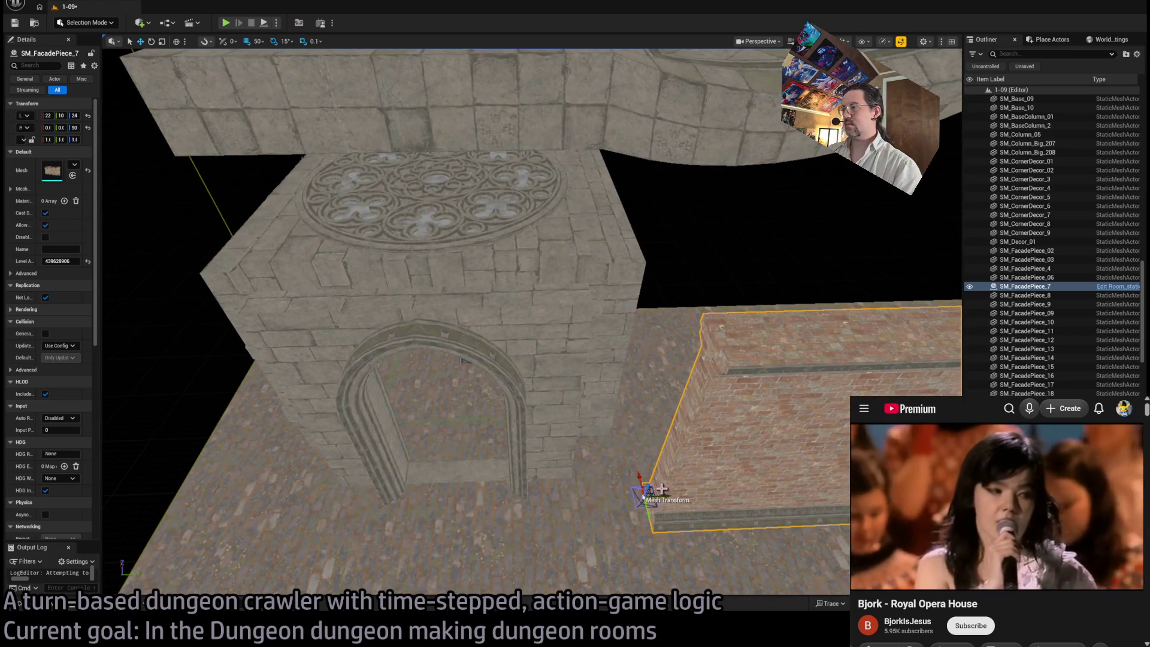
{"action": "key", "text": "f"}
{"action": "mouse_move", "coordinate": [477, 448]}
{"action": "left_mouse_down"}
{"action": "mouse_move", "coordinate": [419, 380]}
{"action": "mouse_move", "coordinate": [411, 398]}
{"action": "mouse_move", "coordinate": [434, 393]}
{"action": "left_mouse_up"}
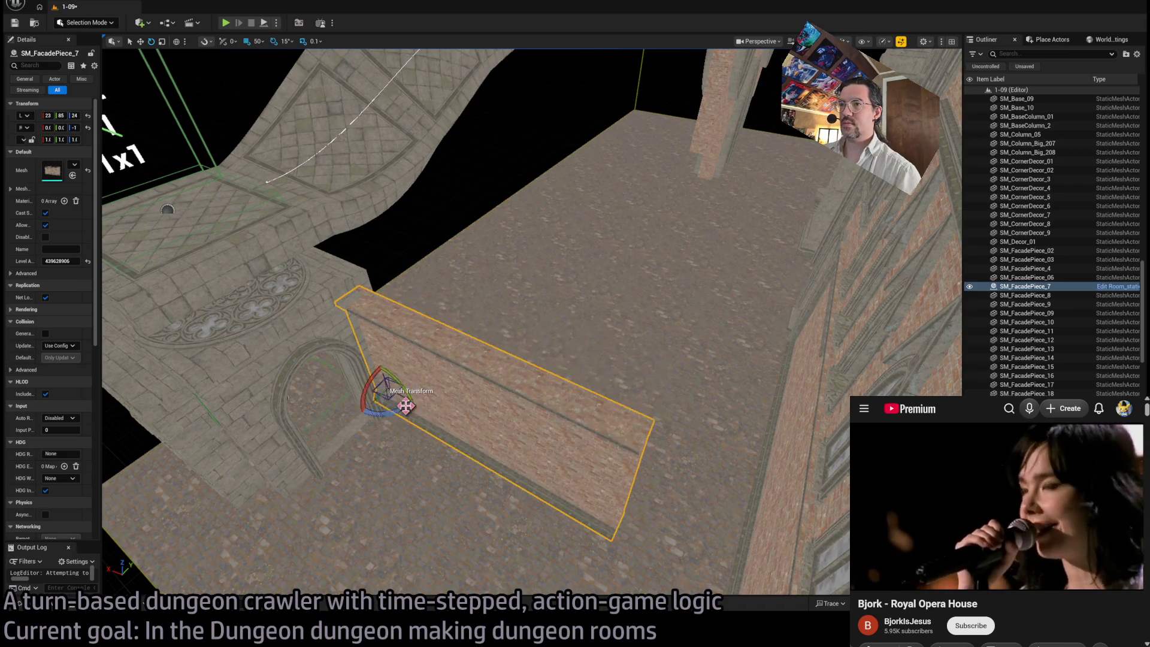
{"action": "key", "text": "ctrl+z"}
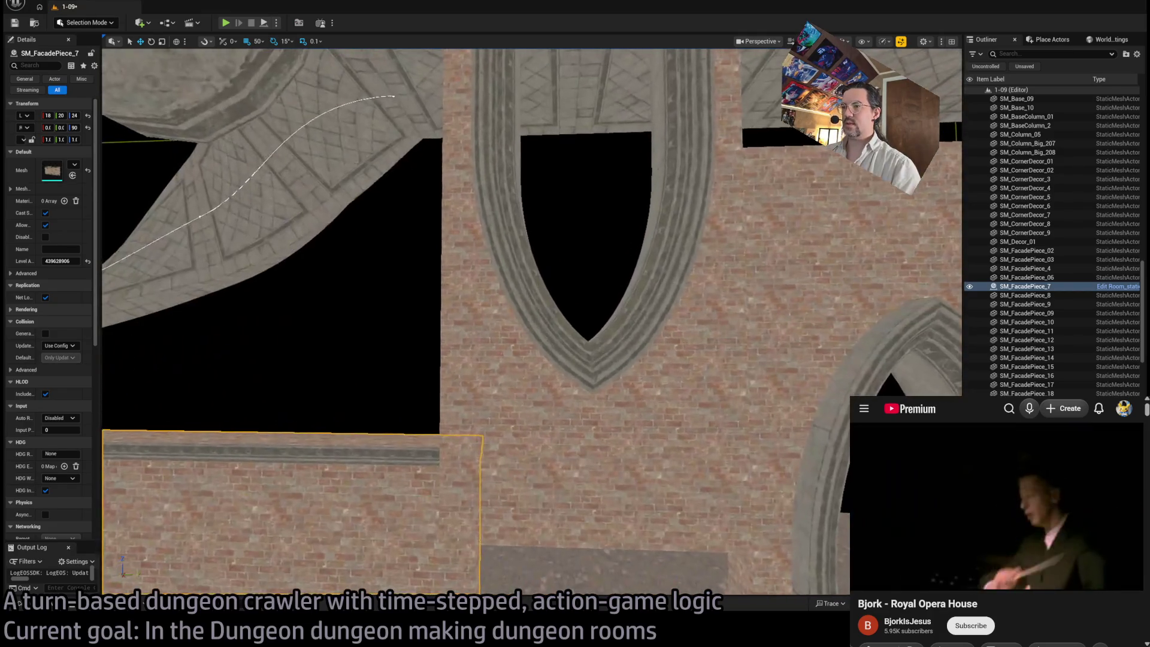
Step: Select SM_FacadePiece_16, 17 and 18, widen the Details panel, and frame and orbit them
{"action": "left_click", "coordinate": [517, 436]}
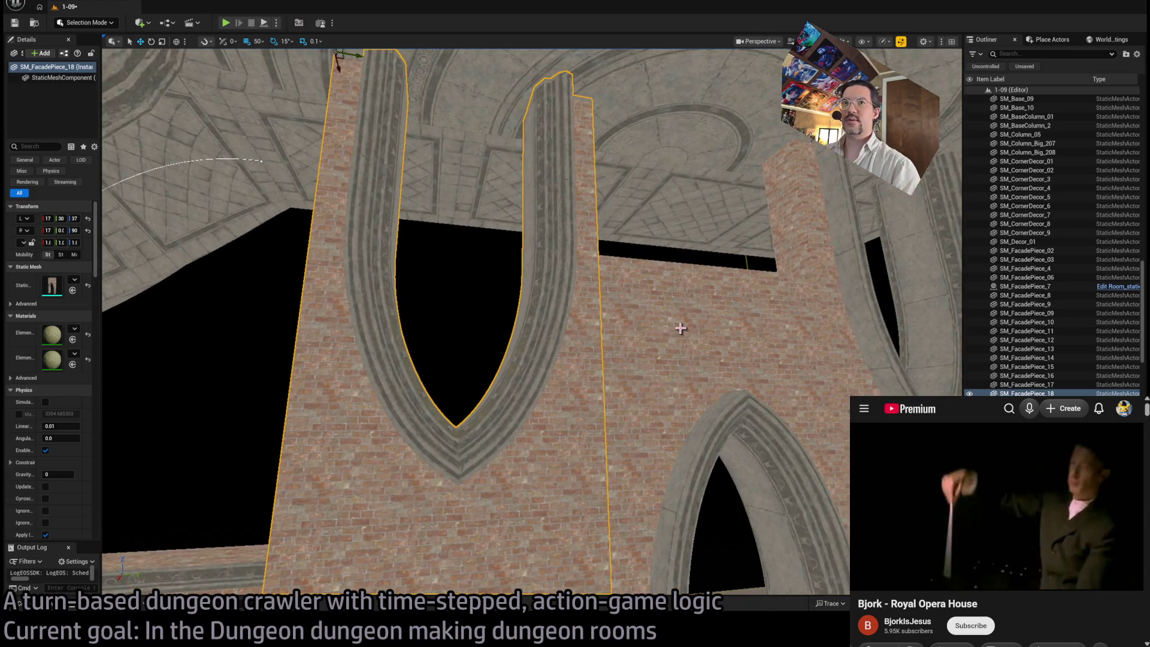
{"action": "left_click", "coordinate": [822, 388], "text": "ctrl"}
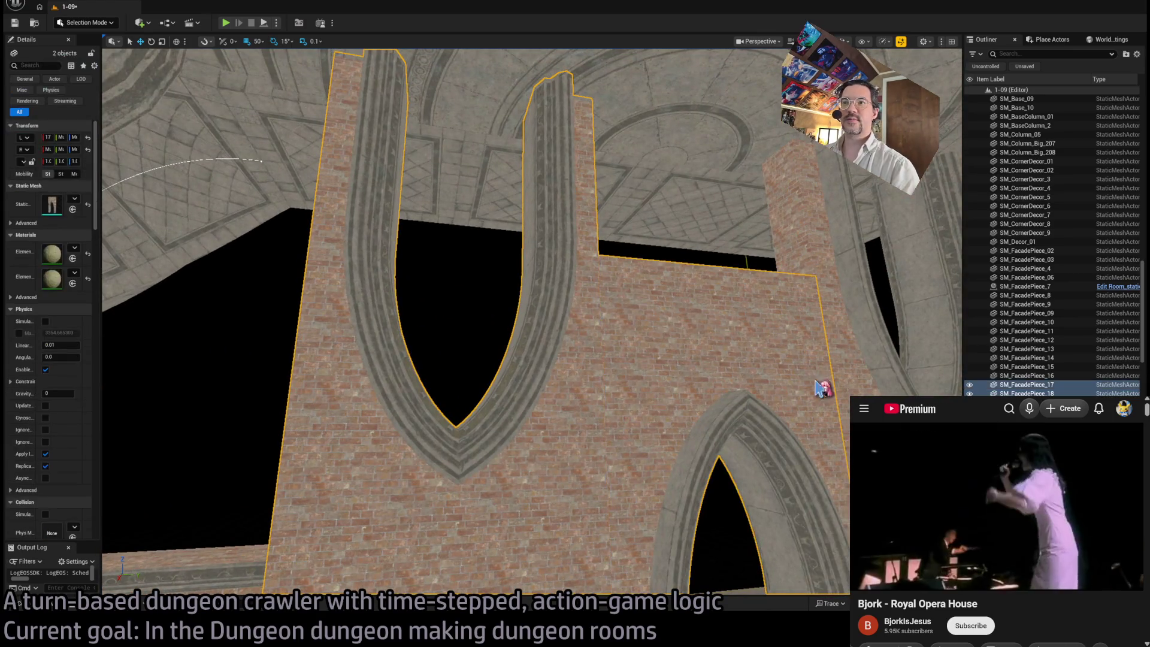
{"action": "left_click", "coordinate": [896, 335], "text": "ctrl"}
{"action": "mouse_move", "coordinate": [102, 218]}
{"action": "left_mouse_down"}
{"action": "mouse_move", "coordinate": [134, 214]}
{"action": "mouse_move", "coordinate": [186, 236]}
{"action": "left_mouse_up"}
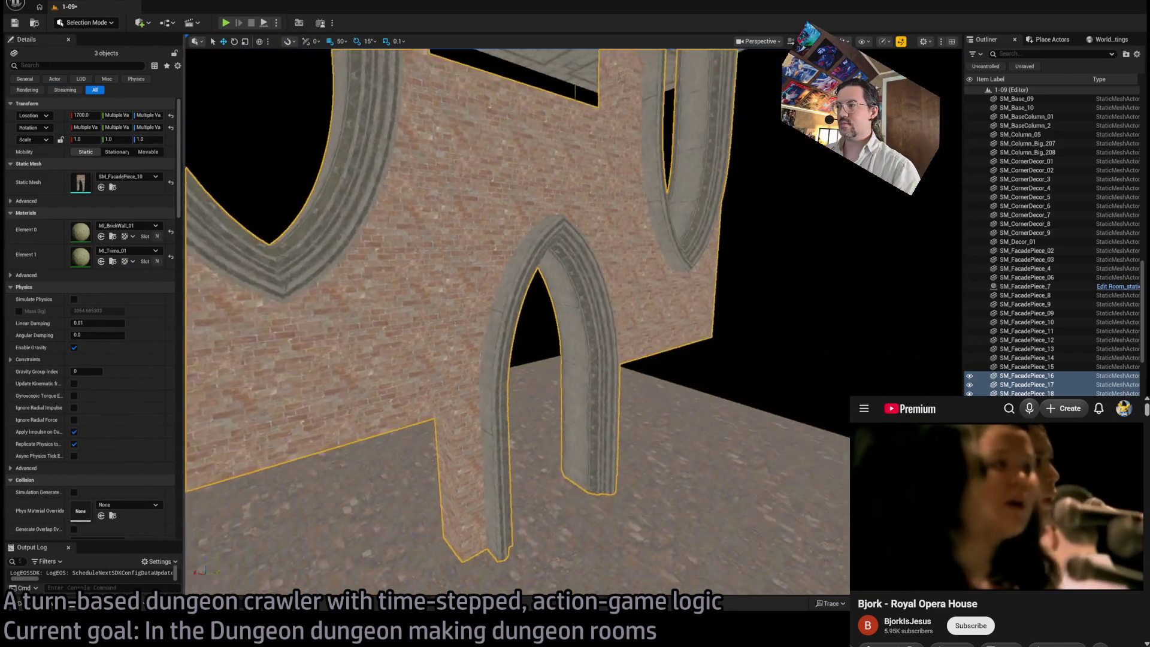
{"action": "key", "text": "f"}
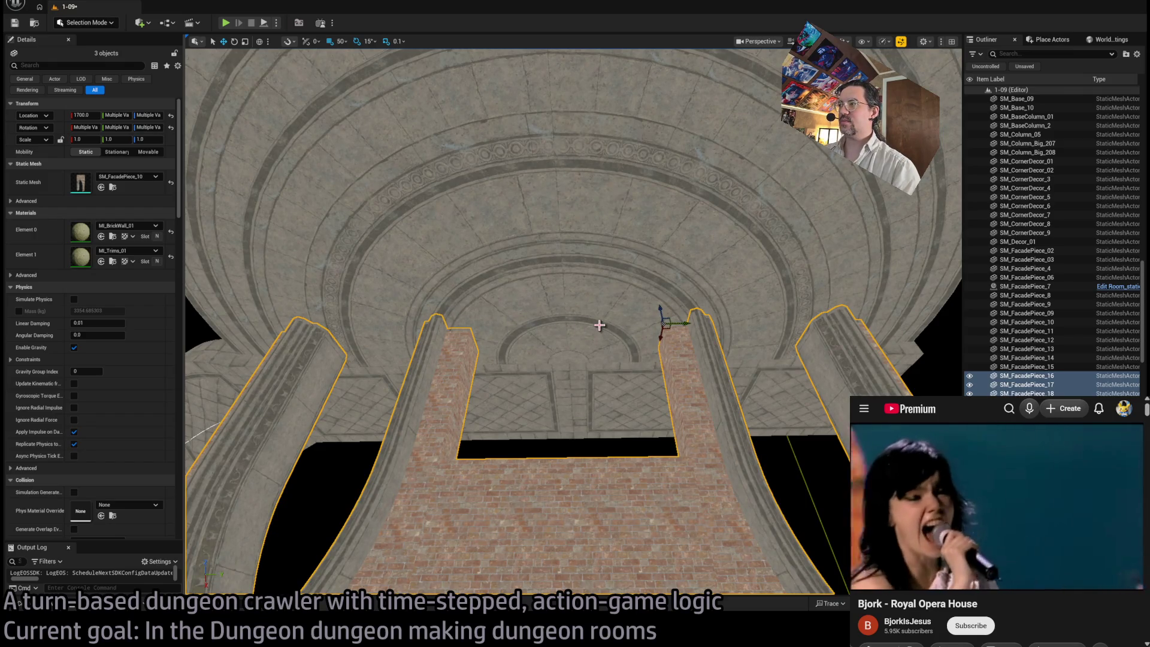
{"action": "mouse_move", "coordinate": [599, 326]}
{"action": "left_mouse_down"}
{"action": "mouse_move", "coordinate": [701, 336]}
{"action": "mouse_move", "coordinate": [710, 300]}
{"action": "left_mouse_up"}
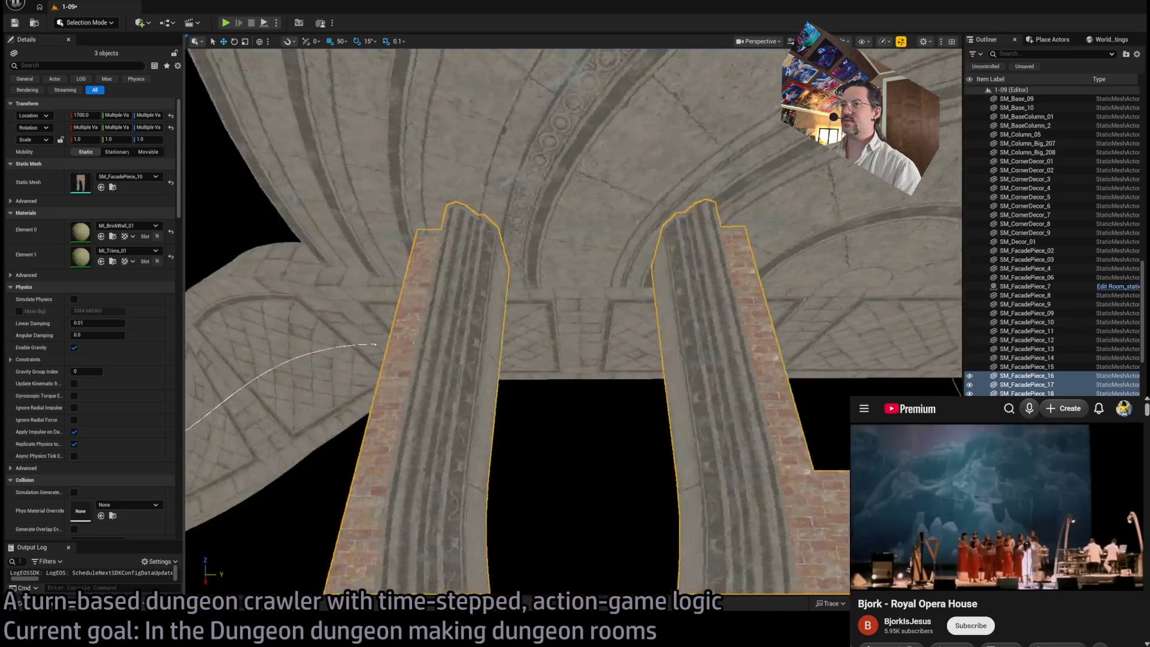
{"action": "left_click", "coordinate": [835, 315]}
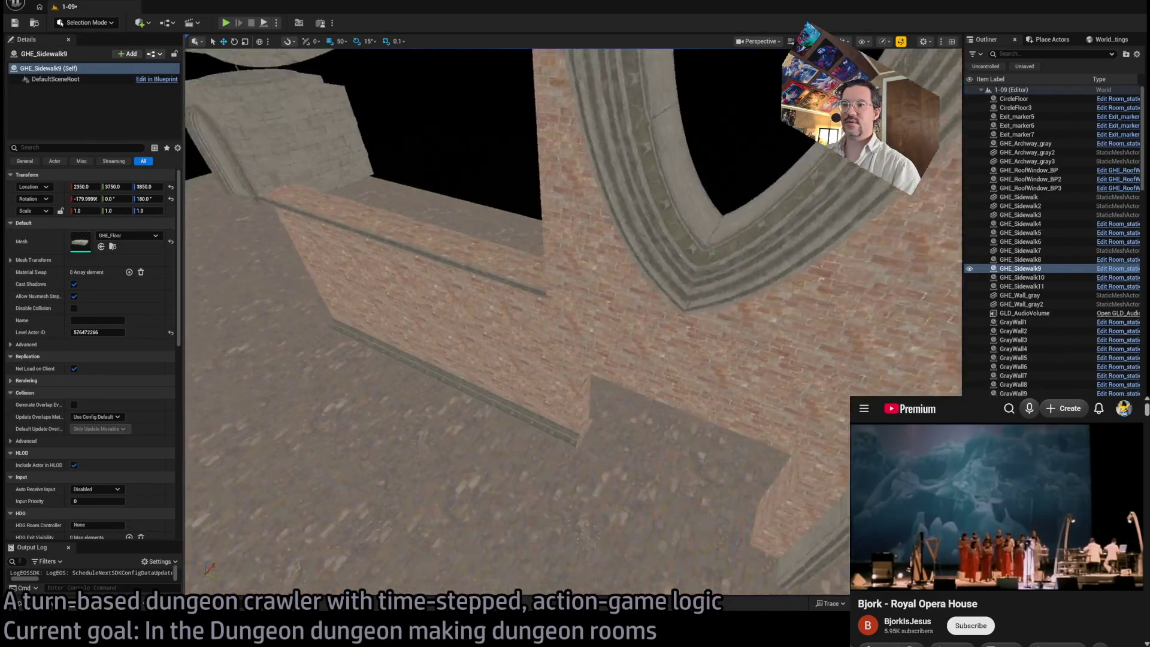
Step: Select the low brick wall SM_FacadePiece_7 and duplicate it with Ctrl+D
{"action": "left_click", "coordinate": [419, 395]}
{"action": "left_click_drag", "start_coordinate": [419, 395], "coordinate": [422, 385]}
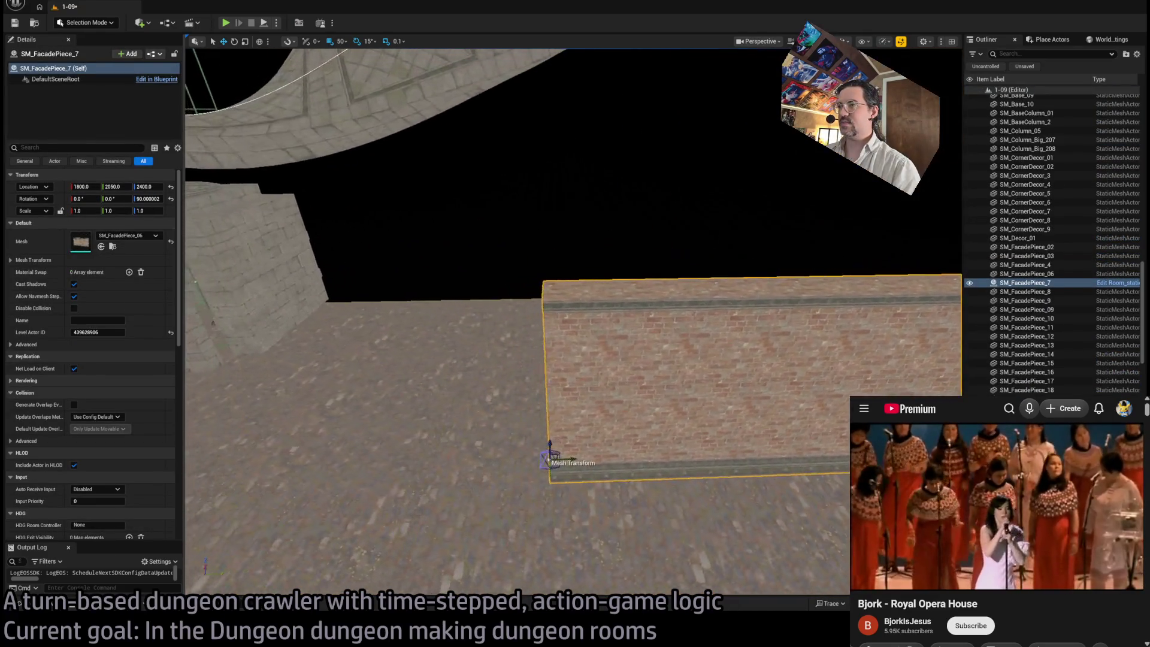
{"action": "key", "text": "f"}
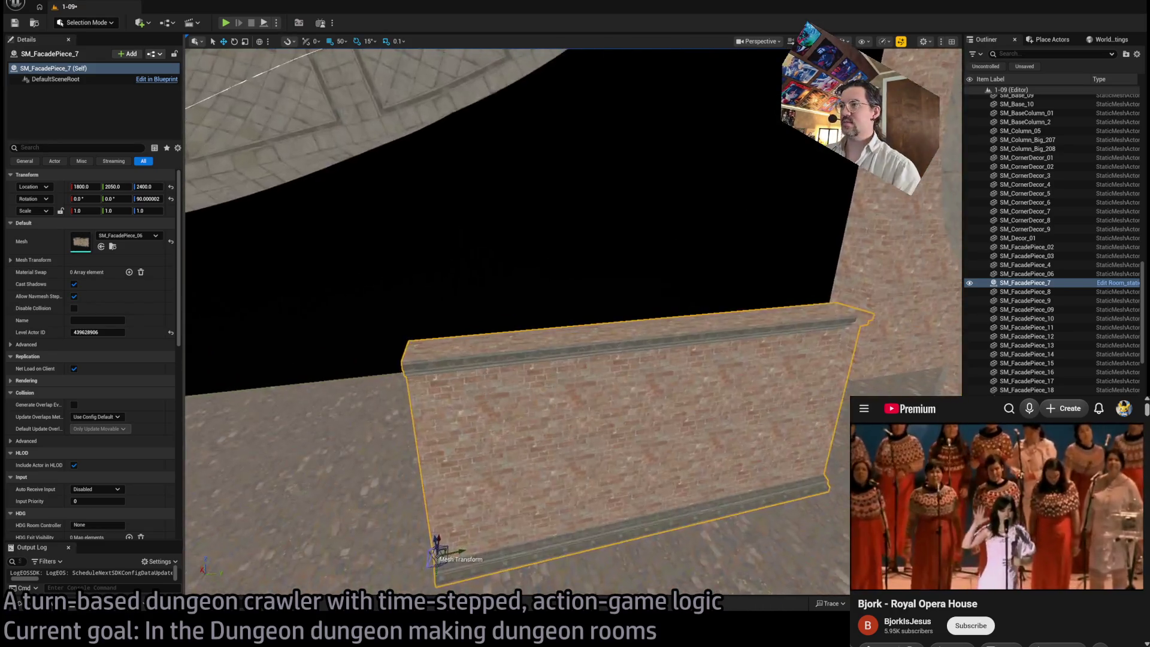
{"action": "left_click_drag", "start_coordinate": [576, 324], "coordinate": [554, 315]}
{"action": "left_click_drag", "start_coordinate": [644, 372], "coordinate": [647, 376]}
{"action": "key", "text": "ctrl+d"}
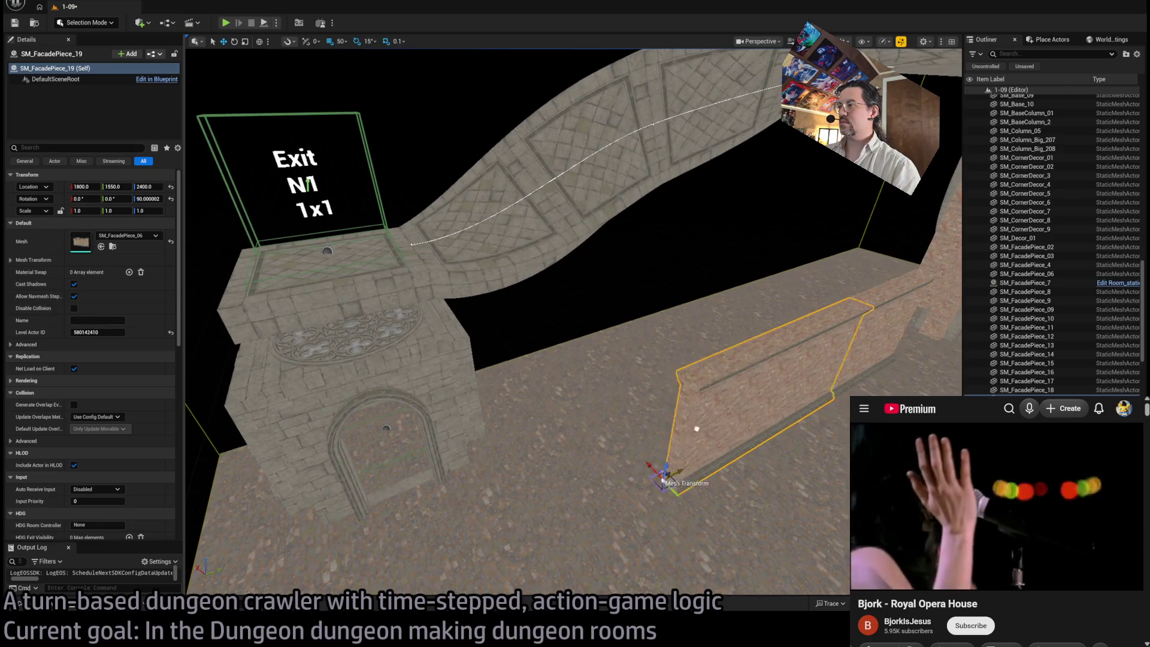
{"action": "left_click_drag", "start_coordinate": [653, 404], "coordinate": [656, 406]}
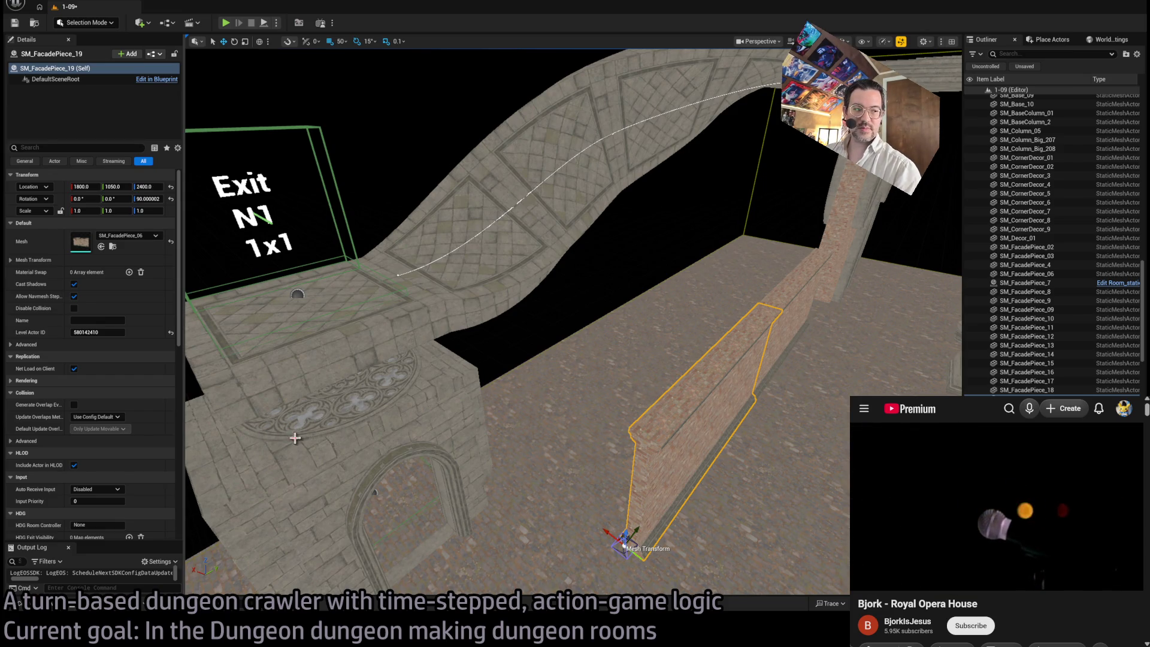
{"action": "mouse_move", "coordinate": [657, 452]}
{"action": "left_mouse_down"}
{"action": "mouse_move", "coordinate": [593, 464]}
{"action": "mouse_move", "coordinate": [568, 445]}
{"action": "mouse_move", "coordinate": [560, 405]}
{"action": "mouse_move", "coordinate": [511, 431]}
{"action": "left_mouse_up"}
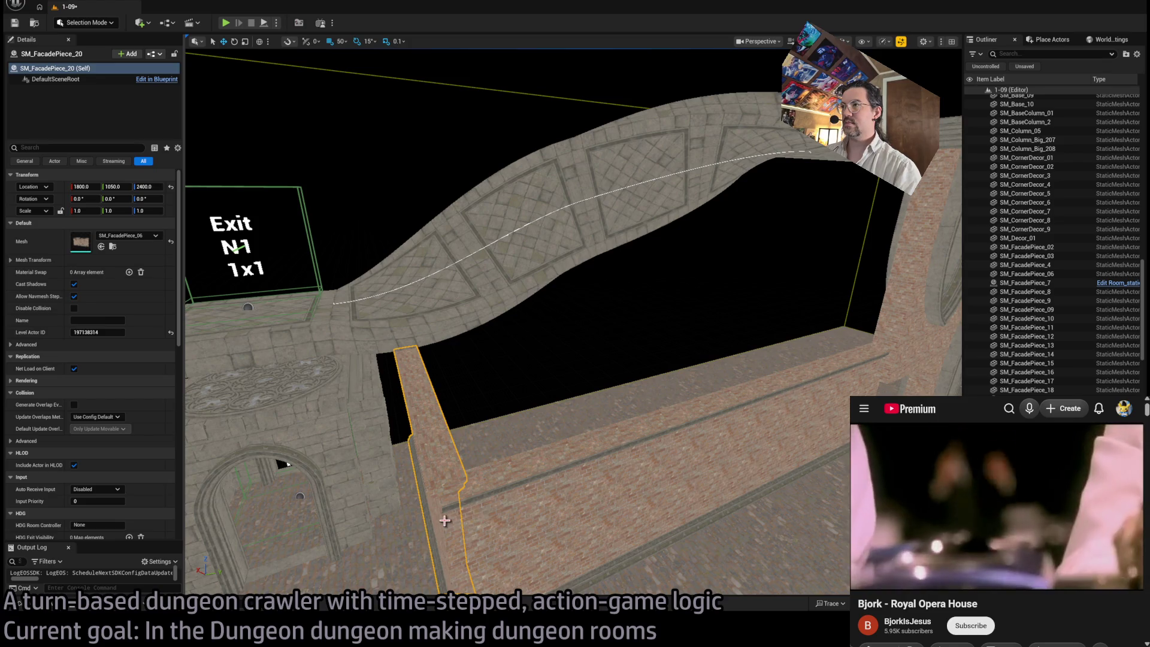
Step: Alt-drag another copy along the ramp, delete the extra upper piece, and select SM_FacadePiece_22
{"action": "mouse_move", "coordinate": [434, 552]}
{"action": "left_mouse_down"}
{"action": "mouse_move", "coordinate": [424, 527]}
{"action": "mouse_move", "coordinate": [444, 455]}
{"action": "left_mouse_up"}
{"action": "mouse_move", "coordinate": [278, 407]}
{"action": "left_mouse_down"}
{"action": "mouse_move", "coordinate": [263, 397]}
{"action": "mouse_move", "coordinate": [467, 460]}
{"action": "left_mouse_up"}
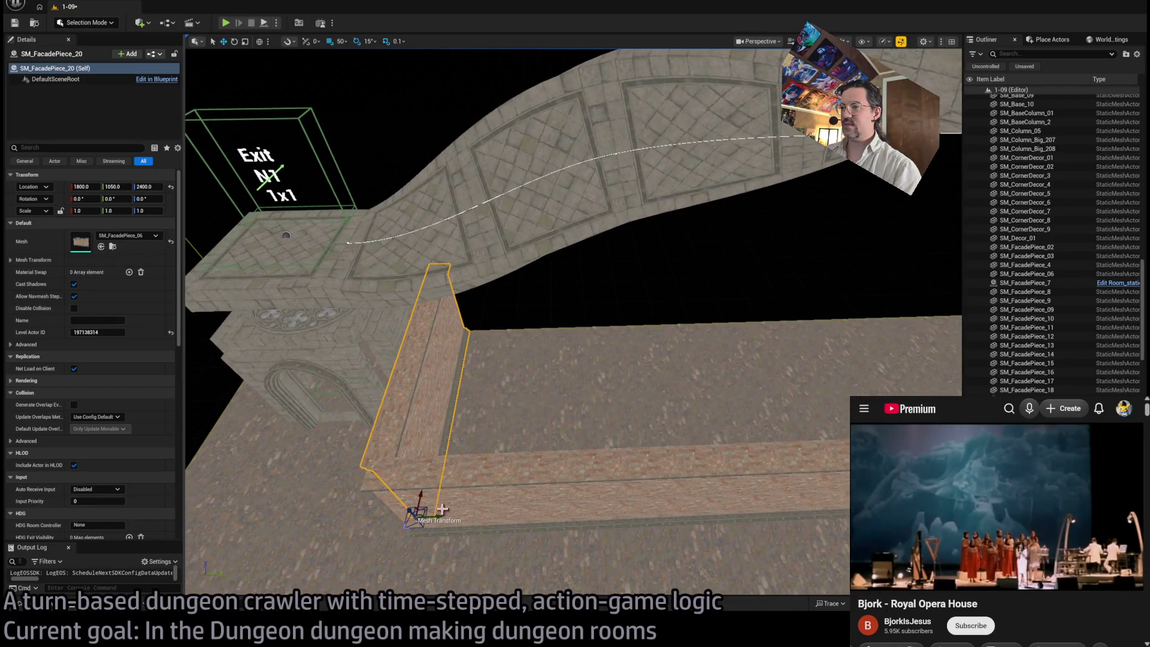
{"action": "mouse_move", "coordinate": [435, 516]}
{"action": "left_mouse_down"}
{"action": "mouse_move", "coordinate": [743, 479]}
{"action": "mouse_move", "coordinate": [713, 479]}
{"action": "mouse_move", "coordinate": [644, 580]}
{"action": "mouse_move", "coordinate": [638, 563]}
{"action": "left_mouse_up"}
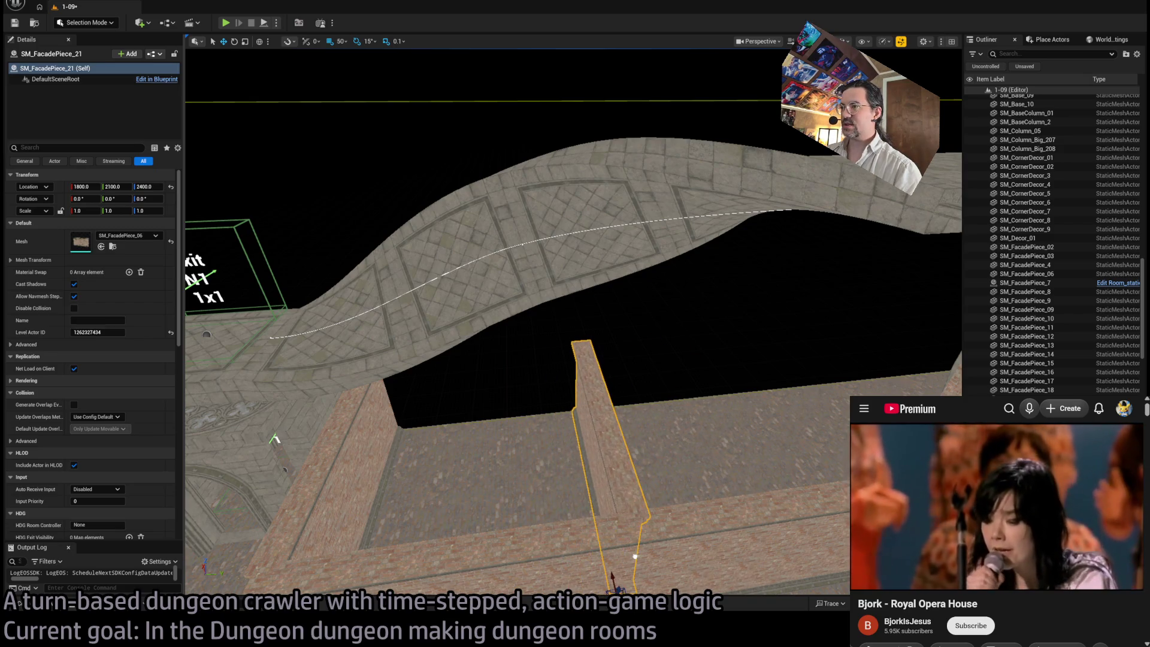
{"action": "left_click_drag", "start_coordinate": [604, 468], "coordinate": [604, 468]}
{"action": "left_click_drag", "start_coordinate": [769, 441], "coordinate": [752, 422]}
{"action": "left_click_drag", "start_coordinate": [611, 454], "coordinate": [611, 454]}
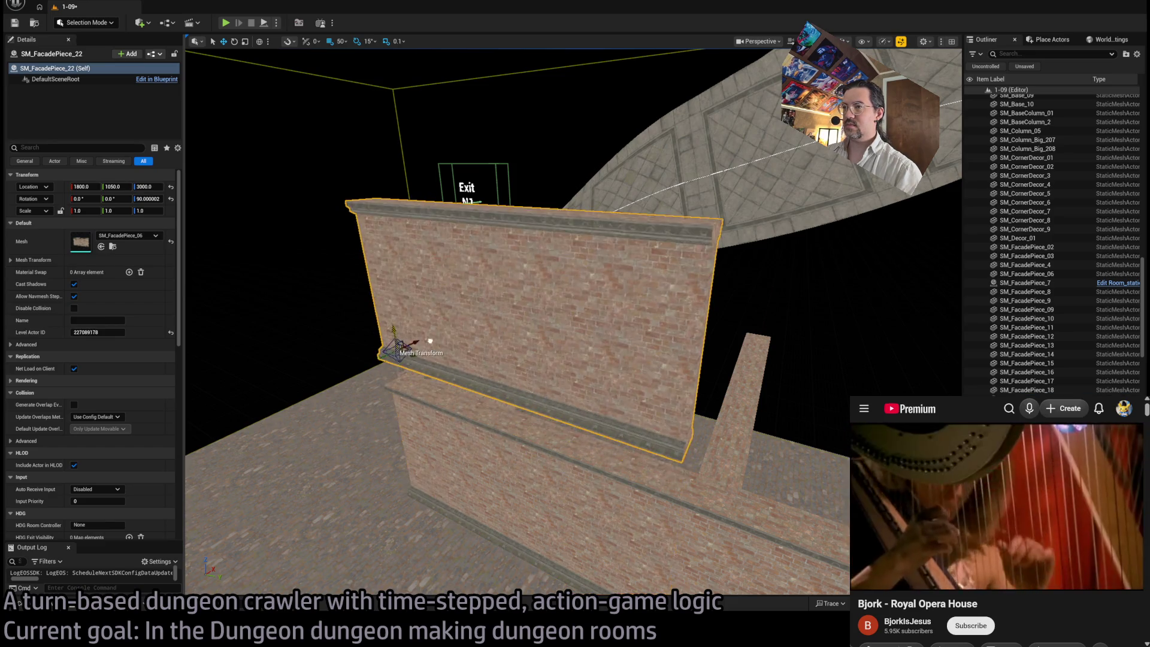
{"action": "mouse_move", "coordinate": [552, 410]}
{"action": "left_mouse_down"}
{"action": "mouse_move", "coordinate": [559, 489]}
{"action": "mouse_move", "coordinate": [583, 329]}
{"action": "mouse_move", "coordinate": [580, 339]}
{"action": "left_mouse_up"}
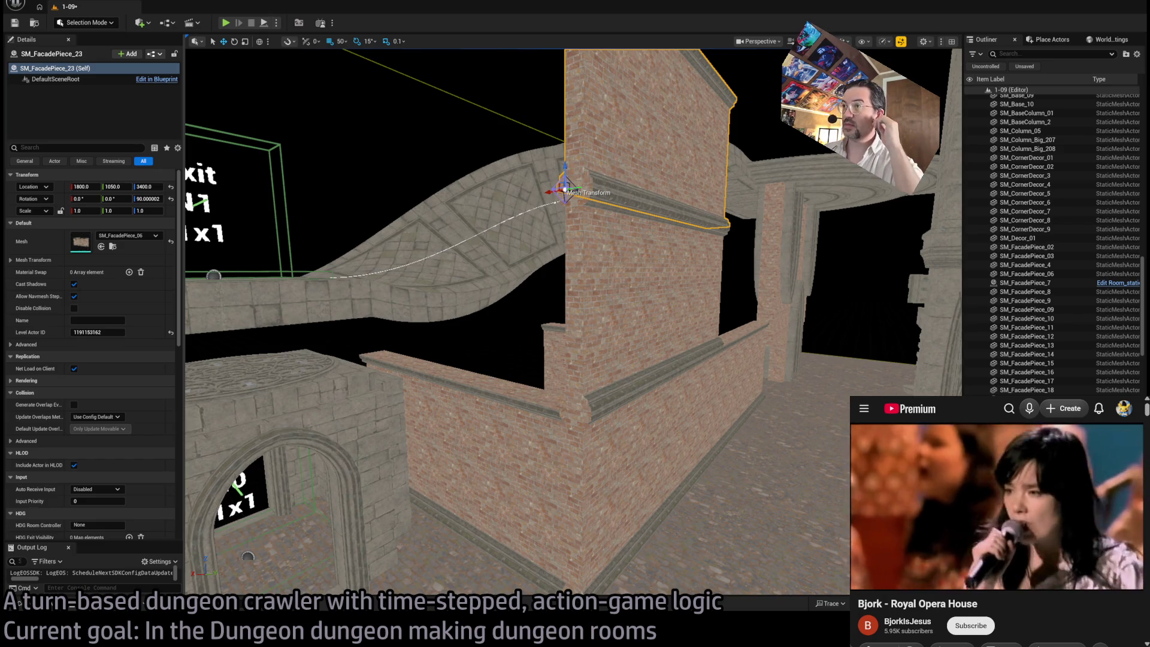
{"action": "left_click_drag", "start_coordinate": [625, 396], "coordinate": [624, 396]}
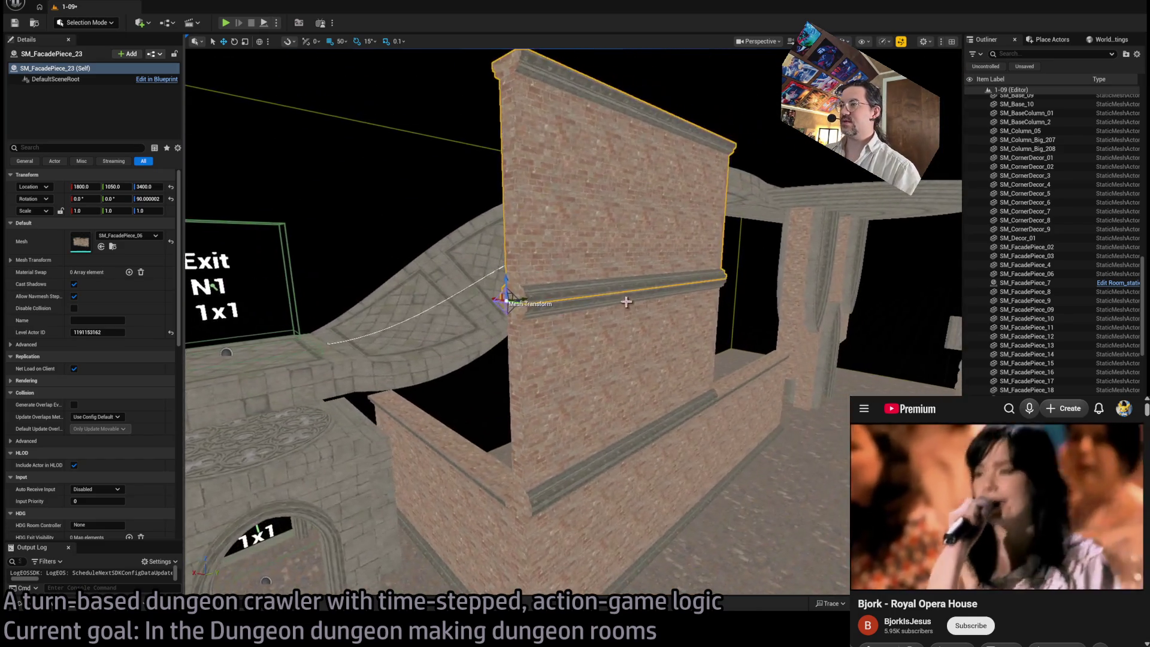
{"action": "key", "text": "Delete"}
{"action": "left_click", "coordinate": [552, 434]}
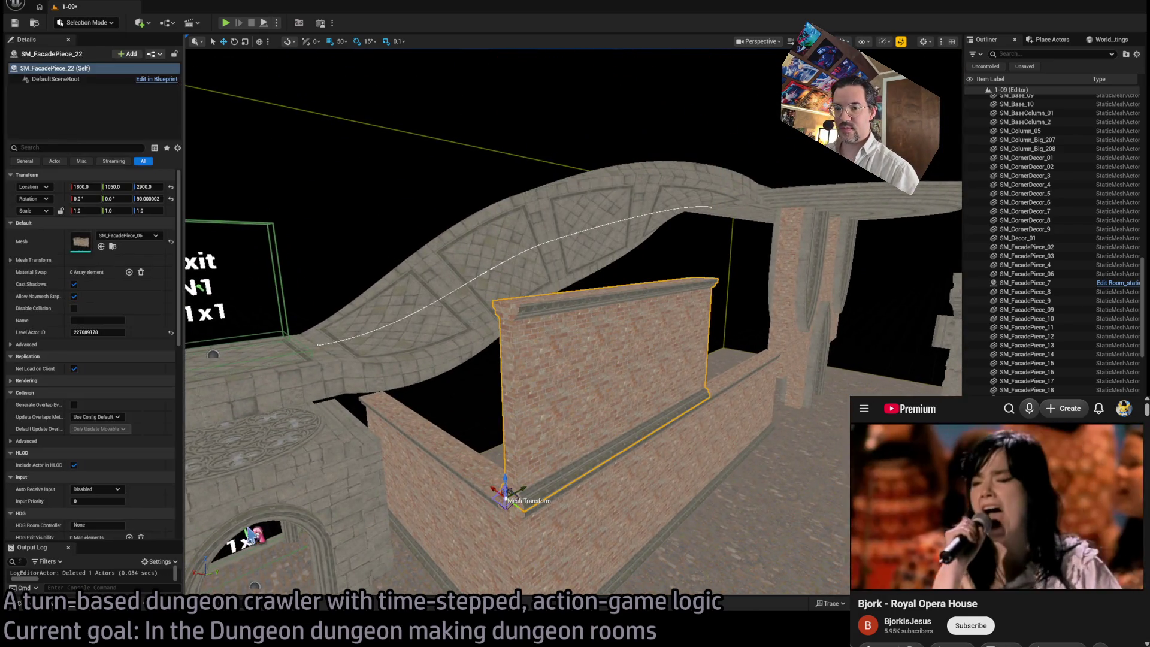
Step: Swap the low wall's mesh to the arched facade SM_FacadePiece_05
{"action": "left_click", "coordinate": [113, 247]}
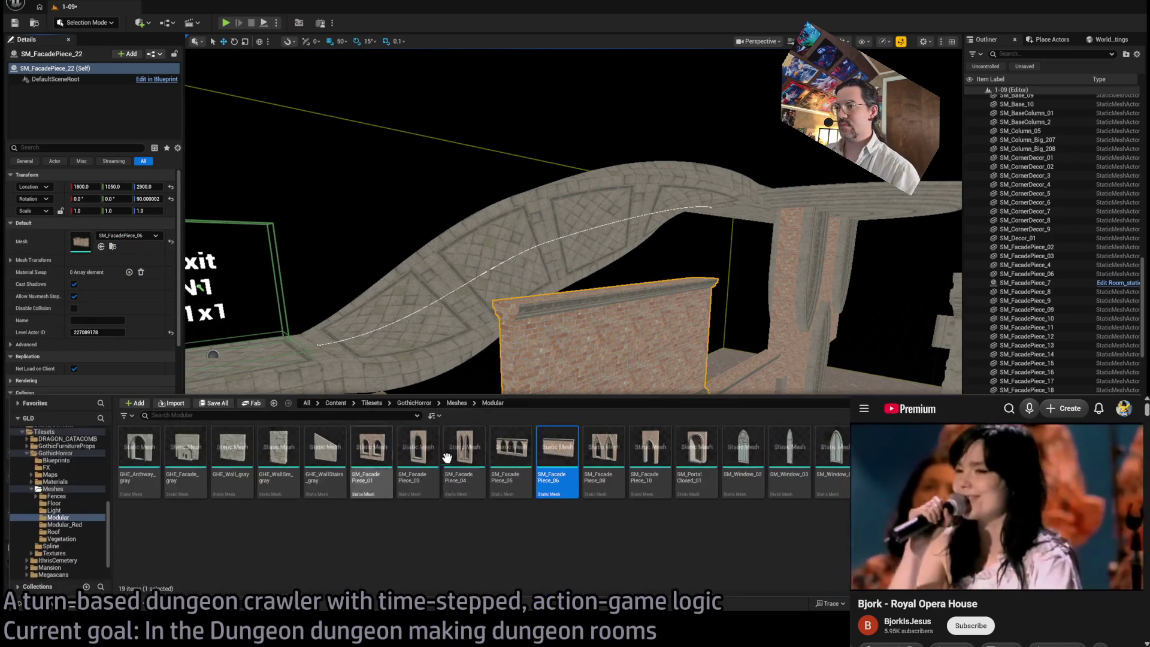
{"action": "left_click", "coordinate": [511, 452]}
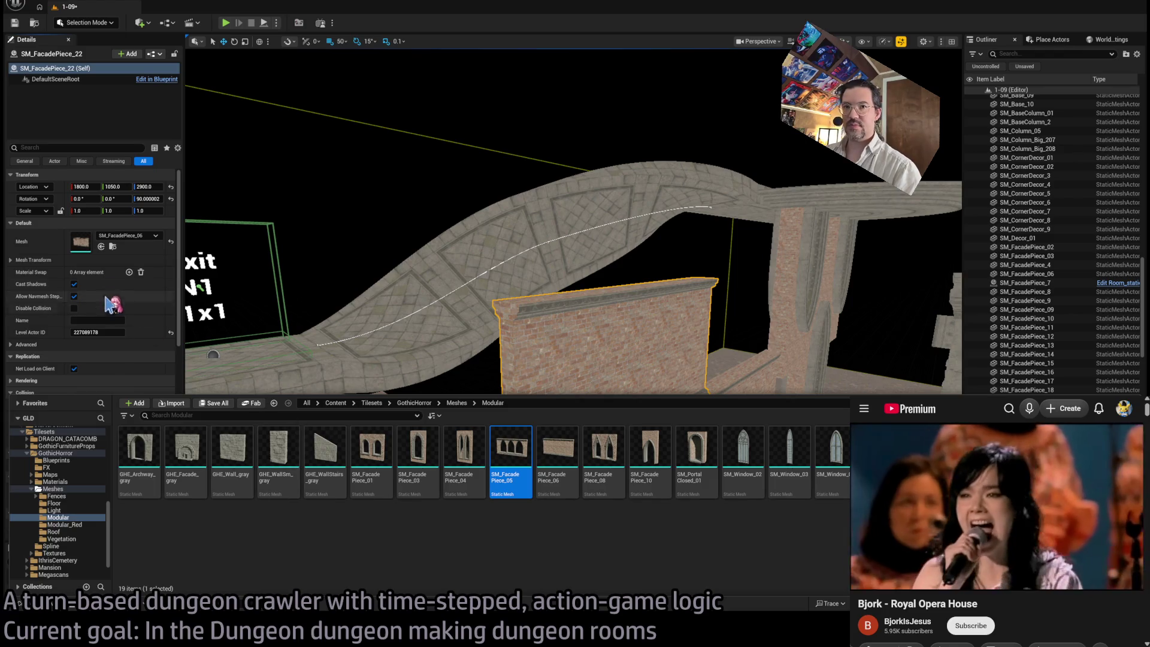
{"action": "left_click", "coordinate": [101, 246]}
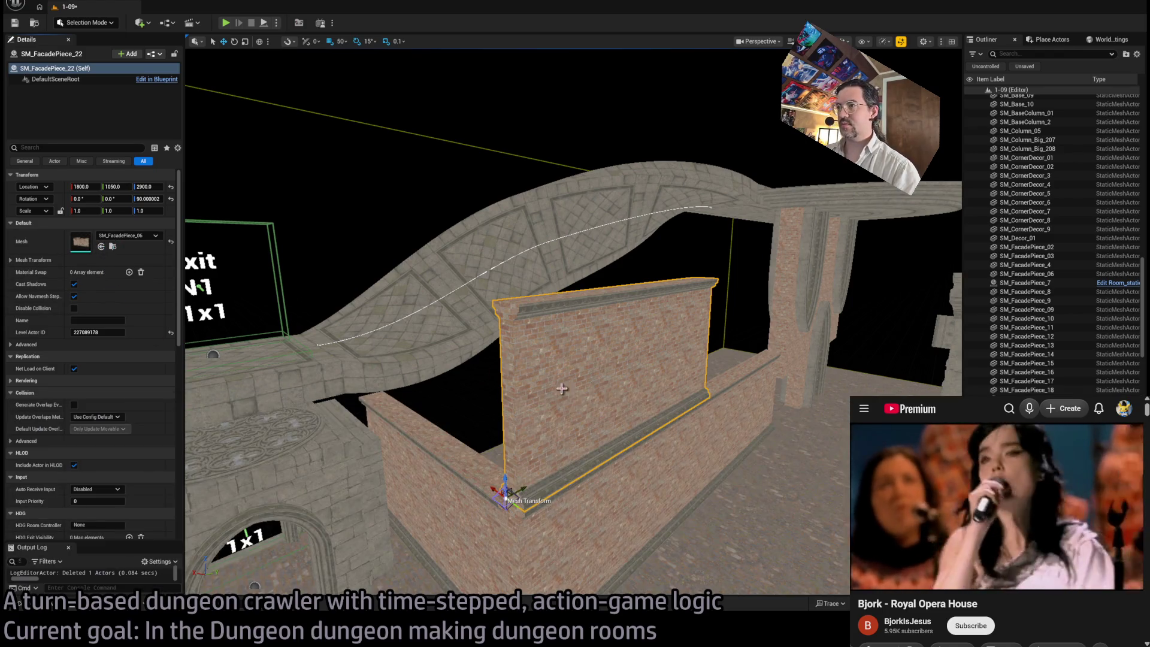
{"action": "left_click", "coordinate": [100, 247]}
{"action": "scroll", "coordinate": [395, 386], "scroll_direction": "up", "scroll_amount": 5}
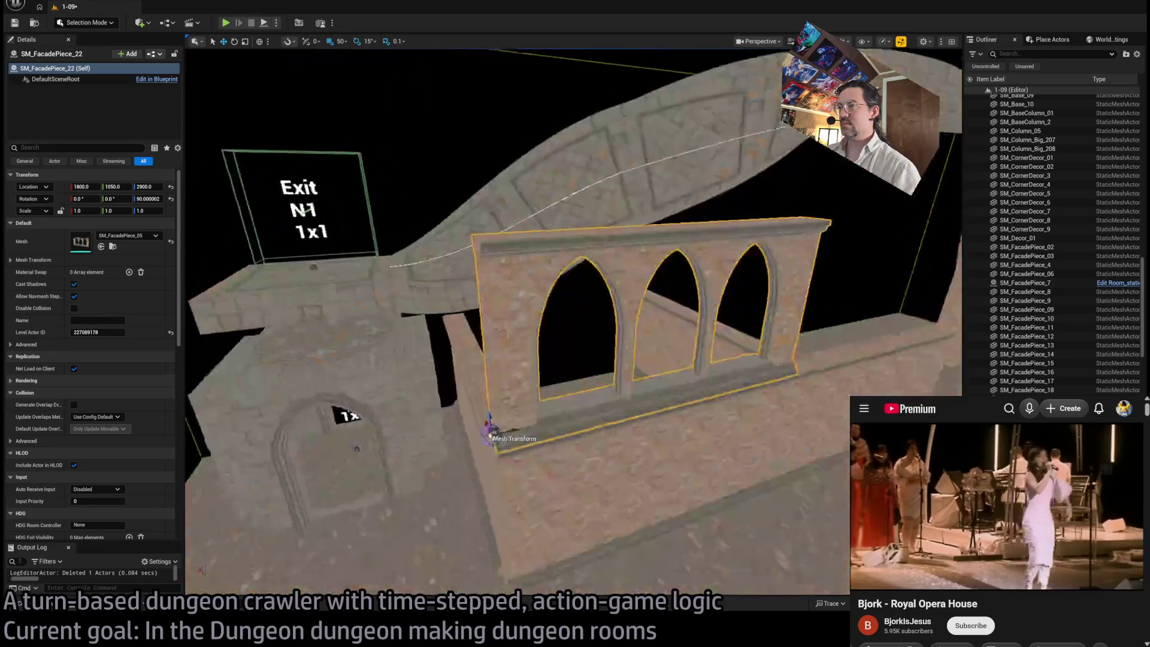
Step: Duplicate the arched facade along Y as SM_FacadePiece_23 and SM_FacadePiece_24
{"action": "mouse_move", "coordinate": [474, 464]}
{"action": "left_mouse_down"}
{"action": "mouse_move", "coordinate": [785, 384]}
{"action": "mouse_move", "coordinate": [806, 390]}
{"action": "left_mouse_up"}
{"action": "left_click", "coordinate": [500, 367]}
{"action": "left_click_drag", "start_coordinate": [497, 462], "coordinate": [539, 445]}
{"action": "key", "text": "ctrl+space"}
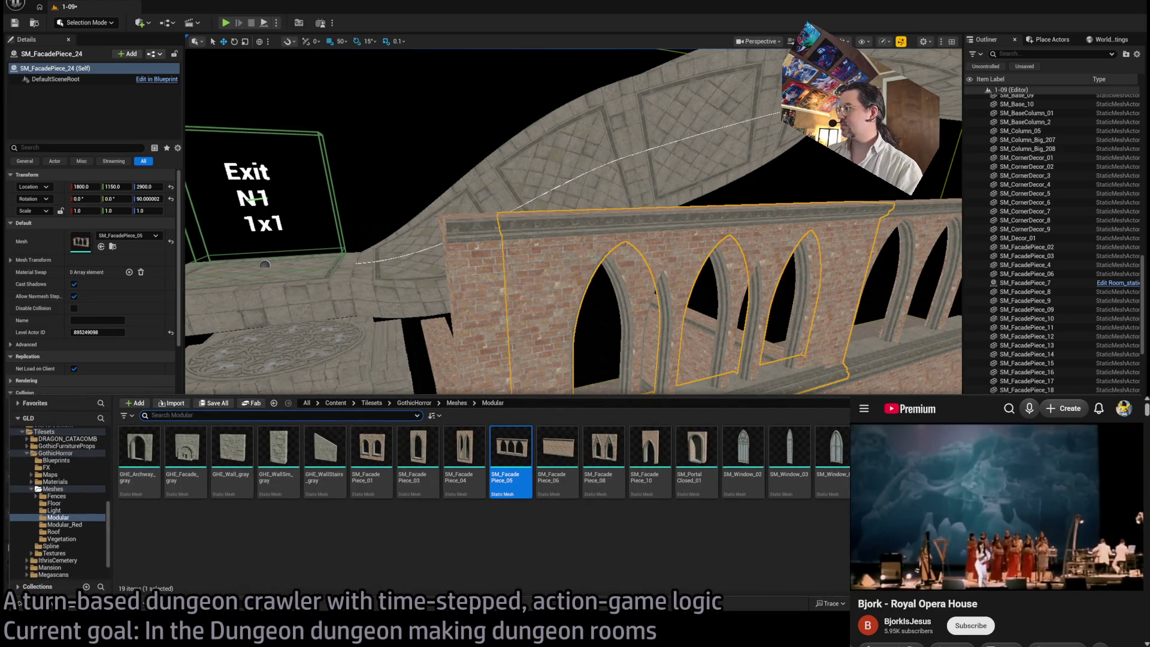
{"action": "left_click_drag", "start_coordinate": [539, 270], "coordinate": [509, 299]}
{"action": "key", "text": "f"}
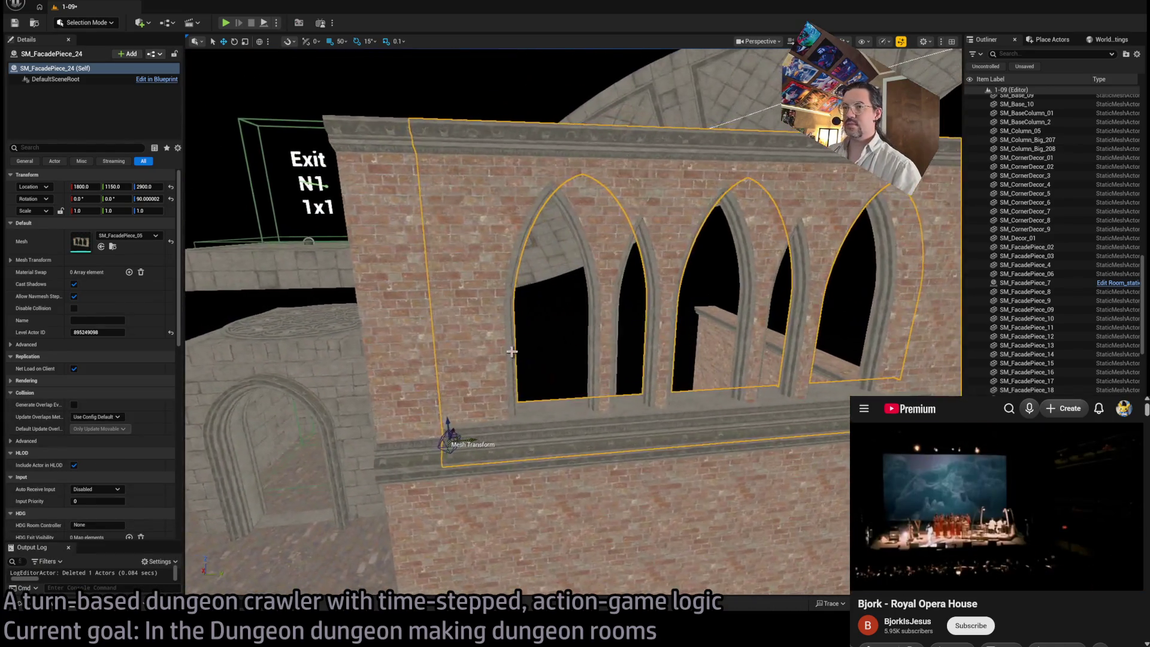
Step: Turn the facade piece into an arched window and nudge it into the wall opening
{"action": "left_click", "coordinate": [101, 247]}
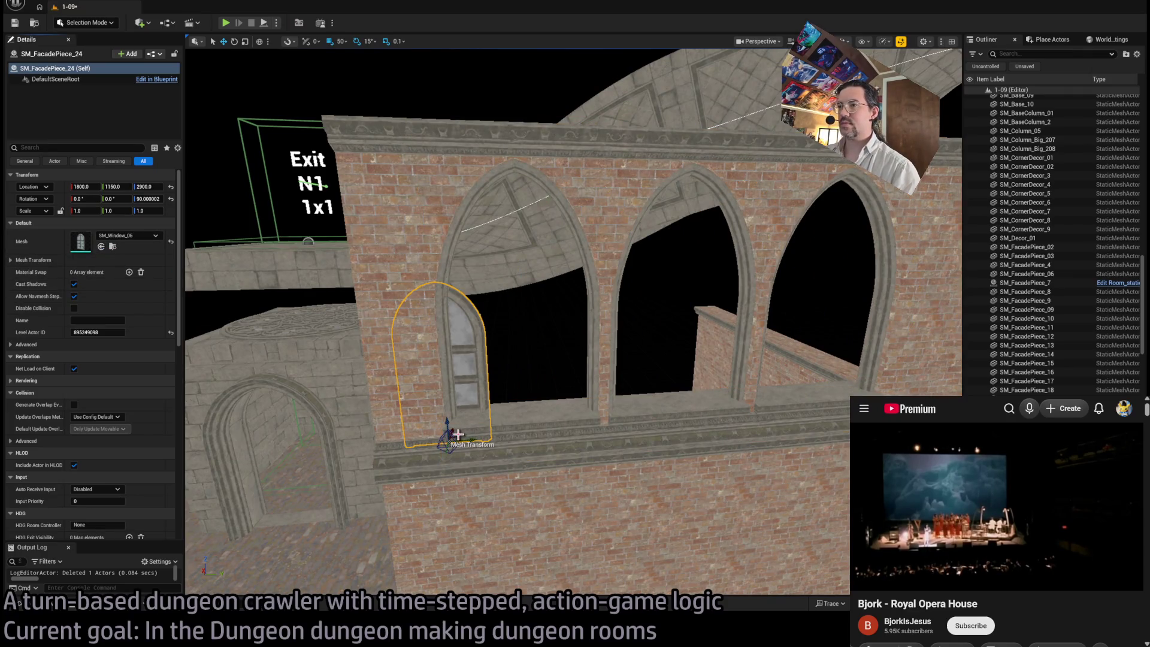
{"action": "left_click_drag", "start_coordinate": [454, 435], "coordinate": [533, 409]}
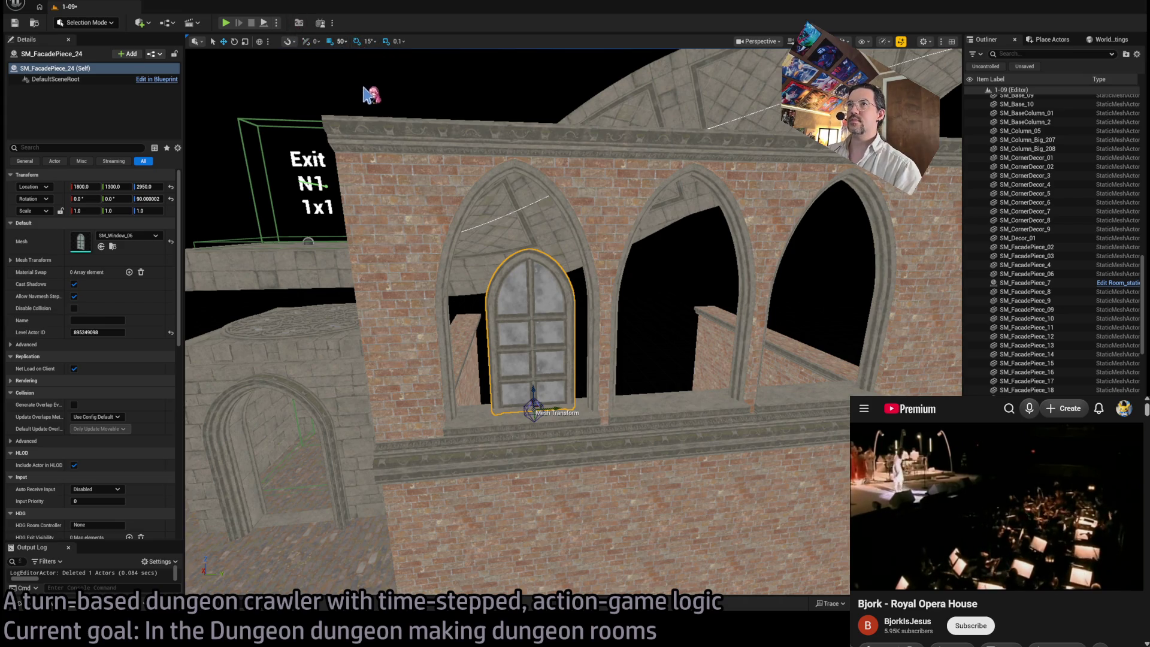
{"action": "scroll", "coordinate": [578, 315], "scroll_direction": "up", "scroll_amount": 5}
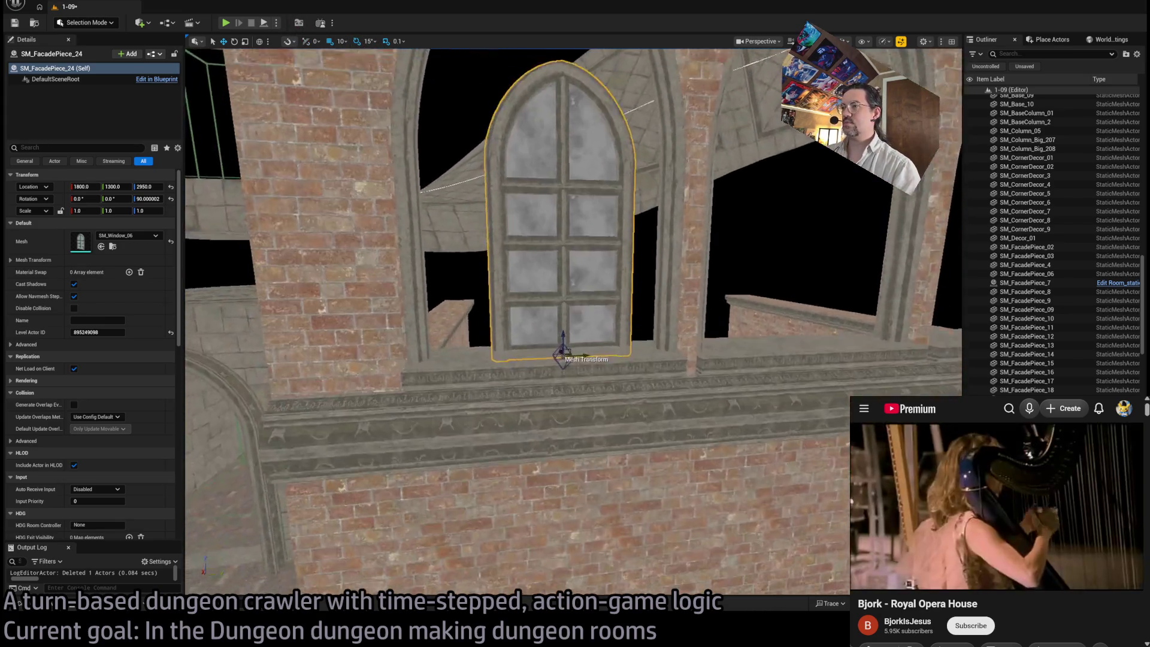
{"action": "mouse_move", "coordinate": [576, 341]}
{"action": "left_mouse_down"}
{"action": "mouse_move", "coordinate": [557, 333]}
{"action": "mouse_move", "coordinate": [557, 311]}
{"action": "left_mouse_up"}
{"action": "scroll", "coordinate": [560, 316], "scroll_direction": "down", "scroll_amount": 5}
{"action": "scroll", "coordinate": [570, 311], "scroll_direction": "down", "scroll_amount": 3}
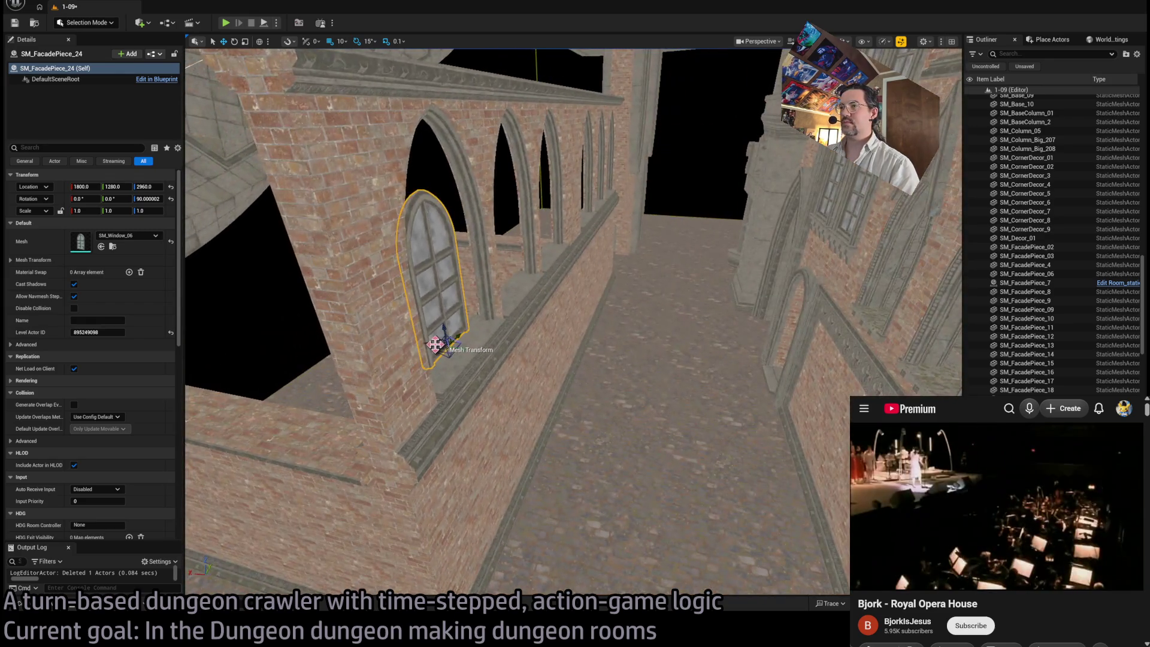
{"action": "mouse_move", "coordinate": [443, 347]}
{"action": "left_mouse_down"}
{"action": "mouse_move", "coordinate": [470, 344]}
{"action": "mouse_move", "coordinate": [414, 354]}
{"action": "left_mouse_up"}
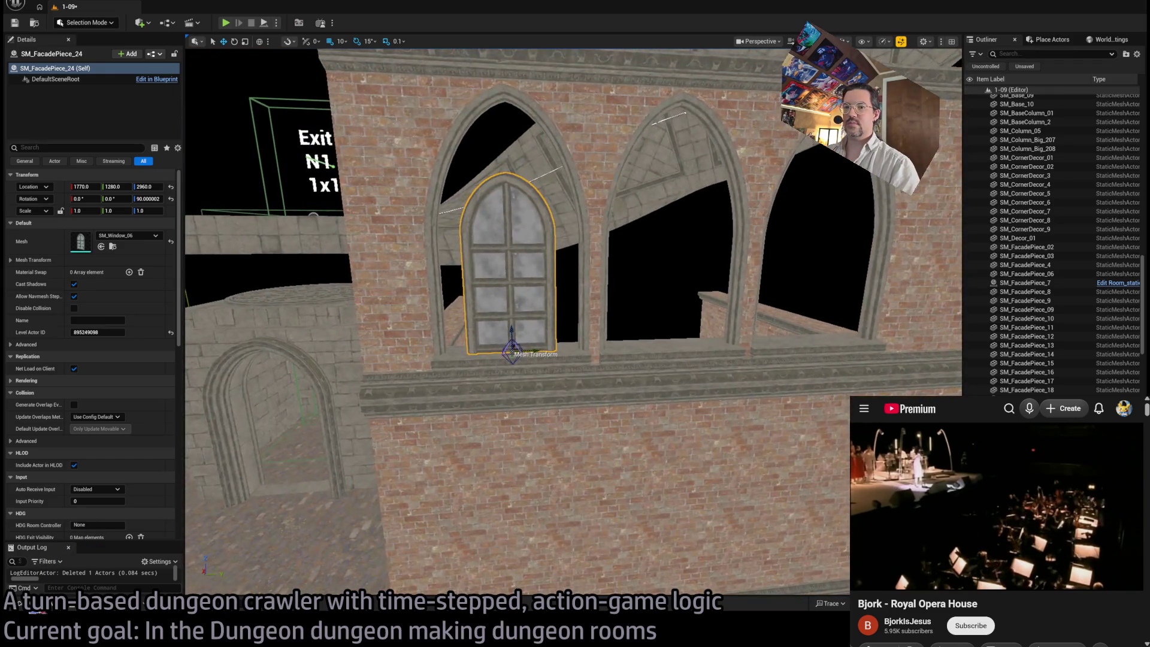
Step: Compare several window meshes and settle on the large arched SM_Window_07
{"action": "key", "text": "ctrl+space"}
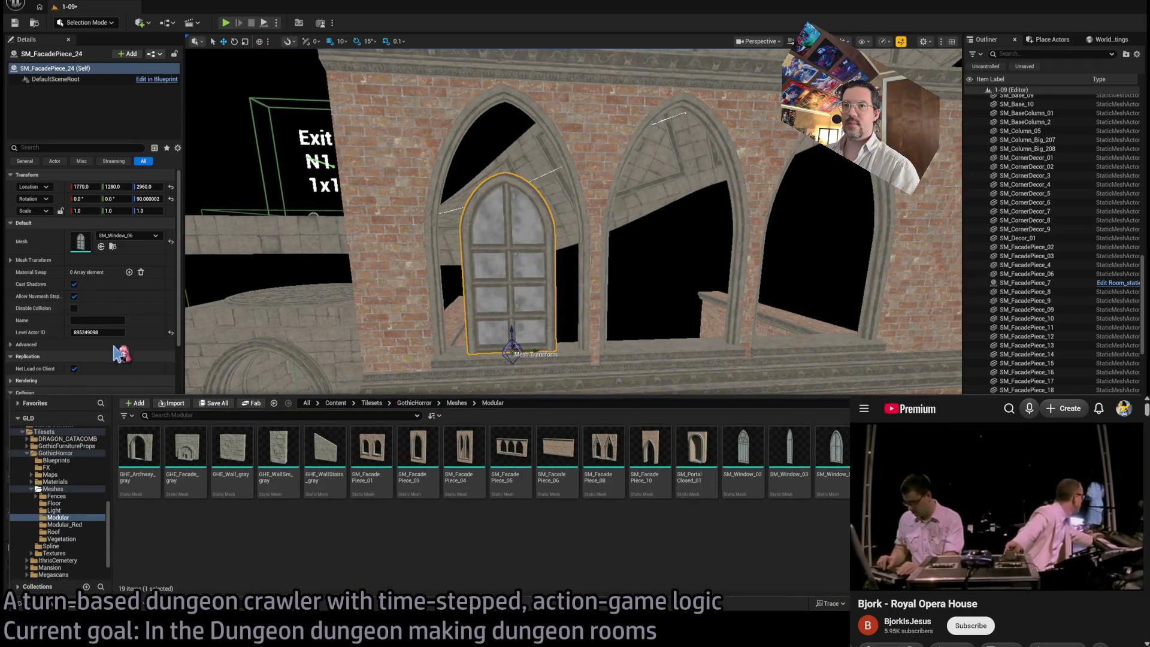
{"action": "left_click", "coordinate": [102, 247]}
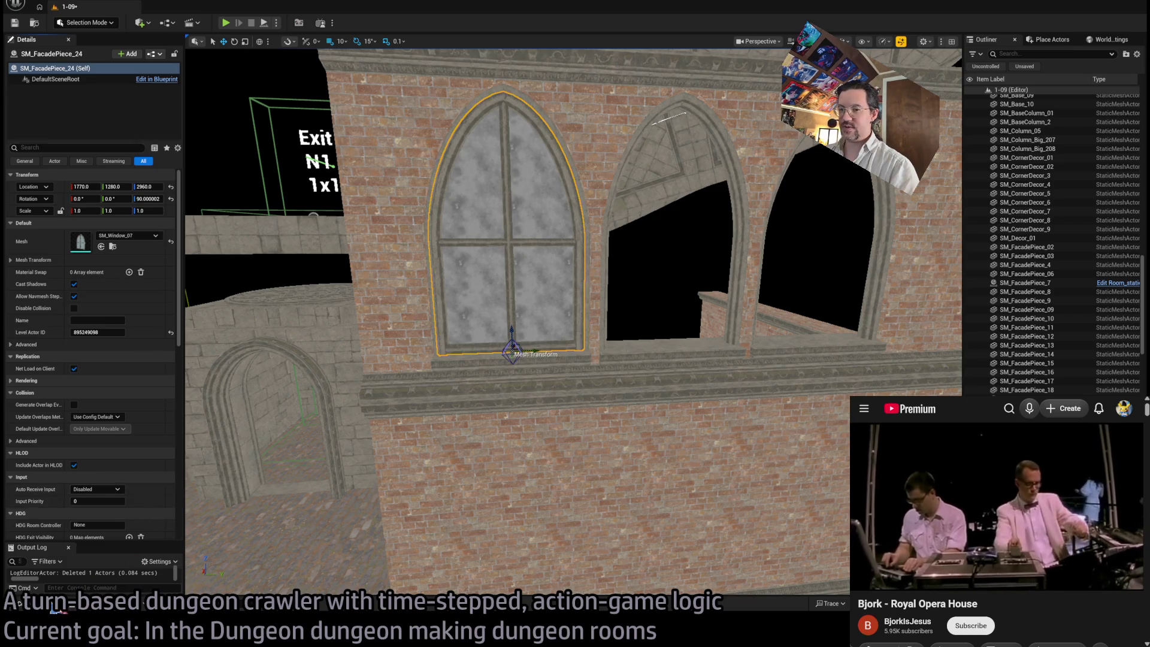
{"action": "key", "text": "ctrl+space"}
{"action": "left_click", "coordinate": [101, 247]}
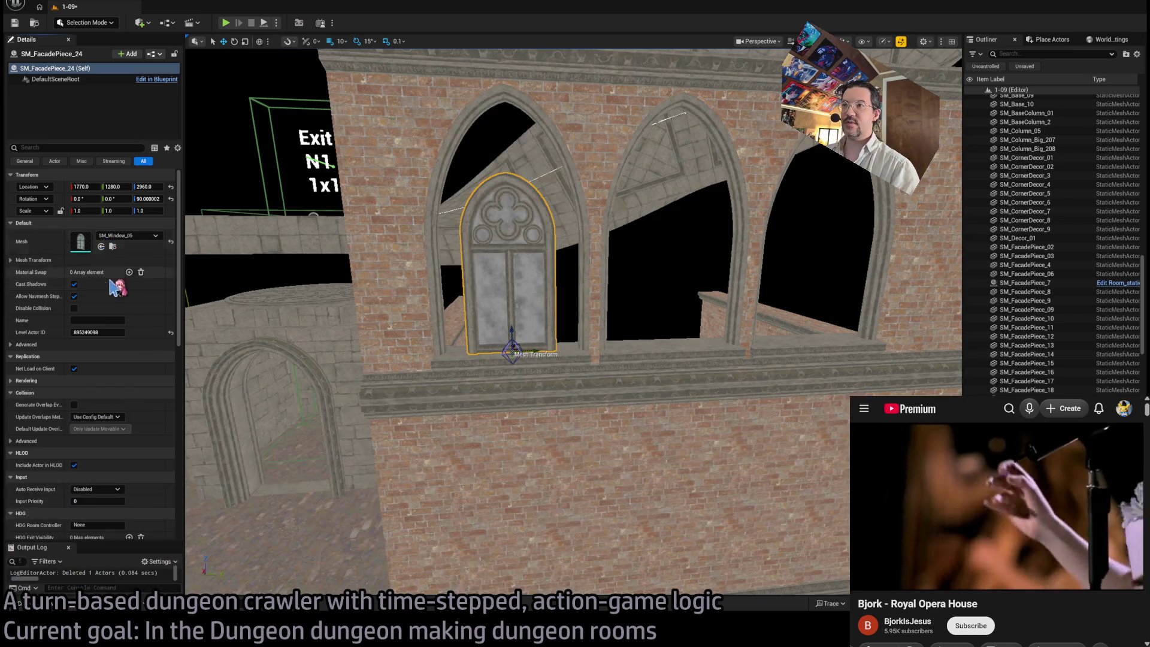
{"action": "key", "text": "ctrl+space"}
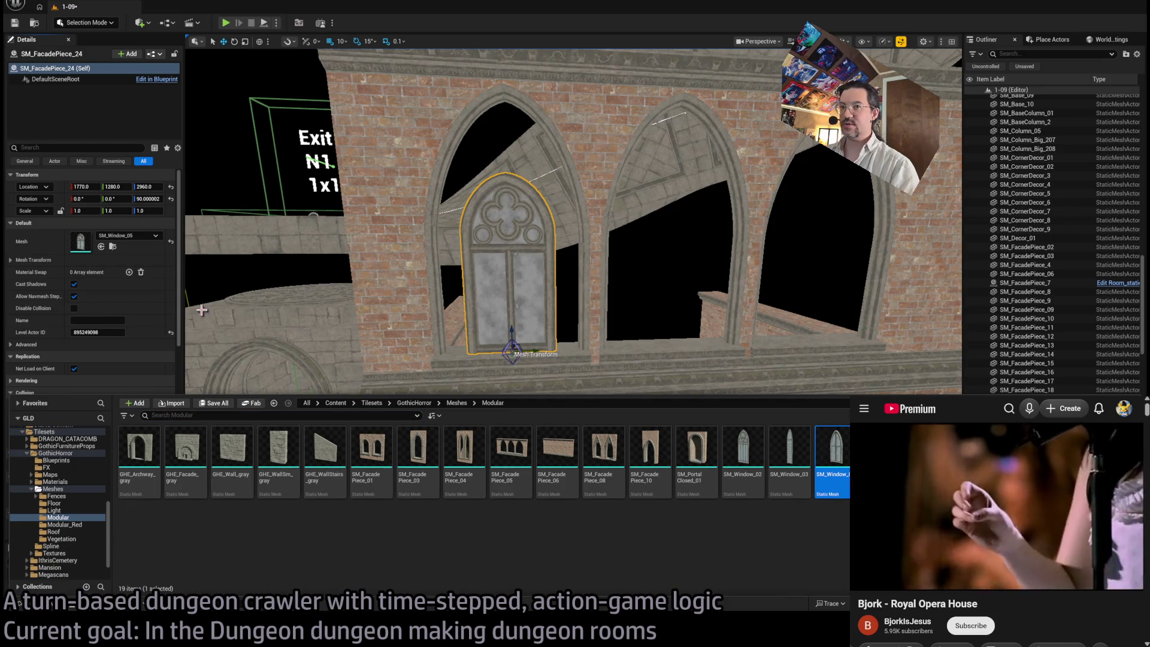
{"action": "left_click", "coordinate": [102, 246]}
{"action": "key", "text": "ctrl+space"}
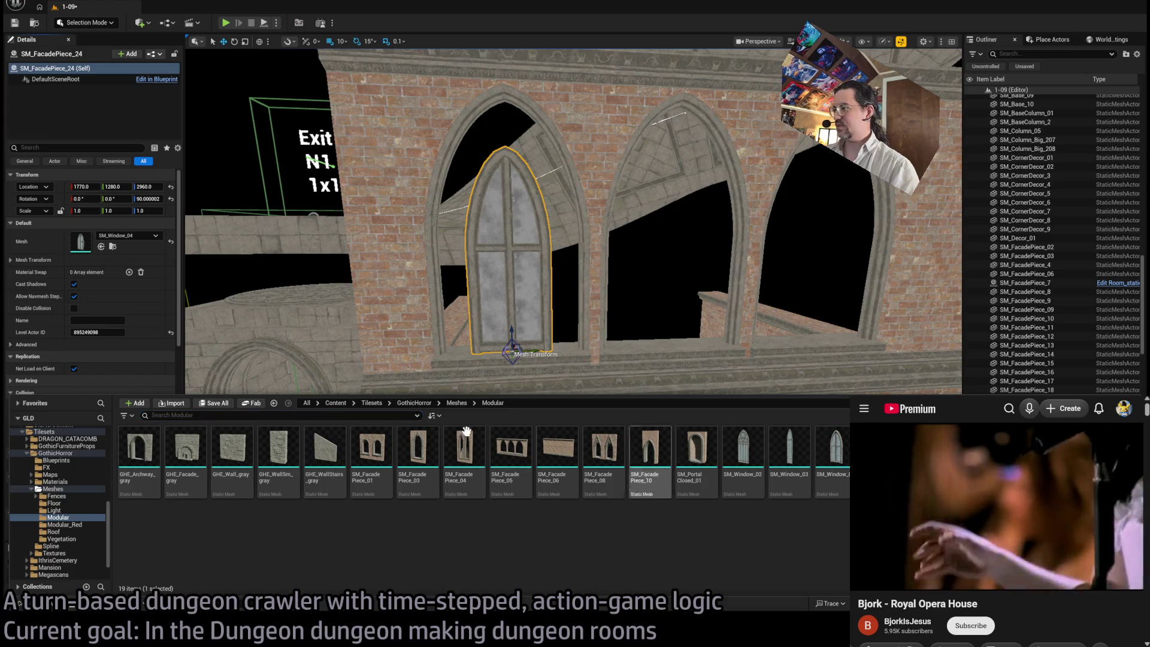
{"action": "left_click", "coordinate": [102, 247]}
Step: Alt-drag a copy of the window into the neighbouring arched opening
{"action": "scroll", "coordinate": [482, 409], "scroll_direction": "up", "scroll_amount": 3}
{"action": "mouse_move", "coordinate": [454, 407]}
{"action": "left_mouse_down"}
{"action": "mouse_move", "coordinate": [614, 407]}
{"action": "mouse_move", "coordinate": [599, 420]}
{"action": "mouse_move", "coordinate": [623, 414]}
{"action": "mouse_move", "coordinate": [575, 414]}
{"action": "mouse_move", "coordinate": [612, 416]}
{"action": "mouse_move", "coordinate": [604, 492]}
{"action": "left_mouse_up"}
{"action": "key", "text": "f"}
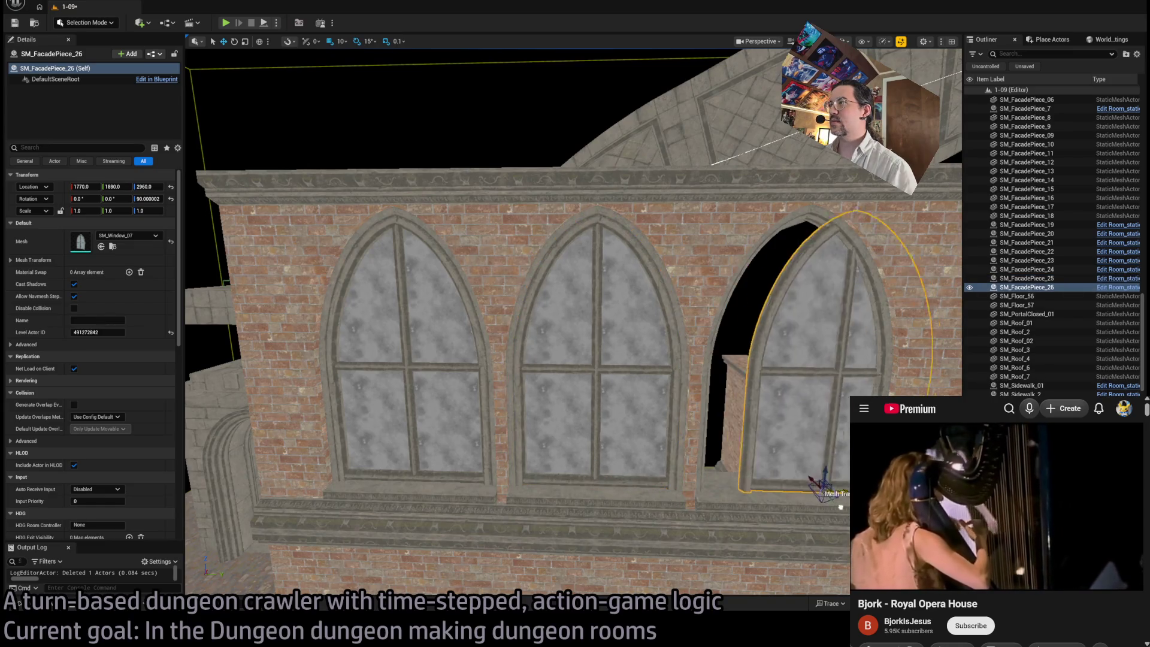
{"action": "mouse_move", "coordinate": [798, 509]}
{"action": "left_mouse_down"}
{"action": "mouse_move", "coordinate": [767, 572]}
{"action": "mouse_move", "coordinate": [689, 426]}
{"action": "left_mouse_up"}
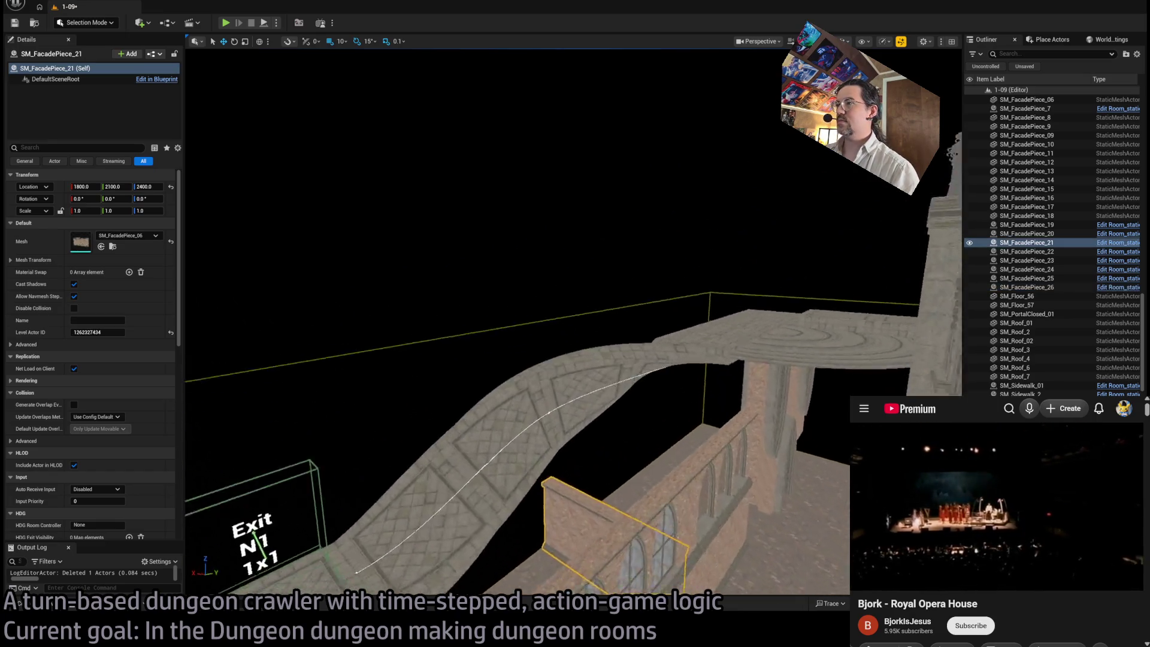
Step: Delete the stray facade piece beside the arched wall
{"action": "left_click_drag", "start_coordinate": [689, 426], "coordinate": [677, 413]}
{"action": "left_click", "coordinate": [600, 455]}
{"action": "left_click_drag", "start_coordinate": [599, 455], "coordinate": [593, 449]}
{"action": "mouse_move", "coordinate": [519, 507]}
{"action": "left_mouse_down"}
{"action": "mouse_move", "coordinate": [523, 288]}
{"action": "mouse_move", "coordinate": [554, 349]}
{"action": "left_mouse_up"}
{"action": "key", "text": "Delete"}
Step: Swap the arched wall's mesh to the twin-lancet SM_FacadePiece_04
{"action": "left_click", "coordinate": [555, 350]}
{"action": "left_click", "coordinate": [44, 605]}
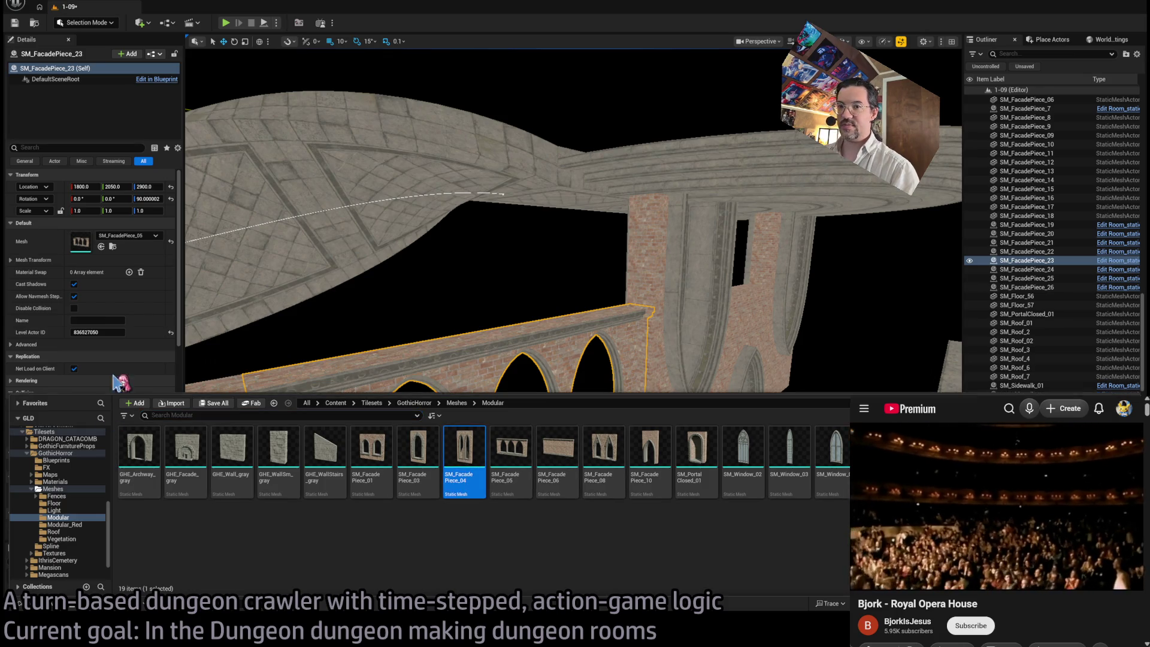
{"action": "left_click", "coordinate": [102, 246]}
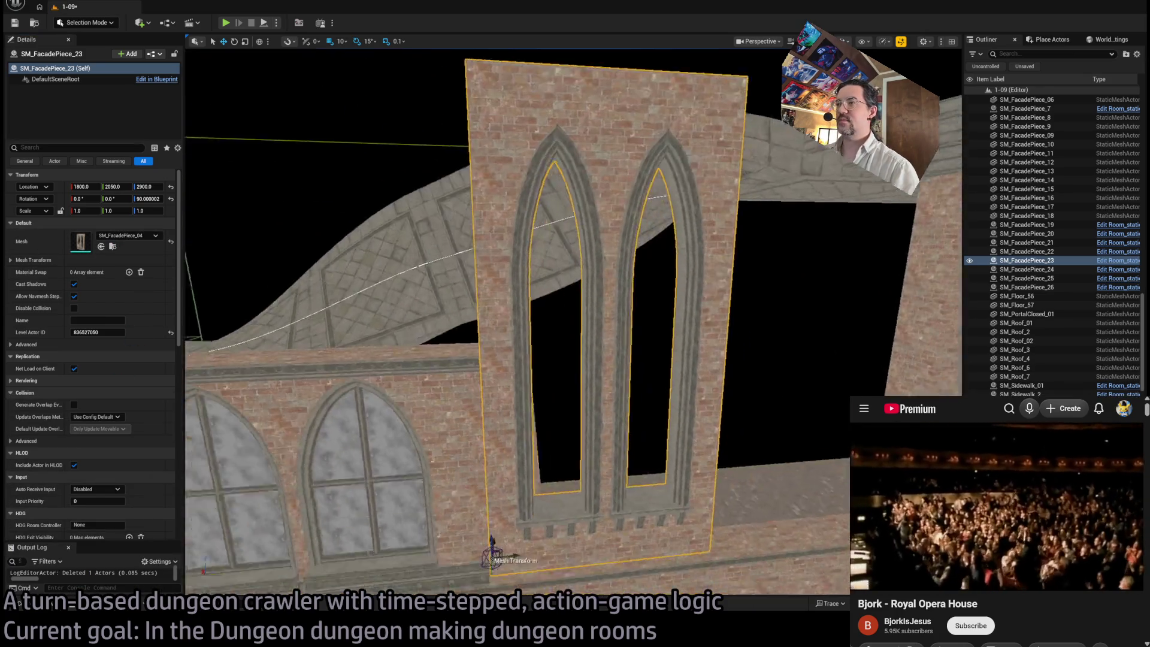
{"action": "mouse_move", "coordinate": [517, 322]}
{"action": "left_mouse_down"}
{"action": "mouse_move", "coordinate": [493, 322]}
{"action": "mouse_move", "coordinate": [413, 430]}
{"action": "mouse_move", "coordinate": [607, 505]}
{"action": "left_mouse_up"}
{"action": "scroll", "coordinate": [528, 486], "scroll_direction": "up", "scroll_amount": 10}
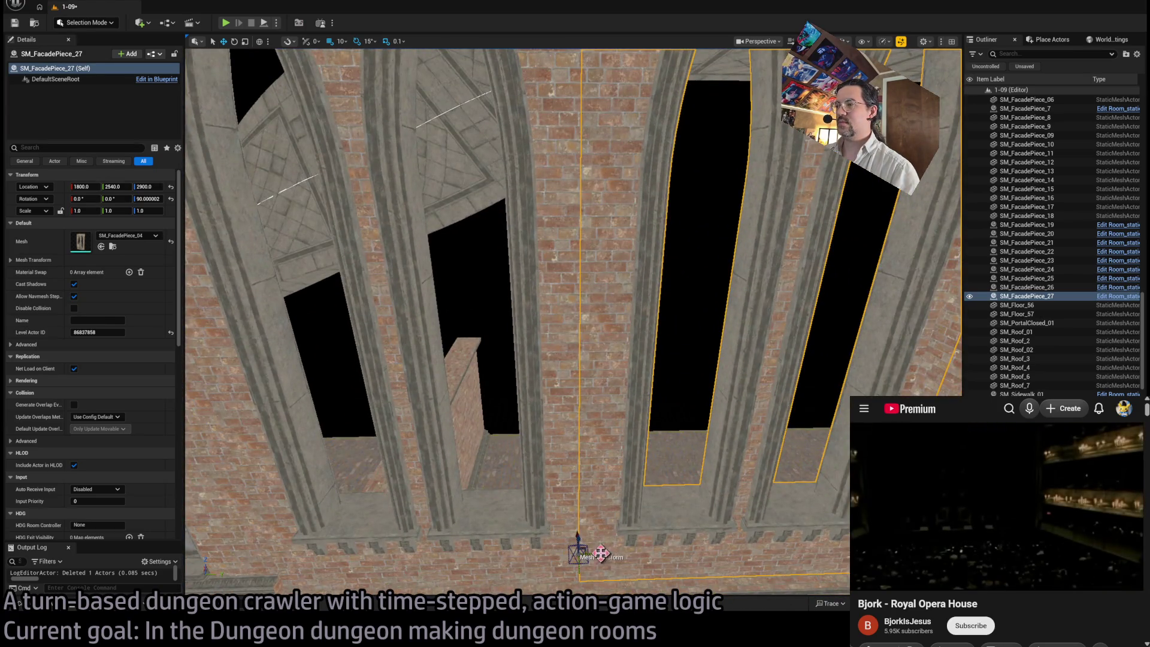
{"action": "mouse_move", "coordinate": [605, 552]}
{"action": "left_mouse_down"}
{"action": "mouse_move", "coordinate": [605, 575]}
{"action": "mouse_move", "coordinate": [581, 594]}
{"action": "mouse_move", "coordinate": [537, 571]}
{"action": "left_mouse_up"}
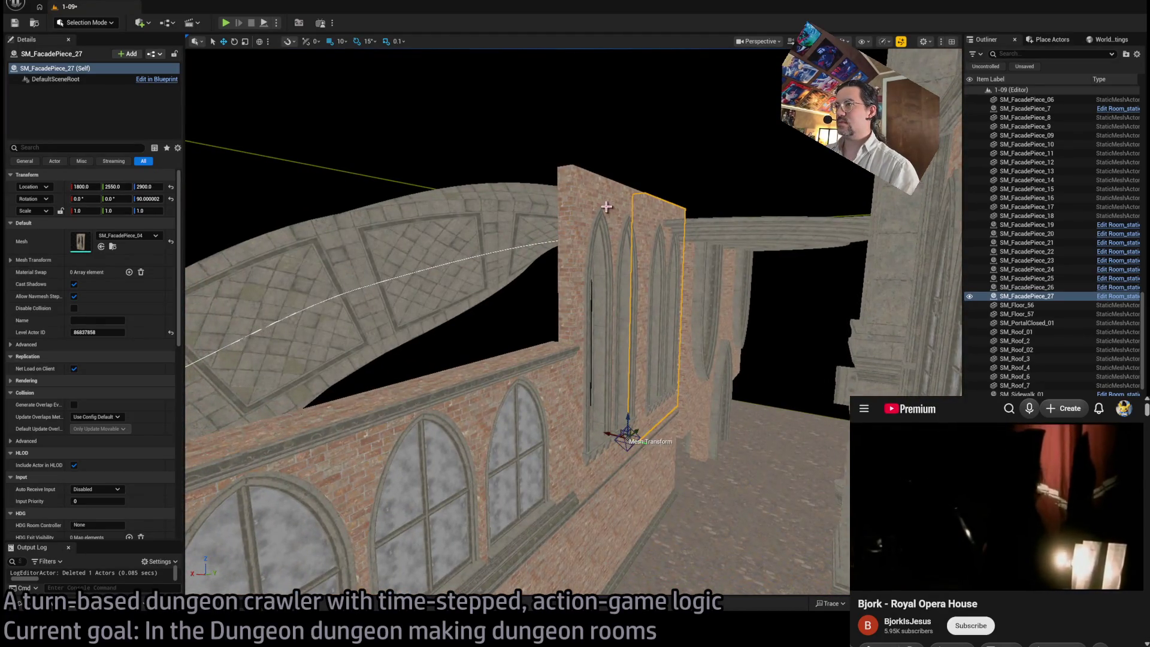
Step: Straighten and reposition the tilted SM_FacadePiece_23, then delete it as redundant
{"action": "left_click", "coordinate": [607, 207]}
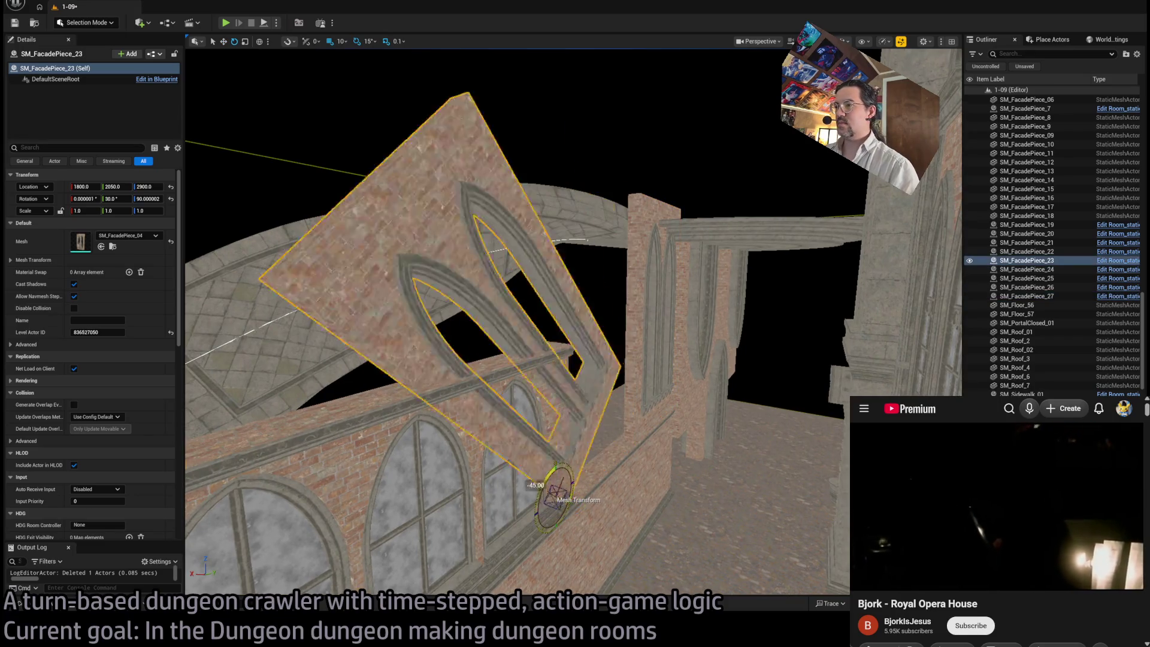
{"action": "left_click_drag", "start_coordinate": [563, 532], "coordinate": [556, 540]}
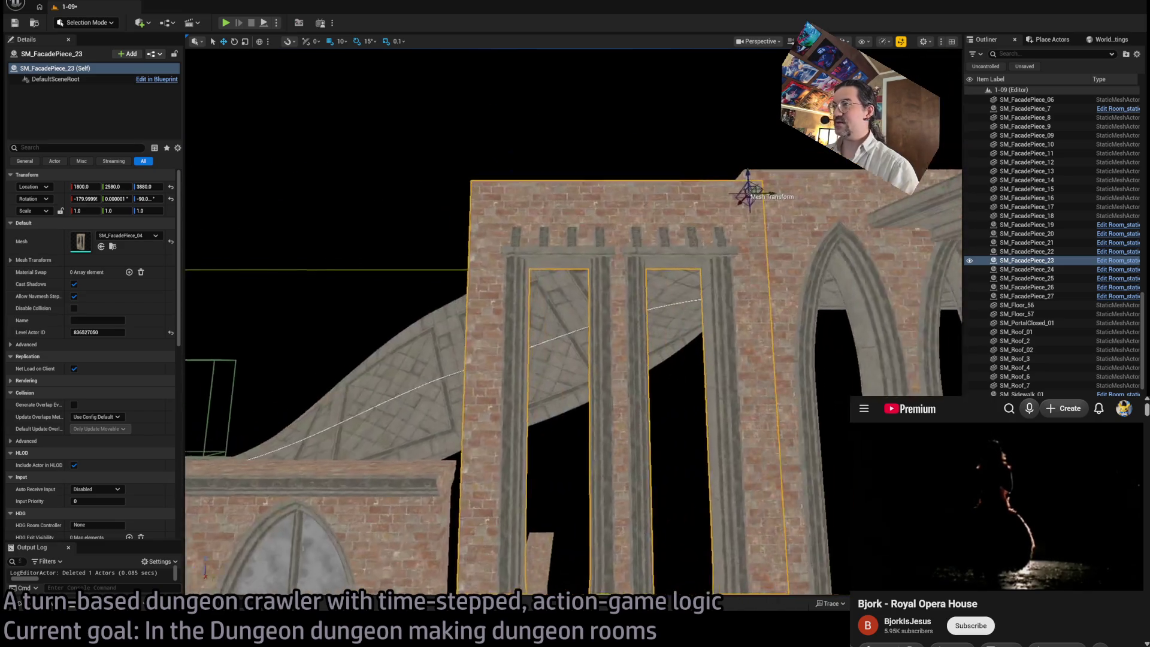
{"action": "left_click_drag", "start_coordinate": [748, 193], "coordinate": [695, 190]}
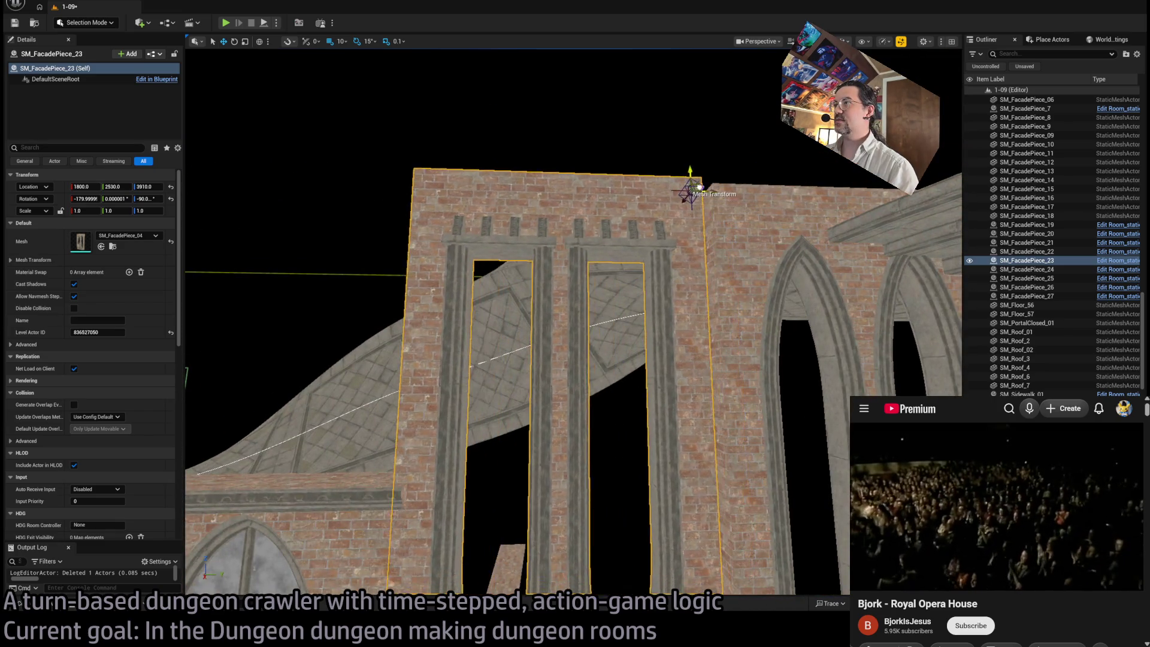
{"action": "key", "text": "a"}
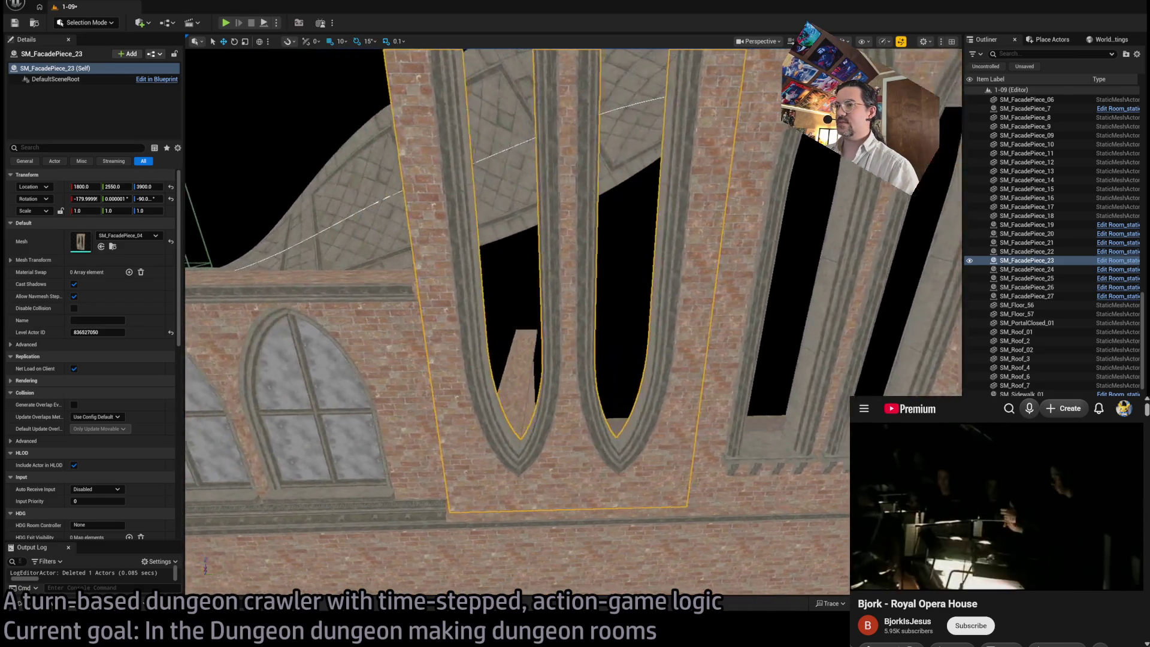
{"action": "key", "text": "w"}
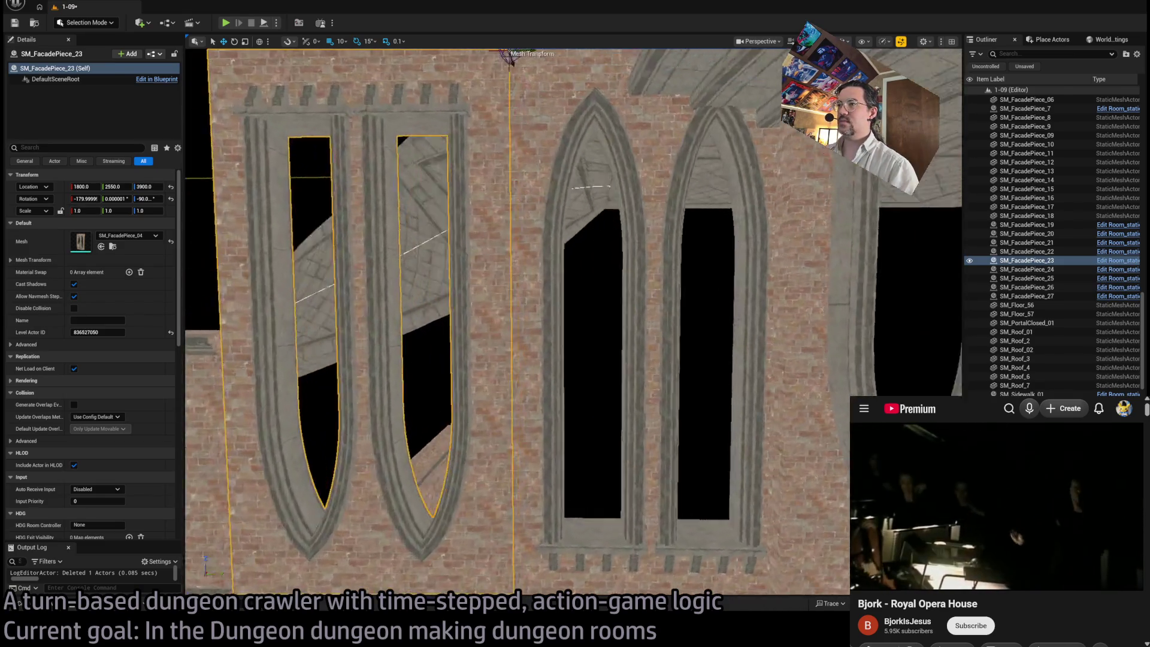
{"action": "key", "text": "a"}
{"action": "key", "text": "a"}
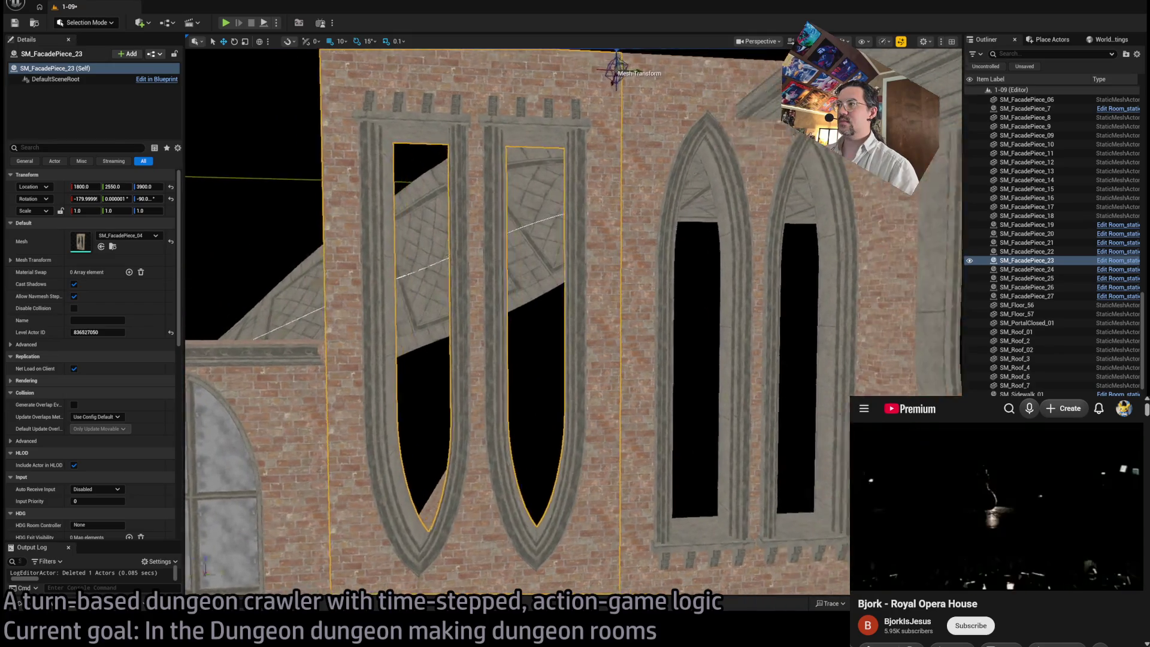
{"action": "key", "text": "s"}
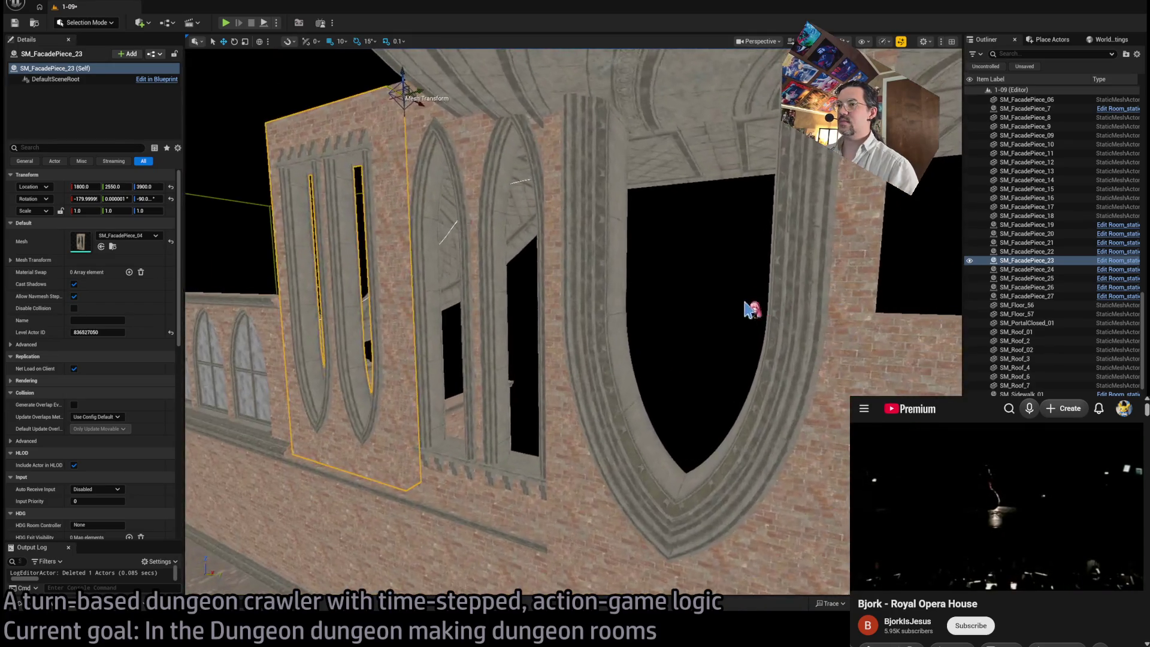
{"action": "key", "text": "s"}
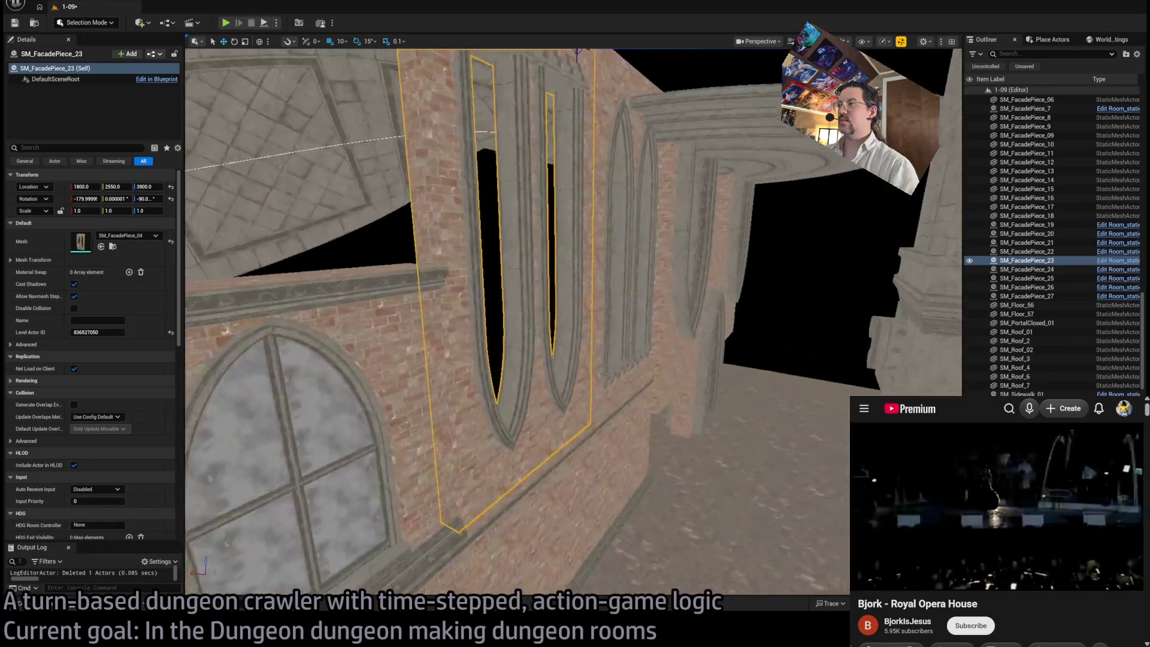
{"action": "key", "text": "w"}
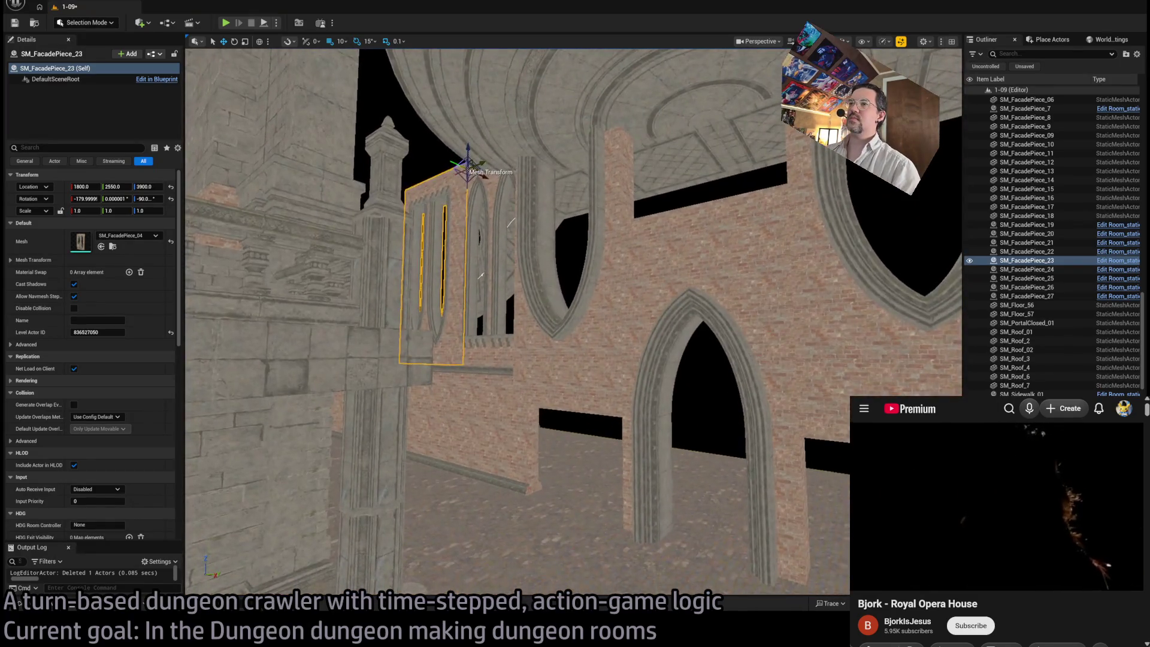
{"action": "key", "text": "s"}
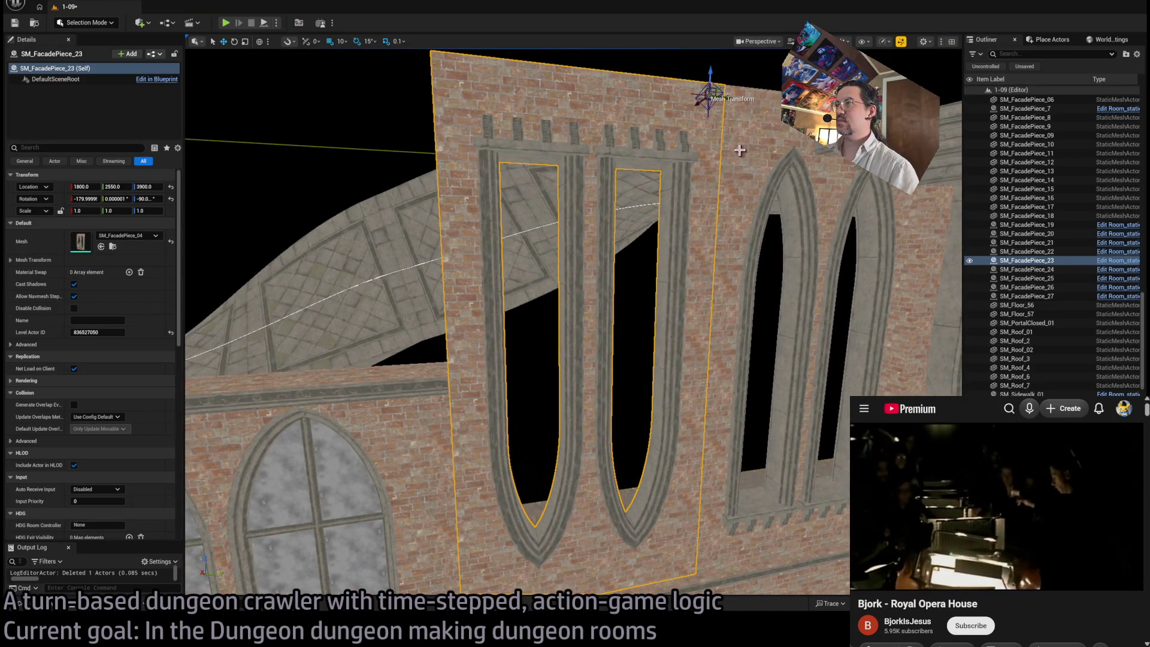
{"action": "key", "text": "Delete"}
Step: Slide SM_FacadePiece_27 along the ramp to Y 2050 and select the arched window
{"action": "left_click", "coordinate": [739, 443]}
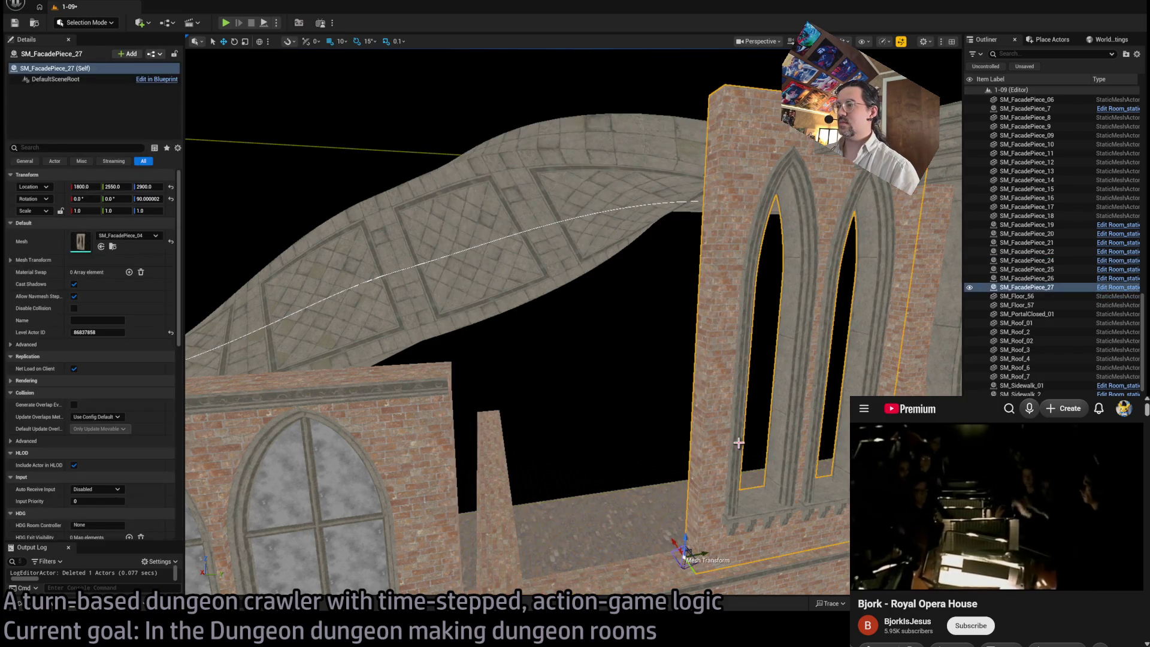
{"action": "left_click_drag", "start_coordinate": [698, 554], "coordinate": [481, 569]}
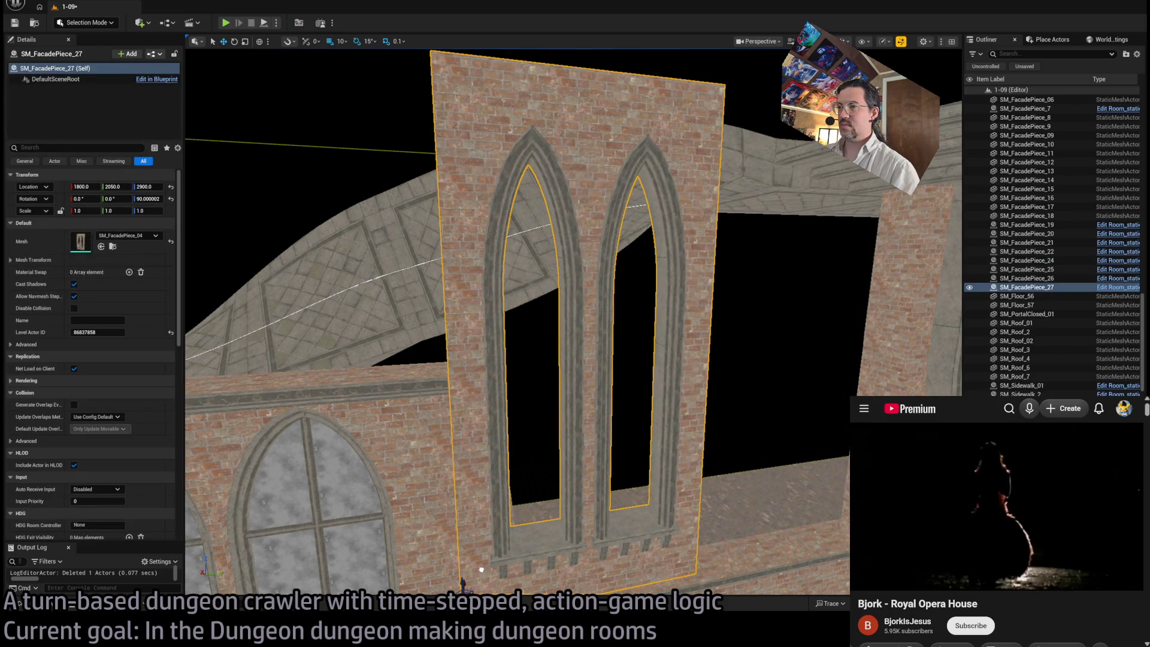
{"action": "key", "text": "ctrl+space"}
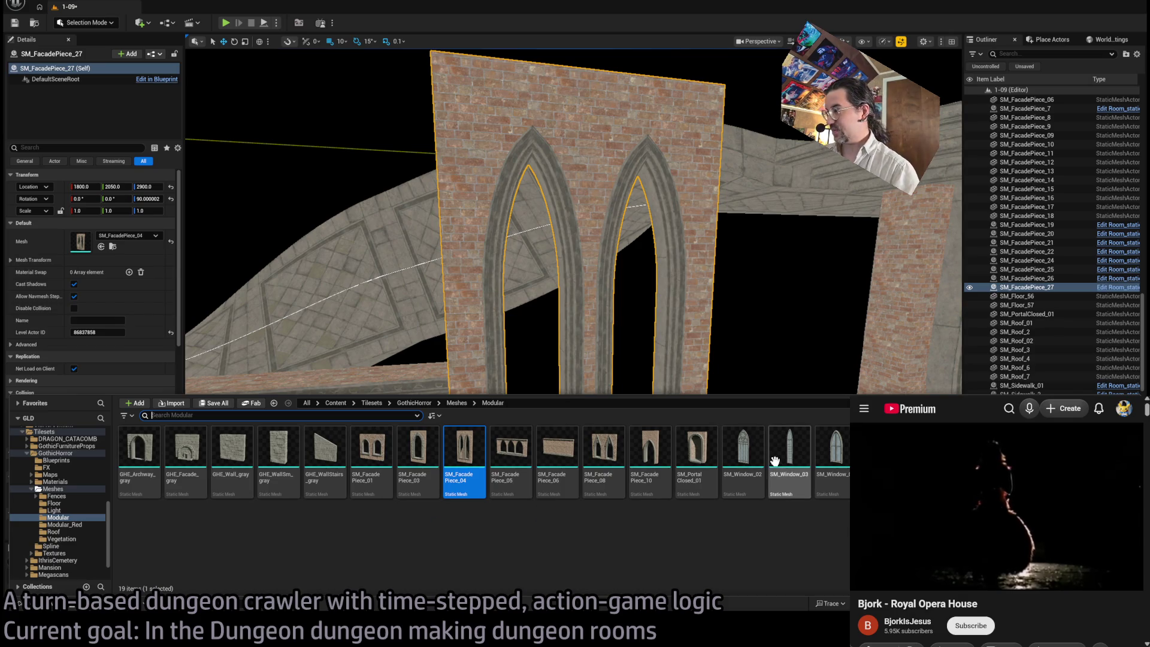
{"action": "left_click", "coordinate": [444, 443]}
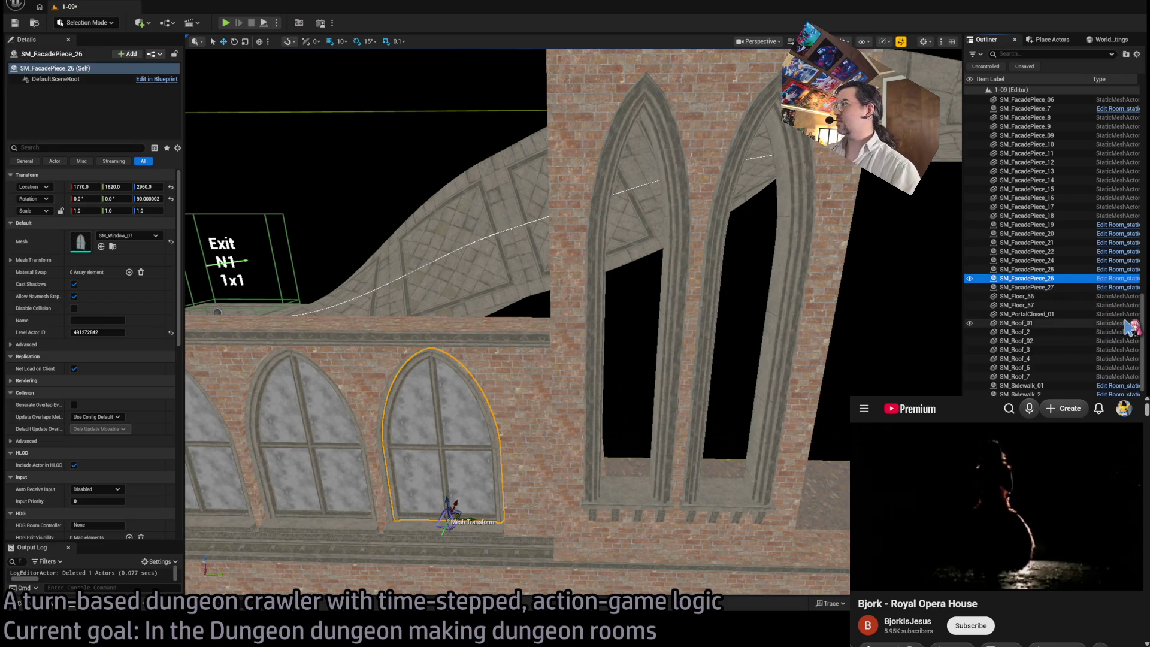
Step: Rename the window actor to Window and reselect the arched window on the lower wall
{"action": "key", "text": "F2"}
{"action": "key", "text": "Return"}
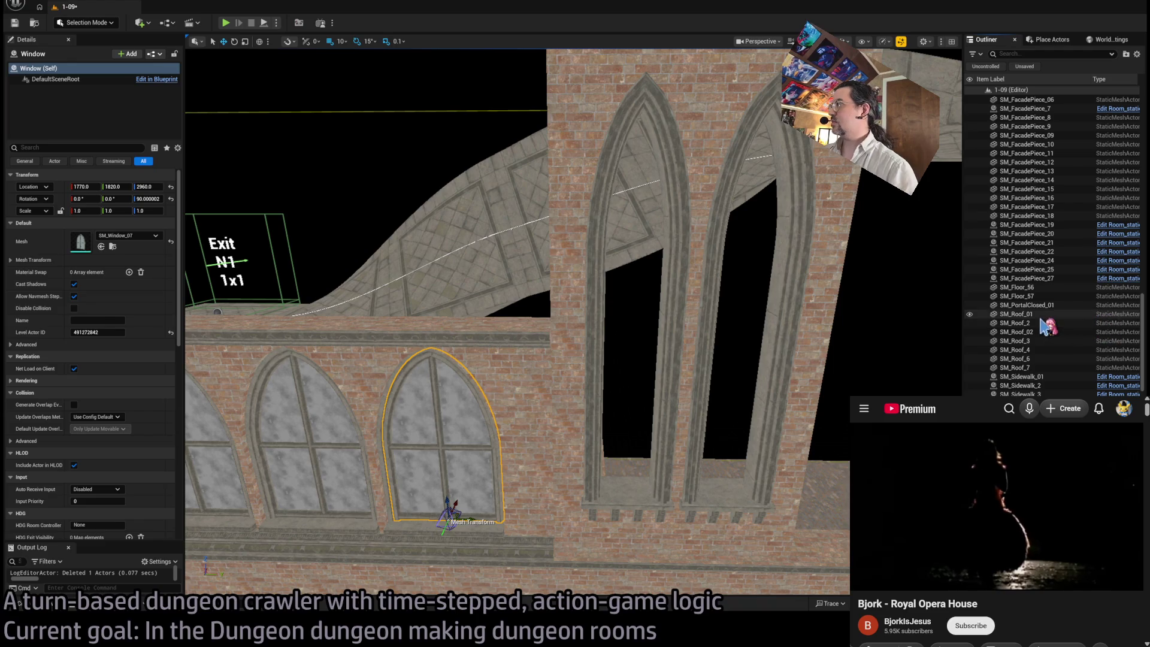
{"action": "left_click", "coordinate": [1043, 318]}
{"action": "scroll", "coordinate": [1041, 360], "scroll_direction": "down", "scroll_amount": 10}
{"action": "left_click", "coordinate": [443, 455]}
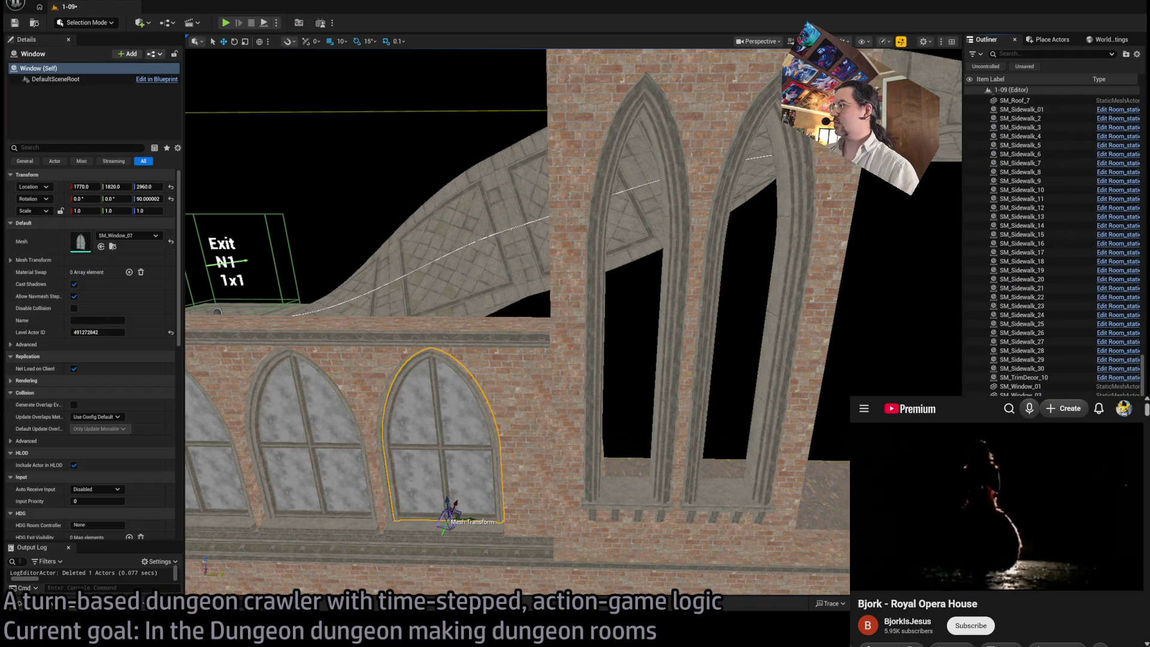
Step: Copy the window into the tall arch, swap its mesh to SM_Window_03, and raise it 10 units
{"action": "mouse_move", "coordinate": [462, 515]}
{"action": "left_mouse_down"}
{"action": "mouse_move", "coordinate": [644, 507]}
{"action": "mouse_move", "coordinate": [615, 487]}
{"action": "mouse_move", "coordinate": [612, 497]}
{"action": "left_mouse_up"}
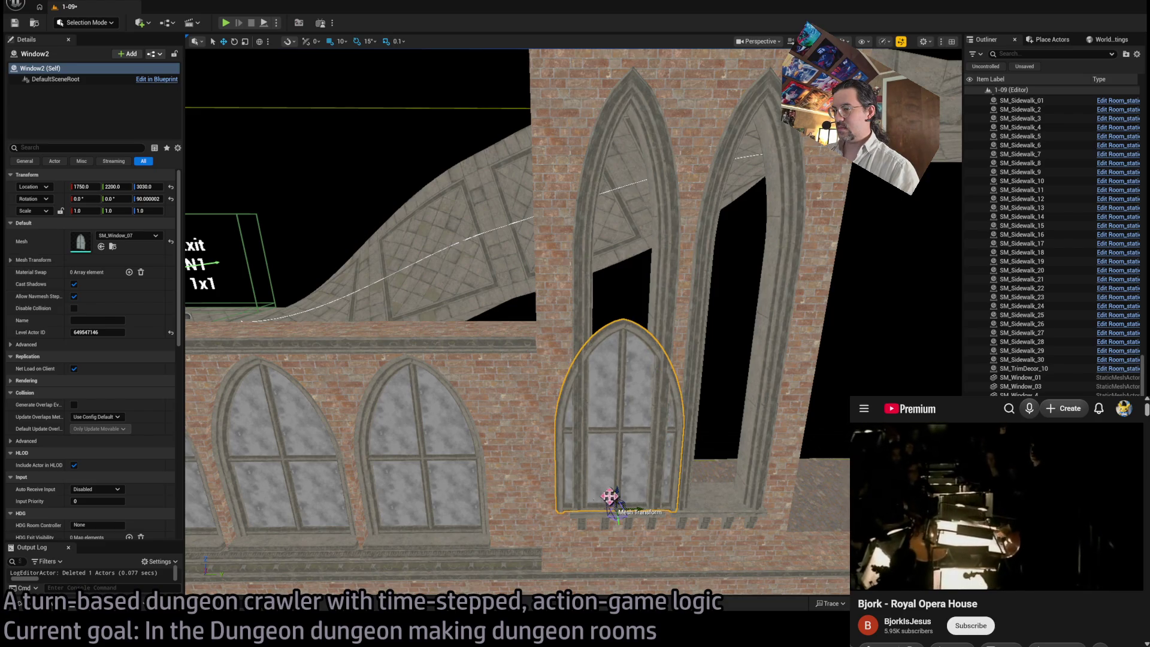
{"action": "key", "text": "ctrl+space"}
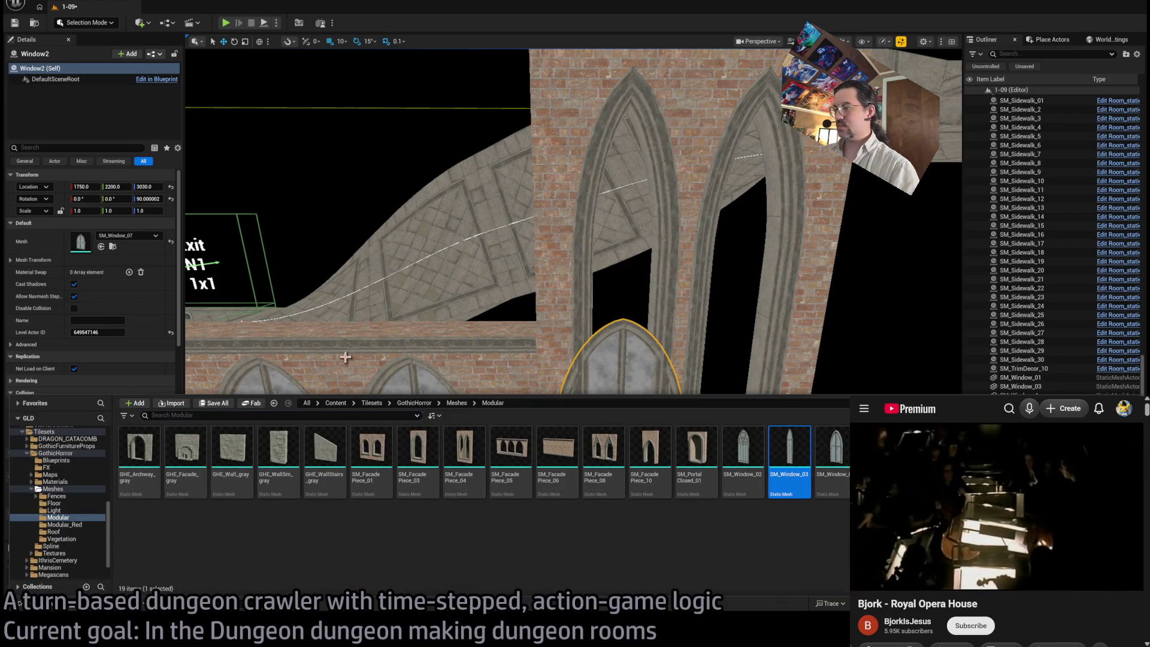
{"action": "left_click_drag", "start_coordinate": [120, 304], "coordinate": [102, 243]}
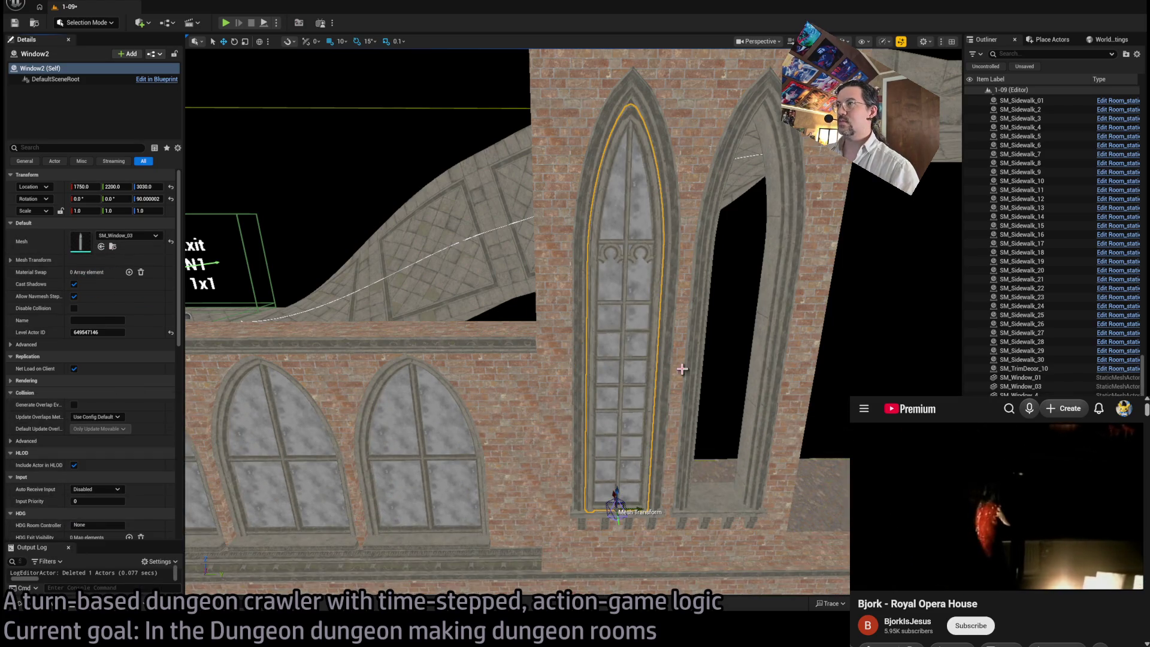
{"action": "scroll", "coordinate": [641, 479], "scroll_direction": "up", "scroll_amount": 5}
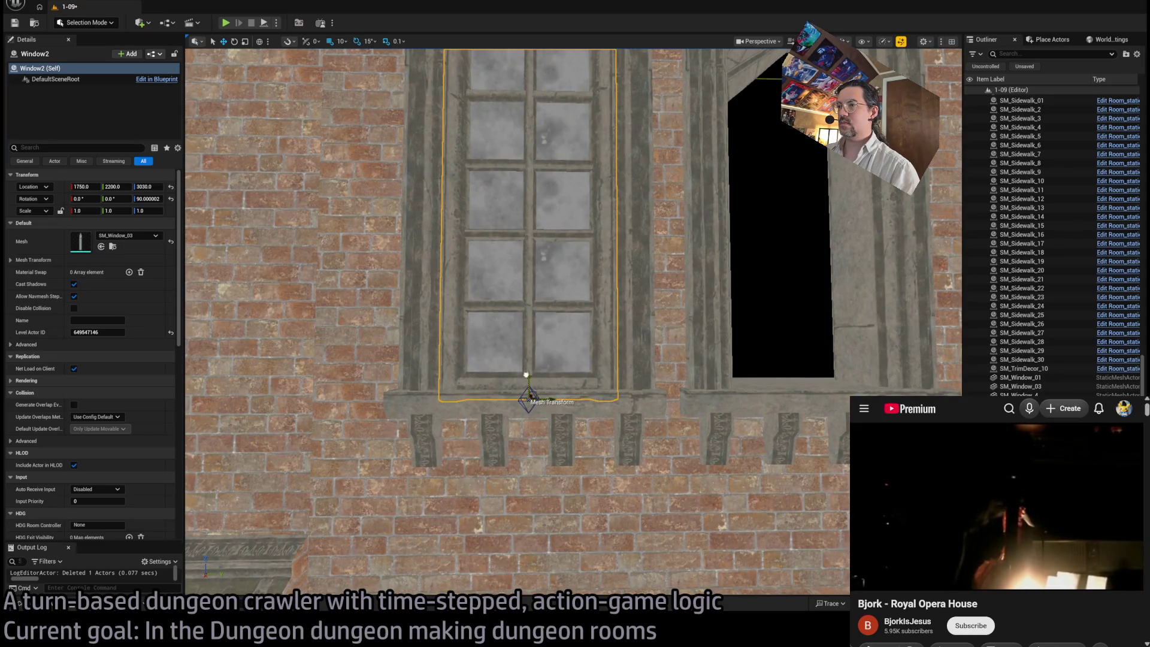
{"action": "left_click_drag", "start_coordinate": [527, 376], "coordinate": [527, 362]}
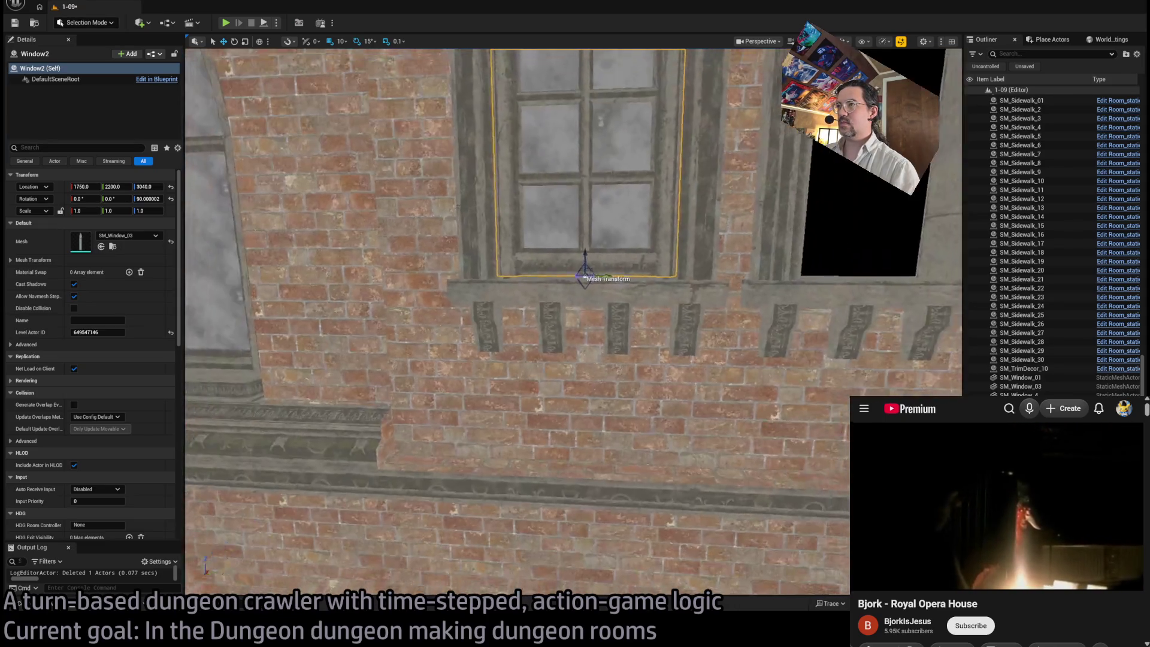
{"action": "key", "text": "f"}
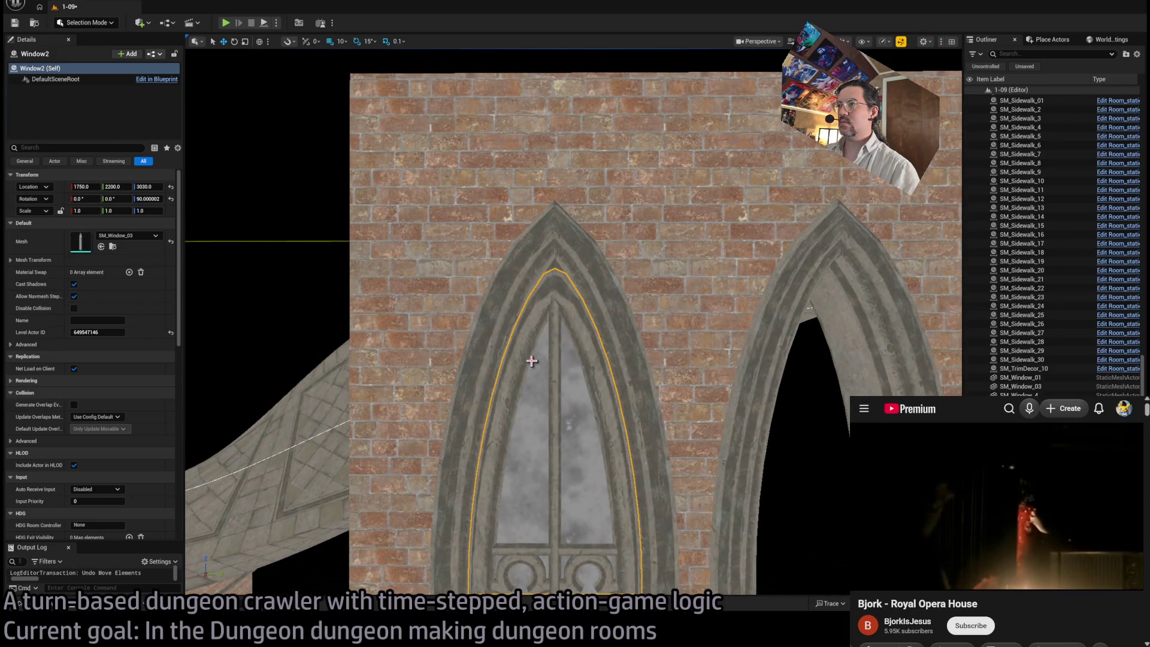
{"action": "left_click_drag", "start_coordinate": [465, 438], "coordinate": [465, 438]}
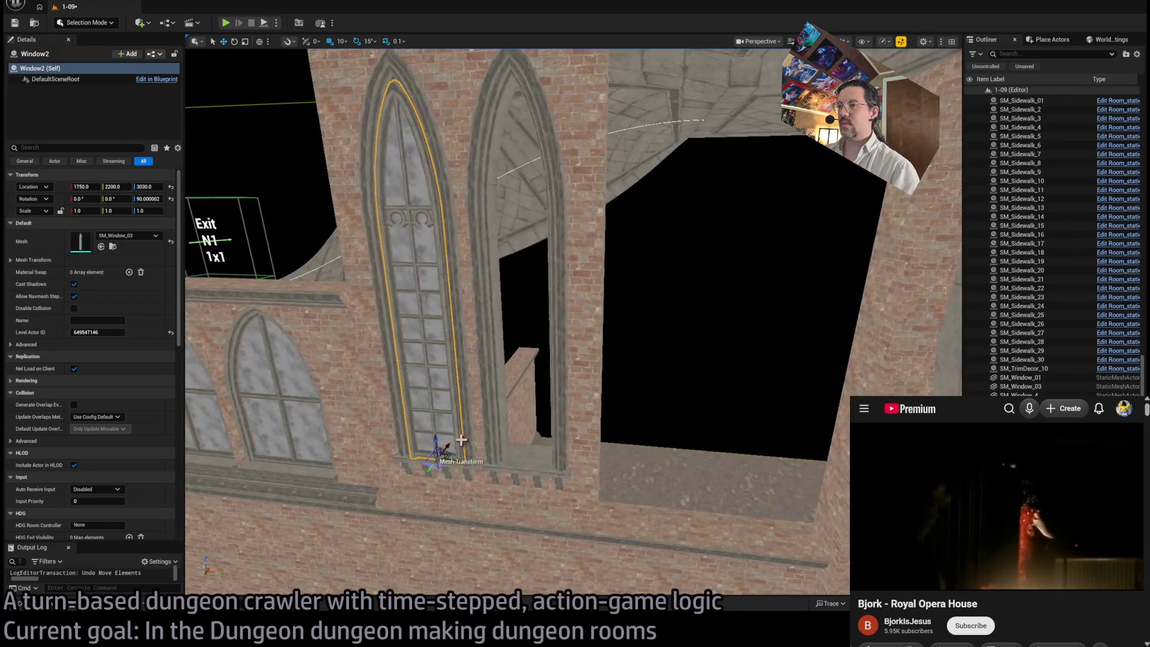
Step: Copy the tall window into the second arch at Y 2400 and check its fit
{"action": "left_click_drag", "start_coordinate": [544, 462], "coordinate": [549, 462]}
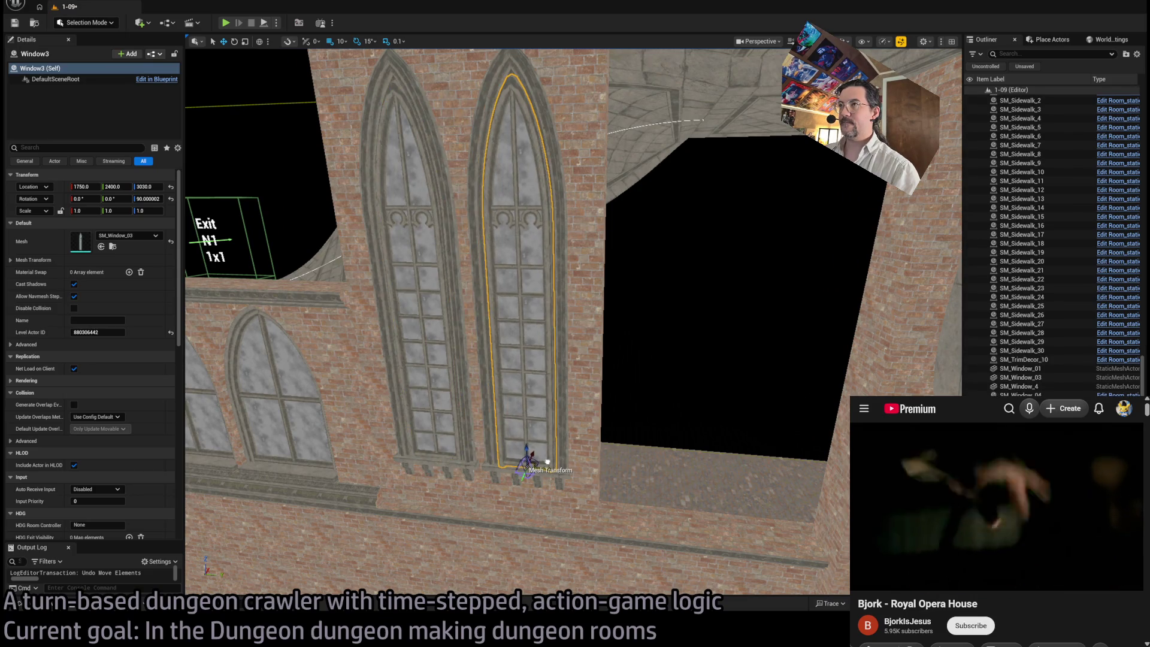
{"action": "key", "text": "f"}
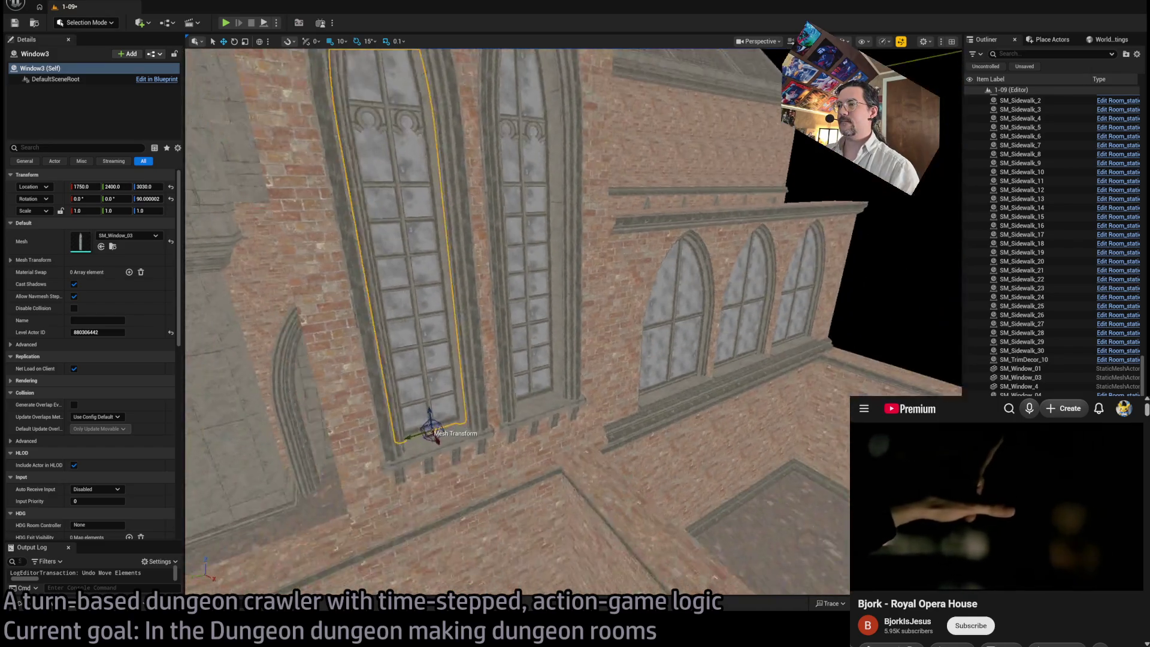
{"action": "left_click_drag", "start_coordinate": [465, 438], "coordinate": [465, 438]}
{"action": "left_click_drag", "start_coordinate": [533, 271], "coordinate": [533, 271]}
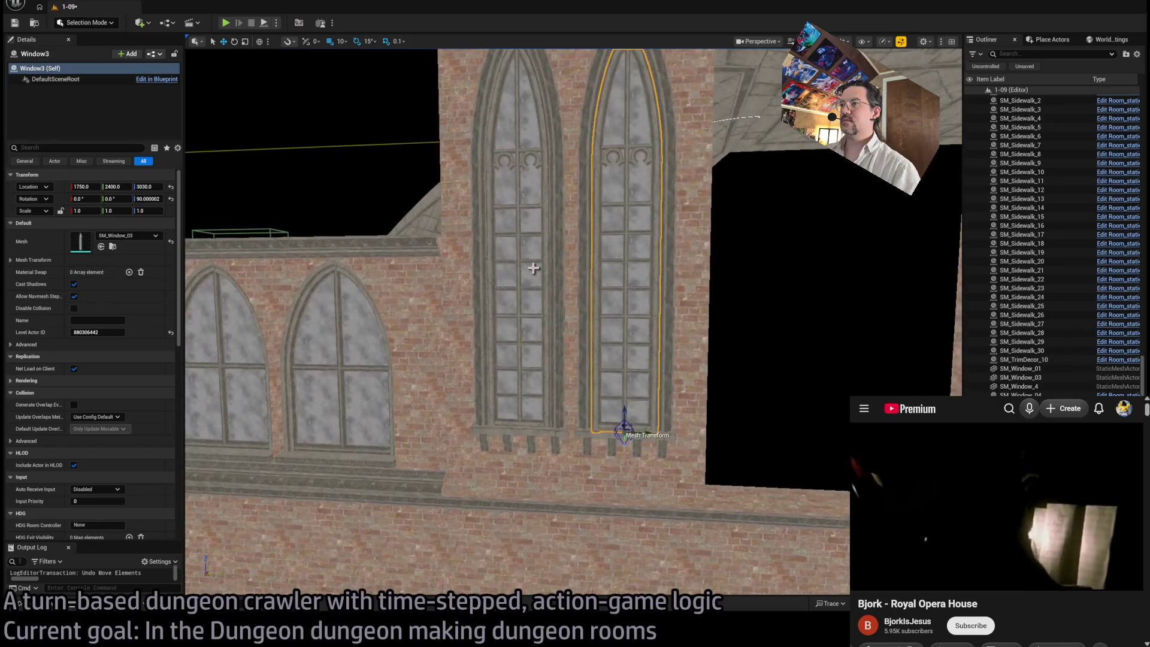
{"action": "key", "text": "Delete"}
{"action": "key", "text": "ctrl+z"}
{"action": "left_click_drag", "start_coordinate": [618, 251], "coordinate": [576, 279]}
{"action": "left_click", "coordinate": [441, 282], "text": "ctrl"}
Step: Alt-drag a 180°-rotated copy of the wall and window and raise it higher along the ramp
{"action": "left_click_drag", "start_coordinate": [434, 431], "coordinate": [414, 462]}
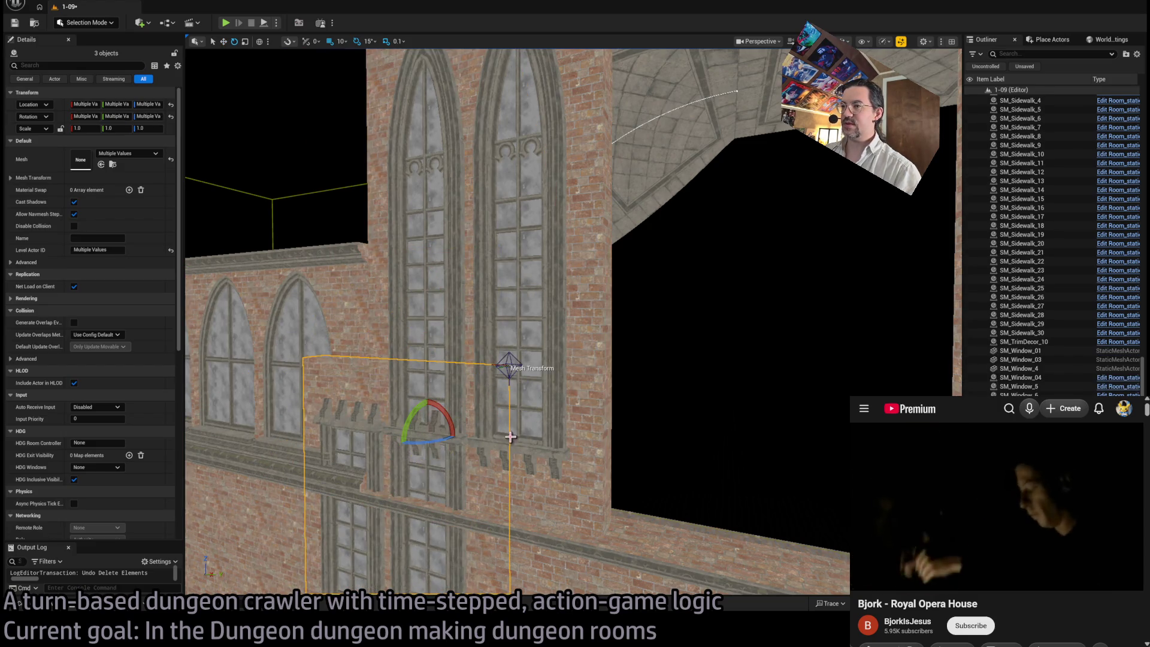
{"action": "key", "text": "ctrl+z"}
{"action": "key", "text": "ctrl+z"}
{"action": "mouse_move", "coordinate": [405, 457]}
{"action": "left_mouse_down"}
{"action": "mouse_move", "coordinate": [395, 479]}
{"action": "mouse_move", "coordinate": [390, 446]}
{"action": "left_mouse_up"}
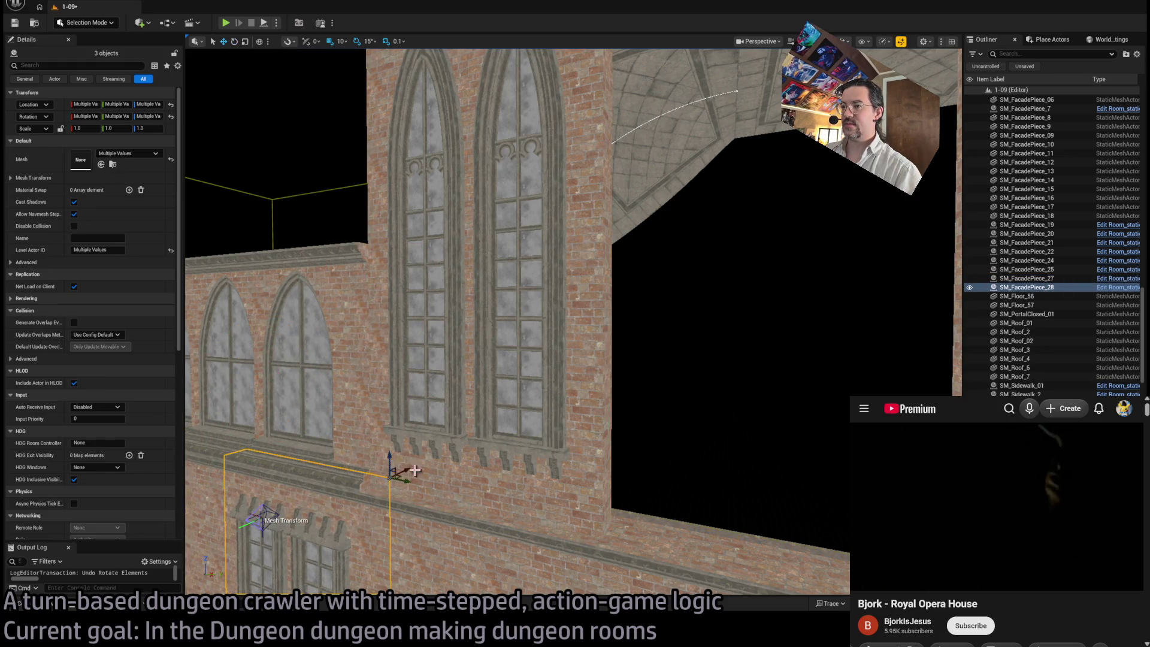
{"action": "key", "text": "f"}
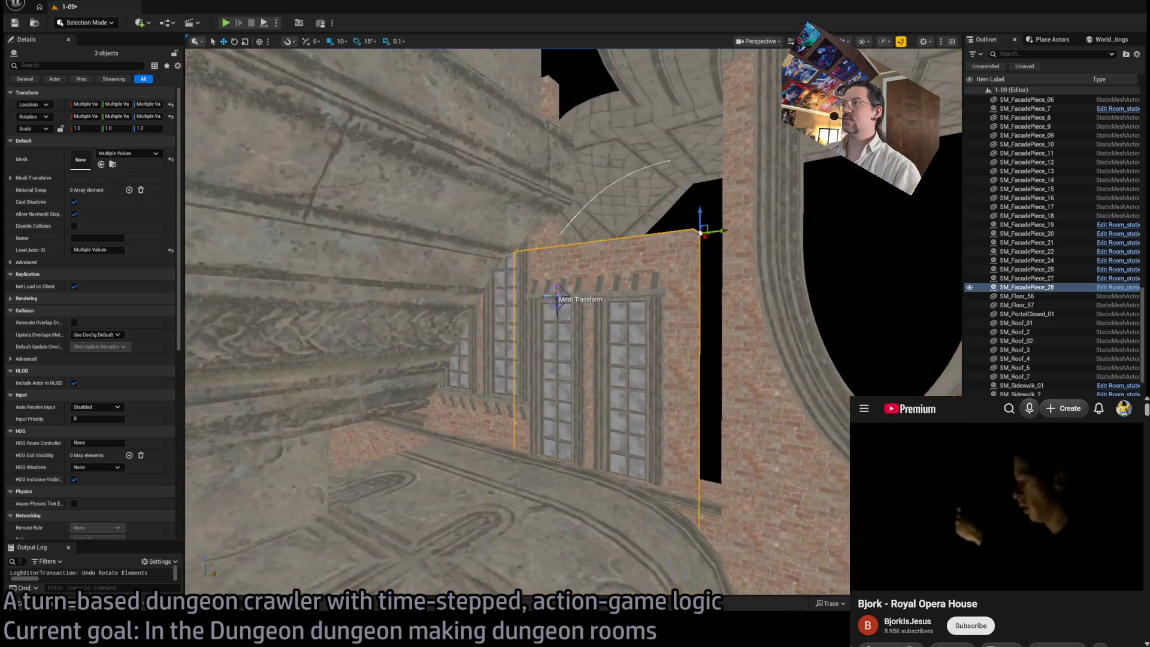
{"action": "left_click_drag", "start_coordinate": [635, 237], "coordinate": [665, 236]}
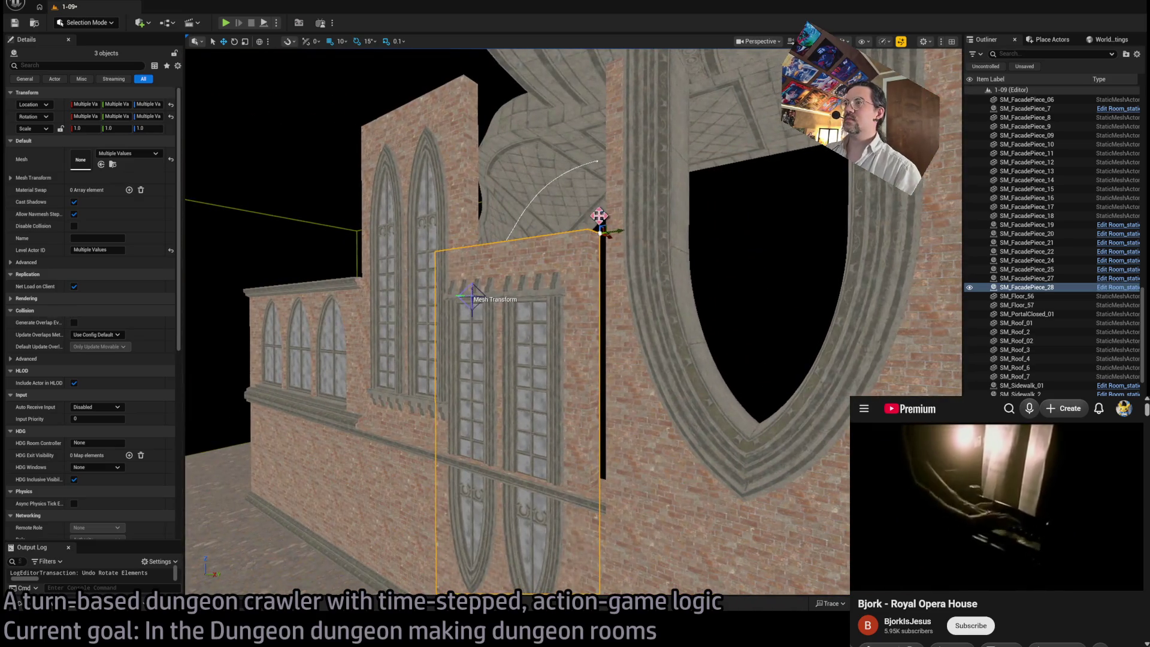
{"action": "scroll", "coordinate": [599, 214], "scroll_direction": "up", "scroll_amount": 5}
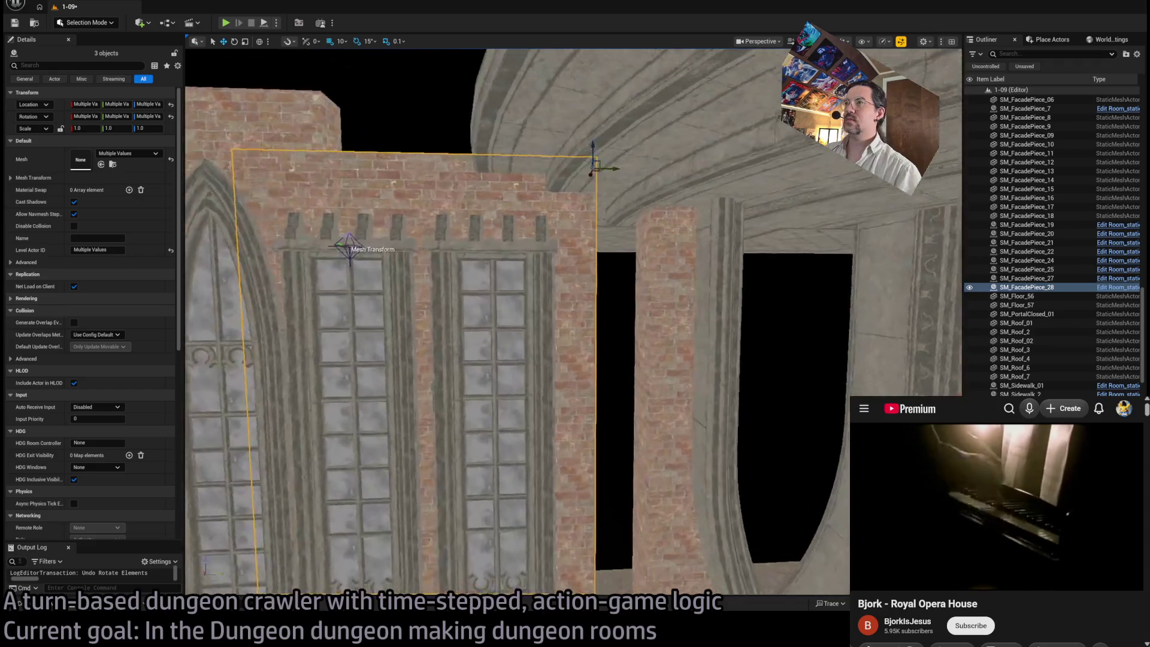
{"action": "scroll", "coordinate": [598, 172], "scroll_direction": "down", "scroll_amount": 2}
{"action": "mouse_move", "coordinate": [628, 191]}
{"action": "left_mouse_down"}
{"action": "mouse_move", "coordinate": [628, 124]}
{"action": "mouse_move", "coordinate": [626, 188]}
{"action": "mouse_move", "coordinate": [695, 166]}
{"action": "mouse_move", "coordinate": [677, 161]}
{"action": "mouse_move", "coordinate": [719, 171]}
{"action": "mouse_move", "coordinate": [717, 182]}
{"action": "left_mouse_up"}
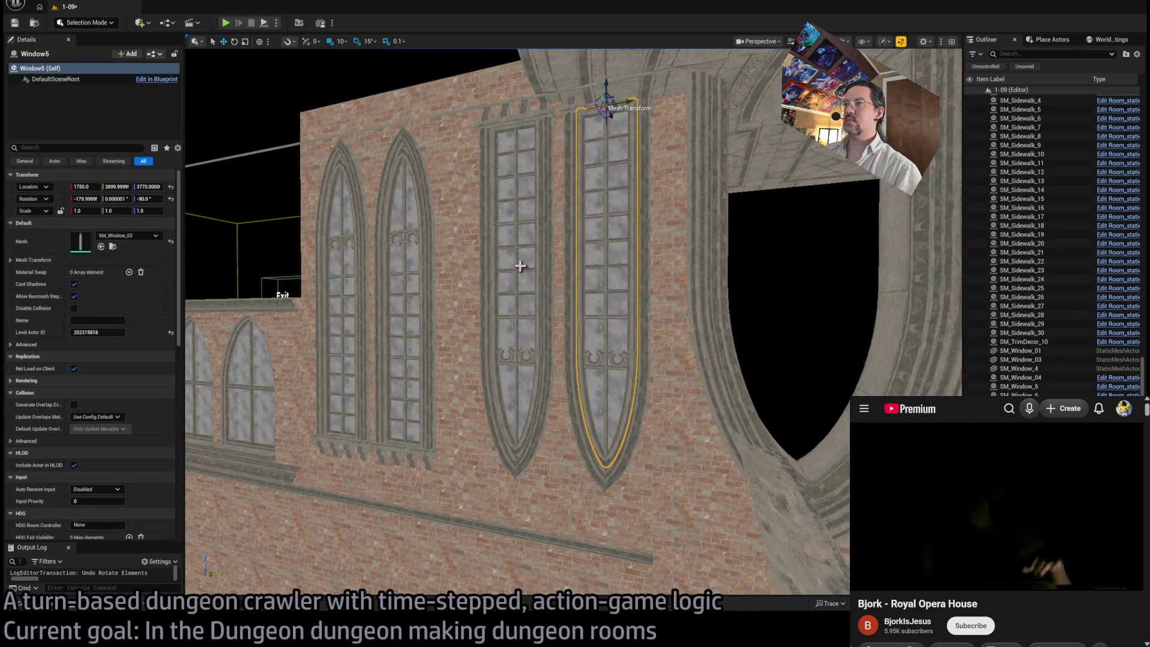
Step: Delete the spare facade piece and Window3
{"action": "key", "text": "Delete"}
{"action": "left_click", "coordinate": [419, 285]}
{"action": "key", "text": "Delete"}
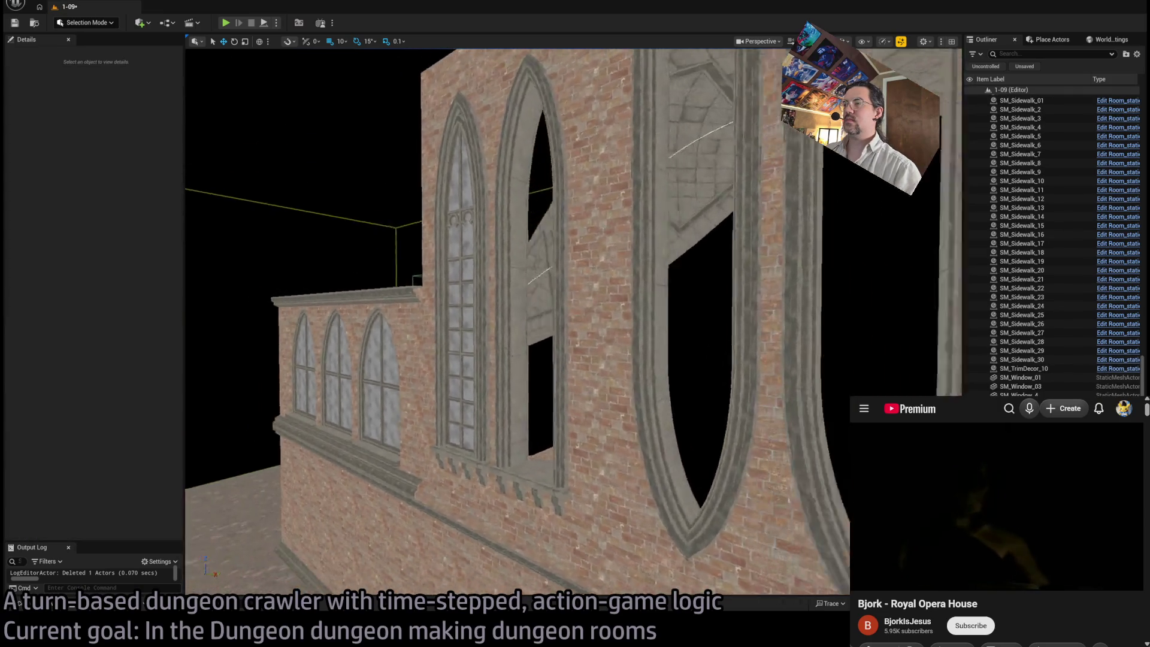
Step: Undo the deletion to restore Window4, the SM_Window_03 lancet at X 1750
{"action": "key", "text": "s"}
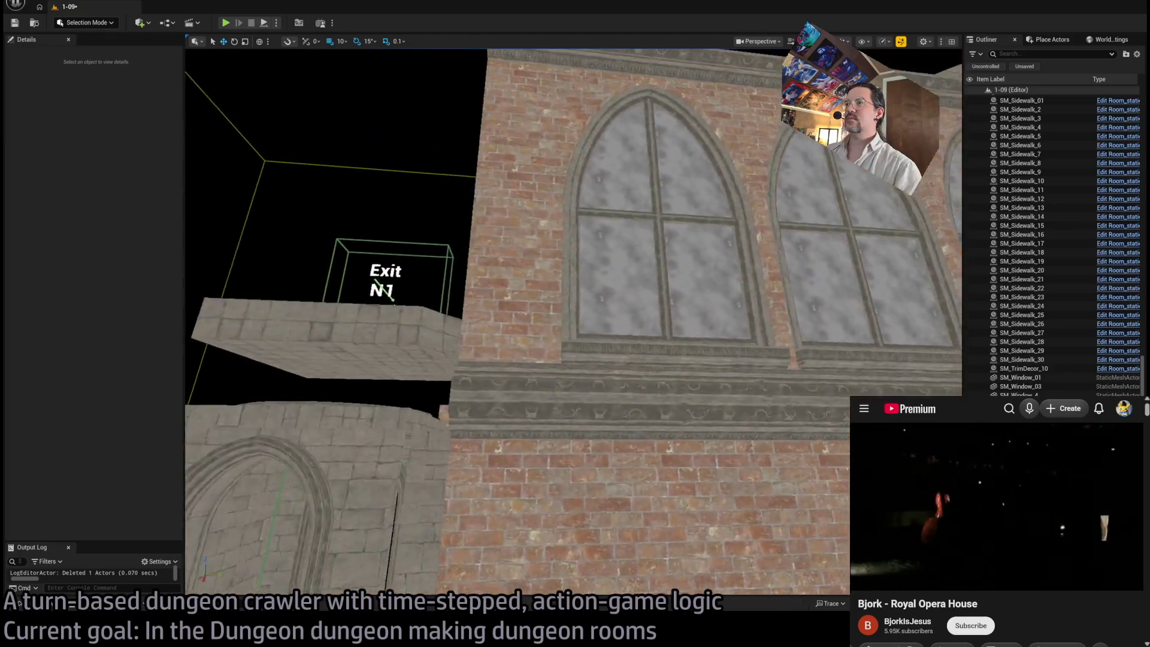
{"action": "left_click_drag", "start_coordinate": [588, 234], "coordinate": [588, 233]}
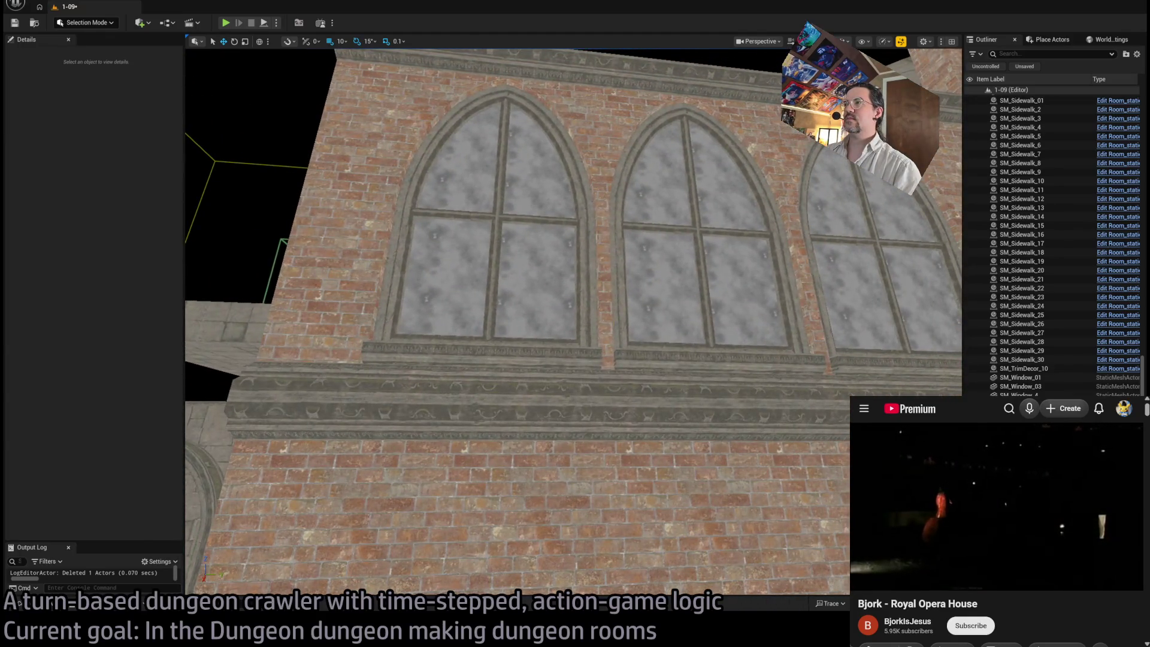
{"action": "key", "text": "s"}
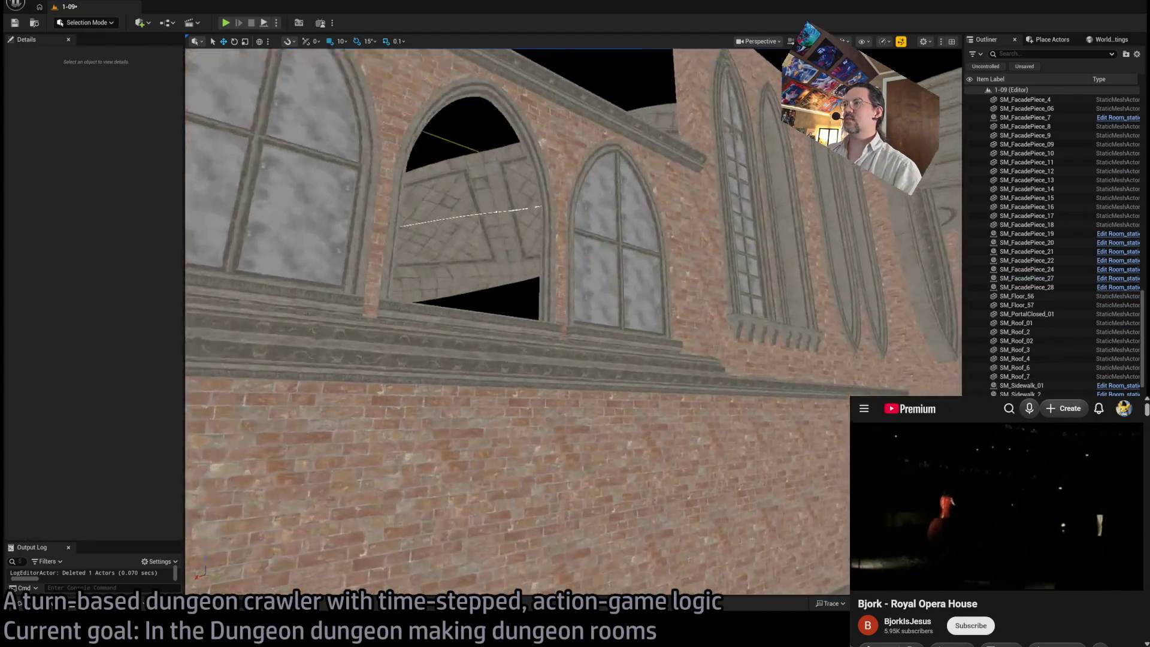
{"action": "key", "text": "w"}
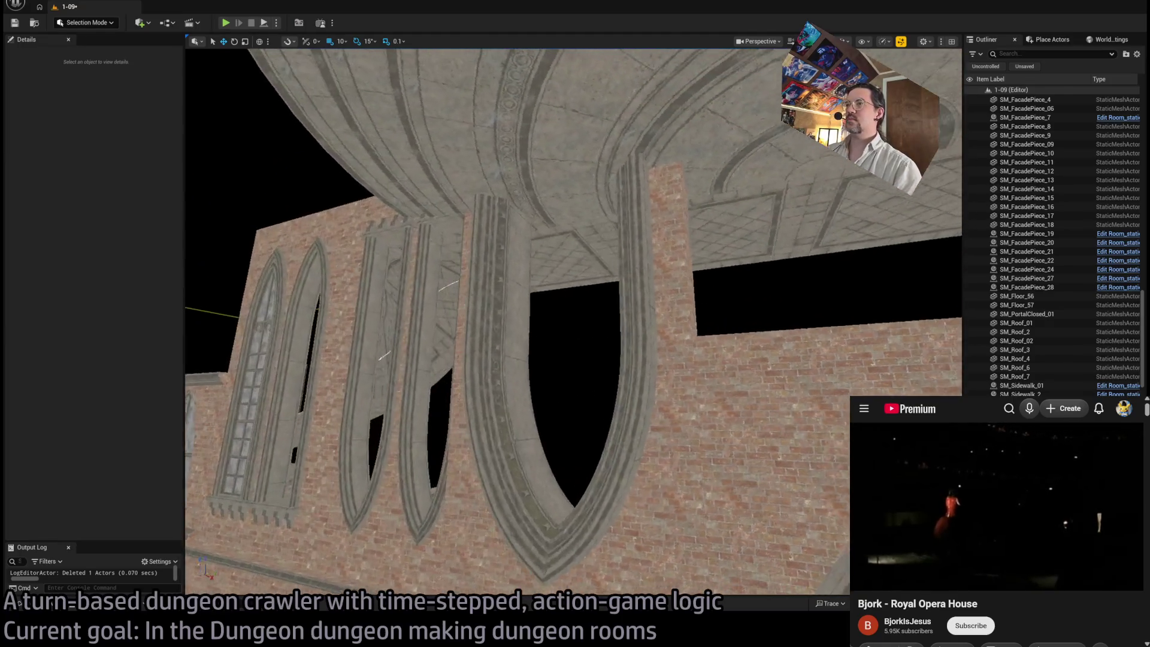
{"action": "left_click_drag", "start_coordinate": [685, 352], "coordinate": [659, 352]}
{"action": "key", "text": "ctrl+z"}
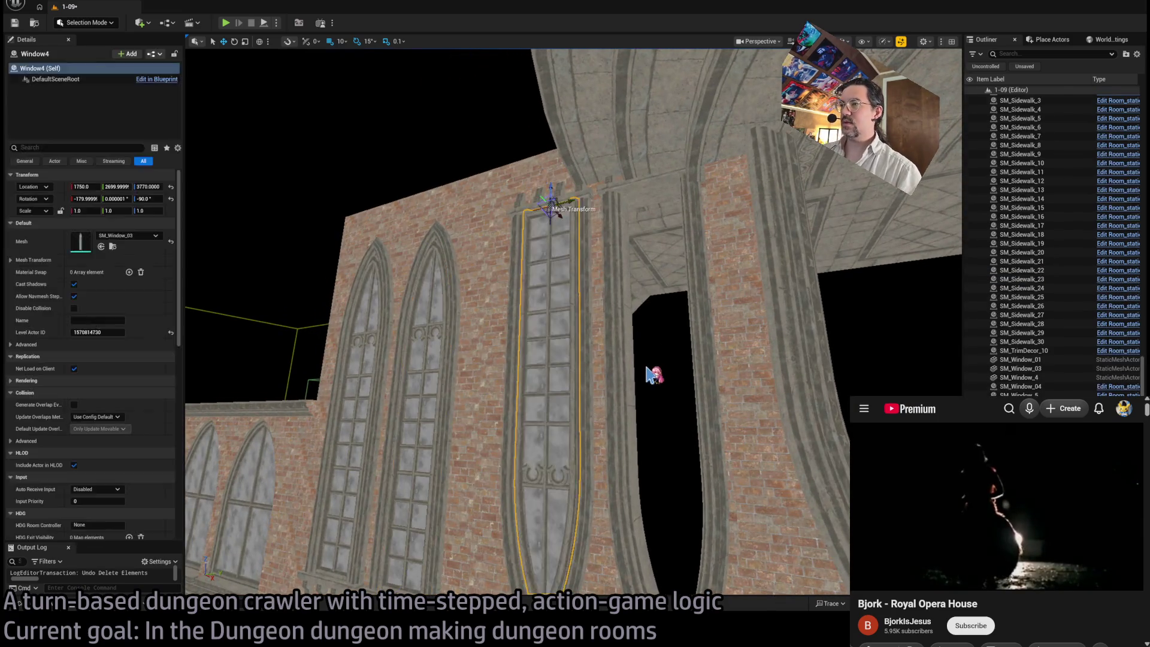
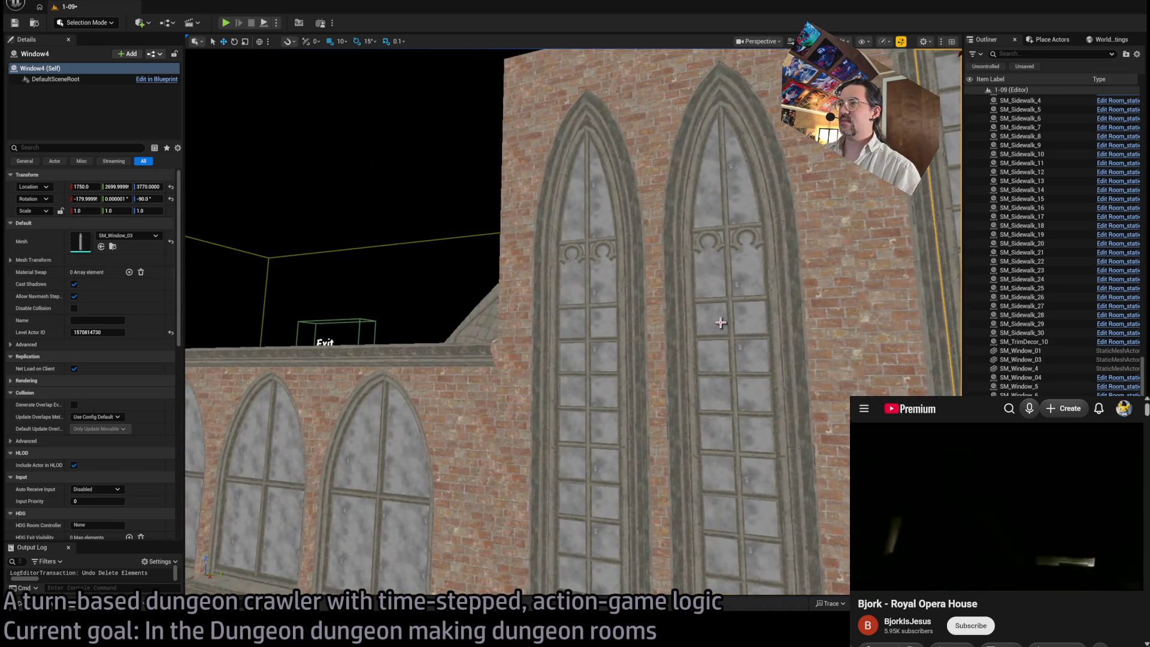
Step: Delete the tall and arched windows and the right gothic window from the brick walls
{"action": "left_click", "coordinate": [724, 322], "text": "ctrl"}
{"action": "left_click_drag", "start_coordinate": [673, 395], "coordinate": [673, 394]}
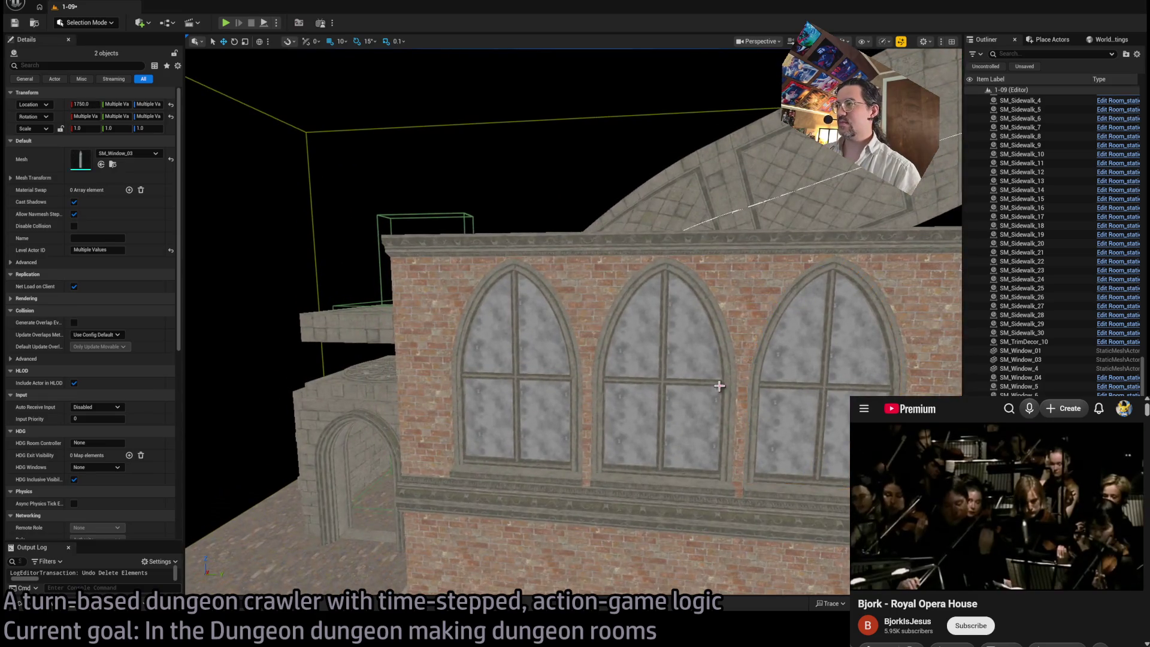
{"action": "key", "text": "Delete"}
{"action": "key", "text": "w"}
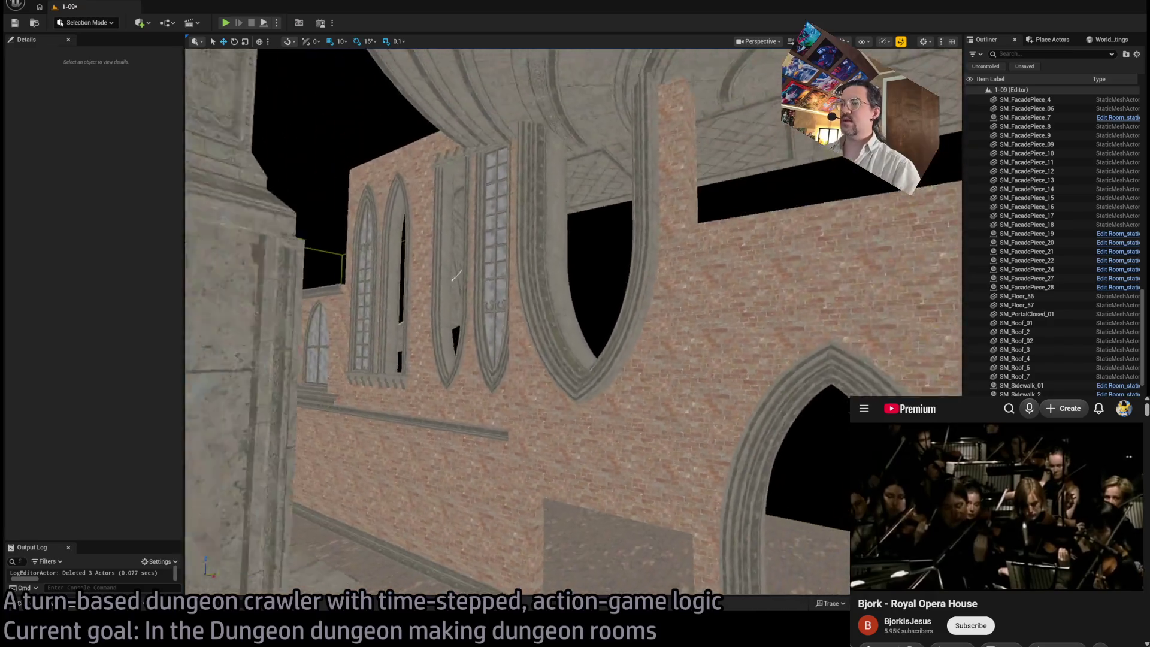
{"action": "left_click_drag", "start_coordinate": [552, 252], "coordinate": [552, 252]}
{"action": "left_click_drag", "start_coordinate": [362, 330], "coordinate": [538, 187]}
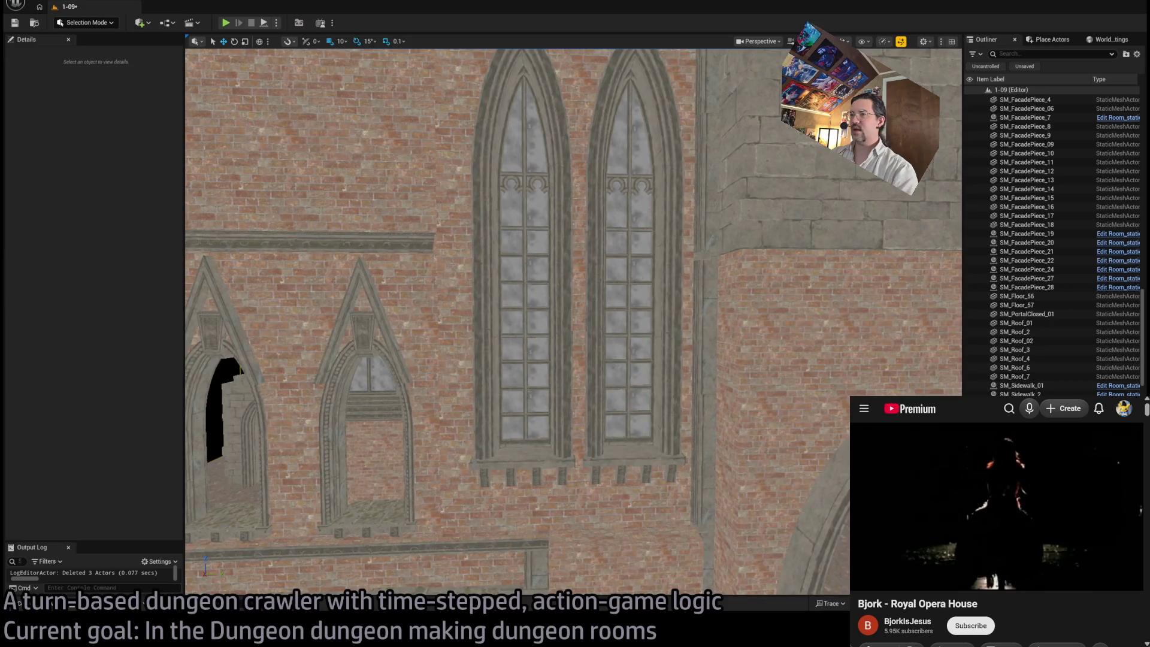
{"action": "left_click", "coordinate": [633, 392]}
{"action": "key", "text": "Delete"}
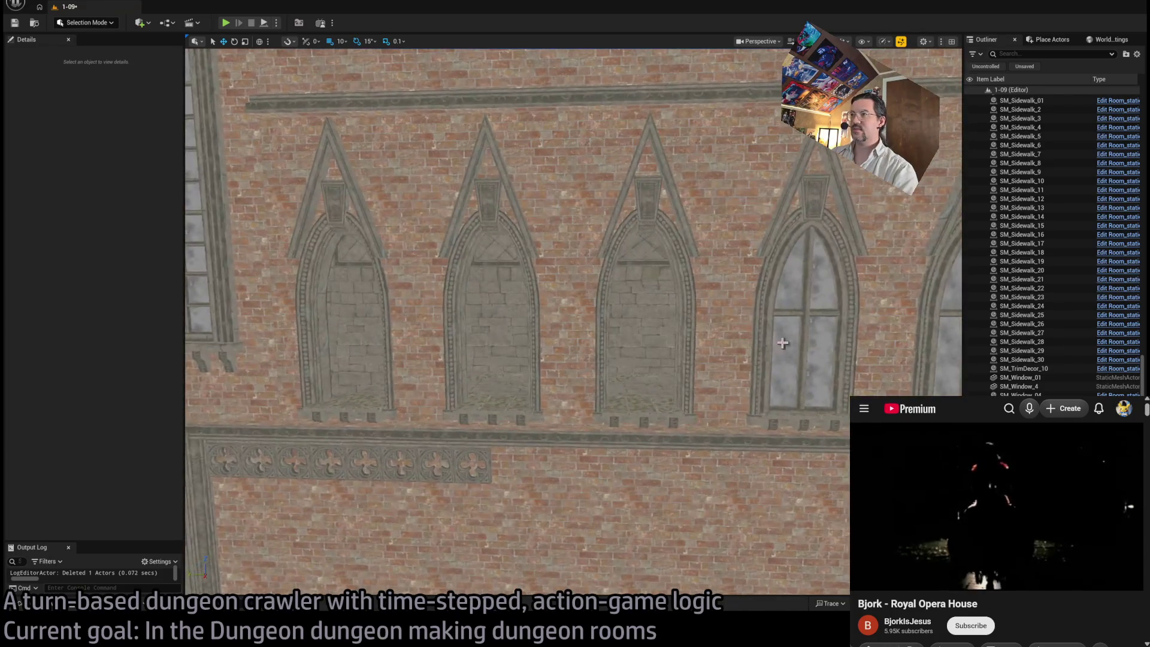
Step: Select SM_Window_5, turn toward the arched-window wall, and show the Modular meshes folder
{"action": "left_click", "coordinate": [783, 343]}
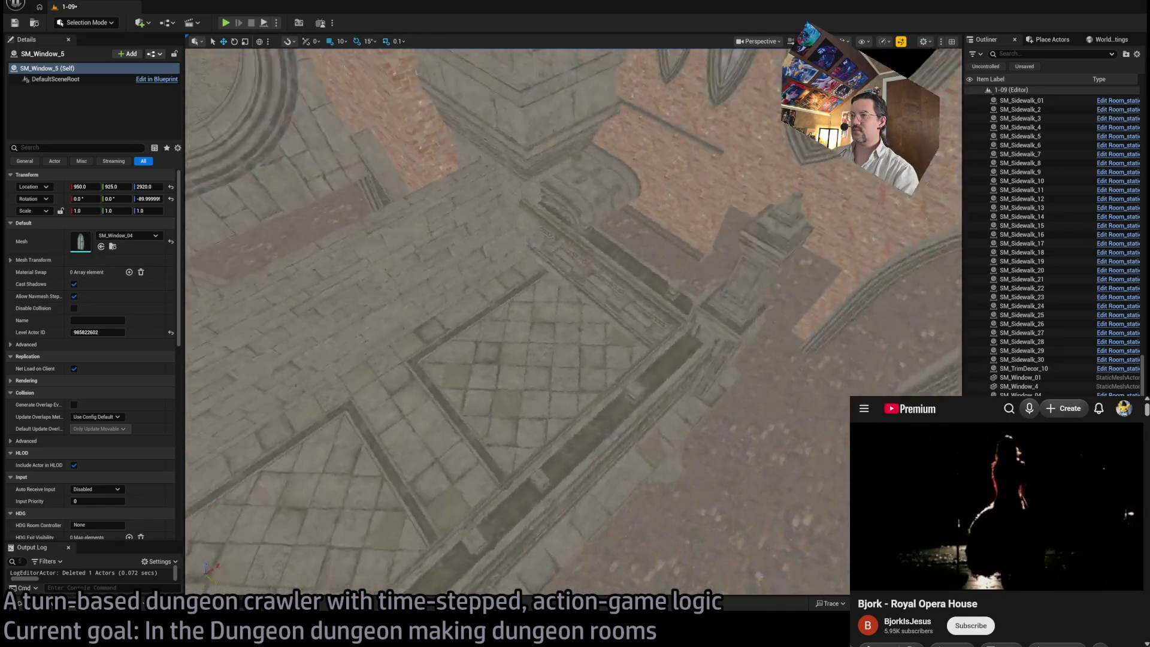
{"action": "left_click_drag", "start_coordinate": [674, 411], "coordinate": [675, 411]}
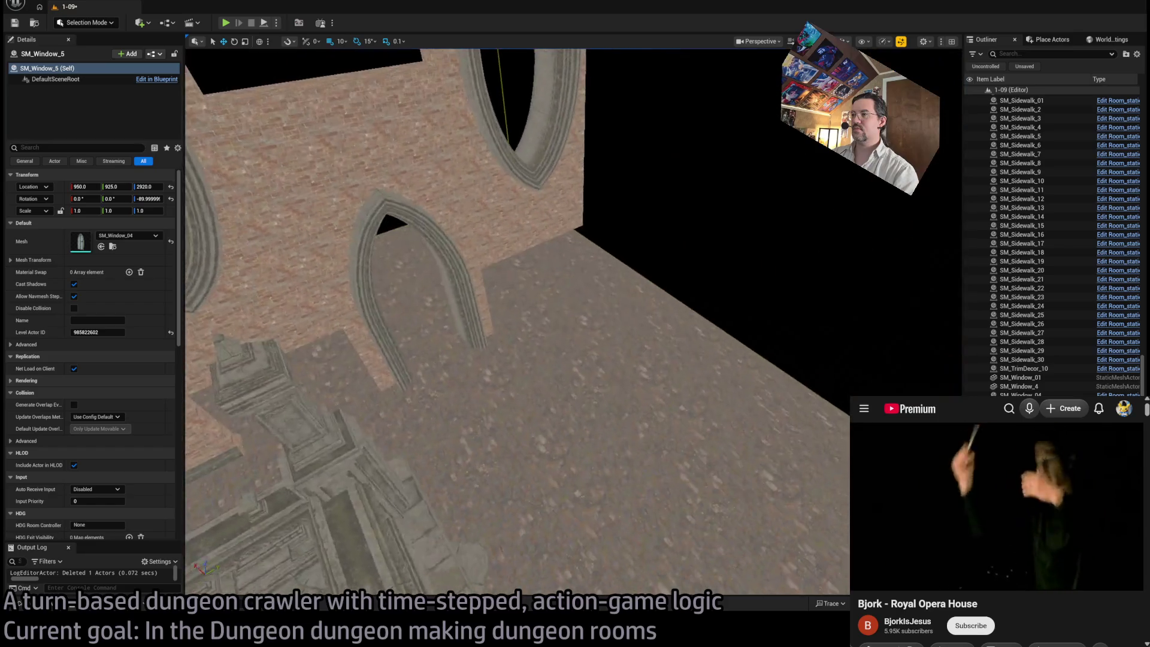
{"action": "left_click_drag", "start_coordinate": [674, 412], "coordinate": [675, 412]}
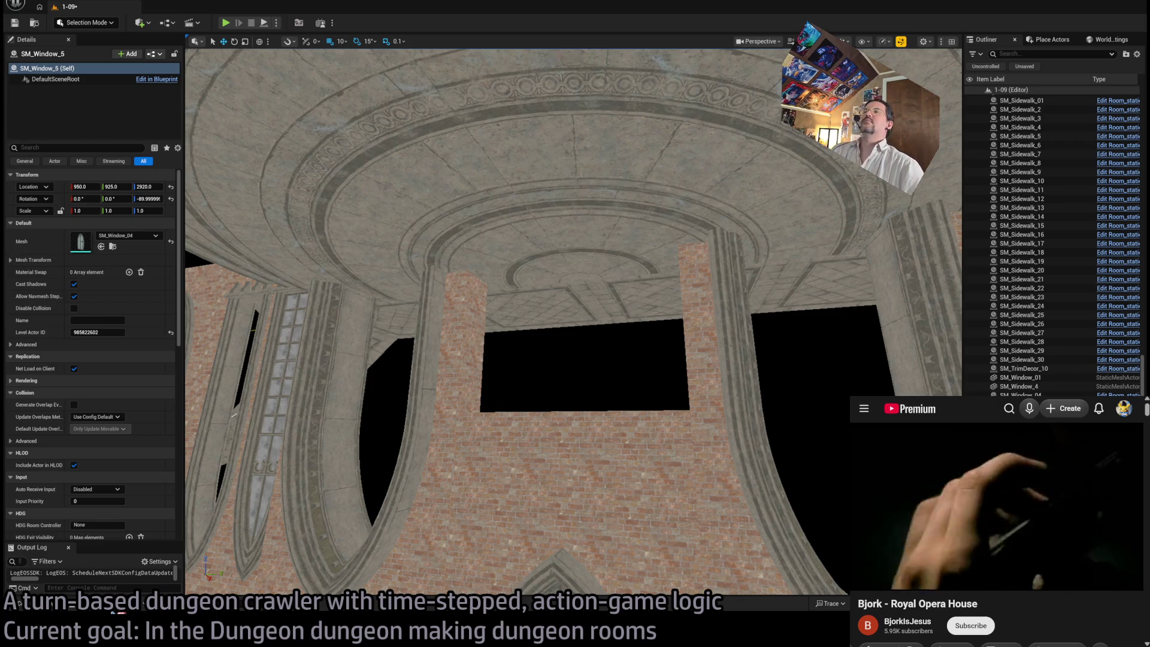
{"action": "left_click_drag", "start_coordinate": [281, 578], "coordinate": [569, 475]}
{"action": "left_click", "coordinate": [65, 607]}
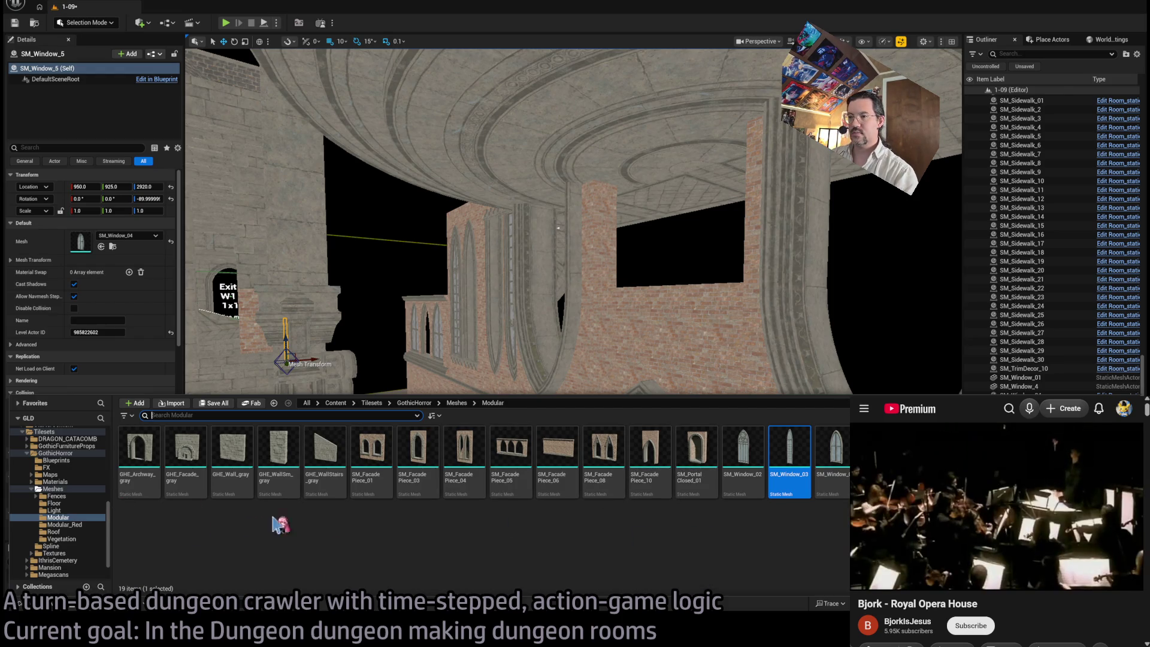
Step: Try placing SM_BaseDecor_01 from the Meshes folder, then delete it
{"action": "left_click", "coordinate": [64, 491]}
{"action": "scroll", "coordinate": [566, 528], "scroll_direction": "down", "scroll_amount": 10}
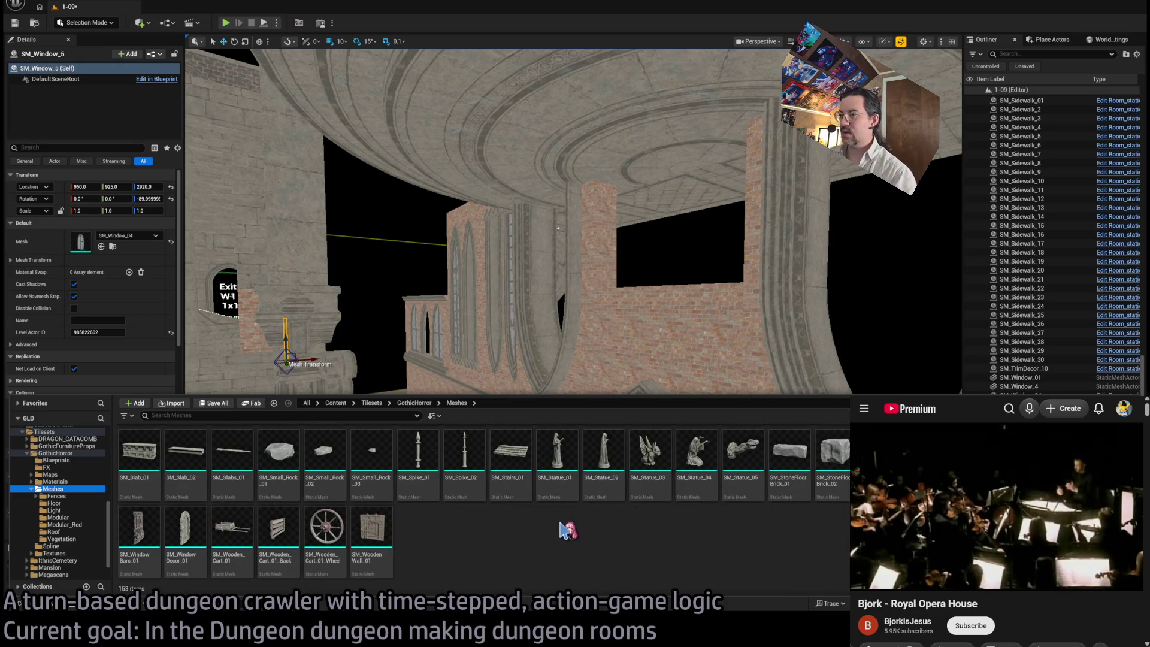
{"action": "scroll", "coordinate": [689, 534], "scroll_direction": "up", "scroll_amount": 10}
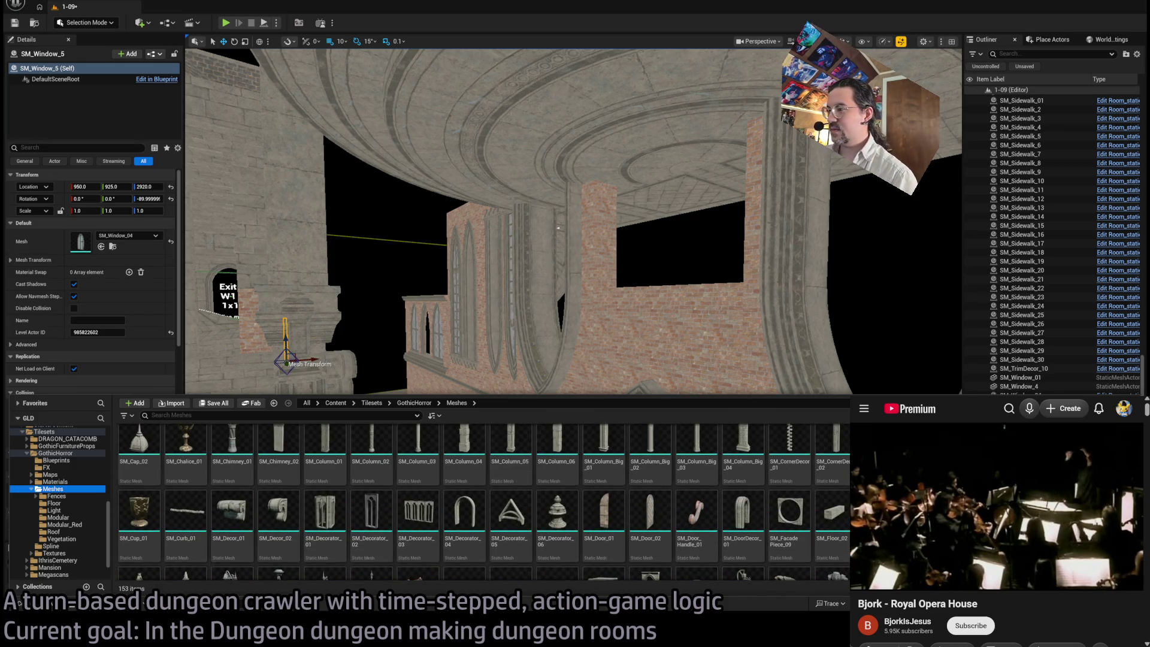
{"action": "scroll", "coordinate": [452, 524], "scroll_direction": "up", "scroll_amount": 1}
{"action": "scroll", "coordinate": [484, 502], "scroll_direction": "up", "scroll_amount": 2}
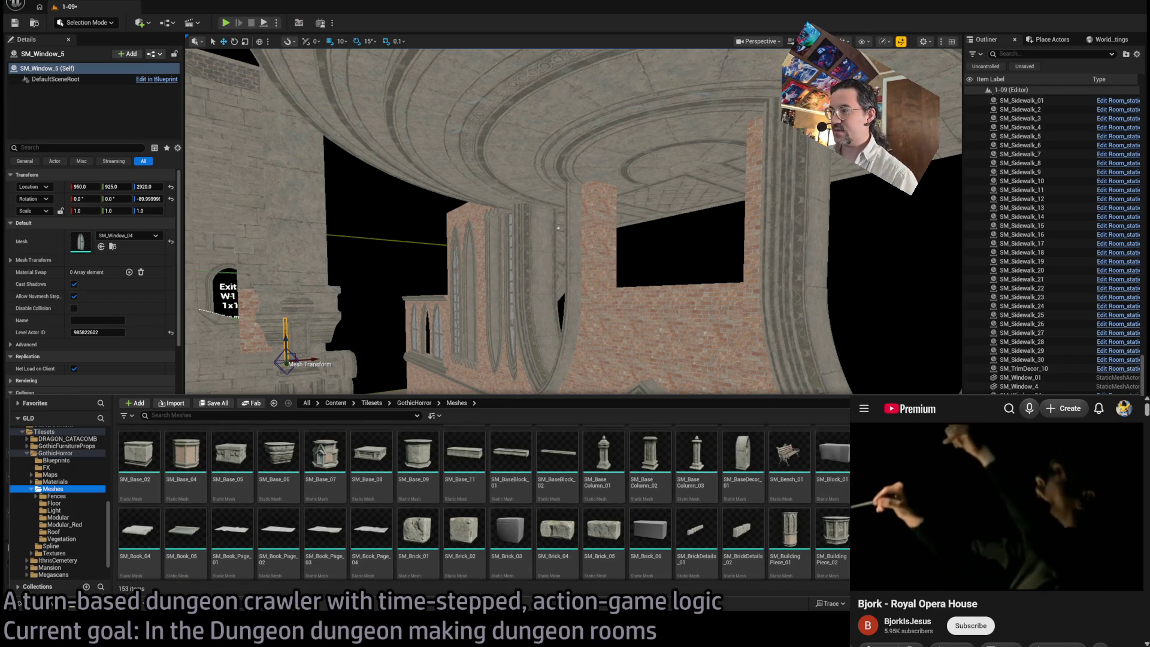
{"action": "scroll", "coordinate": [484, 501], "scroll_direction": "up", "scroll_amount": 1}
{"action": "mouse_move", "coordinate": [743, 486]}
{"action": "left_mouse_down"}
{"action": "mouse_move", "coordinate": [629, 457]}
{"action": "mouse_move", "coordinate": [764, 447]}
{"action": "left_mouse_up"}
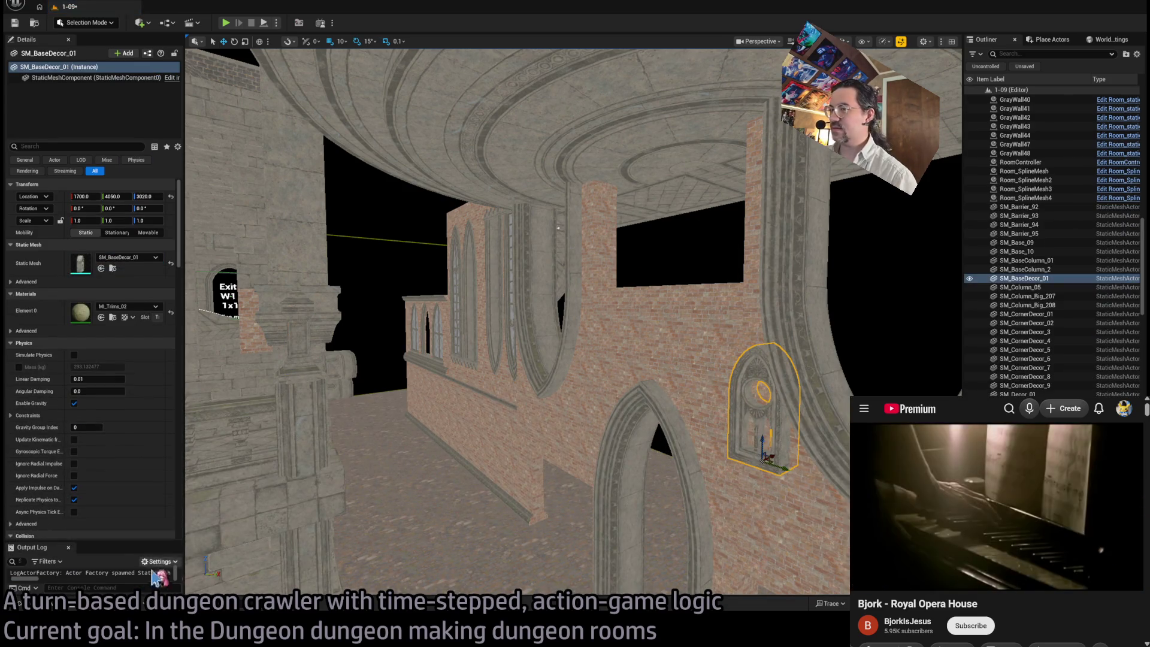
{"action": "key", "text": "Delete"}
Step: Try and delete SM_WoodenWall_01, then drag SM_Slab_01 high onto the brick wall
{"action": "key", "text": "ctrl+space"}
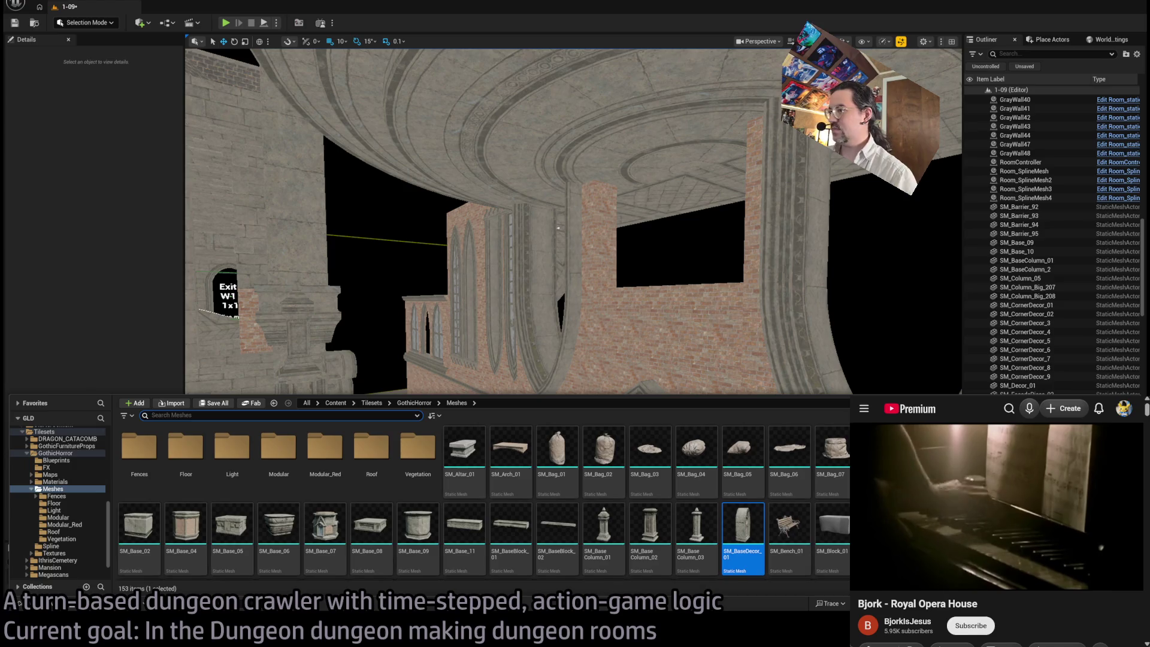
{"action": "scroll", "coordinate": [484, 500], "scroll_direction": "down", "scroll_amount": 5}
{"action": "scroll", "coordinate": [461, 500], "scroll_direction": "down", "scroll_amount": 5}
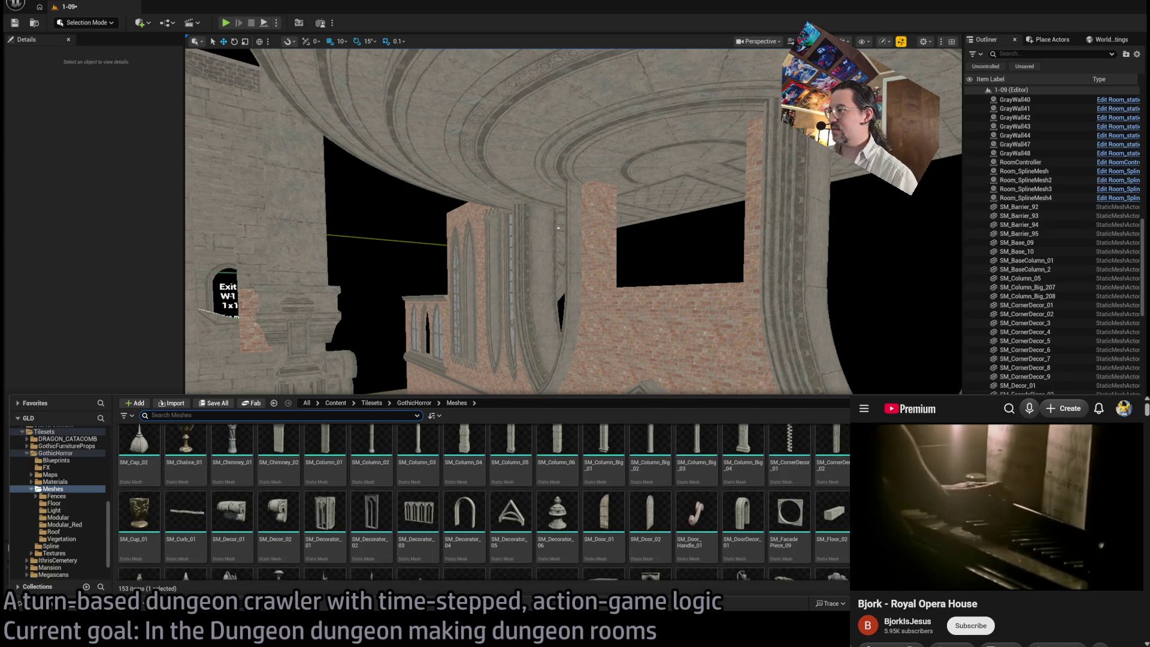
{"action": "scroll", "coordinate": [656, 544], "scroll_direction": "down", "scroll_amount": 3}
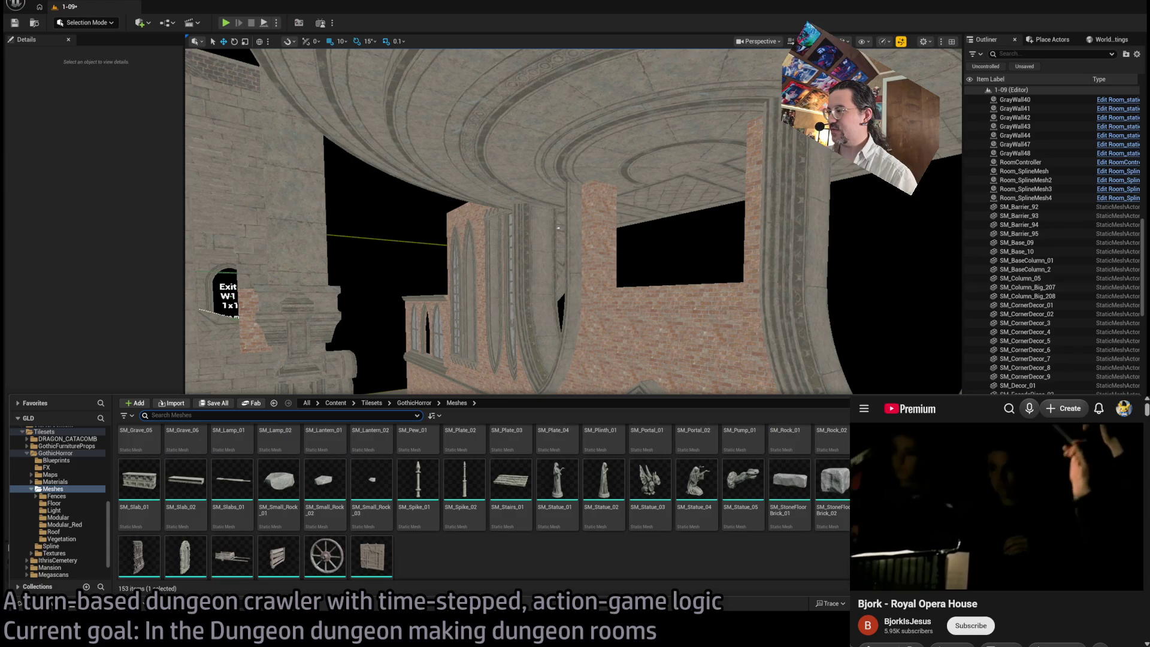
{"action": "mouse_move", "coordinate": [376, 542]}
{"action": "left_mouse_down"}
{"action": "mouse_move", "coordinate": [586, 182]}
{"action": "mouse_move", "coordinate": [649, 144]}
{"action": "mouse_move", "coordinate": [635, 323]}
{"action": "left_mouse_up"}
{"action": "key", "text": "e"}
{"action": "key", "text": "Delete"}
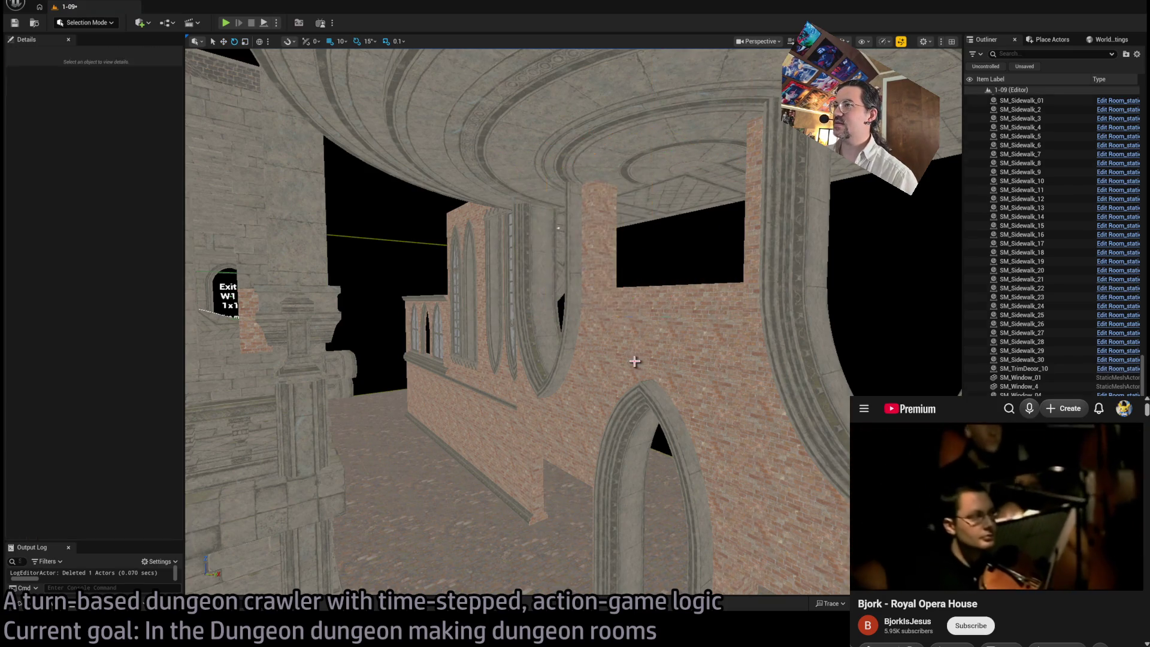
{"action": "left_click", "coordinate": [36, 604]}
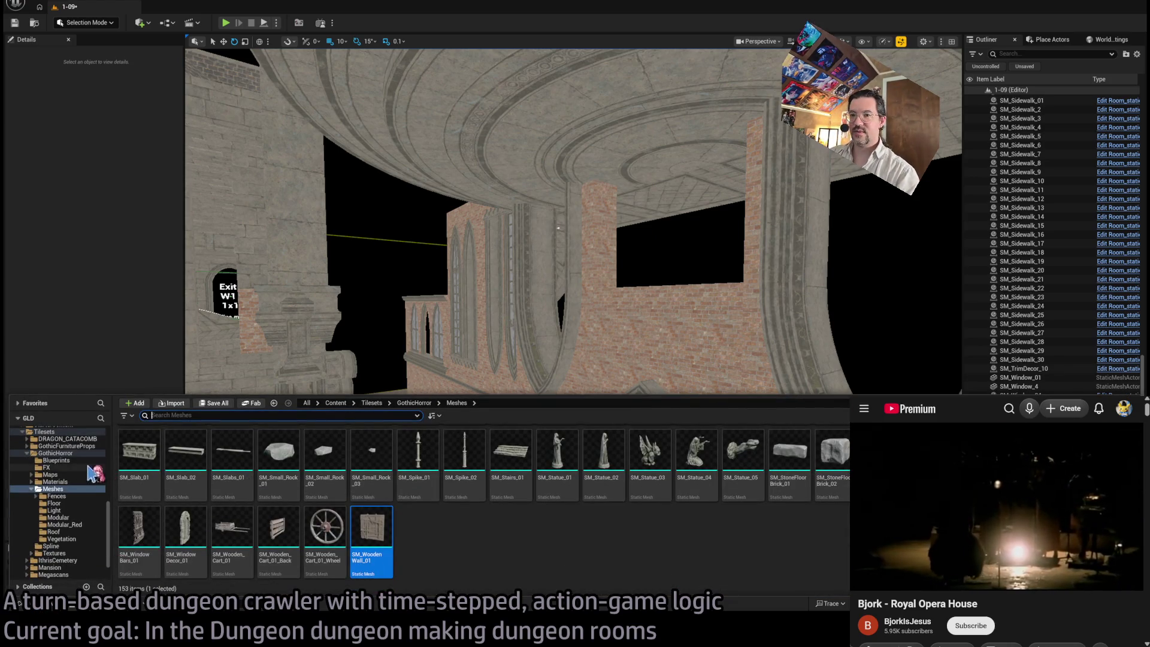
{"action": "mouse_move", "coordinate": [139, 454]}
{"action": "left_mouse_down"}
{"action": "mouse_move", "coordinate": [626, 174]}
{"action": "mouse_move", "coordinate": [619, 149]}
{"action": "mouse_move", "coordinate": [614, 186]}
{"action": "mouse_move", "coordinate": [642, 176]}
{"action": "mouse_move", "coordinate": [619, 231]}
{"action": "left_mouse_up"}
Step: Slide SM_Slab_01 sideways, forward and slightly down into position on the wall
{"action": "key", "text": "f"}
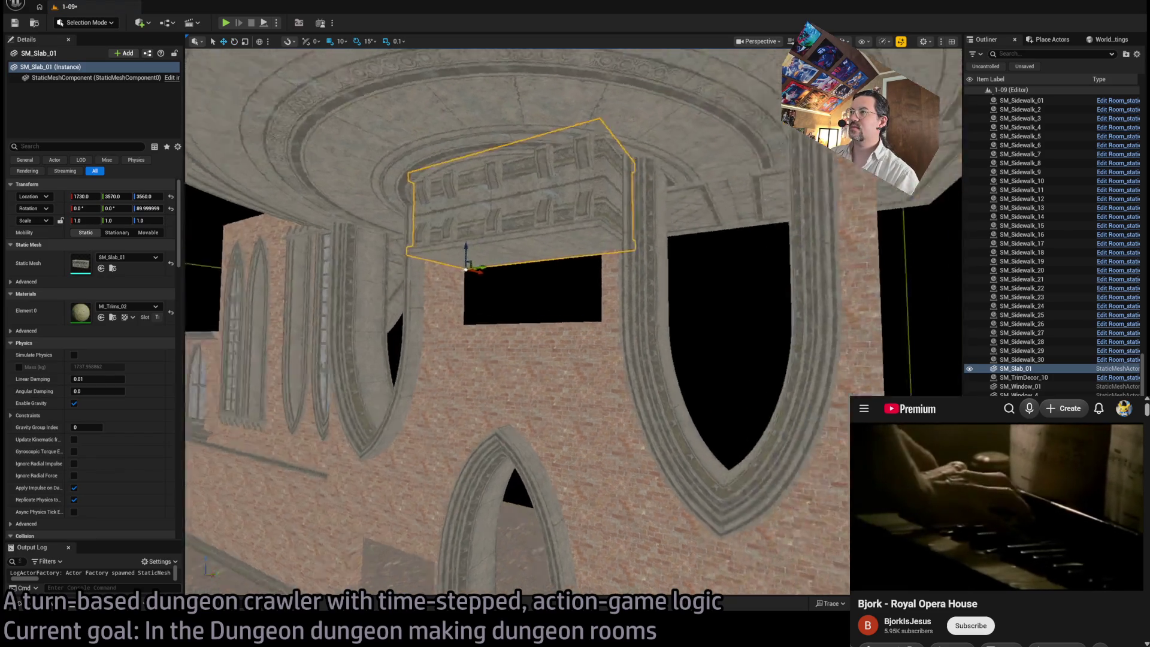
{"action": "left_click_drag", "start_coordinate": [552, 295], "coordinate": [514, 295]}
{"action": "key", "text": "f"}
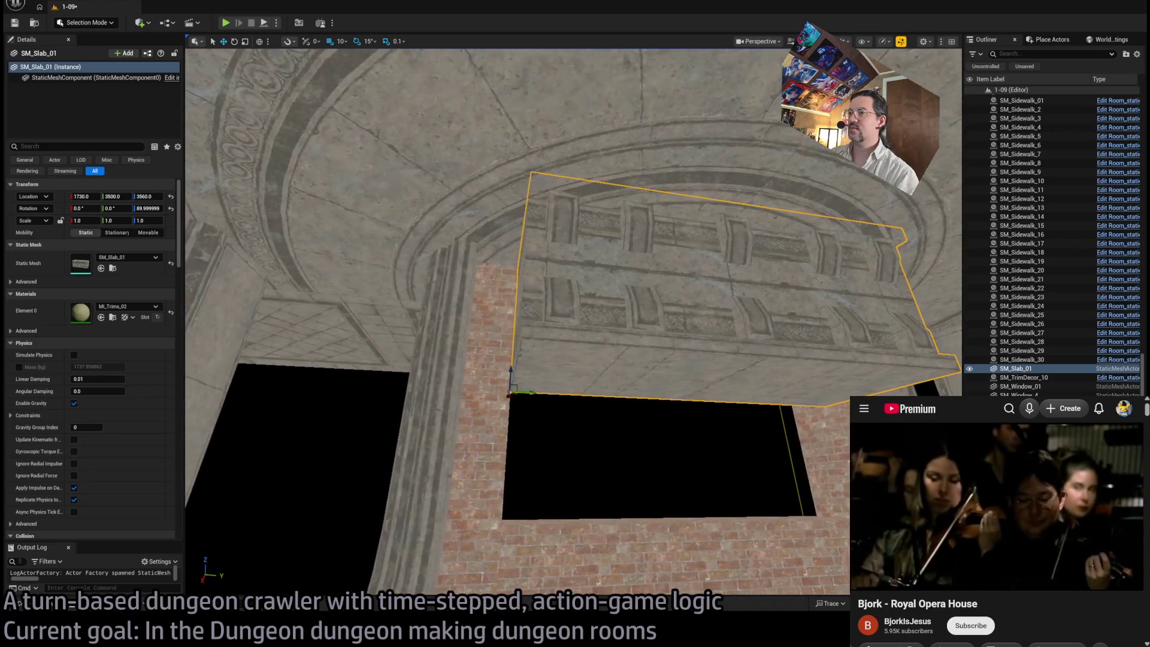
{"action": "scroll", "coordinate": [502, 292], "scroll_direction": "down", "scroll_amount": 2}
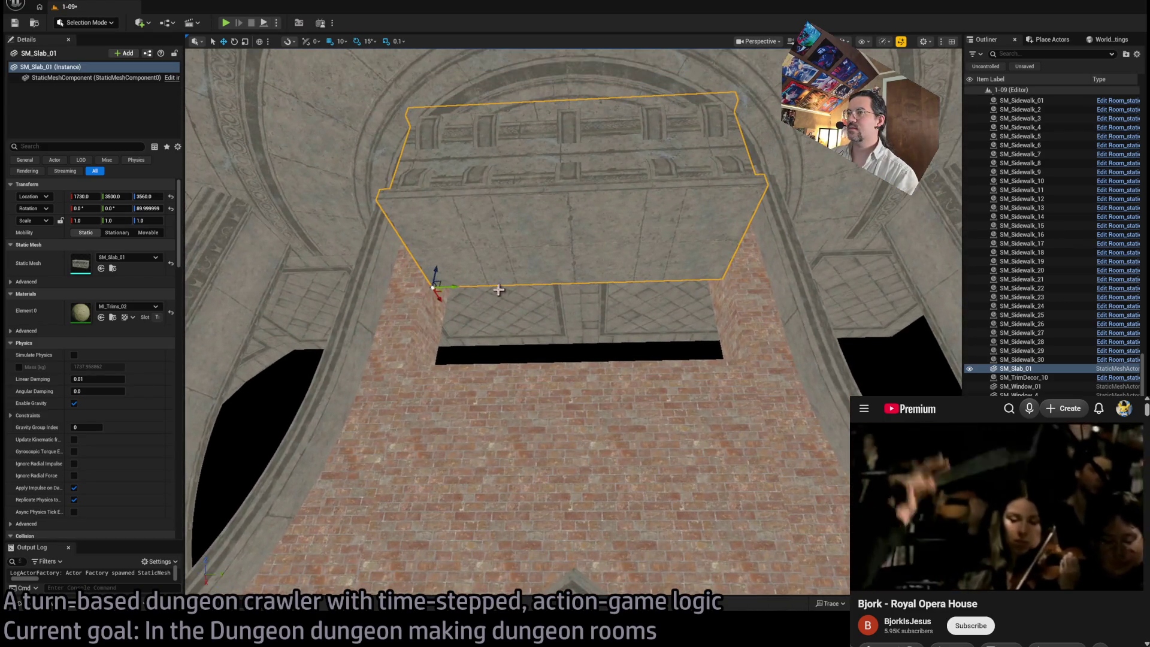
{"action": "mouse_move", "coordinate": [439, 296]}
{"action": "left_mouse_down"}
{"action": "mouse_move", "coordinate": [447, 315]}
{"action": "mouse_move", "coordinate": [513, 362]}
{"action": "mouse_move", "coordinate": [588, 344]}
{"action": "mouse_move", "coordinate": [531, 326]}
{"action": "left_mouse_up"}
{"action": "left_click_drag", "start_coordinate": [687, 330], "coordinate": [677, 343]}
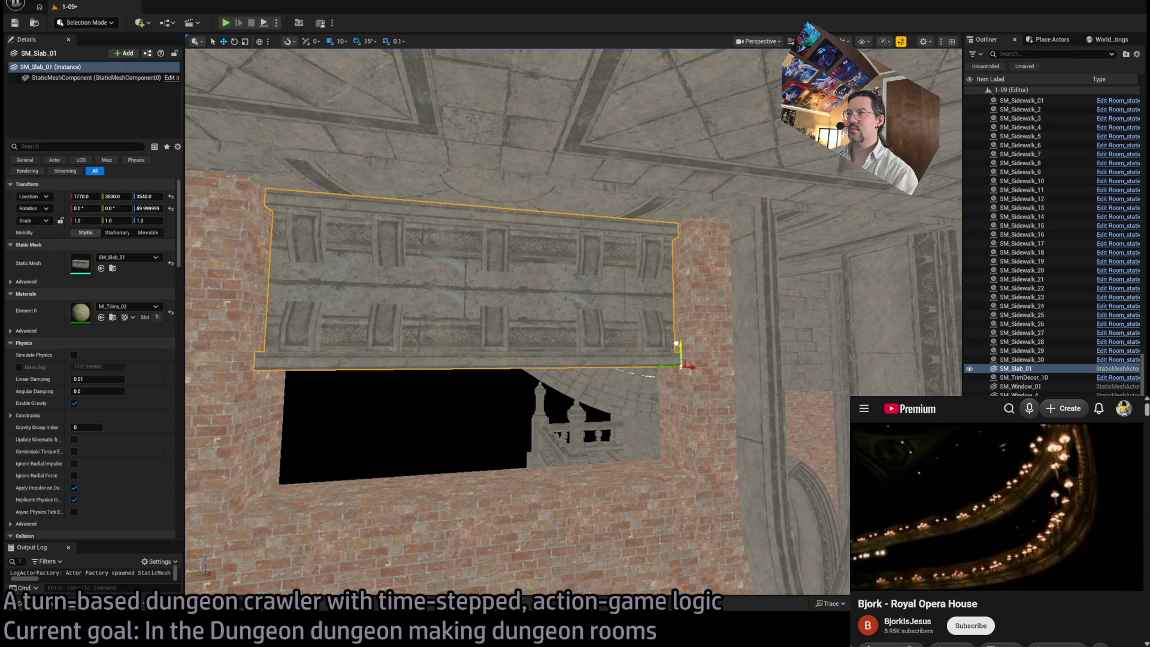
{"action": "left_click_drag", "start_coordinate": [605, 357], "coordinate": [611, 366]}
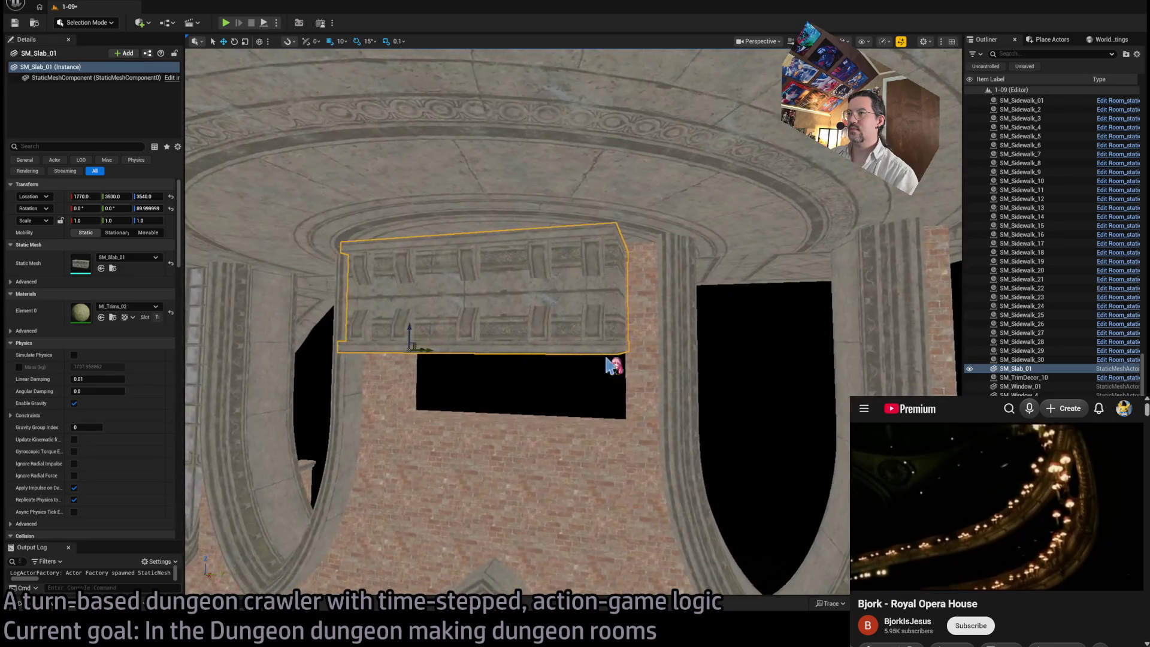
Step: Duplicate the slab, try swapping the copy to SM_Slab_02, then delete it
{"action": "left_click", "coordinate": [44, 606]}
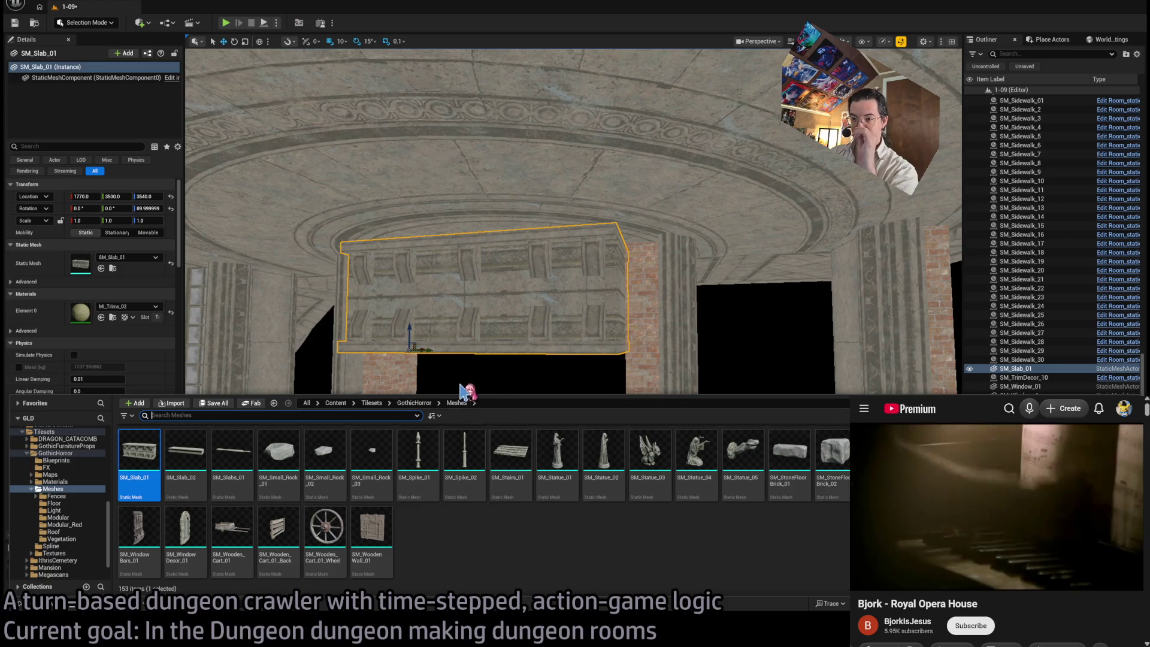
{"action": "scroll", "coordinate": [330, 515], "scroll_direction": "up", "scroll_amount": 2}
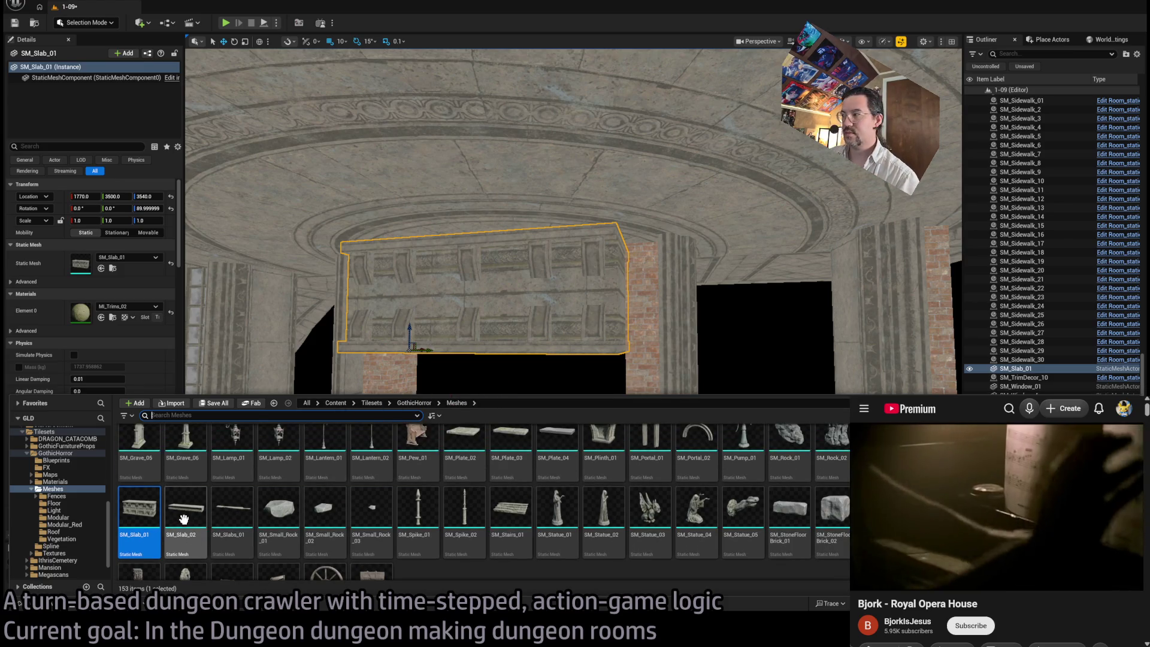
{"action": "scroll", "coordinate": [186, 521], "scroll_direction": "up", "scroll_amount": 2}
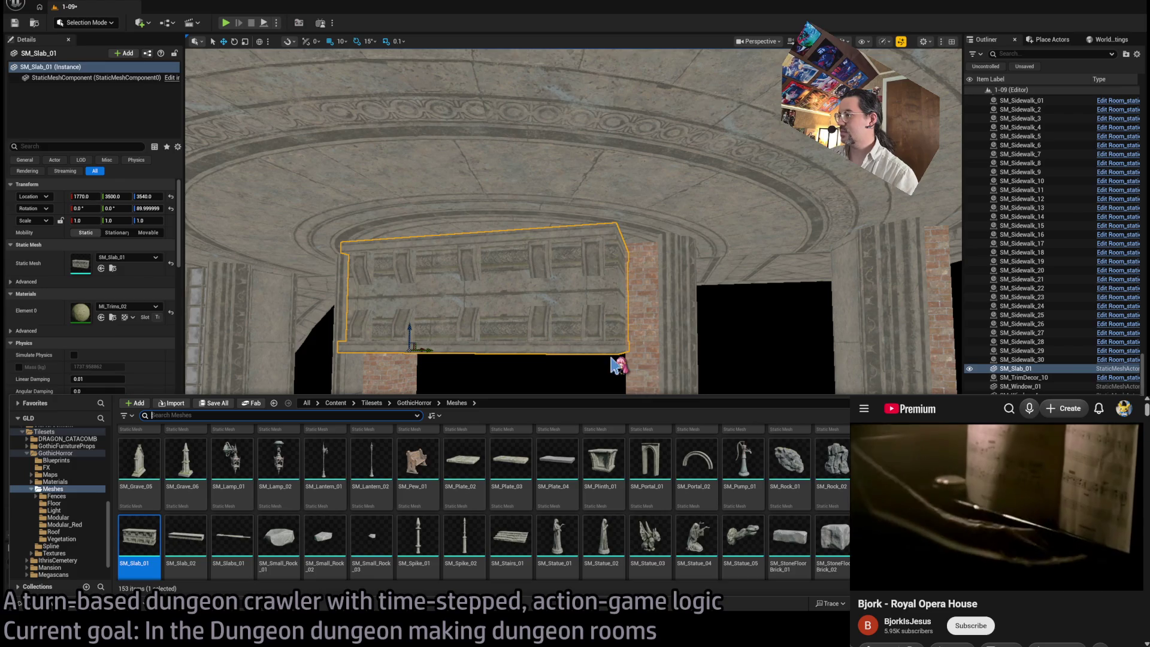
{"action": "scroll", "coordinate": [637, 472], "scroll_direction": "up", "scroll_amount": 2}
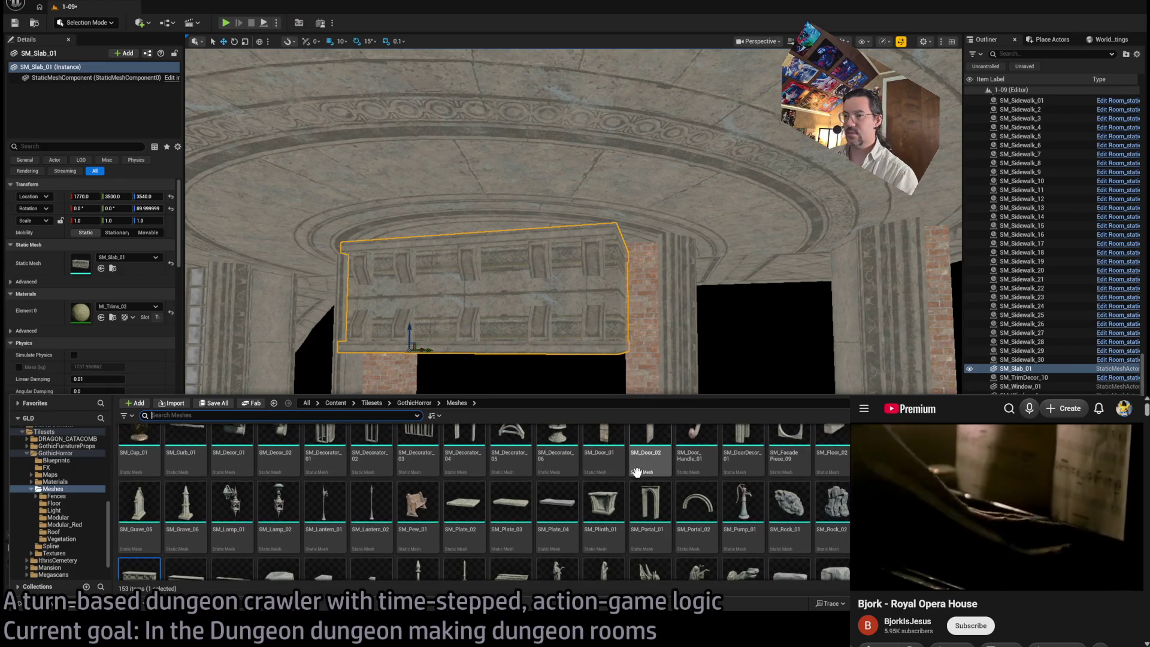
{"action": "left_click", "coordinate": [516, 349]}
{"action": "mouse_move", "coordinate": [410, 325]}
{"action": "left_mouse_down", "text": "alt"}
{"action": "mouse_move", "coordinate": [410, 458]}
{"action": "mouse_move", "coordinate": [408, 415]}
{"action": "left_mouse_up", "text": "alt"}
{"action": "key", "text": "ctrl+space"}
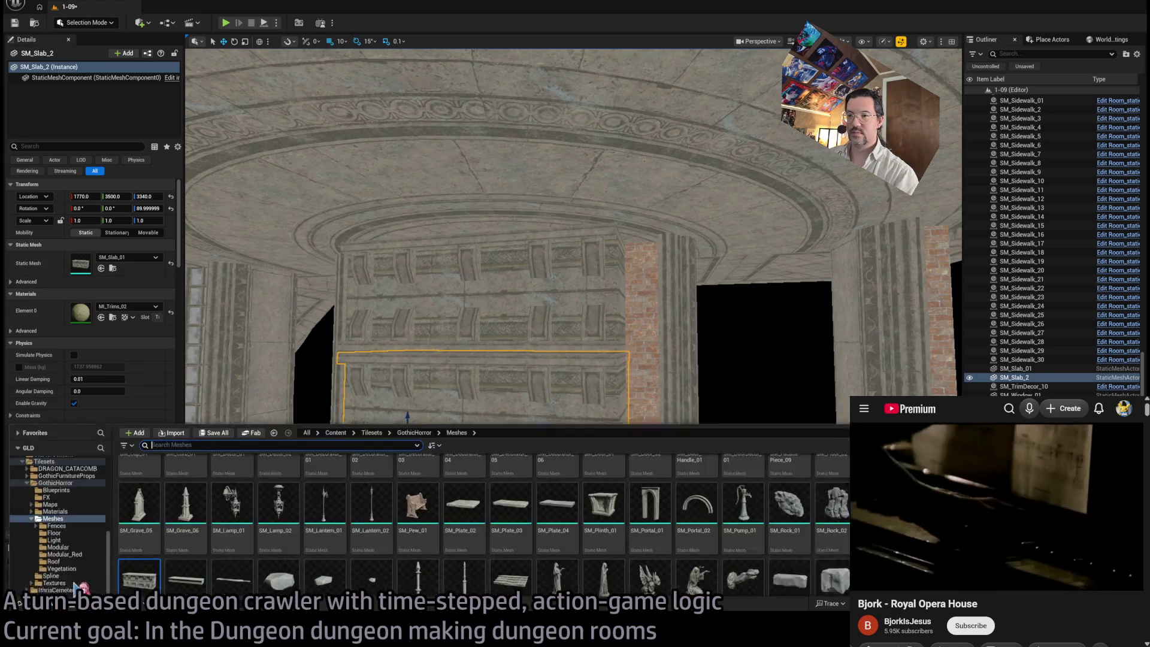
{"action": "left_click", "coordinate": [102, 268]}
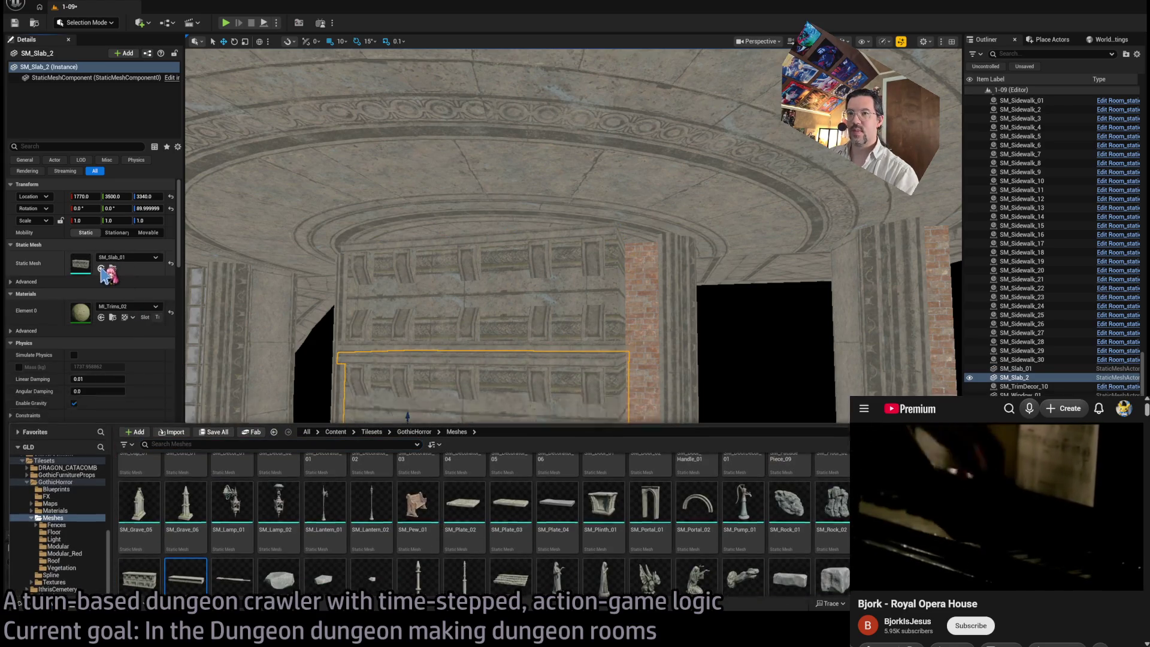
{"action": "left_click_drag", "start_coordinate": [410, 414], "coordinate": [410, 348]}
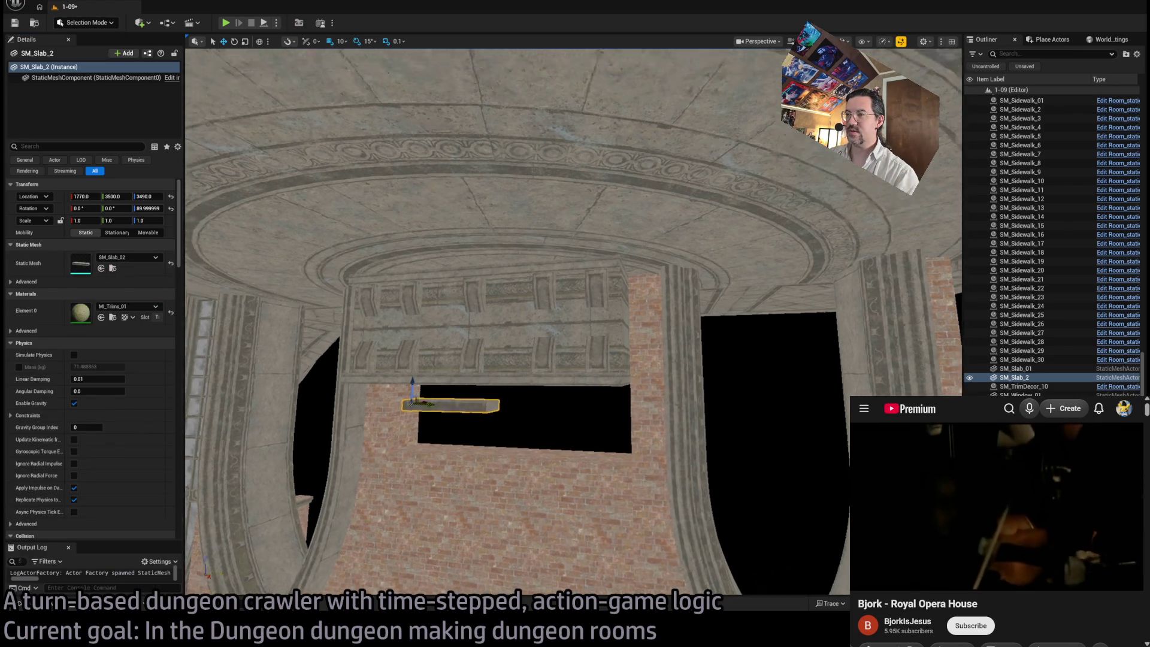
{"action": "key", "text": "Delete"}
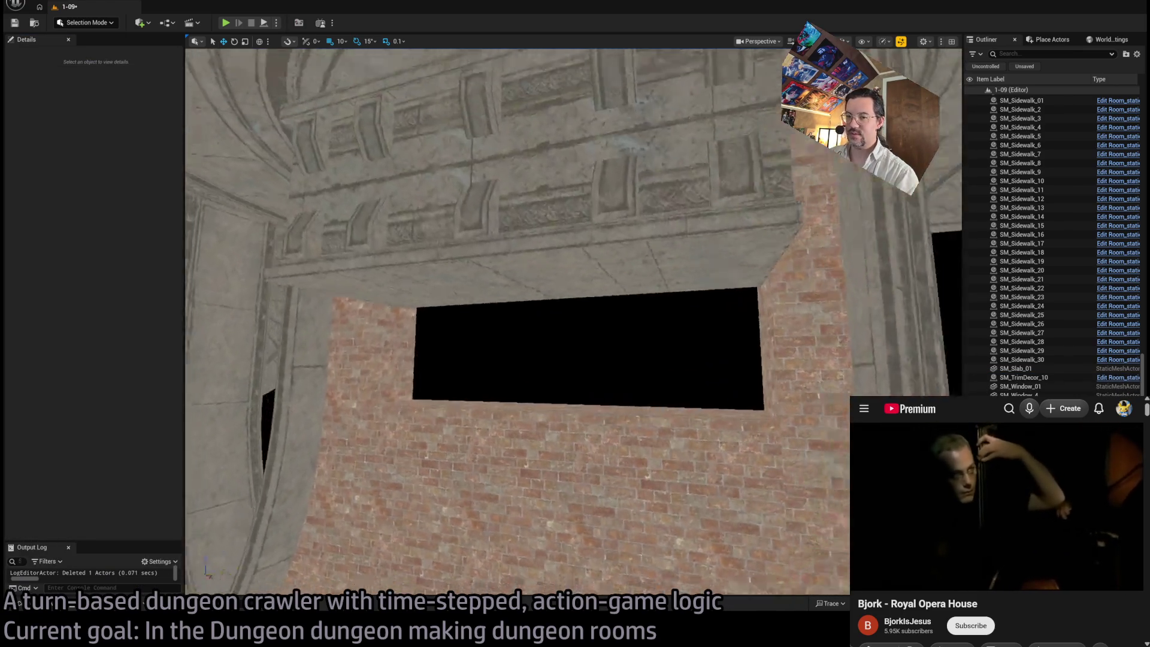
Step: Duplicate SM_Slab_01 below it and scroll the GothicHorror/Meshes grid up to SM_Altar_01
{"action": "left_click", "coordinate": [452, 289]}
{"action": "left_click_drag", "start_coordinate": [437, 295], "coordinate": [453, 394]}
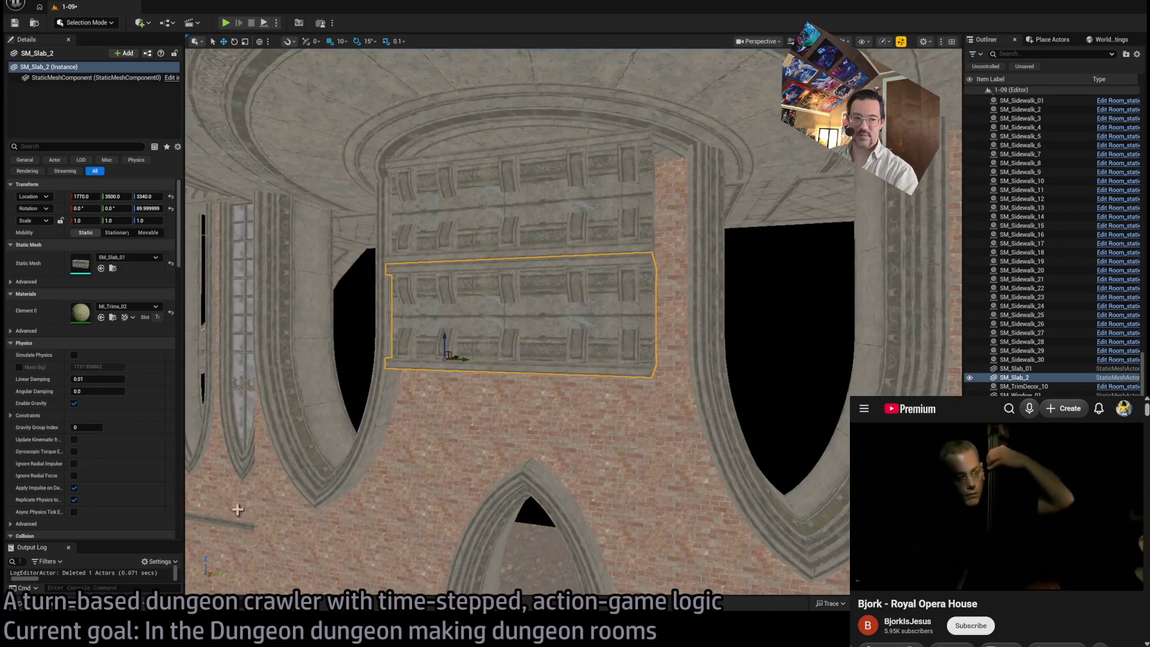
{"action": "key", "text": "ctrl+space"}
{"action": "scroll", "coordinate": [645, 517], "scroll_direction": "up", "scroll_amount": 2}
{"action": "scroll", "coordinate": [646, 518], "scroll_direction": "up", "scroll_amount": 3}
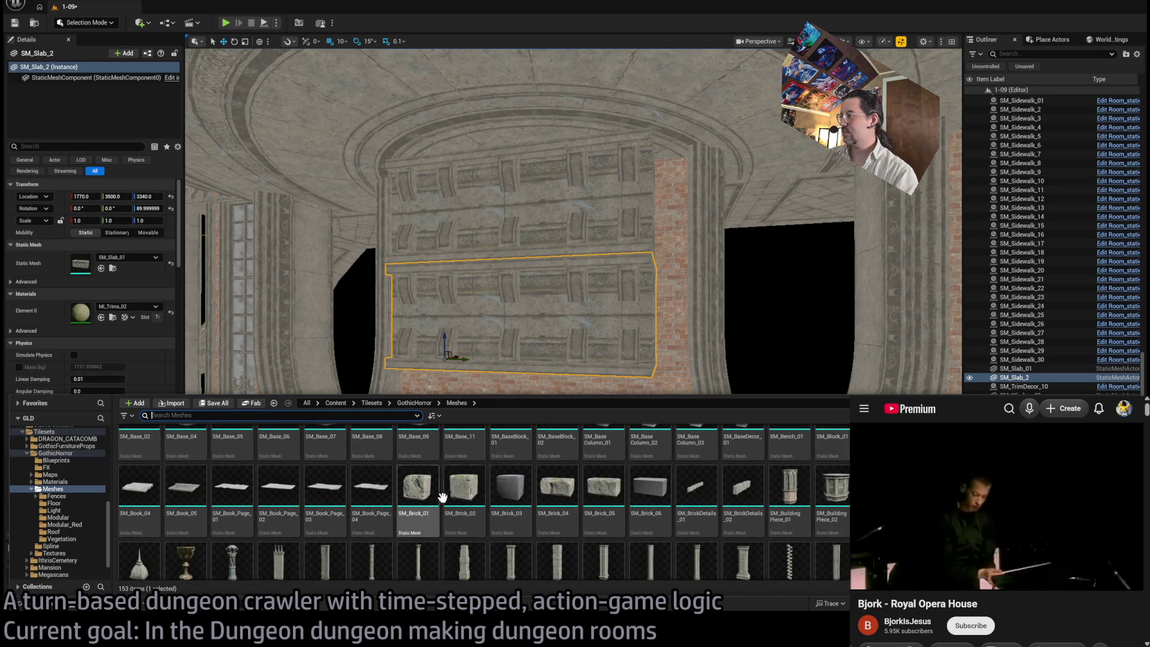
{"action": "scroll", "coordinate": [645, 518], "scroll_direction": "up", "scroll_amount": 3}
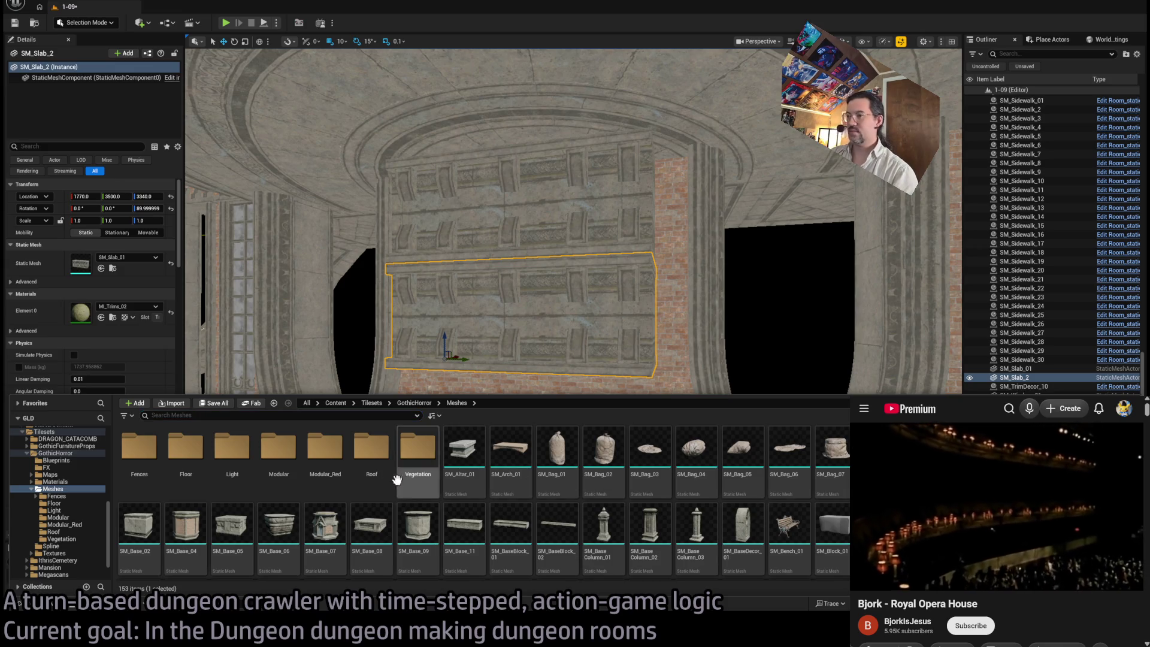
Step: Swap SM_Slab_2's mesh to SM_Altar_01, rotate it 75°, and shift it left to X 1640
{"action": "left_click", "coordinate": [465, 450]}
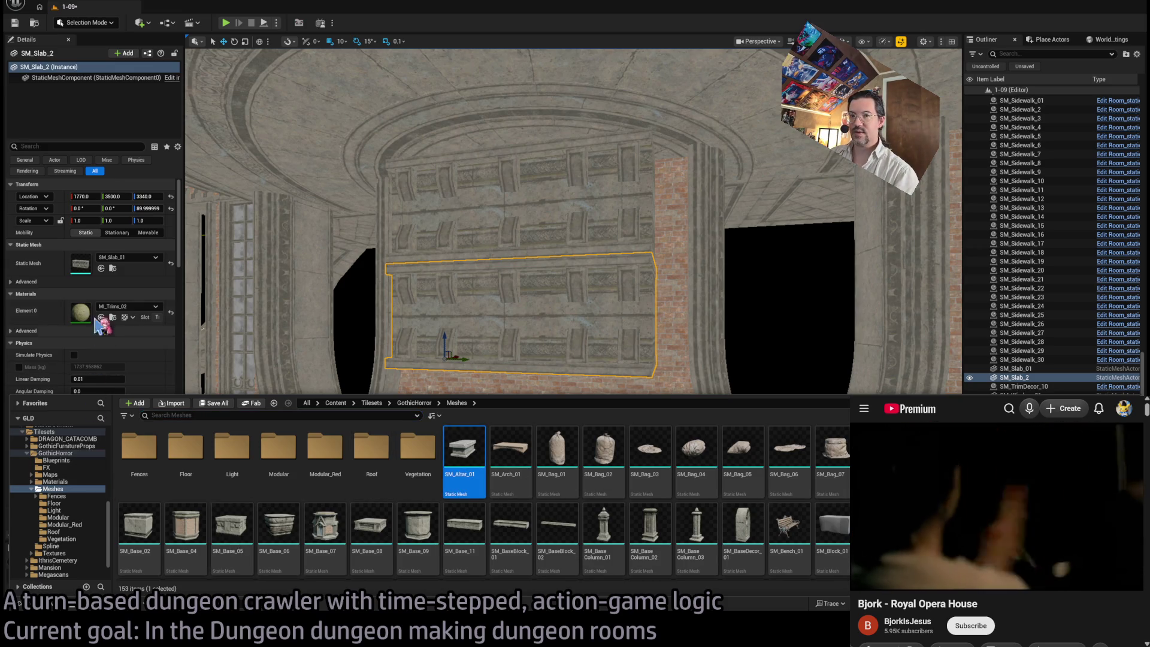
{"action": "left_click", "coordinate": [101, 268]}
{"action": "mouse_move", "coordinate": [490, 365]}
{"action": "left_mouse_down"}
{"action": "mouse_move", "coordinate": [491, 379]}
{"action": "mouse_move", "coordinate": [473, 363]}
{"action": "mouse_move", "coordinate": [511, 359]}
{"action": "left_mouse_up"}
{"action": "key", "text": "ctrl+z"}
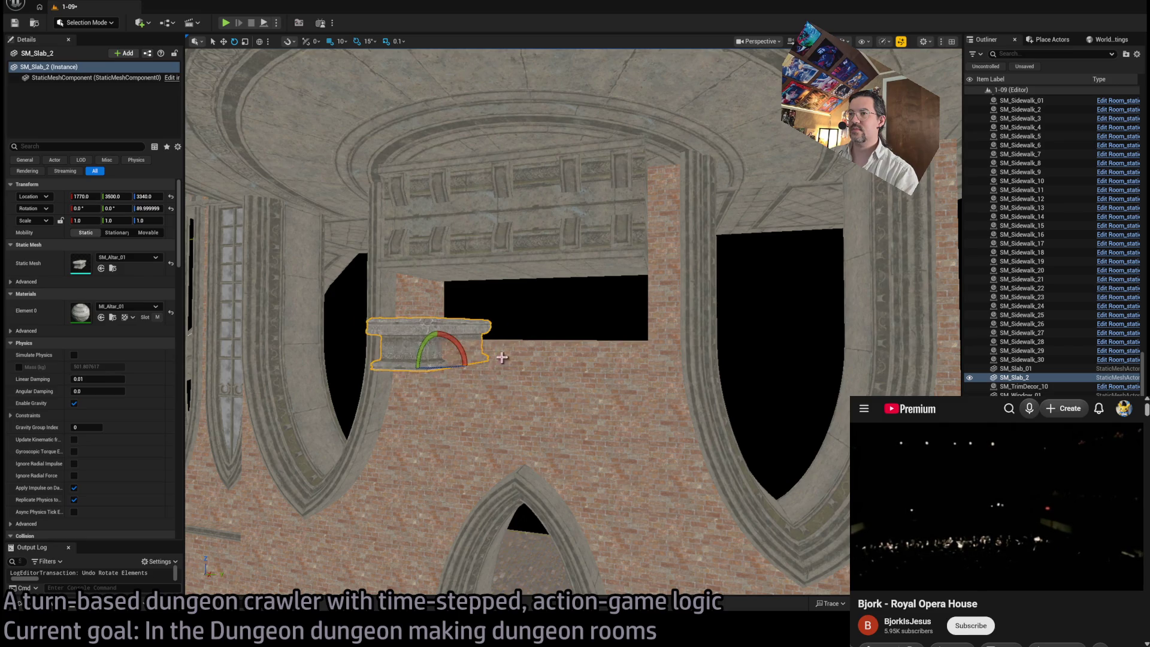
{"action": "mouse_move", "coordinate": [442, 367]}
{"action": "left_mouse_down"}
{"action": "mouse_move", "coordinate": [471, 365]}
{"action": "mouse_move", "coordinate": [424, 406]}
{"action": "mouse_move", "coordinate": [513, 265]}
{"action": "mouse_move", "coordinate": [680, 251]}
{"action": "mouse_move", "coordinate": [668, 316]}
{"action": "left_mouse_up"}
{"action": "mouse_move", "coordinate": [669, 249]}
{"action": "left_mouse_down"}
{"action": "mouse_move", "coordinate": [622, 252]}
{"action": "mouse_move", "coordinate": [603, 235]}
{"action": "mouse_move", "coordinate": [613, 253]}
{"action": "mouse_move", "coordinate": [630, 239]}
{"action": "left_mouse_up"}
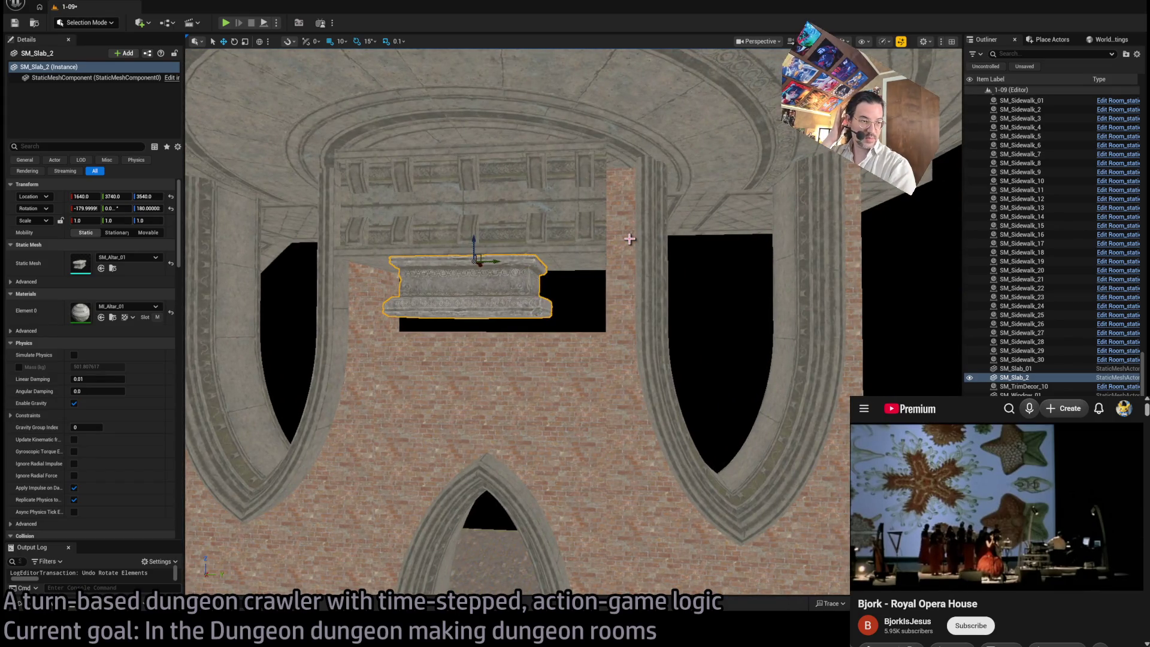
{"action": "left_click", "coordinate": [21, 603]}
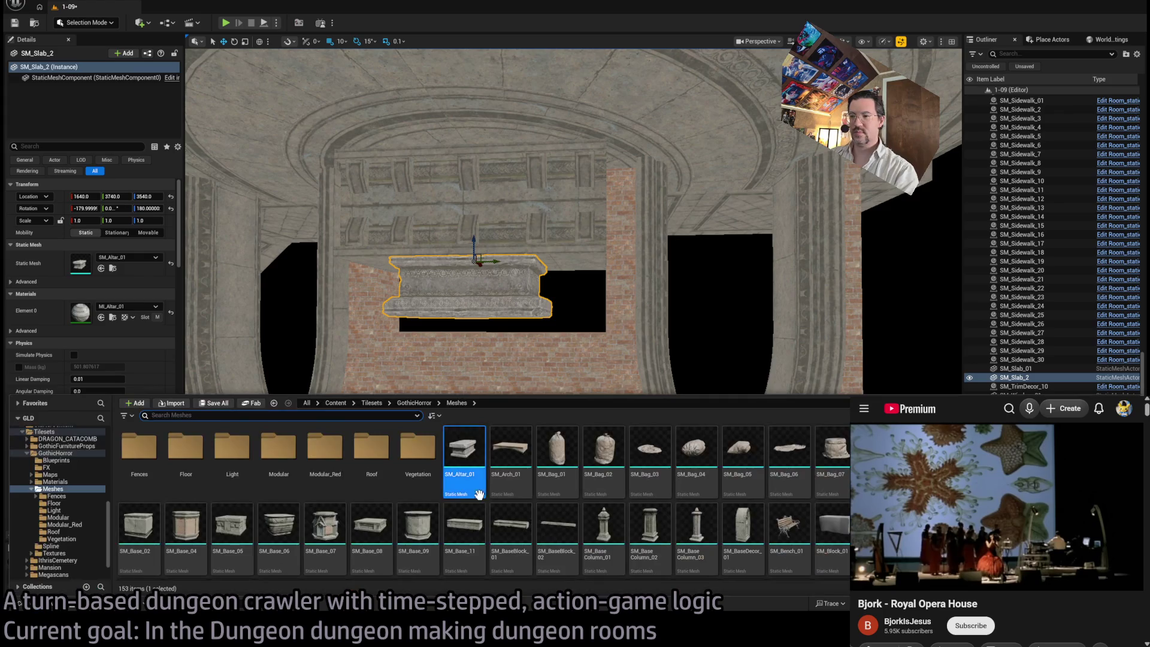
Step: Place SM_Arch_01 over the wall opening, flipped 180° and lowered to Z 3520
{"action": "mouse_move", "coordinate": [510, 450]}
{"action": "left_mouse_down"}
{"action": "mouse_move", "coordinate": [477, 187]}
{"action": "mouse_move", "coordinate": [375, 111]}
{"action": "left_mouse_up"}
{"action": "left_click_drag", "start_coordinate": [538, 186], "coordinate": [643, 234]}
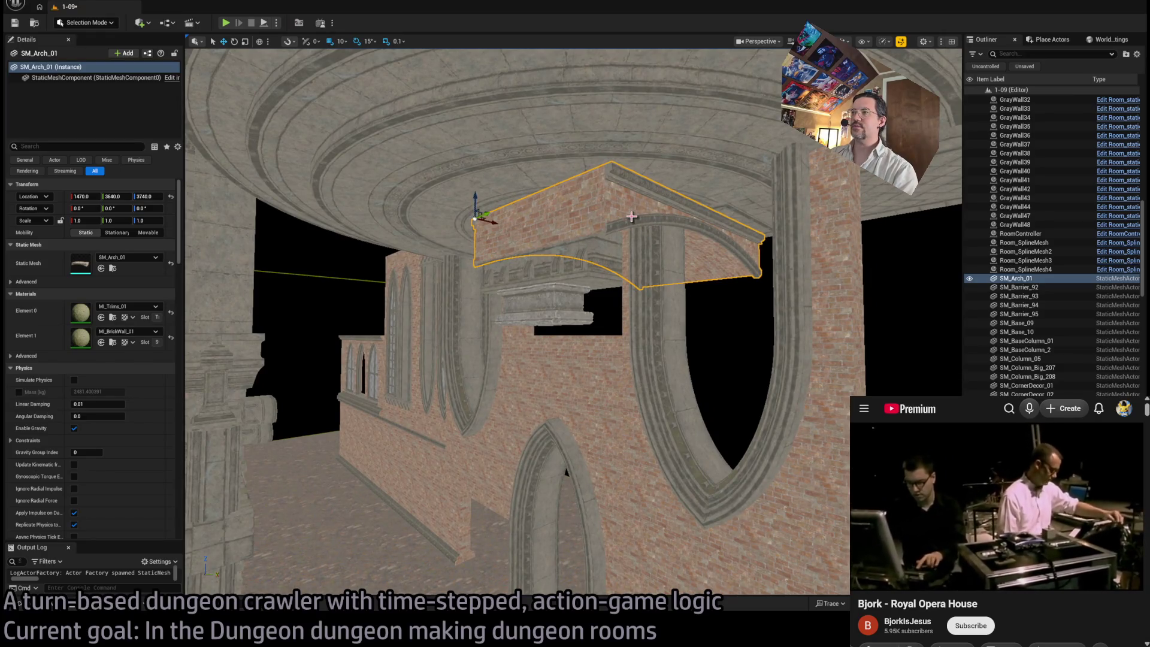
{"action": "key", "text": "e"}
{"action": "mouse_move", "coordinate": [500, 223]}
{"action": "left_mouse_down"}
{"action": "mouse_move", "coordinate": [479, 240]}
{"action": "mouse_move", "coordinate": [504, 226]}
{"action": "mouse_move", "coordinate": [470, 275]}
{"action": "left_mouse_up"}
{"action": "key", "text": "w"}
{"action": "key", "text": "f"}
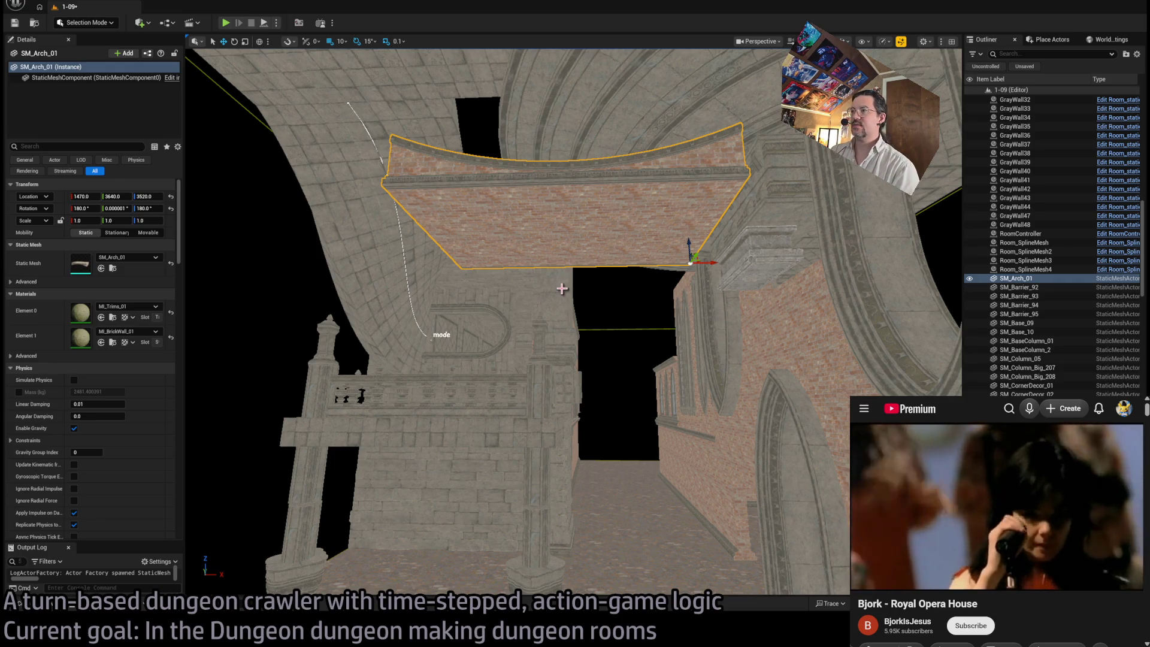
{"action": "left_click_drag", "start_coordinate": [597, 289], "coordinate": [527, 286]}
{"action": "left_click_drag", "start_coordinate": [364, 315], "coordinate": [429, 461]}
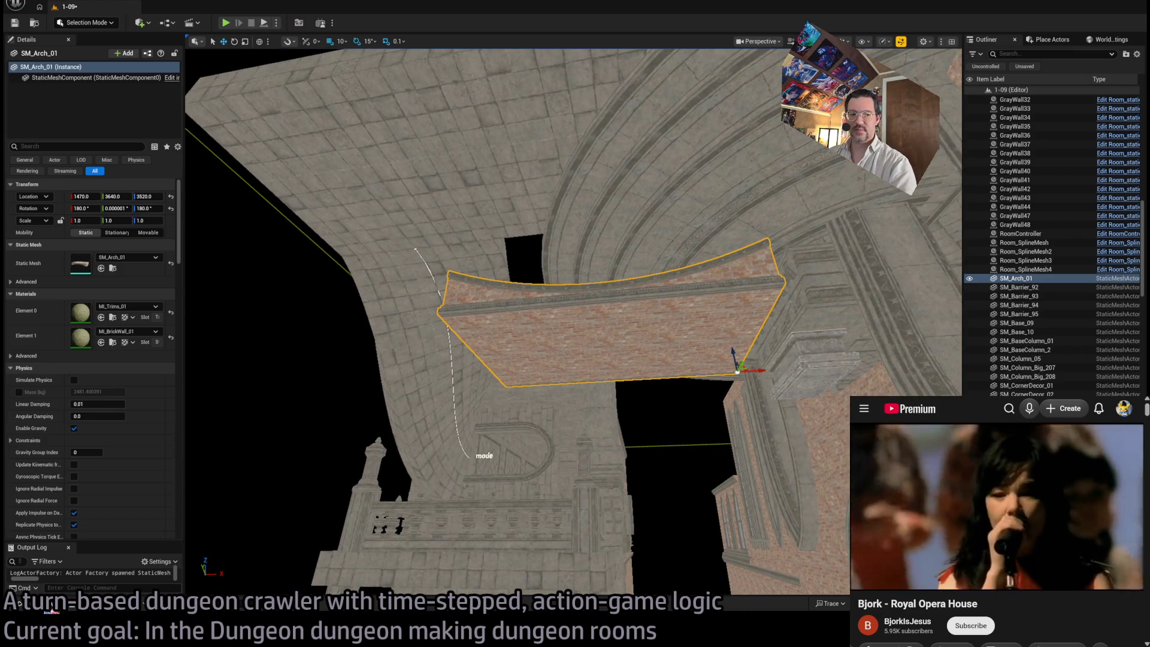
{"action": "key", "text": "ctrl+space"}
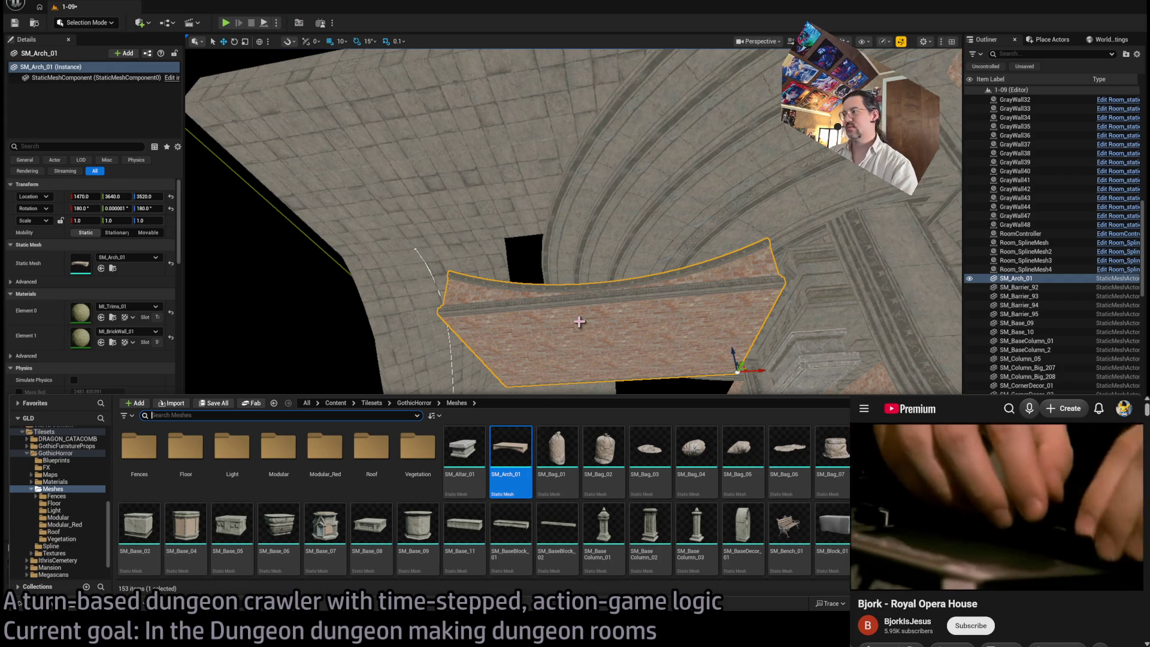
{"action": "key", "text": "ctrl+space"}
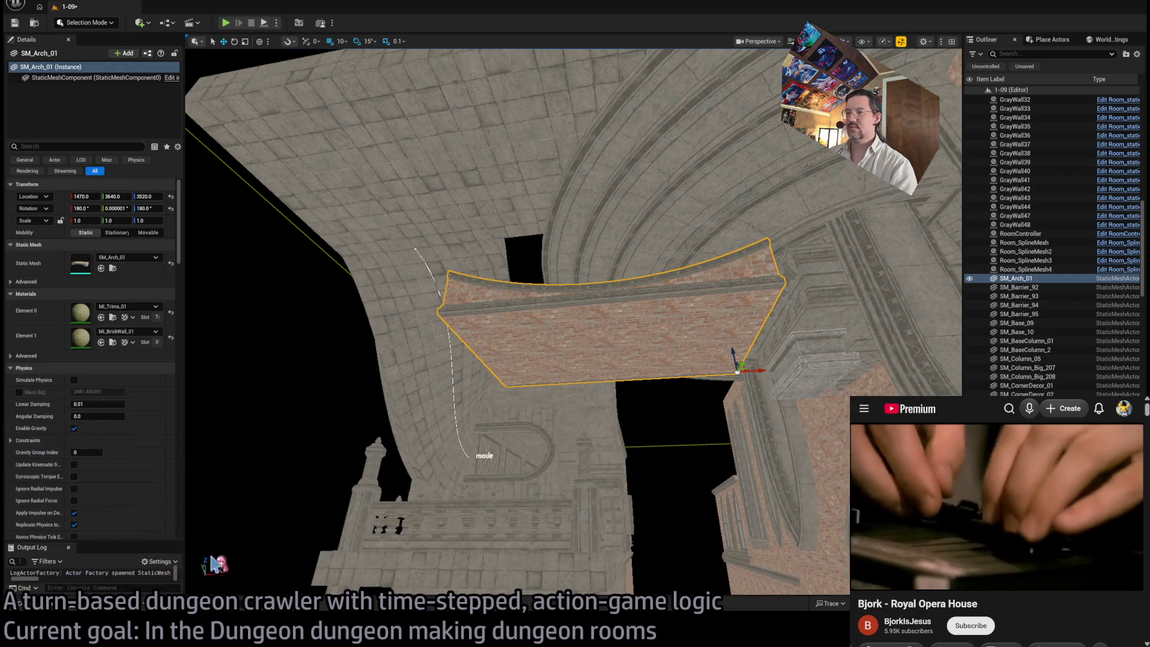
{"action": "key", "text": "ctrl+space"}
{"action": "mouse_move", "coordinate": [510, 450]}
{"action": "left_mouse_down"}
{"action": "mouse_move", "coordinate": [189, 458]}
{"action": "mouse_move", "coordinate": [232, 473]}
{"action": "left_mouse_up"}
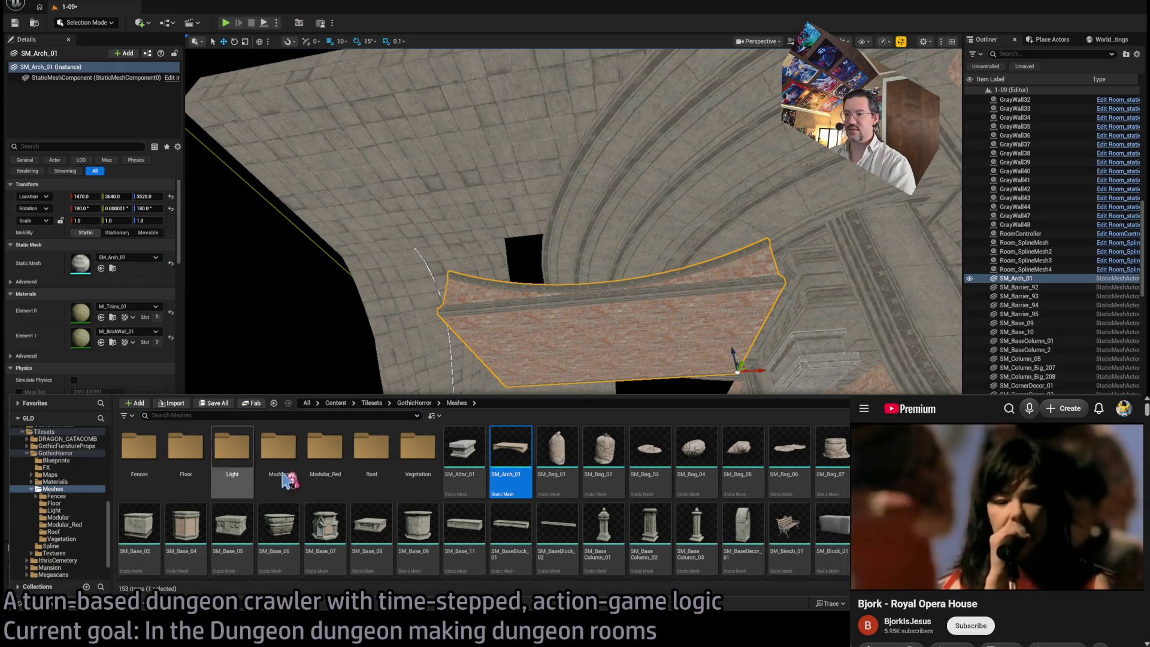
Step: Scroll down to SM_Portal_01 and drag the doorway into the room
{"action": "scroll", "coordinate": [666, 530], "scroll_direction": "down", "scroll_amount": 5}
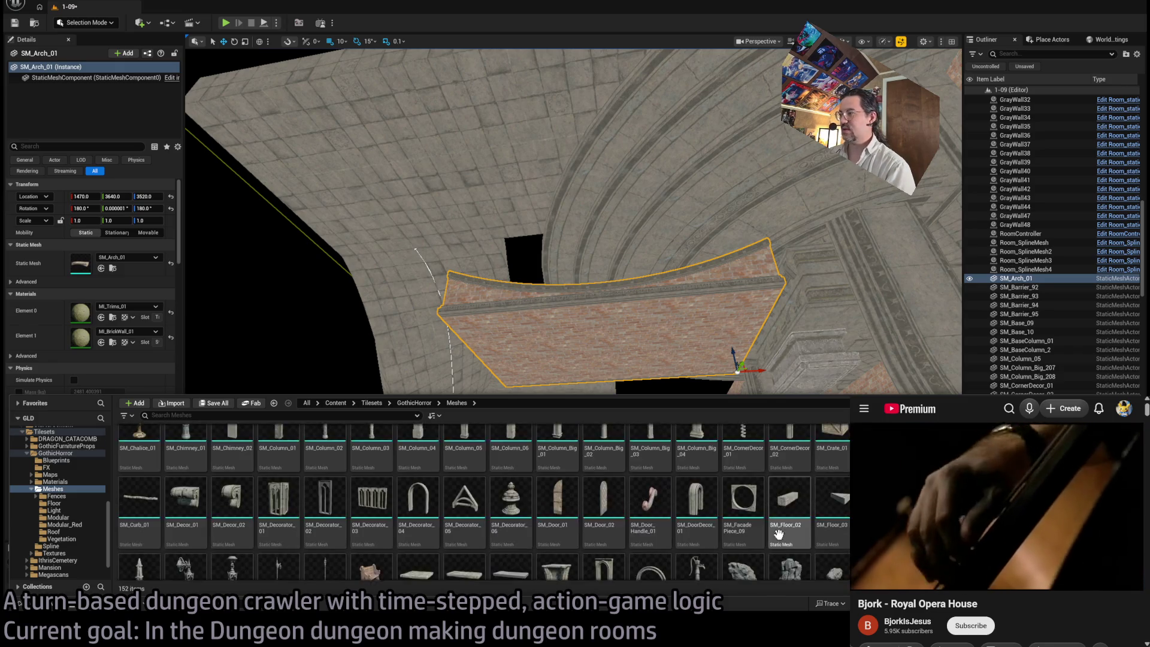
{"action": "scroll", "coordinate": [610, 542], "scroll_direction": "down", "scroll_amount": 2}
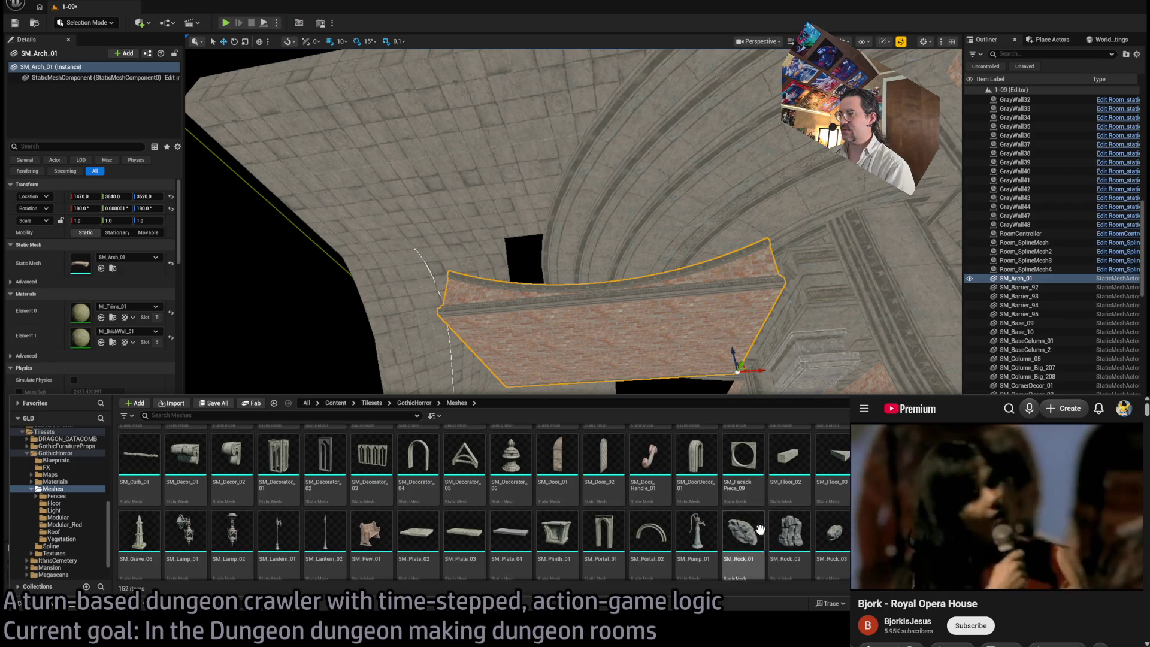
{"action": "scroll", "coordinate": [689, 522], "scroll_direction": "down", "scroll_amount": 1}
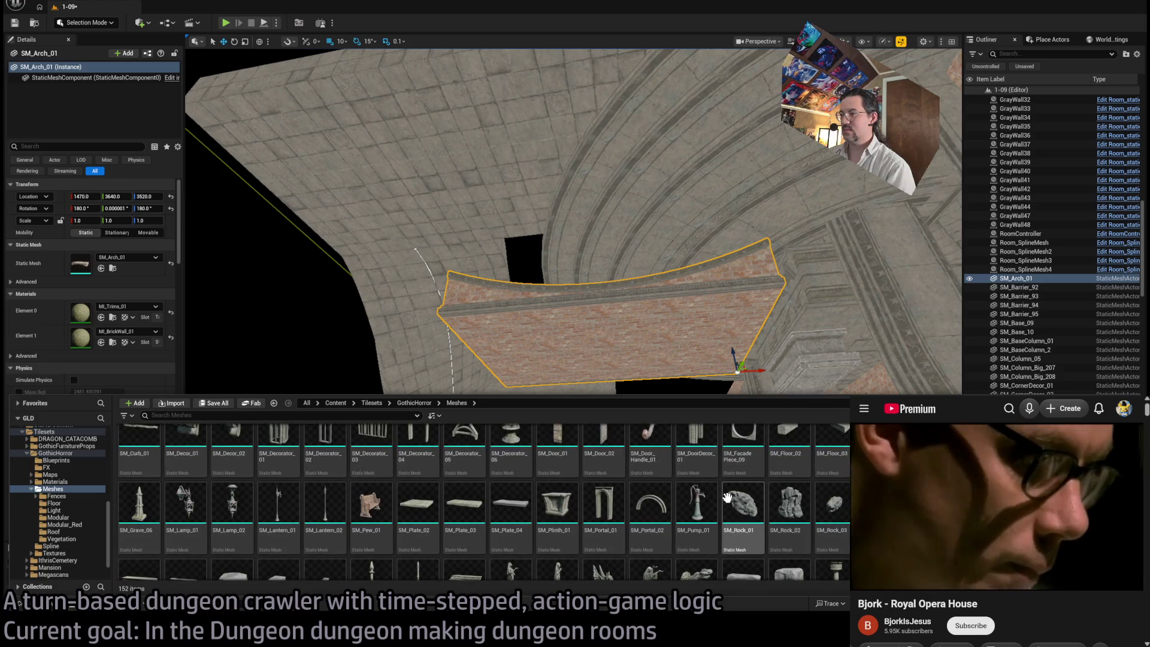
{"action": "left_click", "coordinate": [588, 511]}
{"action": "mouse_move", "coordinate": [611, 519]}
{"action": "left_mouse_down"}
{"action": "mouse_move", "coordinate": [516, 359]}
{"action": "mouse_move", "coordinate": [393, 201]}
{"action": "mouse_move", "coordinate": [419, 335]}
{"action": "mouse_move", "coordinate": [372, 412]}
{"action": "mouse_move", "coordinate": [377, 392]}
{"action": "mouse_move", "coordinate": [527, 359]}
{"action": "left_mouse_up"}
{"action": "key", "text": "f"}
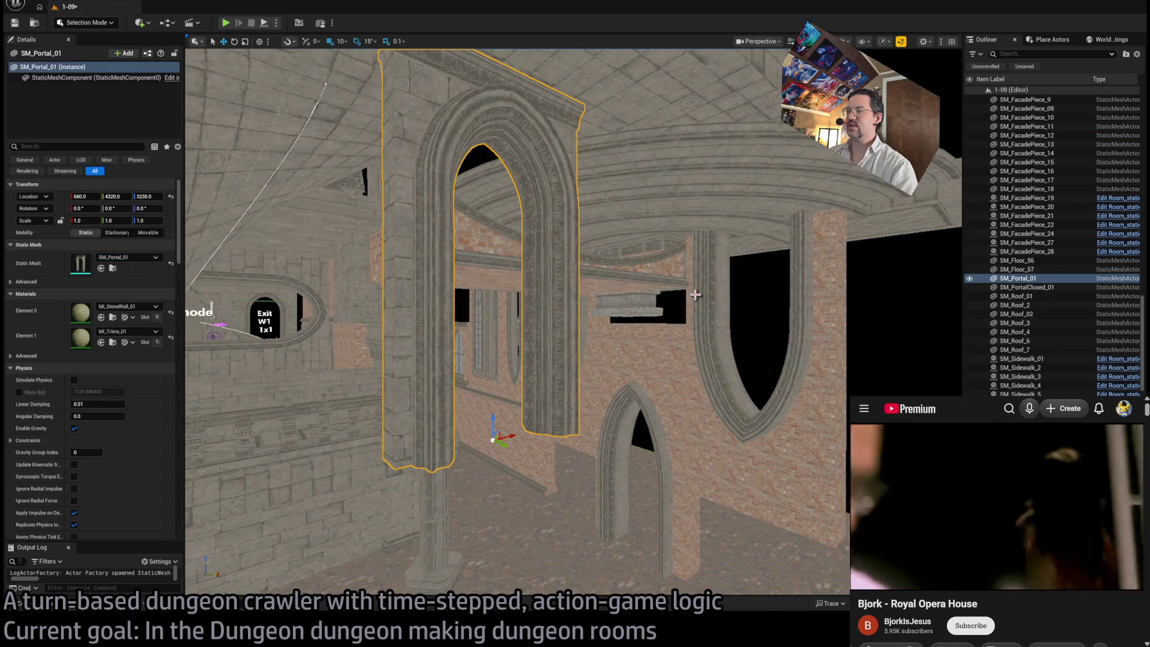
Step: Turn the SM_Portal_01 doorway -90° and slide it against the stone wall
{"action": "scroll", "coordinate": [533, 216], "scroll_direction": "up", "scroll_amount": 6}
{"action": "scroll", "coordinate": [574, 322], "scroll_direction": "down", "scroll_amount": 5}
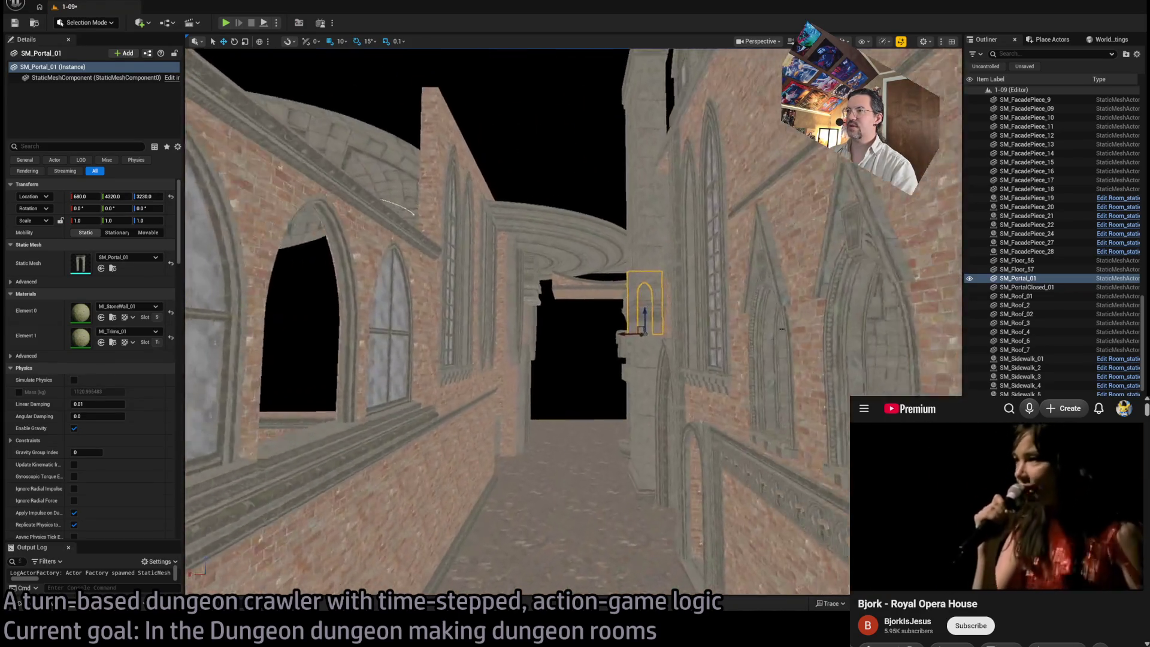
{"action": "mouse_move", "coordinate": [574, 322]}
{"action": "left_mouse_down"}
{"action": "mouse_move", "coordinate": [491, 327]}
{"action": "mouse_move", "coordinate": [593, 322]}
{"action": "mouse_move", "coordinate": [557, 332]}
{"action": "mouse_move", "coordinate": [519, 257]}
{"action": "mouse_move", "coordinate": [488, 239]}
{"action": "mouse_move", "coordinate": [479, 376]}
{"action": "left_mouse_up"}
{"action": "key", "text": "e"}
{"action": "left_click", "coordinate": [479, 376]}
{"action": "left_click", "coordinate": [479, 375]}
{"action": "left_click", "coordinate": [495, 380]}
{"action": "left_click", "coordinate": [484, 376]}
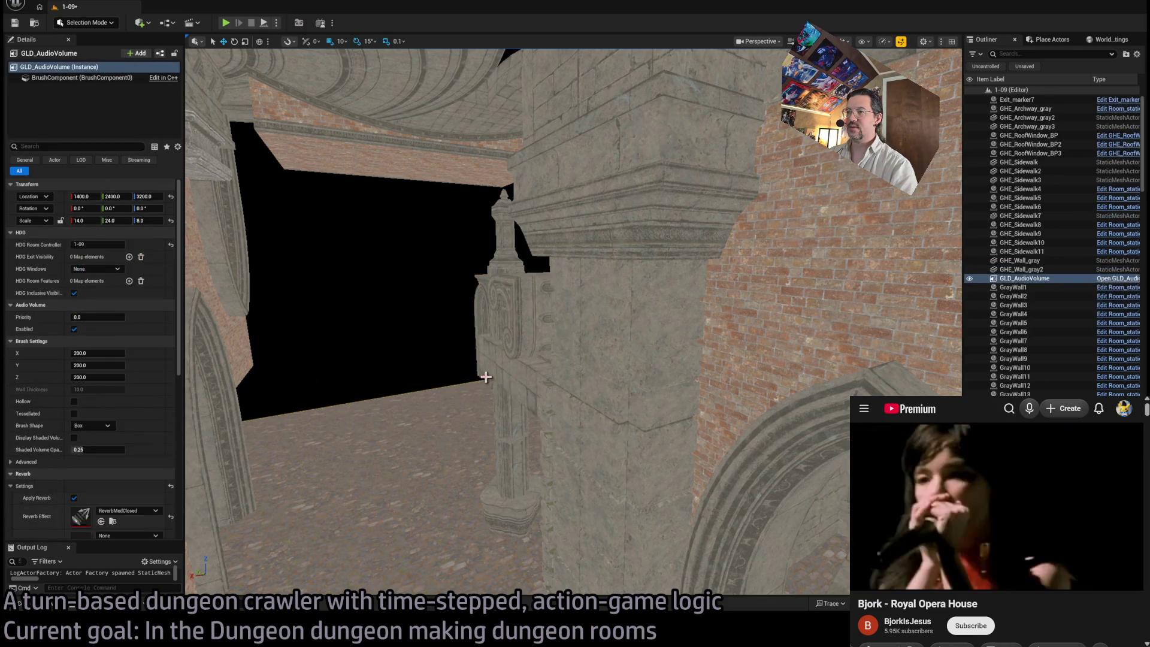
{"action": "left_click", "coordinate": [479, 372]}
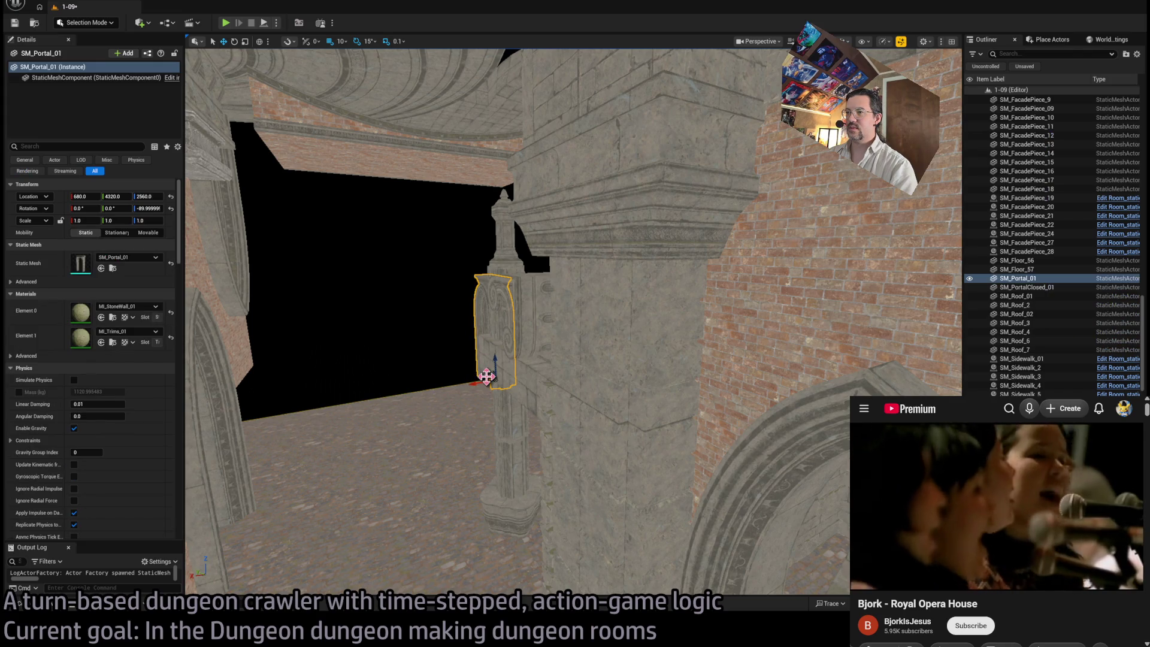
{"action": "mouse_move", "coordinate": [489, 377]}
{"action": "left_mouse_down"}
{"action": "mouse_move", "coordinate": [601, 483]}
{"action": "mouse_move", "coordinate": [509, 431]}
{"action": "mouse_move", "coordinate": [411, 462]}
{"action": "mouse_move", "coordinate": [438, 493]}
{"action": "mouse_move", "coordinate": [657, 479]}
{"action": "mouse_move", "coordinate": [651, 429]}
{"action": "mouse_move", "coordinate": [634, 450]}
{"action": "mouse_move", "coordinate": [639, 495]}
{"action": "mouse_move", "coordinate": [647, 463]}
{"action": "mouse_move", "coordinate": [617, 390]}
{"action": "mouse_move", "coordinate": [599, 431]}
{"action": "mouse_move", "coordinate": [612, 275]}
{"action": "left_mouse_up"}
Step: Scale the doorway uniformly to 1.5, then select the grey wall panel above it
{"action": "key", "text": "Delete"}
{"action": "key", "text": "ctrl+z"}
{"action": "scroll", "coordinate": [520, 128], "scroll_direction": "down", "scroll_amount": 5}
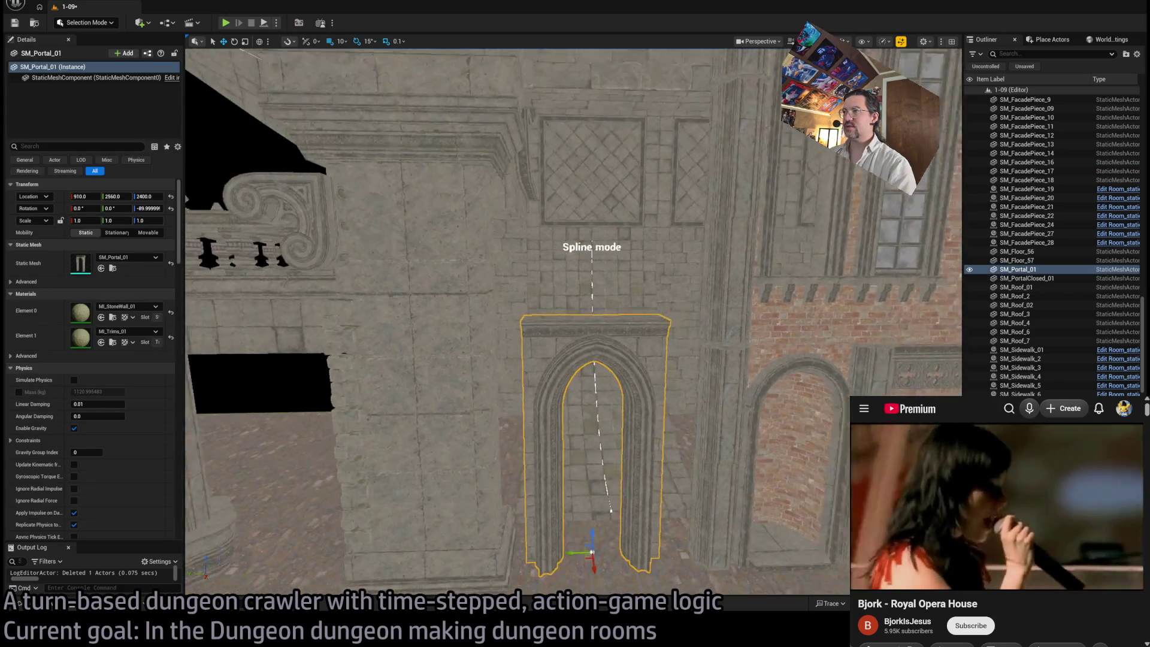
{"action": "mouse_move", "coordinate": [552, 520]}
{"action": "left_mouse_down"}
{"action": "mouse_move", "coordinate": [569, 497]}
{"action": "mouse_move", "coordinate": [547, 512]}
{"action": "left_mouse_up"}
{"action": "scroll", "coordinate": [543, 500], "scroll_direction": "up", "scroll_amount": 10}
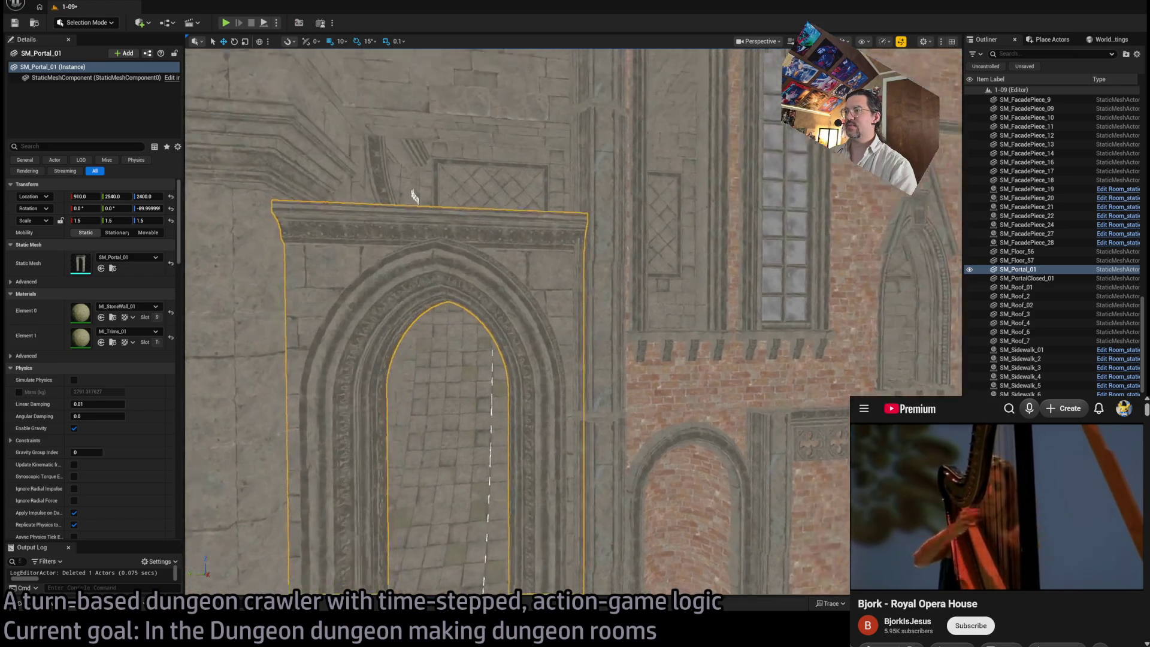
{"action": "scroll", "coordinate": [582, 335], "scroll_direction": "up", "scroll_amount": 5}
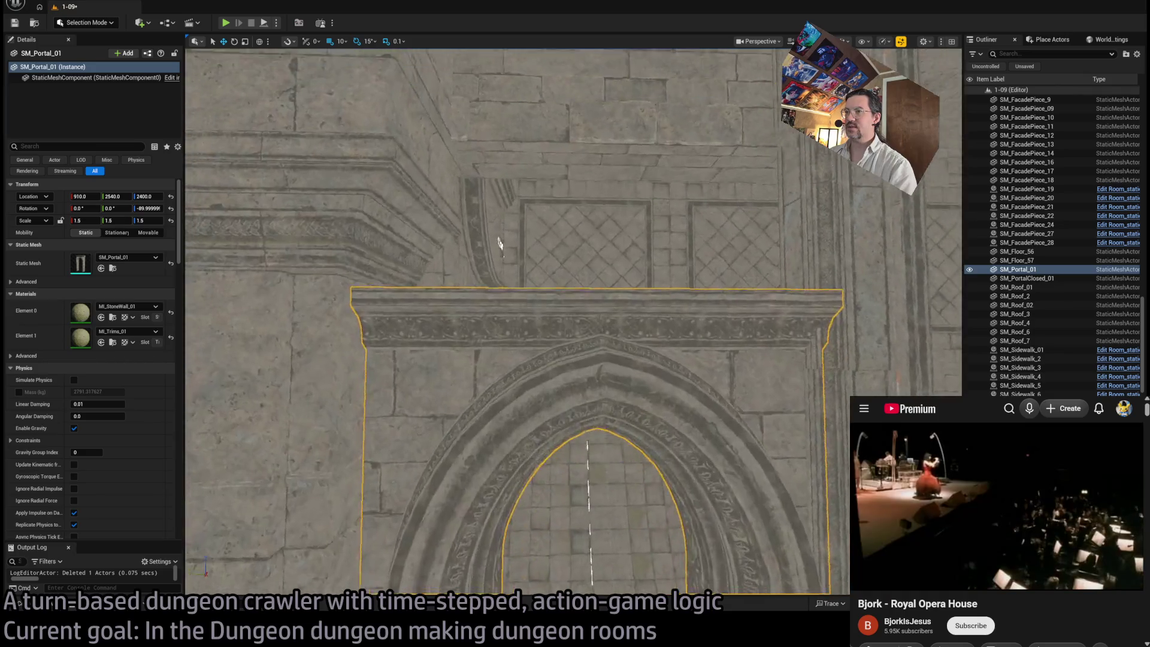
{"action": "left_click", "coordinate": [598, 326]}
{"action": "scroll", "coordinate": [598, 359], "scroll_direction": "up", "scroll_amount": 3}
{"action": "scroll", "coordinate": [542, 325], "scroll_direction": "up", "scroll_amount": 3}
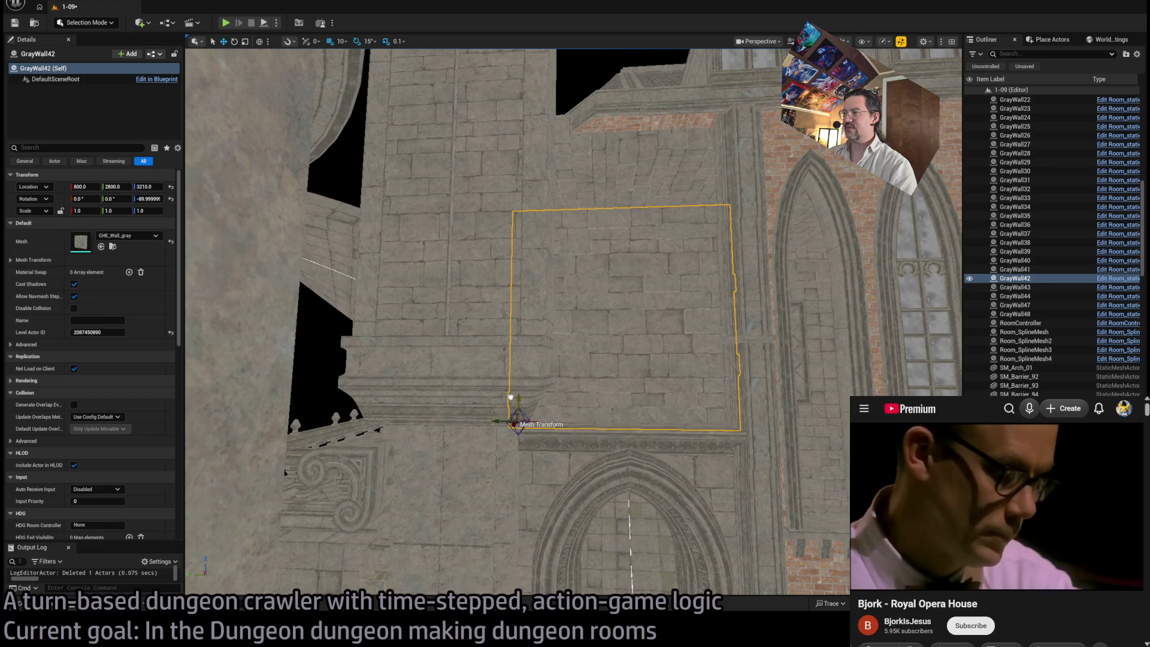
Step: Stretch GrayWall42 to a Z scale of 1.4, then select GHE_Archway_gray below it
{"action": "left_click_drag", "start_coordinate": [517, 398], "coordinate": [517, 378]}
{"action": "key", "text": "w"}
{"action": "mouse_move", "coordinate": [704, 330]}
{"action": "left_mouse_down"}
{"action": "mouse_move", "coordinate": [630, 360]}
{"action": "mouse_move", "coordinate": [704, 330]}
{"action": "mouse_move", "coordinate": [465, 332]}
{"action": "left_mouse_up"}
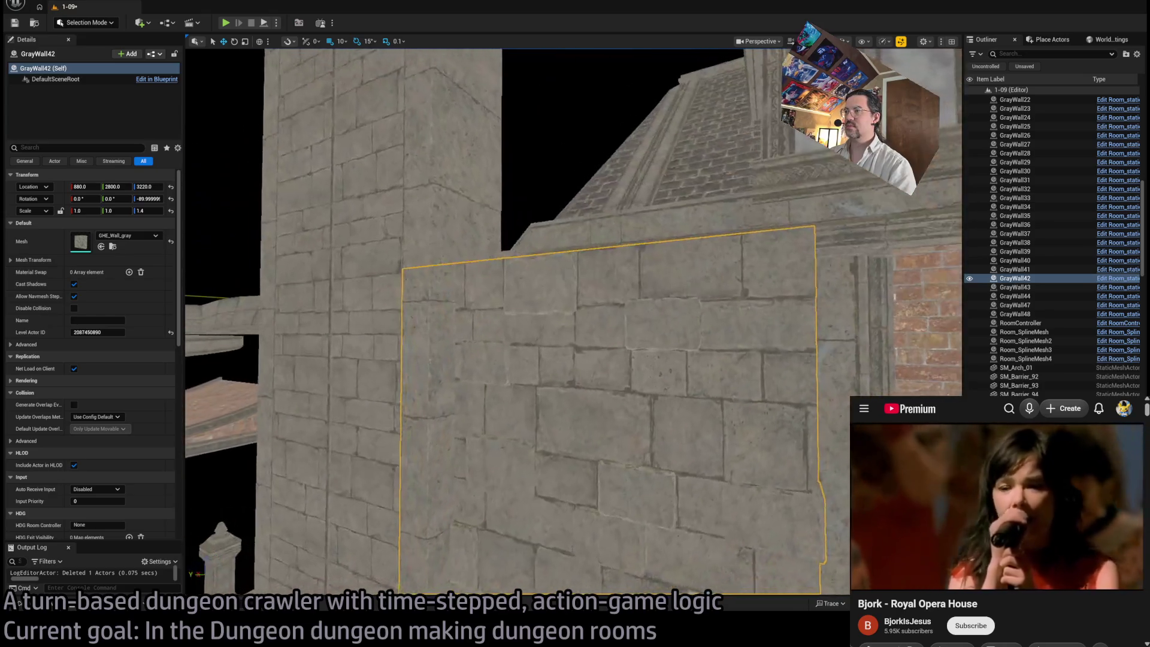
{"action": "left_click_drag", "start_coordinate": [575, 336], "coordinate": [539, 408]}
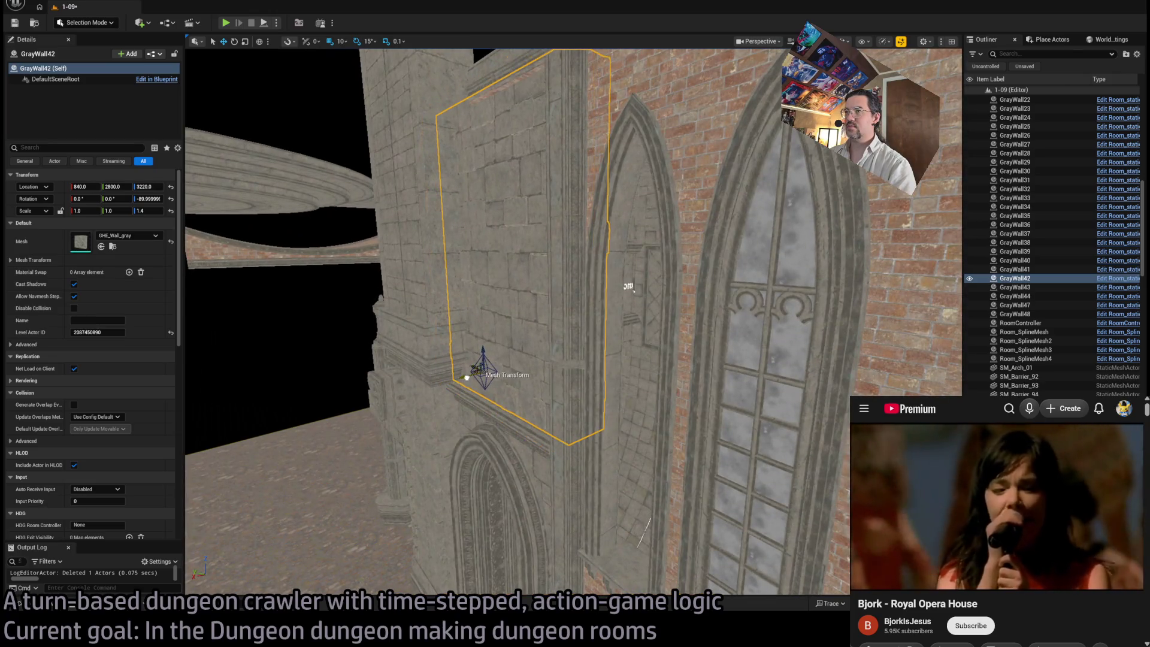
{"action": "left_click_drag", "start_coordinate": [629, 286], "coordinate": [629, 240]}
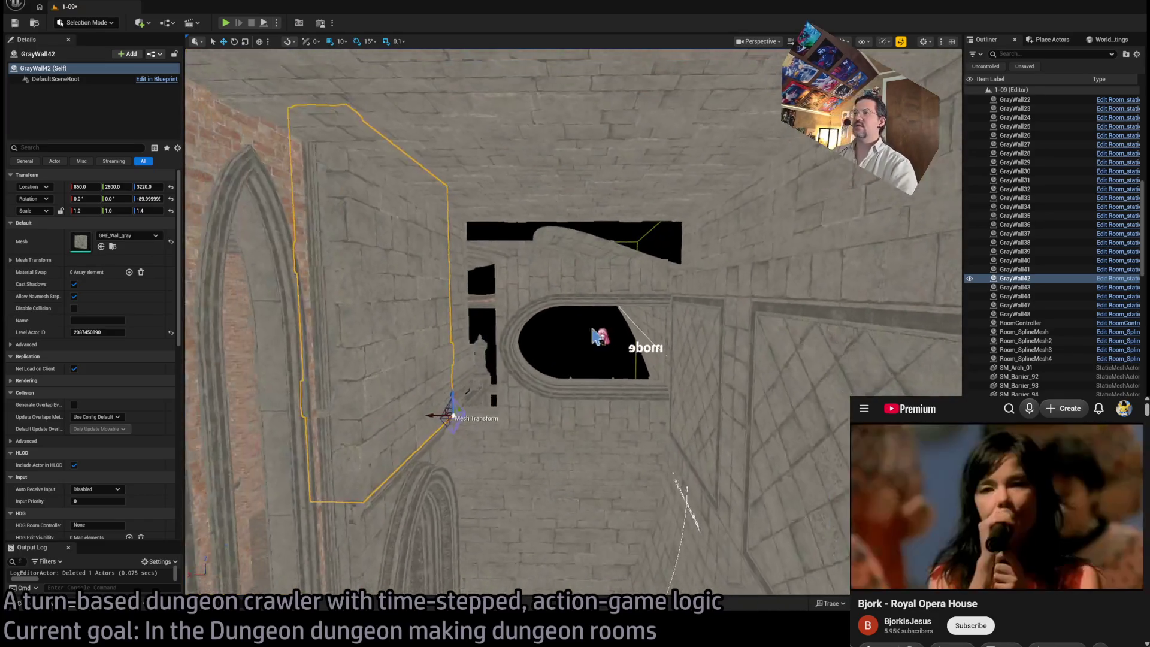
{"action": "left_click", "coordinate": [601, 305]}
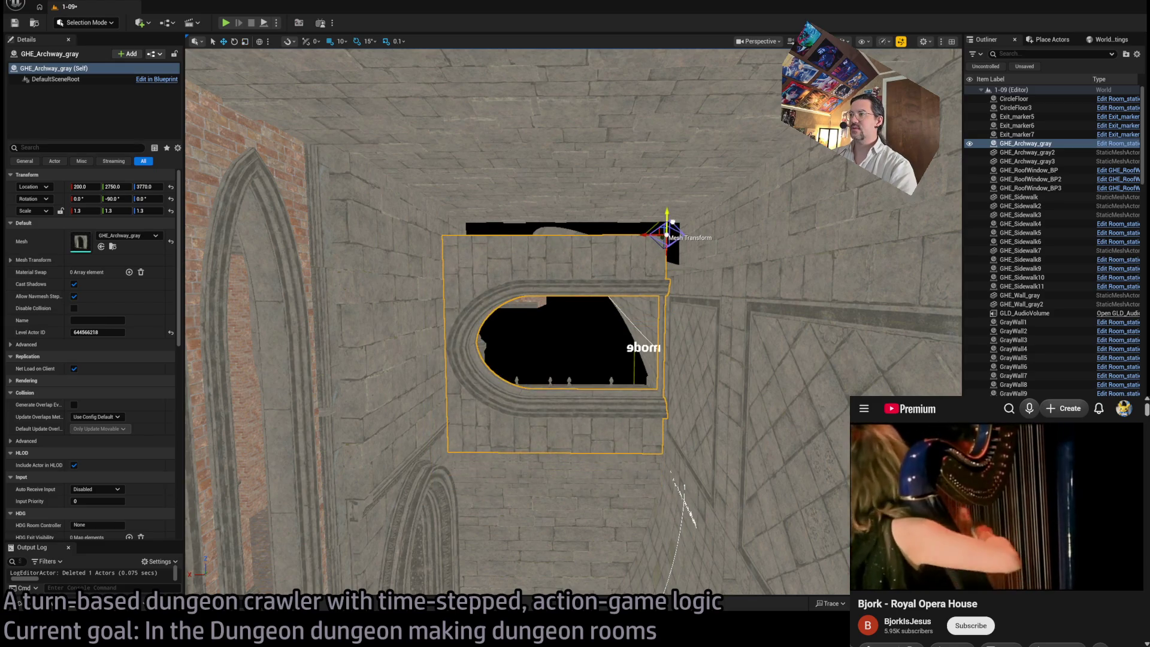
Step: Test lowering and enlarging GHE_Archway_gray, undoing both changes
{"action": "left_click_drag", "start_coordinate": [671, 233], "coordinate": [665, 247]}
{"action": "scroll", "coordinate": [665, 247], "scroll_direction": "up", "scroll_amount": 5}
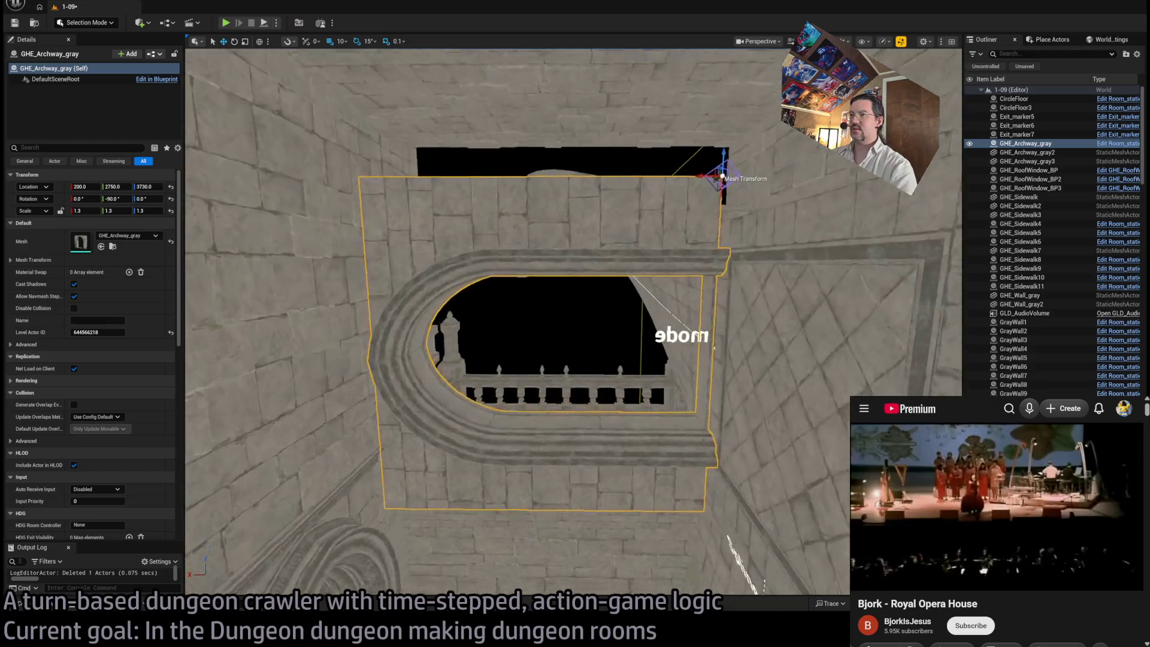
{"action": "scroll", "coordinate": [665, 247], "scroll_direction": "down", "scroll_amount": 6}
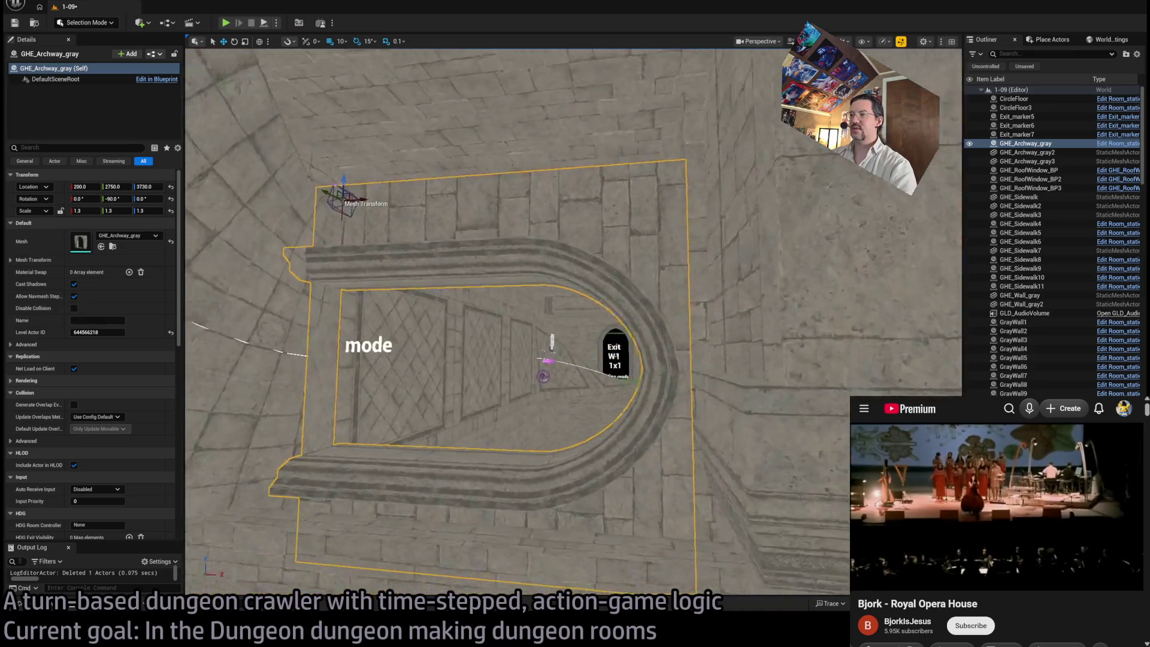
{"action": "mouse_move", "coordinate": [681, 260]}
{"action": "left_mouse_down"}
{"action": "mouse_move", "coordinate": [635, 255]}
{"action": "mouse_move", "coordinate": [681, 260]}
{"action": "mouse_move", "coordinate": [659, 255]}
{"action": "mouse_move", "coordinate": [681, 260]}
{"action": "mouse_move", "coordinate": [650, 228]}
{"action": "mouse_move", "coordinate": [576, 239]}
{"action": "left_mouse_up"}
{"action": "key", "text": "ctrl+z"}
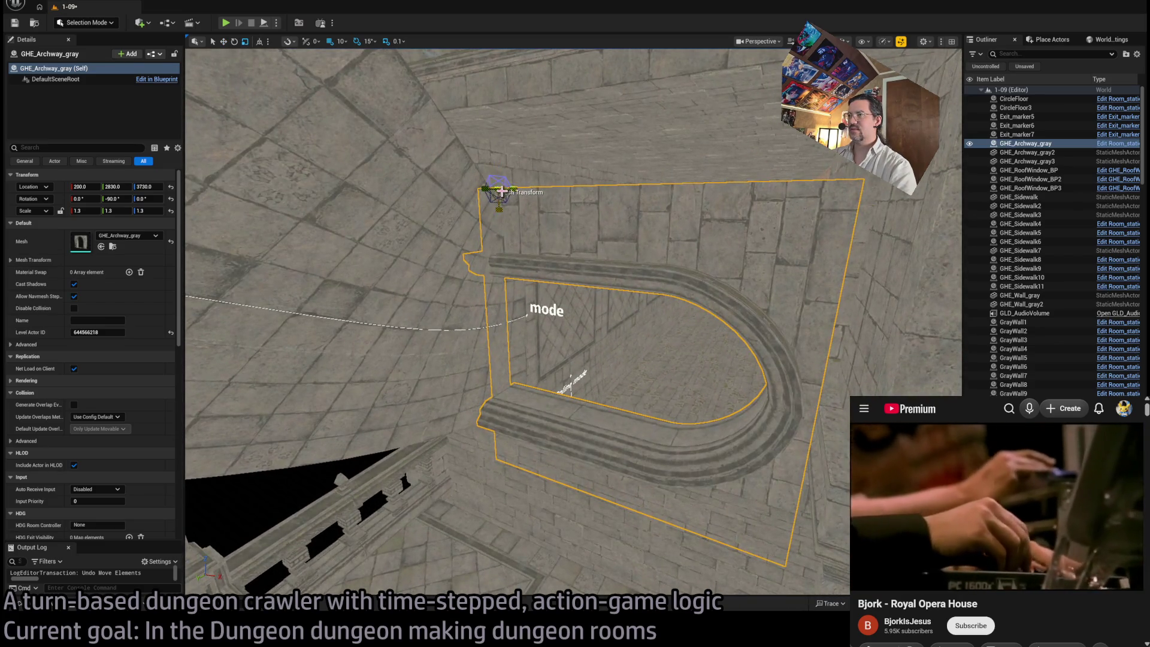
{"action": "left_click_drag", "start_coordinate": [498, 188], "coordinate": [506, 181]}
{"action": "key", "text": "ctrl+z"}
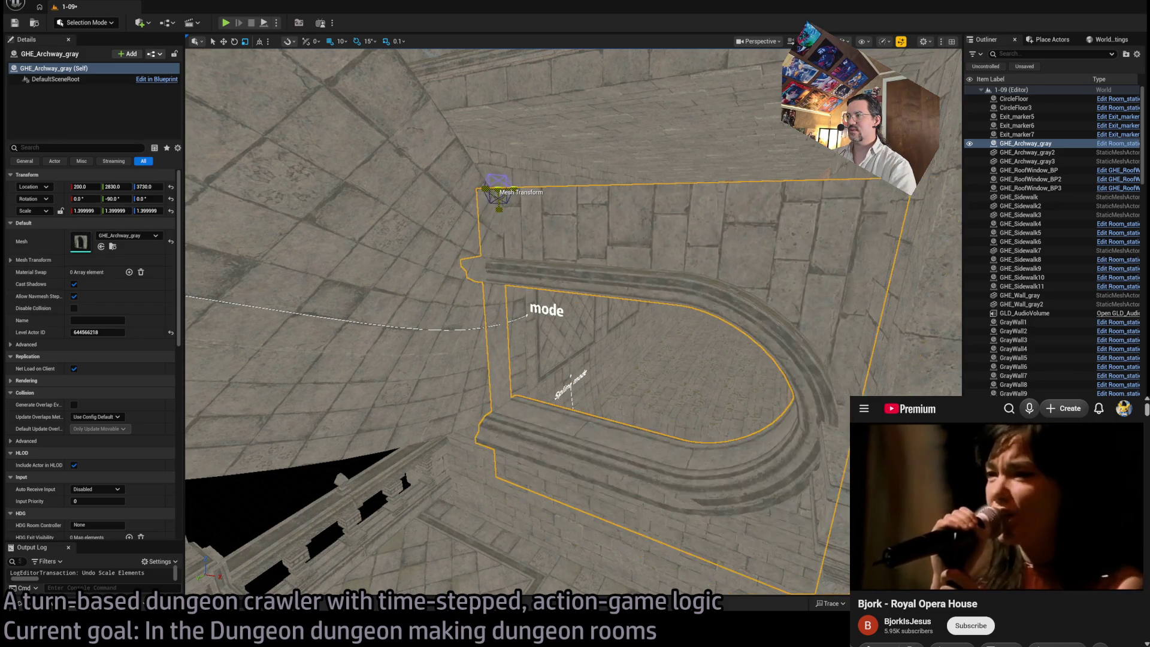
Step: Try the gray archway higher and slightly lower again, then delete it
{"action": "scroll", "coordinate": [574, 322], "scroll_direction": "up", "scroll_amount": 1}
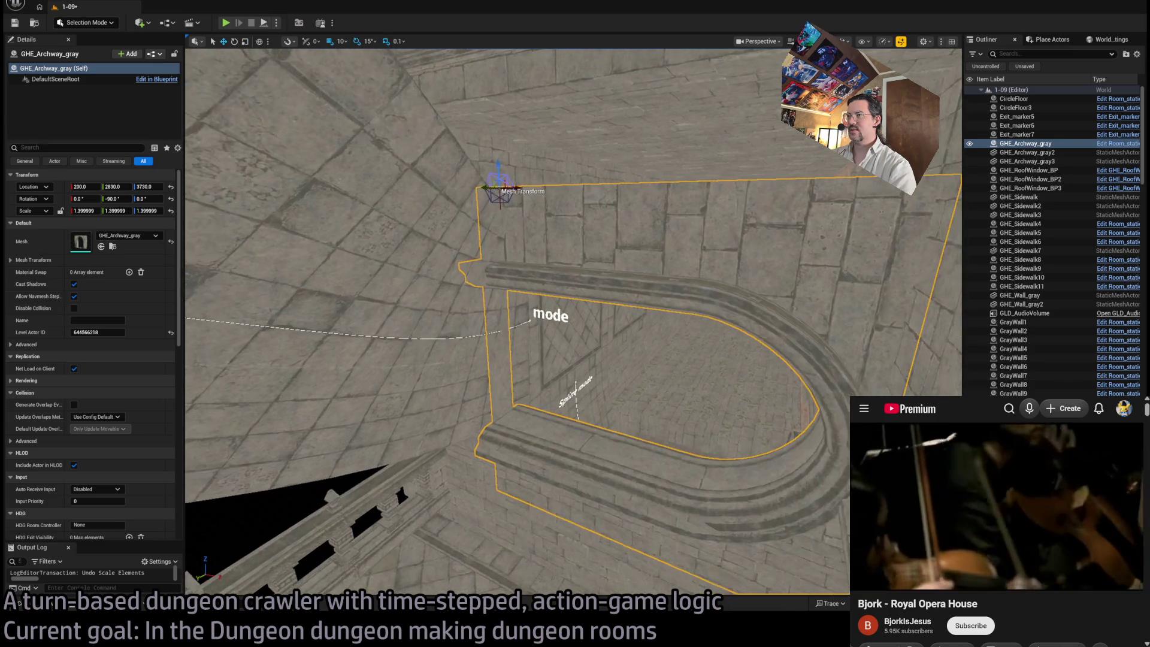
{"action": "left_click_drag", "start_coordinate": [498, 172], "coordinate": [487, 124]}
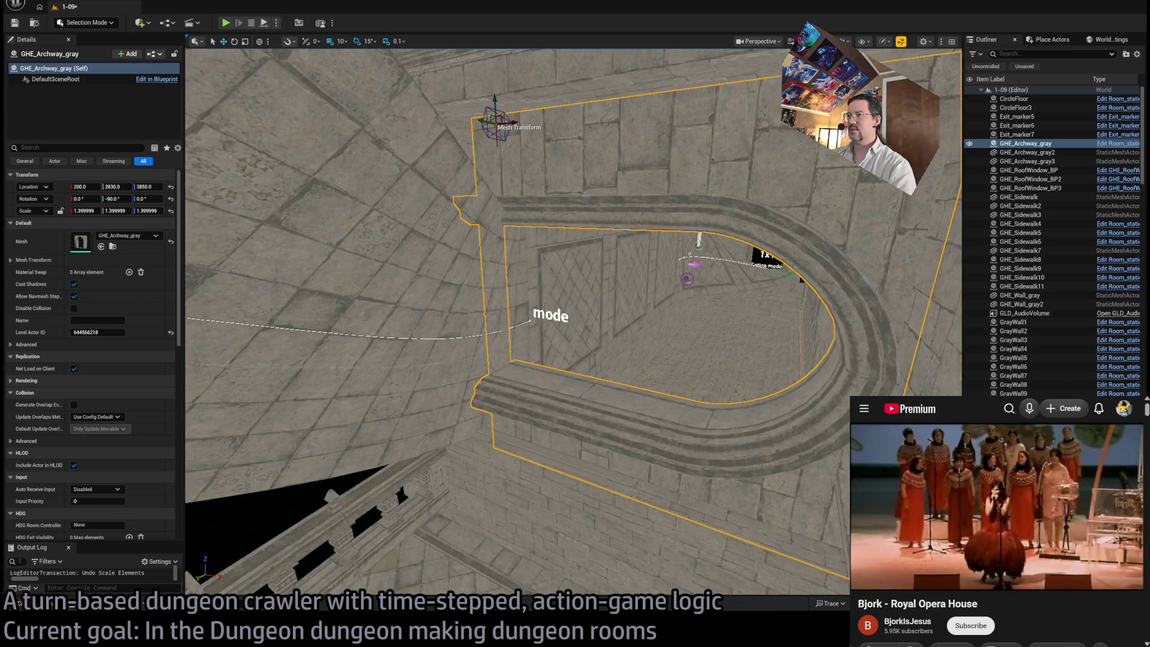
{"action": "scroll", "coordinate": [601, 367], "scroll_direction": "up", "scroll_amount": 2}
{"action": "left_click_drag", "start_coordinate": [601, 367], "coordinate": [485, 364]}
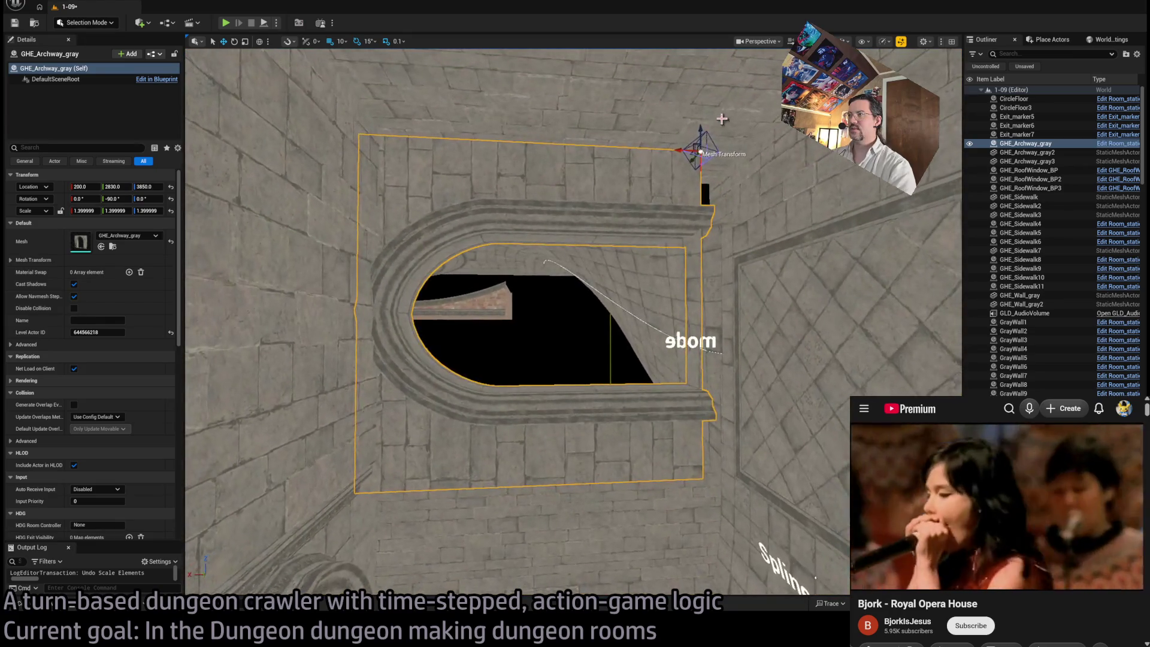
{"action": "left_click_drag", "start_coordinate": [700, 130], "coordinate": [699, 141]}
{"action": "scroll", "coordinate": [574, 323], "scroll_direction": "up", "scroll_amount": 5}
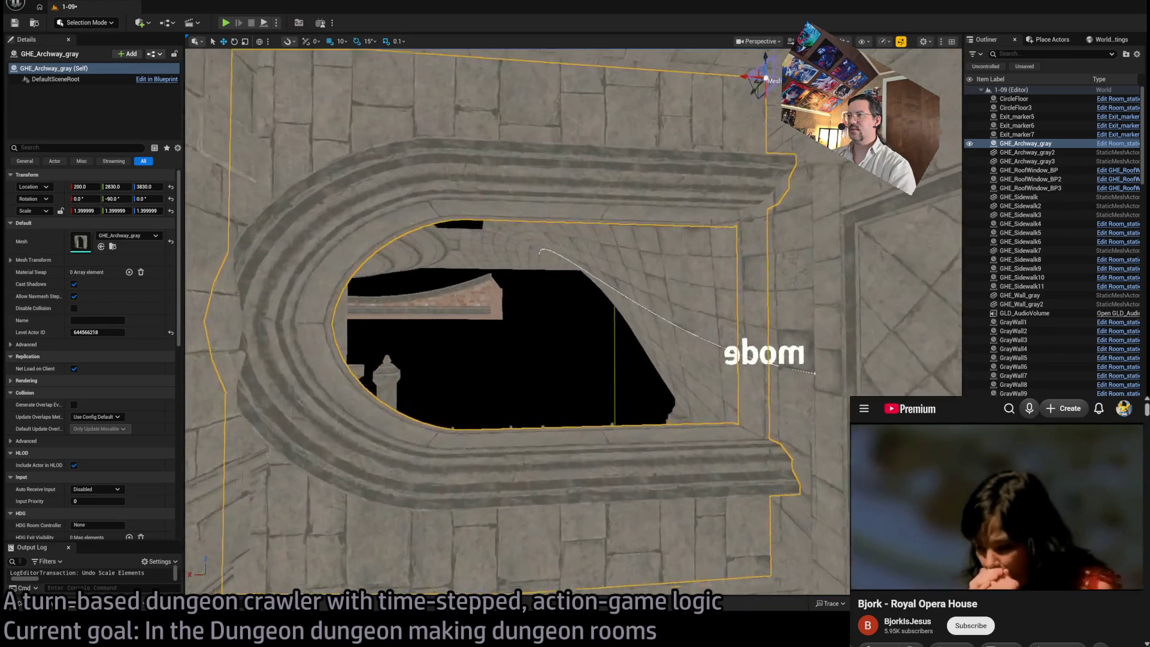
{"action": "key", "text": "Delete"}
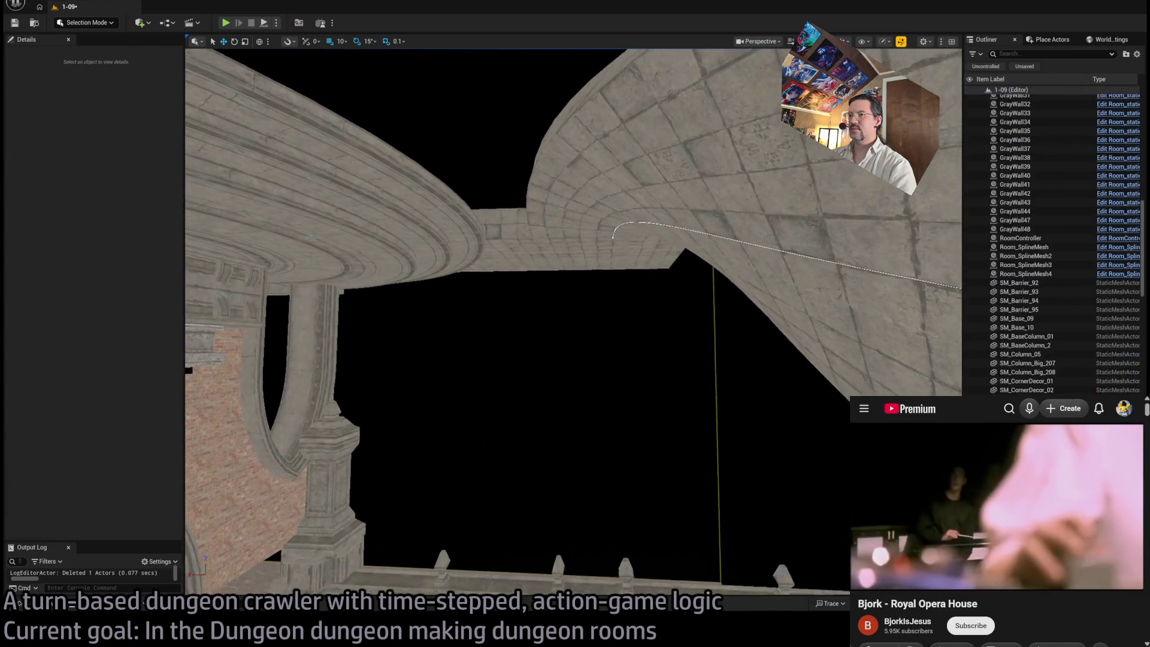
Step: Drag SM_WindowBars_01 from GothicHorror/Meshes into the window opening beneath the slabs
{"action": "mouse_move", "coordinate": [574, 324]}
{"action": "left_mouse_down"}
{"action": "mouse_move", "coordinate": [551, 329]}
{"action": "mouse_move", "coordinate": [539, 317]}
{"action": "mouse_move", "coordinate": [568, 335]}
{"action": "left_mouse_up"}
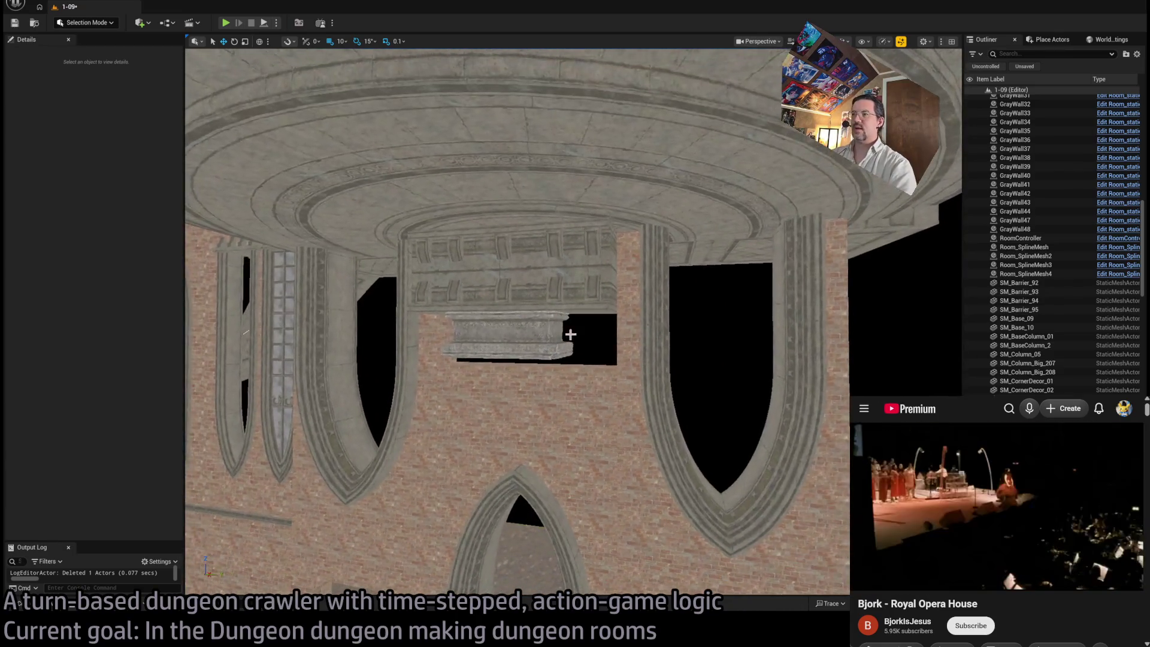
{"action": "left_click", "coordinate": [54, 608]}
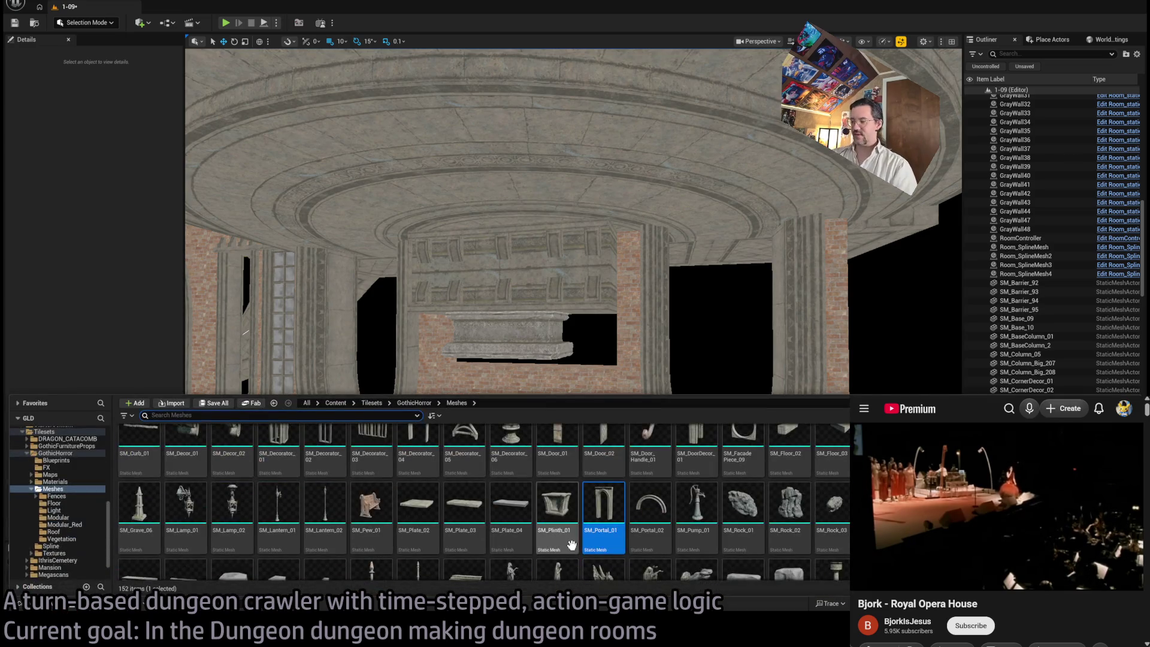
{"action": "scroll", "coordinate": [672, 499], "scroll_direction": "down", "scroll_amount": 2}
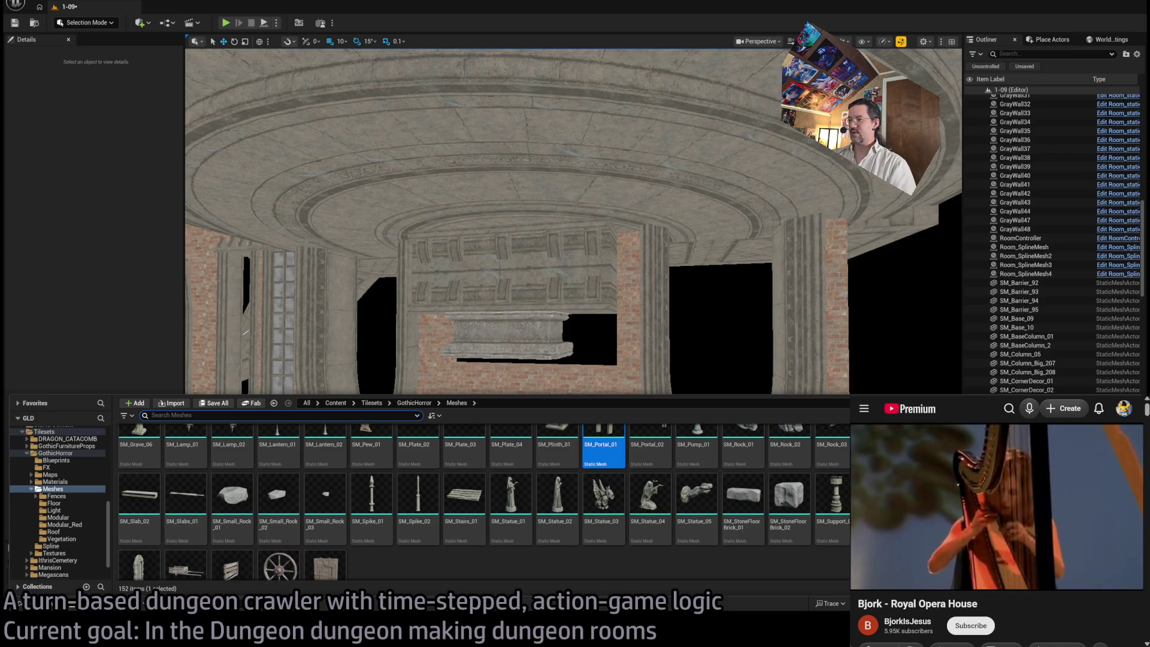
{"action": "scroll", "coordinate": [462, 501], "scroll_direction": "up", "scroll_amount": 1}
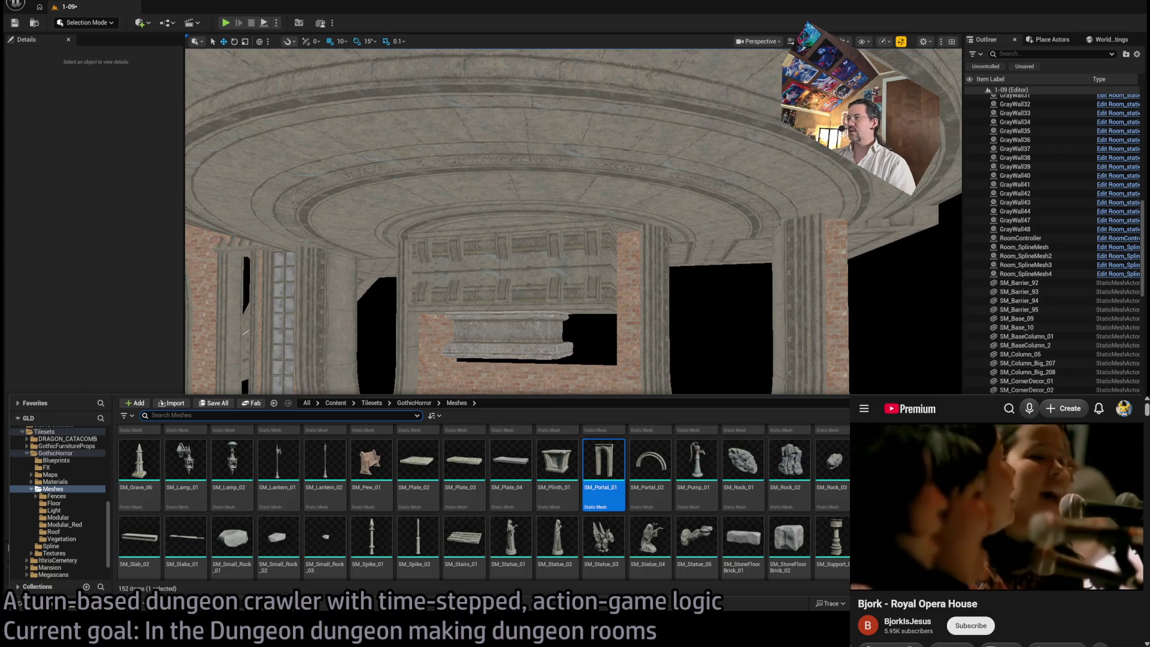
{"action": "mouse_move", "coordinate": [1069, 540]}
{"action": "left_mouse_down"}
{"action": "mouse_move", "coordinate": [609, 288]}
{"action": "mouse_move", "coordinate": [608, 362]}
{"action": "left_mouse_up"}
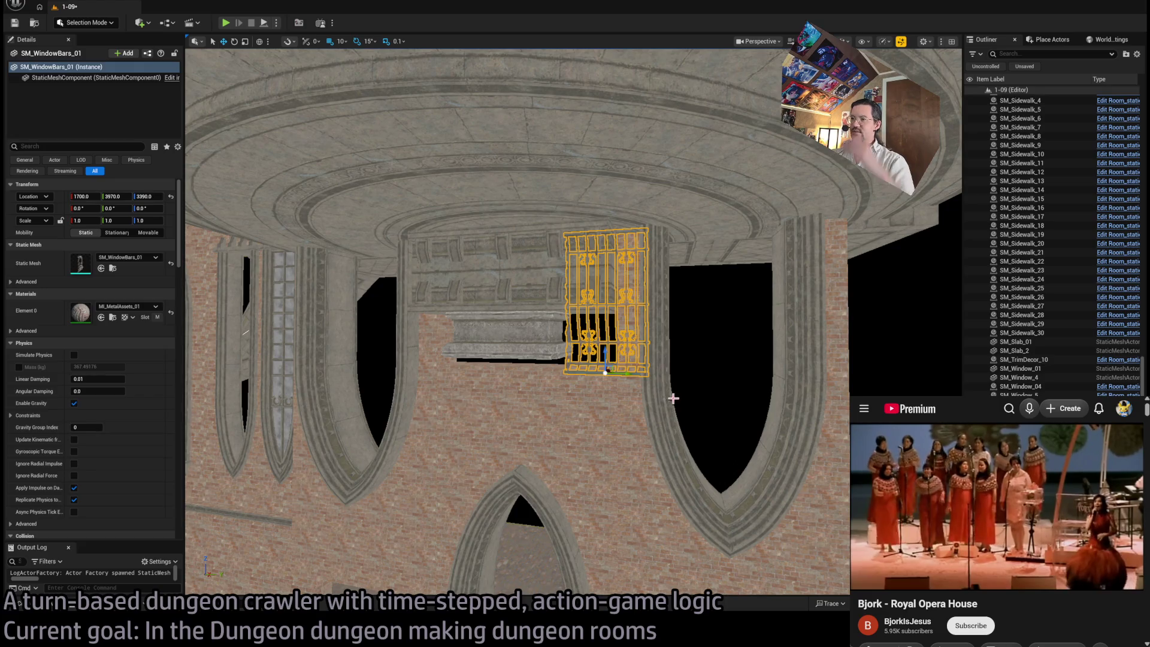
{"action": "key", "text": "ctrl+z"}
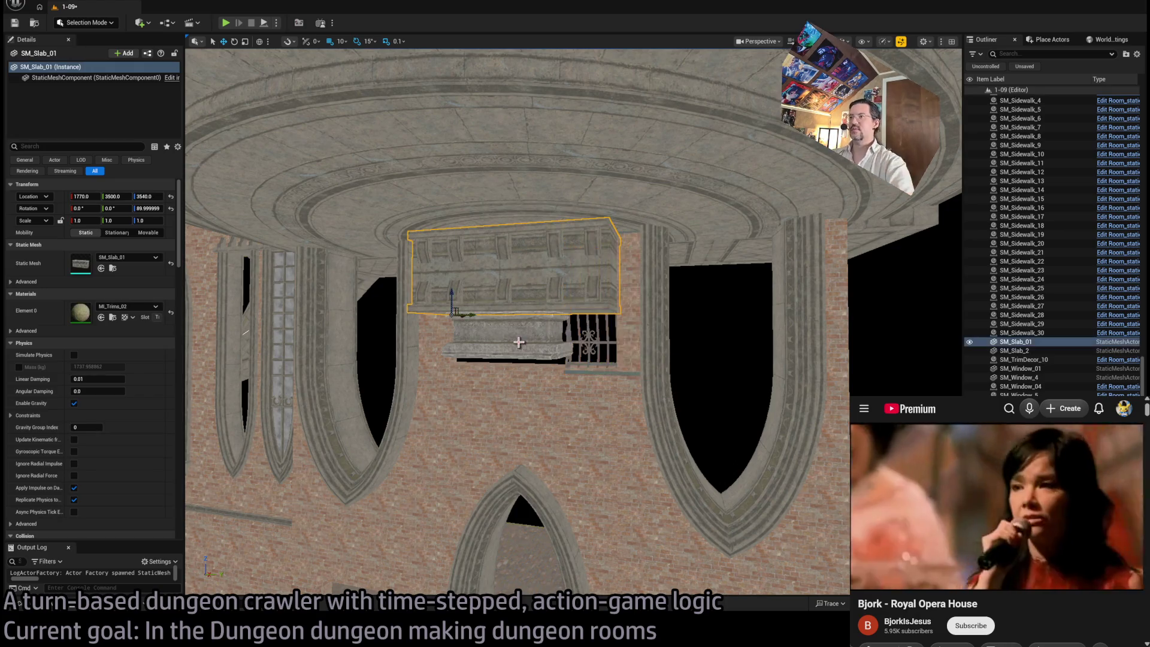
Step: Slide the window bars to Y 3900 and turn them around to rotation Z -180
{"action": "left_click", "coordinate": [518, 339], "text": "ctrl"}
{"action": "mouse_move", "coordinate": [517, 339]}
{"action": "left_mouse_down"}
{"action": "mouse_move", "coordinate": [654, 288]}
{"action": "mouse_move", "coordinate": [622, 307]}
{"action": "mouse_move", "coordinate": [700, 362]}
{"action": "left_mouse_up"}
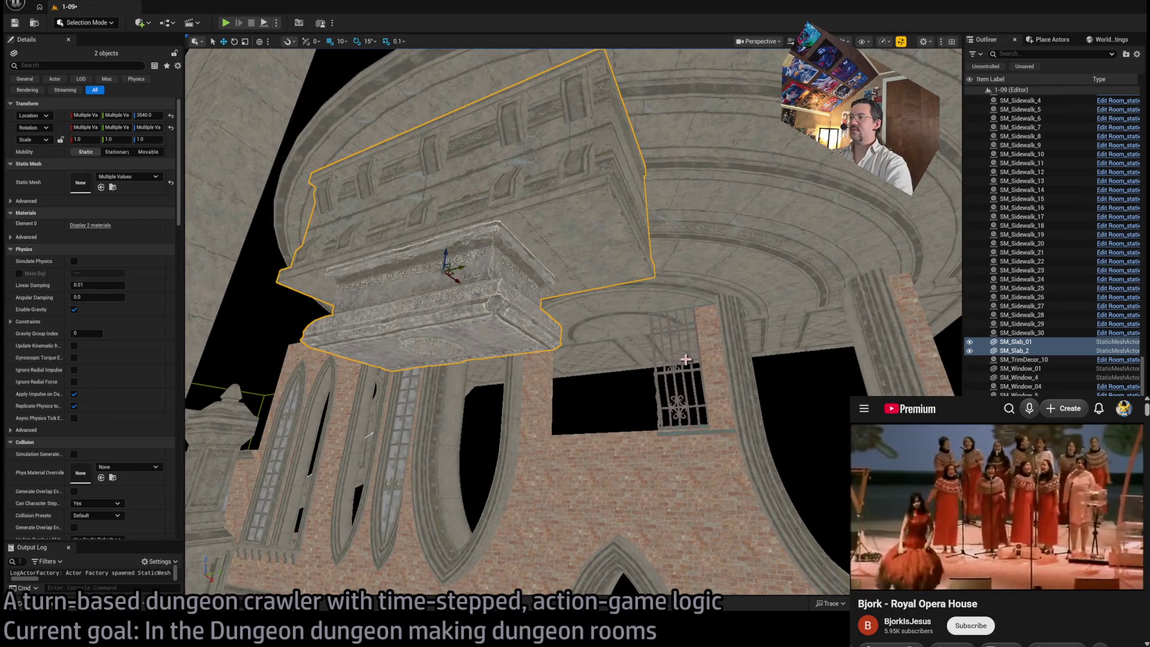
{"action": "left_click", "coordinate": [679, 395]}
{"action": "key", "text": "f"}
{"action": "mouse_move", "coordinate": [668, 423]}
{"action": "left_mouse_down"}
{"action": "mouse_move", "coordinate": [617, 441]}
{"action": "mouse_move", "coordinate": [550, 441]}
{"action": "mouse_move", "coordinate": [599, 449]}
{"action": "mouse_move", "coordinate": [566, 449]}
{"action": "left_mouse_up"}
{"action": "key", "text": "f"}
Step: Alt-drag a second copy of the window bars, shift both left, and open SM_WindowBars_01
{"action": "left_click_drag", "start_coordinate": [769, 477], "coordinate": [566, 471], "text": "alt"}
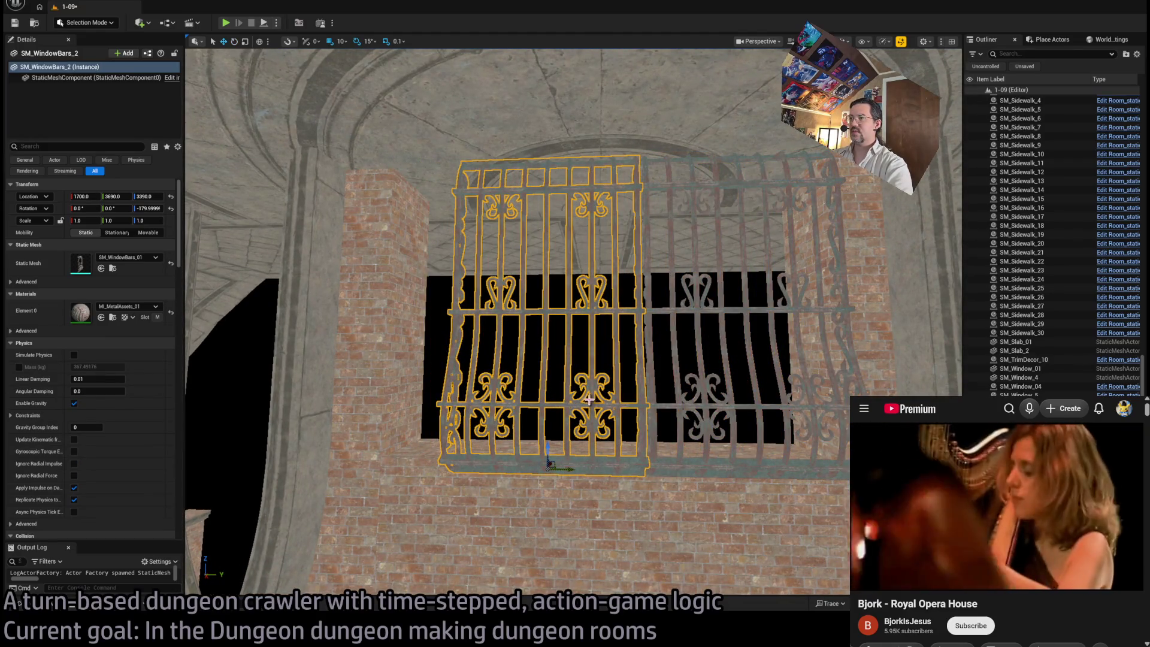
{"action": "left_click", "coordinate": [657, 405], "text": "ctrl"}
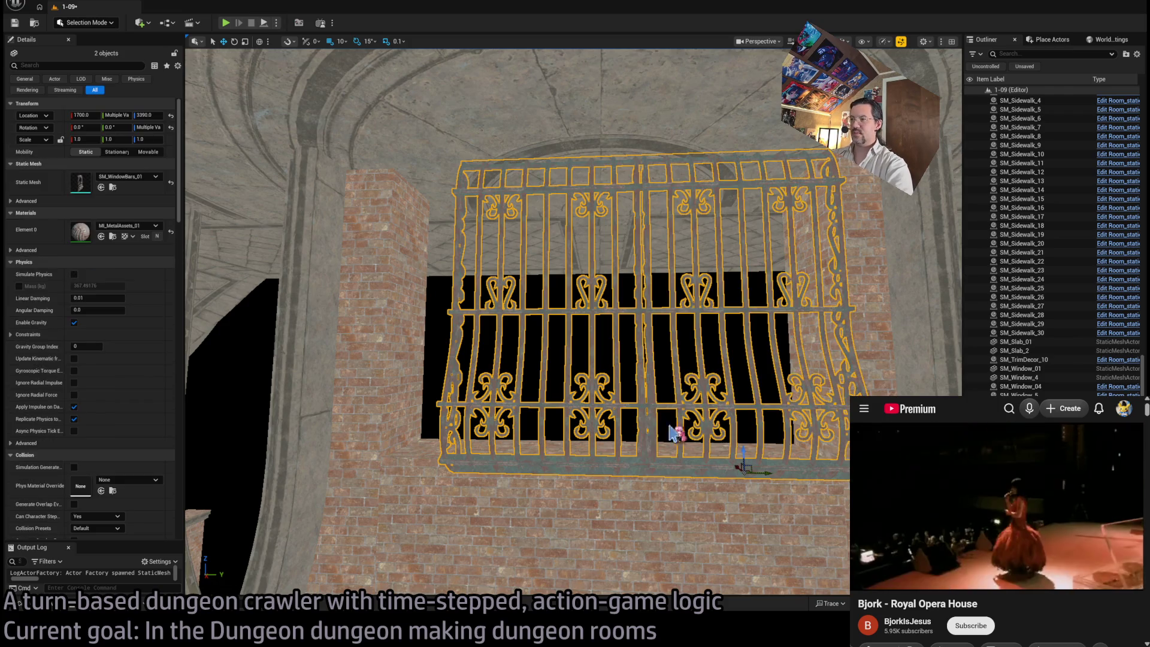
{"action": "mouse_move", "coordinate": [763, 476]}
{"action": "left_mouse_down"}
{"action": "mouse_move", "coordinate": [725, 484]}
{"action": "mouse_move", "coordinate": [687, 473]}
{"action": "mouse_move", "coordinate": [737, 470]}
{"action": "mouse_move", "coordinate": [727, 503]}
{"action": "mouse_move", "coordinate": [740, 420]}
{"action": "mouse_move", "coordinate": [713, 420]}
{"action": "mouse_move", "coordinate": [749, 420]}
{"action": "left_mouse_up"}
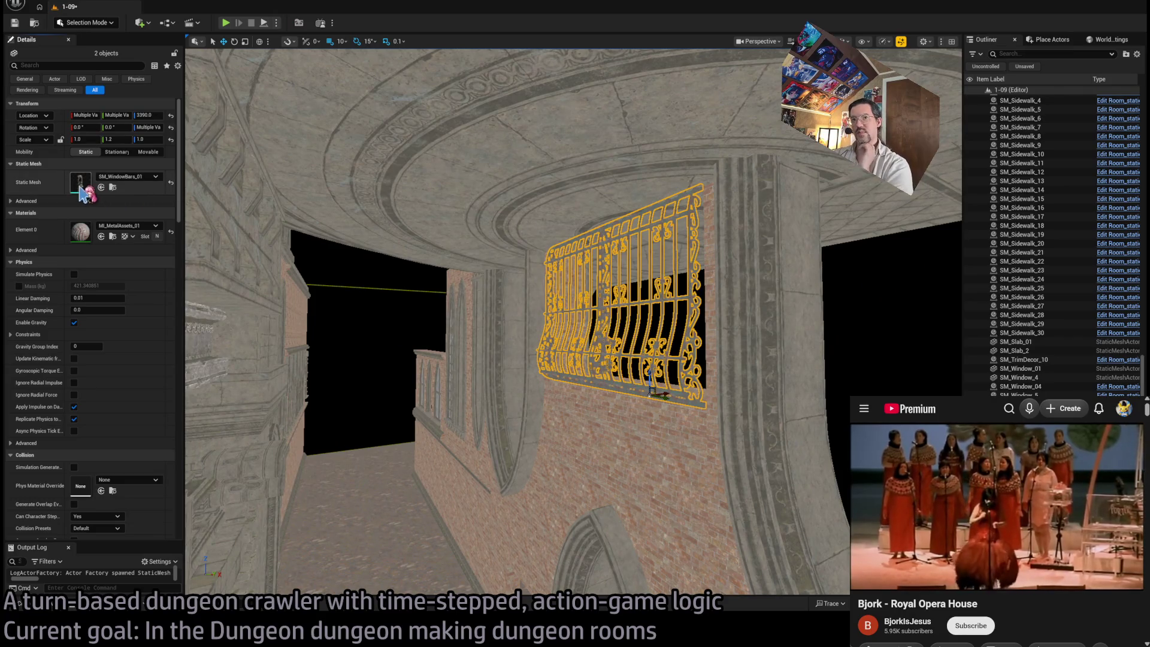
{"action": "key", "text": "ctrl+e"}
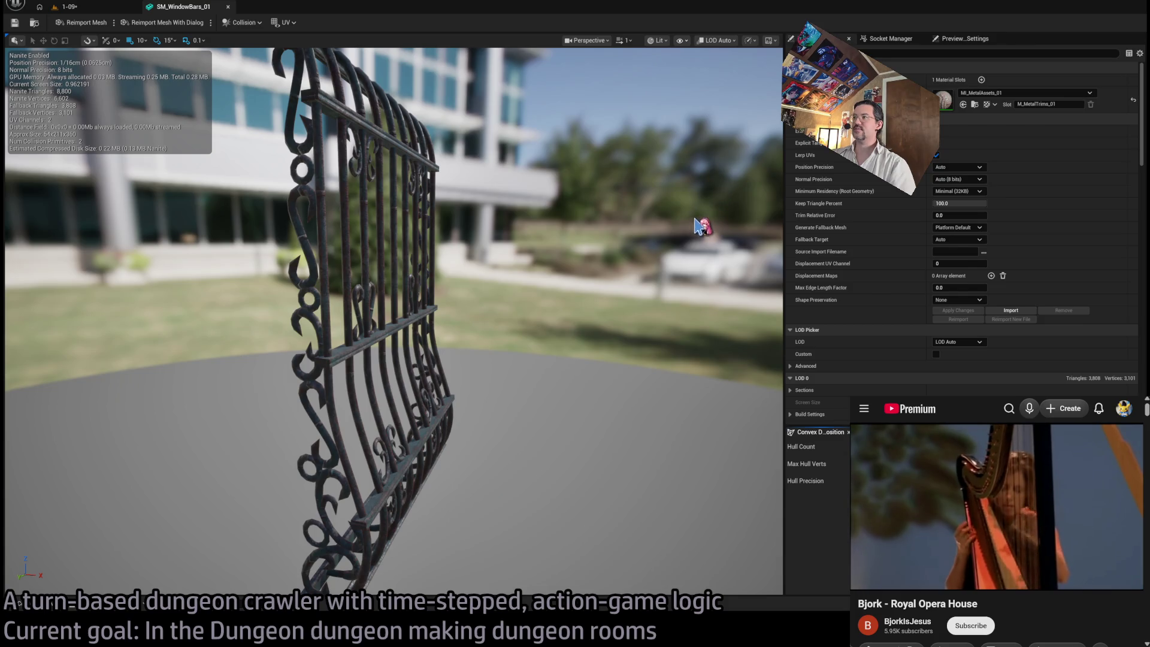
Step: Close the SM_WindowBars_01 mesh editor and select SM_Slab_01 back in the level
{"action": "mouse_move", "coordinate": [689, 222]}
{"action": "left_mouse_down"}
{"action": "mouse_move", "coordinate": [587, 227]}
{"action": "mouse_move", "coordinate": [455, 281]}
{"action": "mouse_move", "coordinate": [545, 251]}
{"action": "left_mouse_up"}
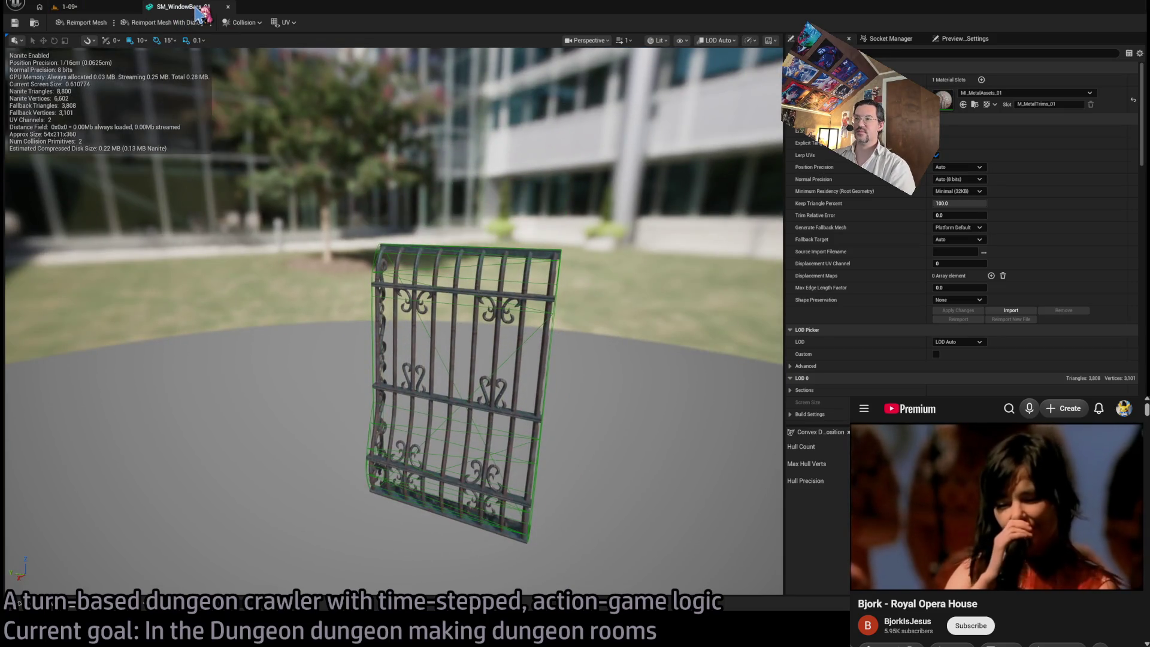
{"action": "left_click", "coordinate": [227, 6]}
{"action": "mouse_move", "coordinate": [539, 280]}
{"action": "left_mouse_down"}
{"action": "mouse_move", "coordinate": [513, 285]}
{"action": "mouse_move", "coordinate": [699, 305]}
{"action": "mouse_move", "coordinate": [657, 306]}
{"action": "mouse_move", "coordinate": [678, 303]}
{"action": "left_mouse_up"}
{"action": "left_click", "coordinate": [523, 258]}
Step: Delete the stone balcony
{"action": "left_click_drag", "start_coordinate": [482, 342], "coordinate": [506, 343]}
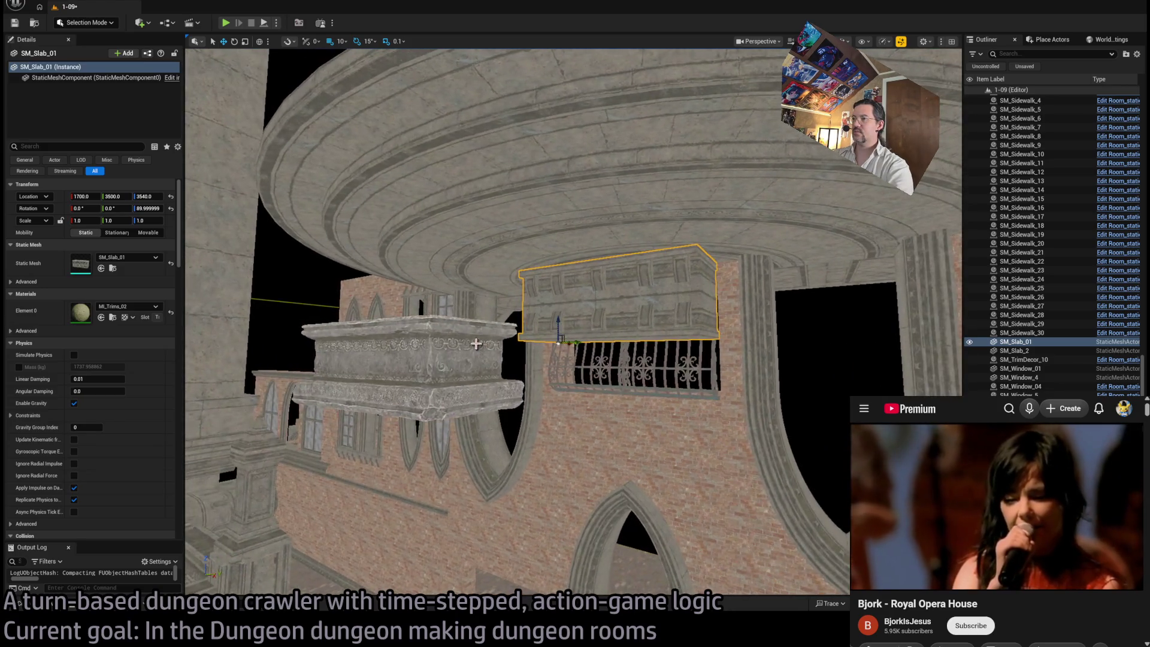
{"action": "left_click", "coordinate": [411, 205]}
{"action": "key", "text": "Delete"}
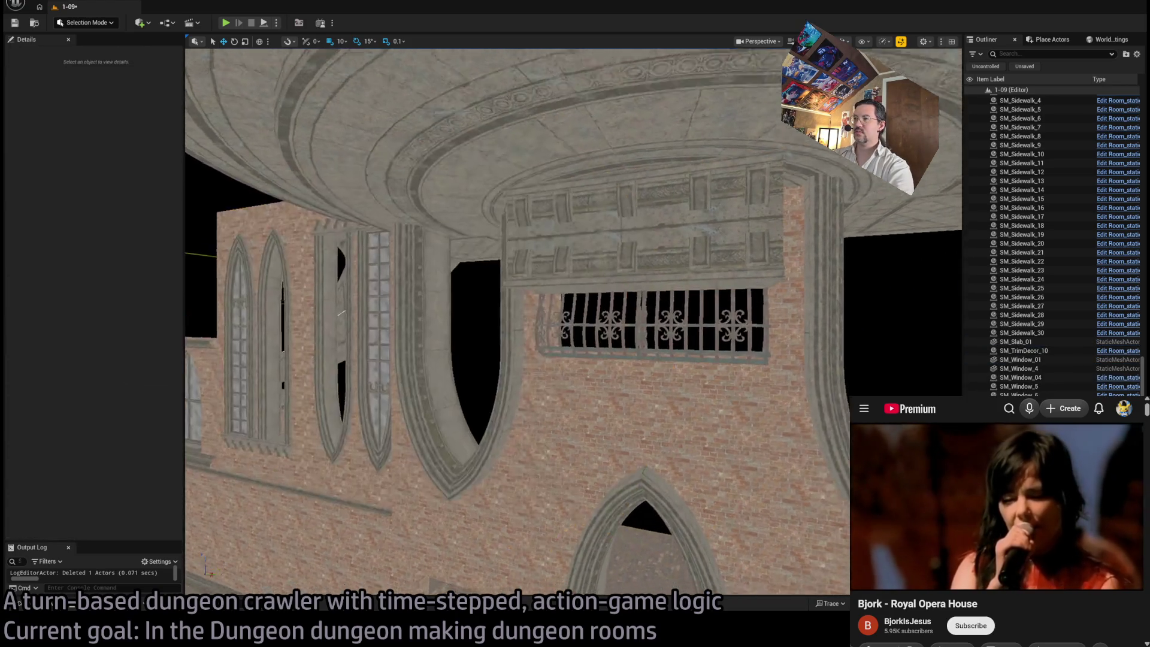
Step: Nudge SM_Slab_01 with the arrow keys to X 1670, above the window bars
{"action": "mouse_move", "coordinate": [605, 371]}
{"action": "left_mouse_down"}
{"action": "mouse_move", "coordinate": [617, 371]}
{"action": "mouse_move", "coordinate": [600, 384]}
{"action": "mouse_move", "coordinate": [578, 316]}
{"action": "mouse_move", "coordinate": [641, 330]}
{"action": "left_mouse_up"}
{"action": "left_click", "coordinate": [641, 329]}
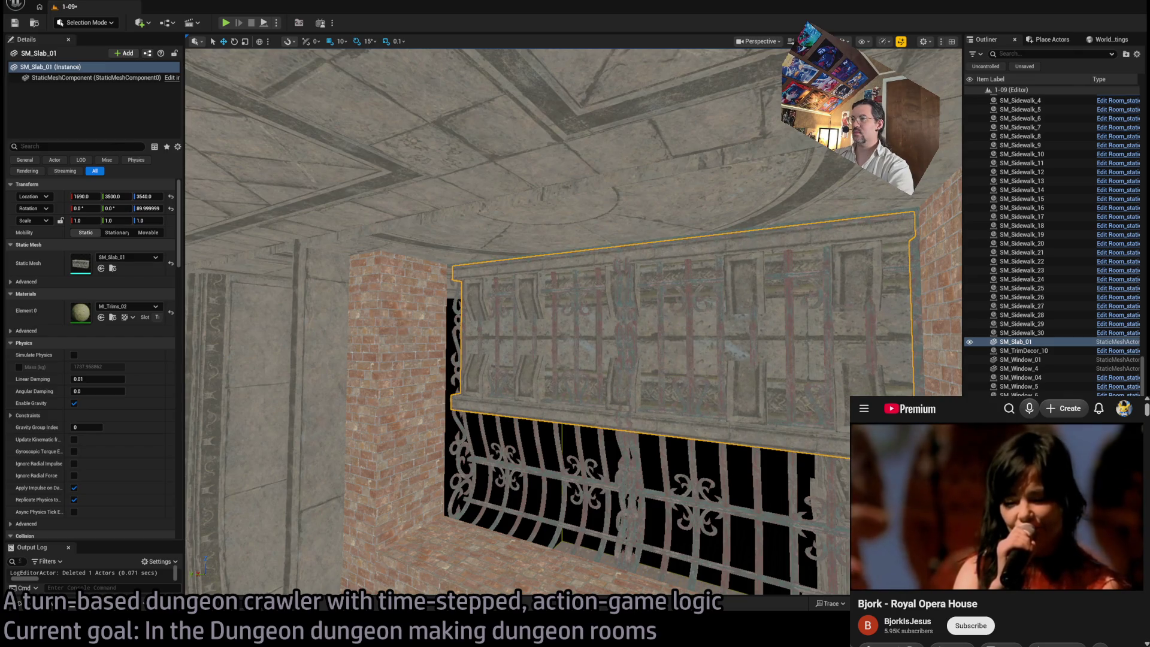
{"action": "key", "text": "Left"}
{"action": "key", "text": "Left"}
{"action": "key", "text": "Right"}
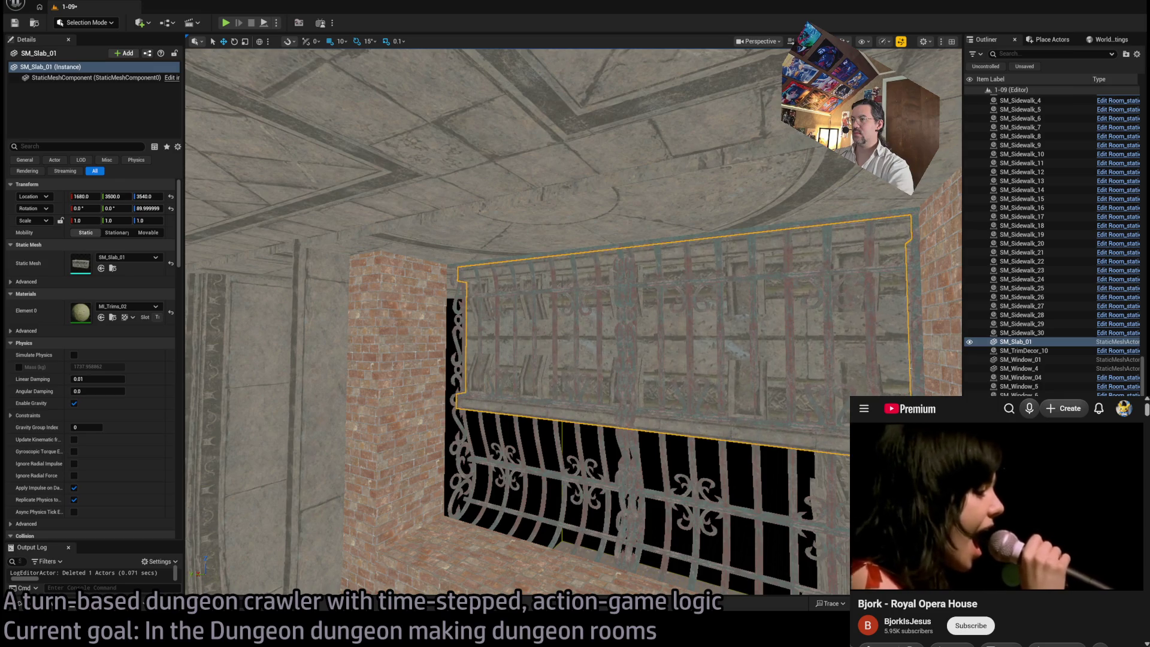
{"action": "key", "text": "Left"}
{"action": "key", "text": "Left"}
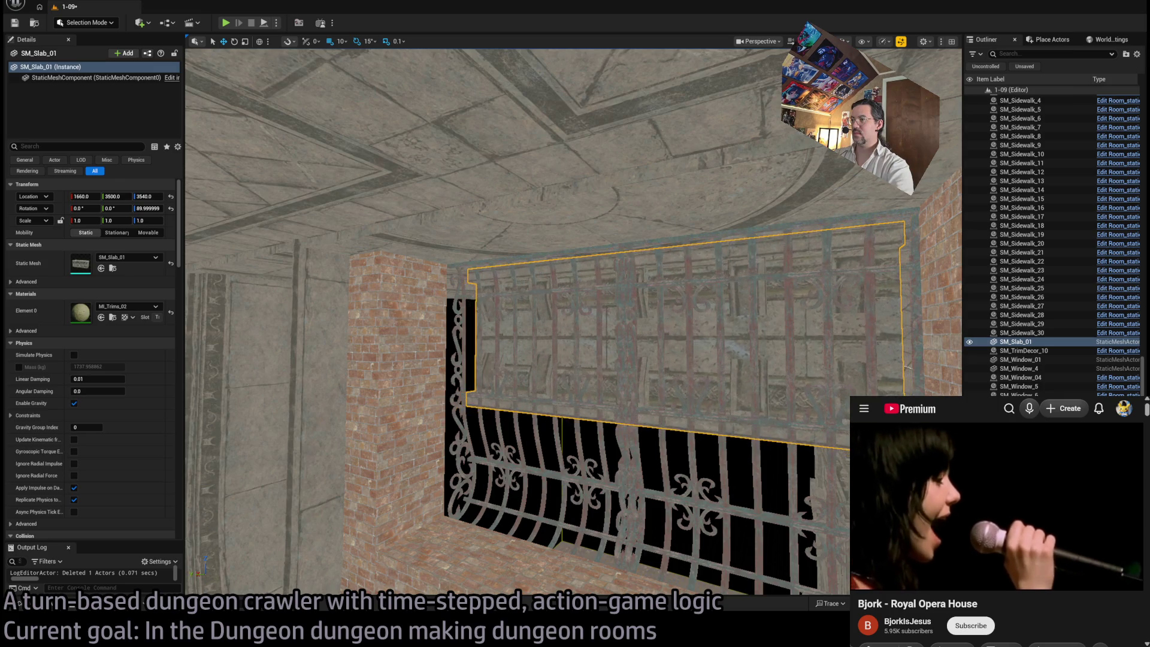
{"action": "key", "text": "Right"}
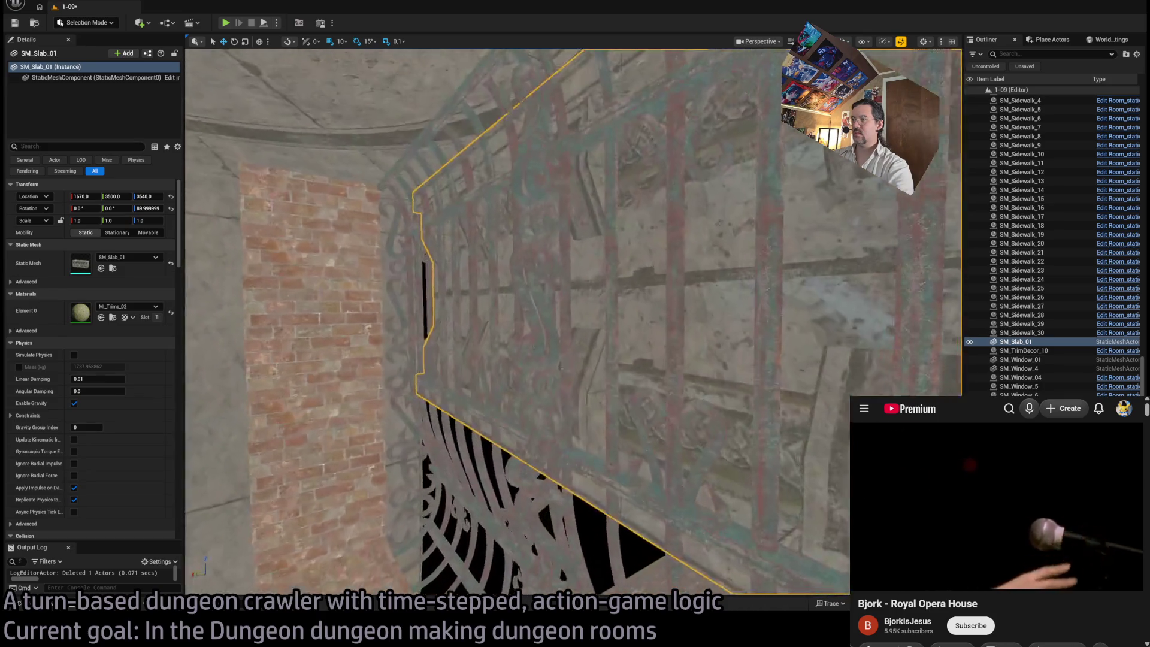
Step: Fly around the rotunda and select the brick facade block SM_FacadePiece_21
{"action": "key", "text": "f"}
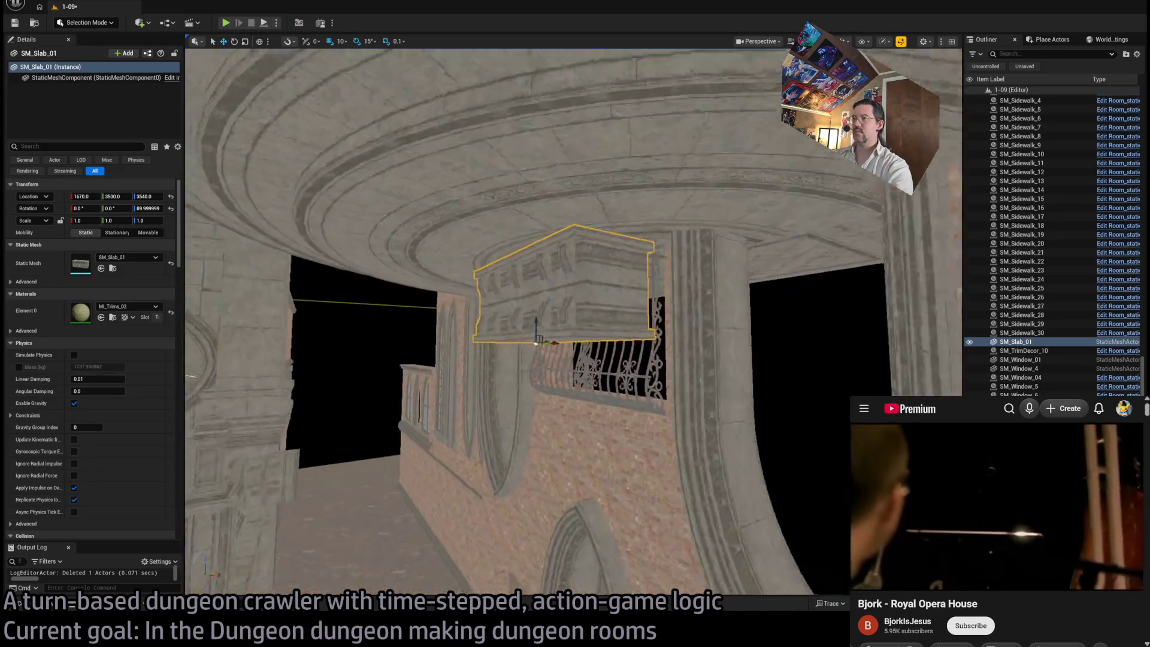
{"action": "key", "text": "w"}
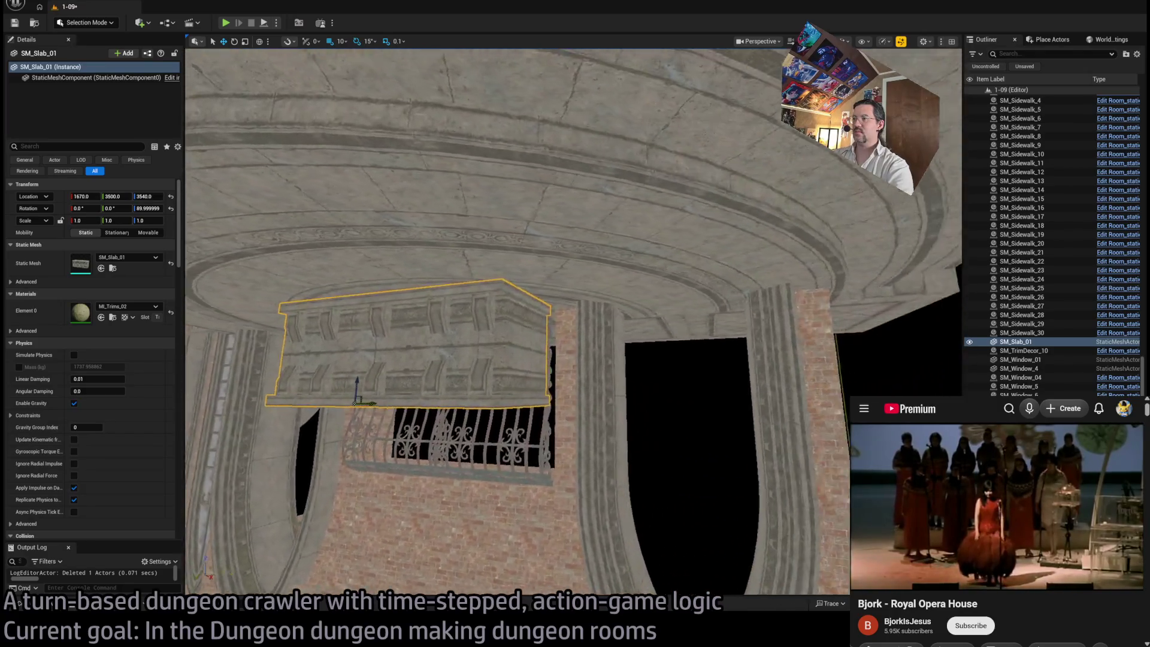
{"action": "key", "text": "s"}
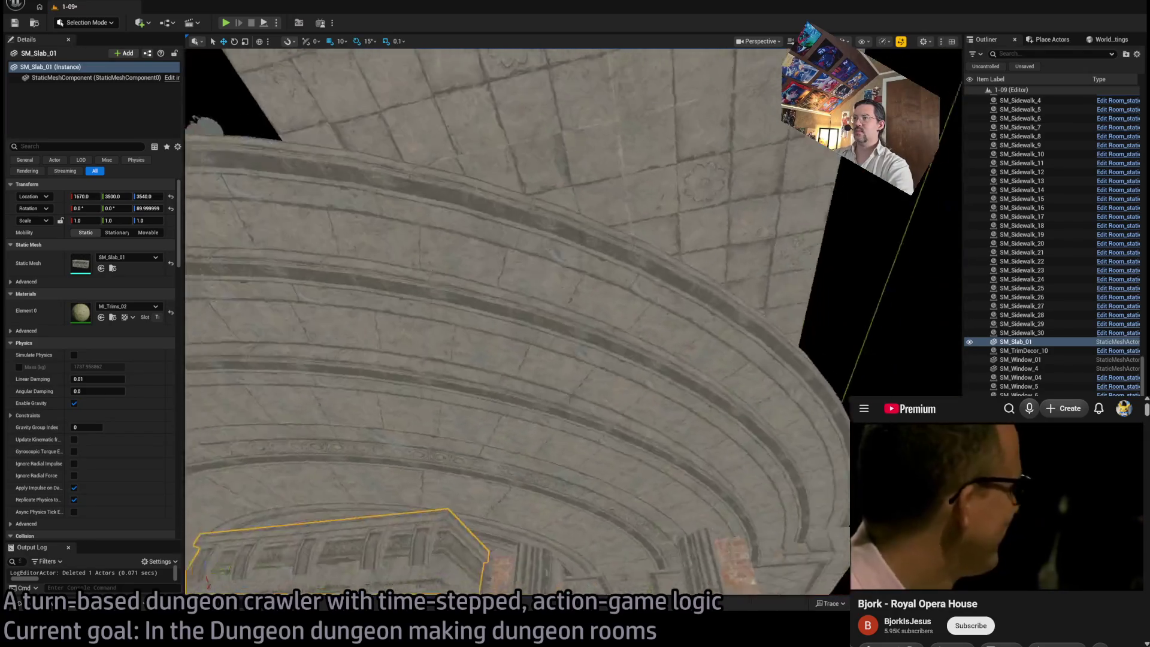
{"action": "key", "text": "w"}
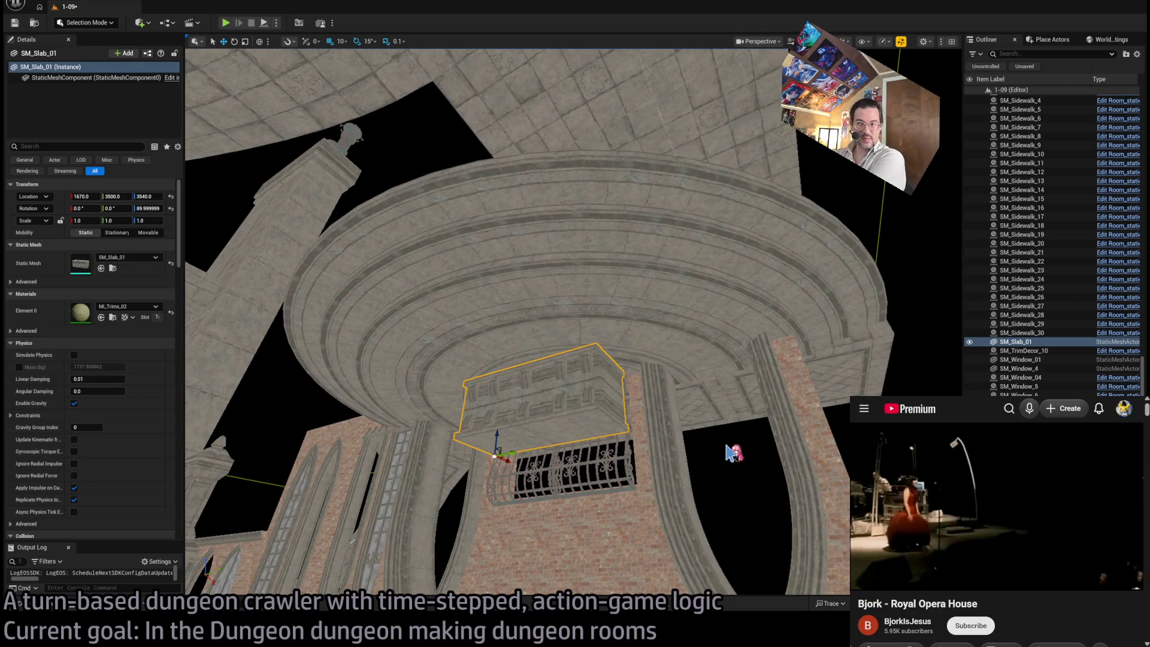
{"action": "key", "text": "w"}
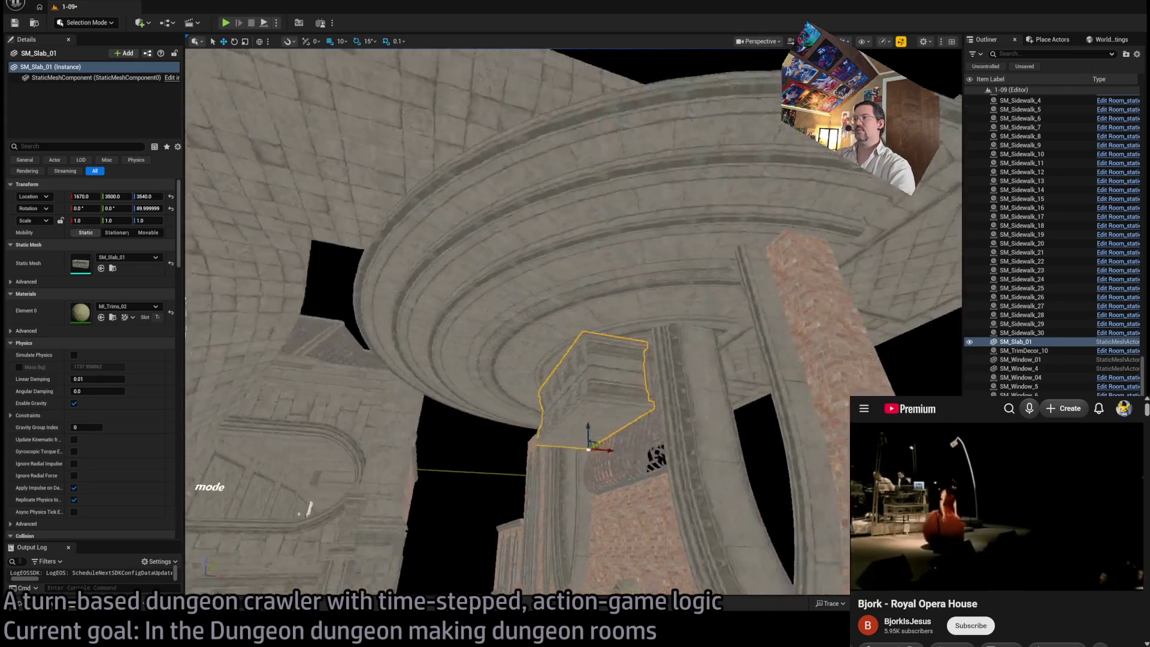
{"action": "key", "text": "w"}
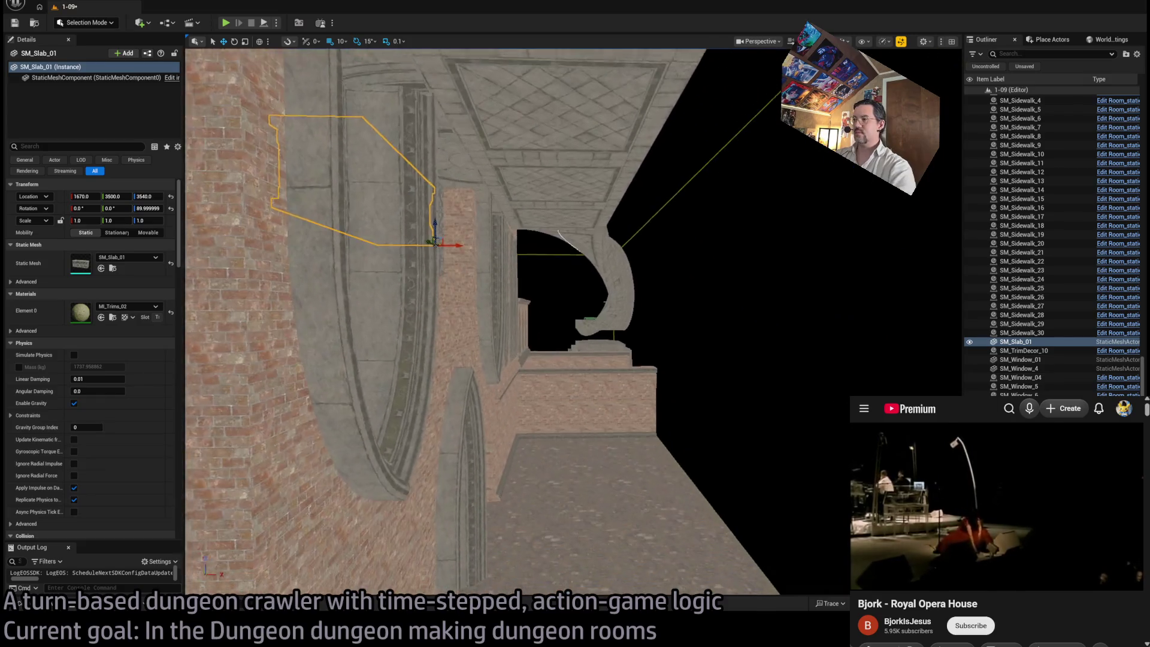
{"action": "left_click", "coordinate": [576, 395]}
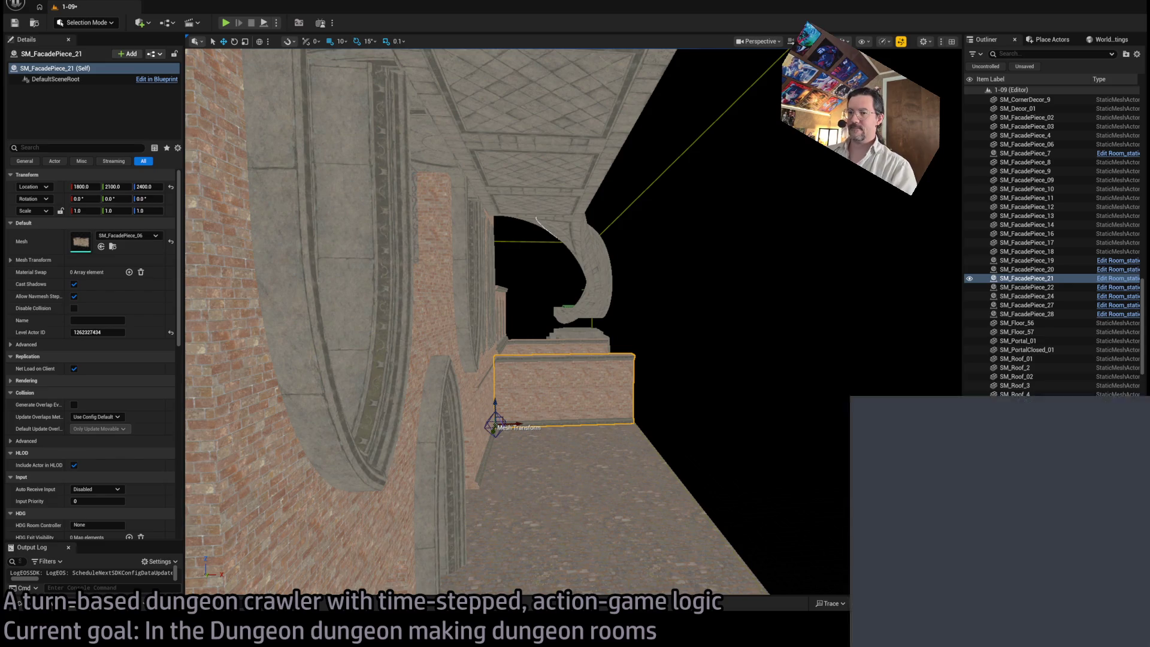
Step: Pull the view back to survey the curved corridor and the balcony facade
{"action": "left_click_drag", "start_coordinate": [576, 300], "coordinate": [575, 209]}
{"action": "mouse_move", "coordinate": [598, 268]}
{"action": "left_mouse_down"}
{"action": "mouse_move", "coordinate": [598, 249]}
{"action": "mouse_move", "coordinate": [598, 267]}
{"action": "mouse_move", "coordinate": [575, 288]}
{"action": "mouse_move", "coordinate": [576, 252]}
{"action": "mouse_move", "coordinate": [528, 300]}
{"action": "left_mouse_up"}
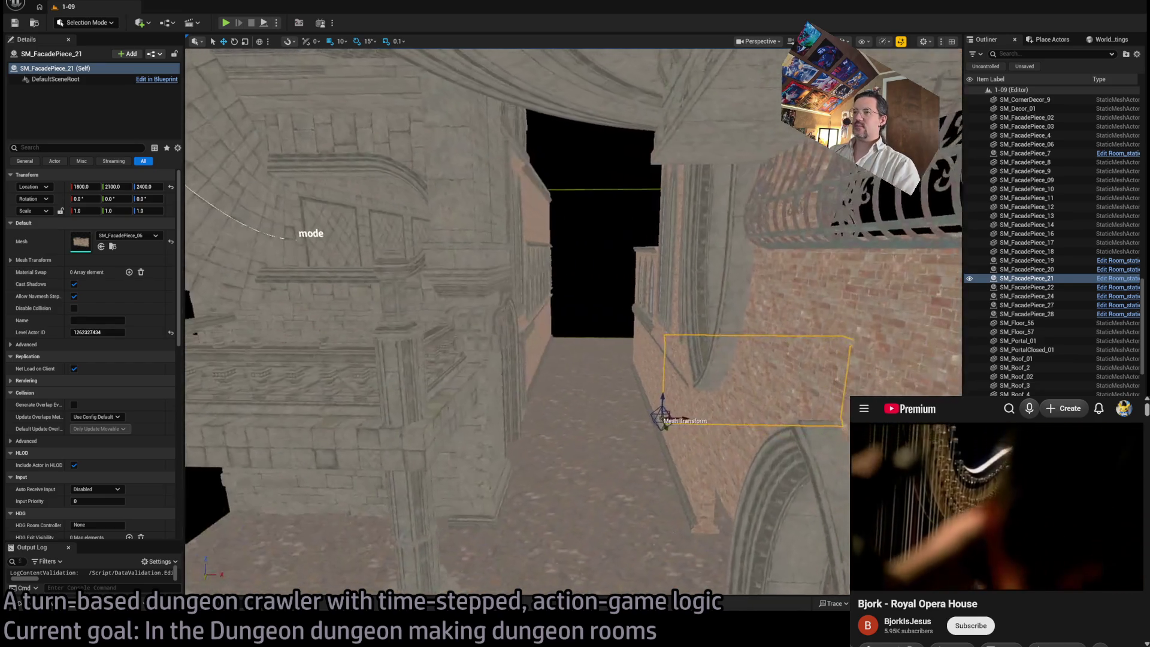
{"action": "left_click_drag", "start_coordinate": [298, 238], "coordinate": [548, 180]}
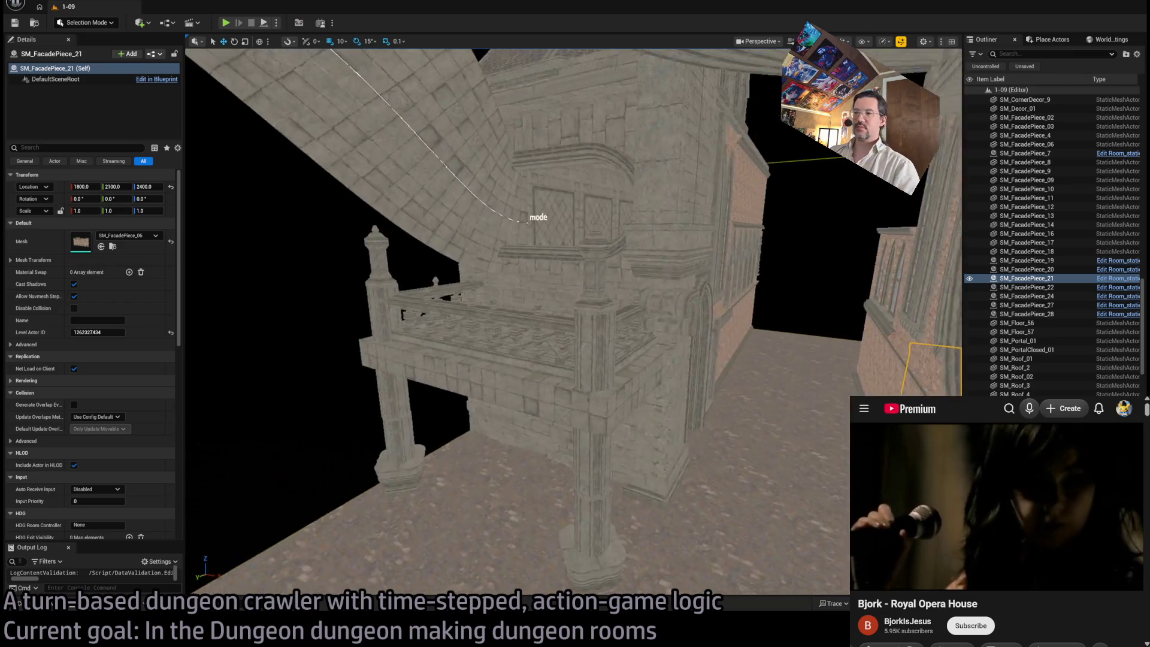
{"action": "left_click_drag", "start_coordinate": [527, 220], "coordinate": [638, 102]}
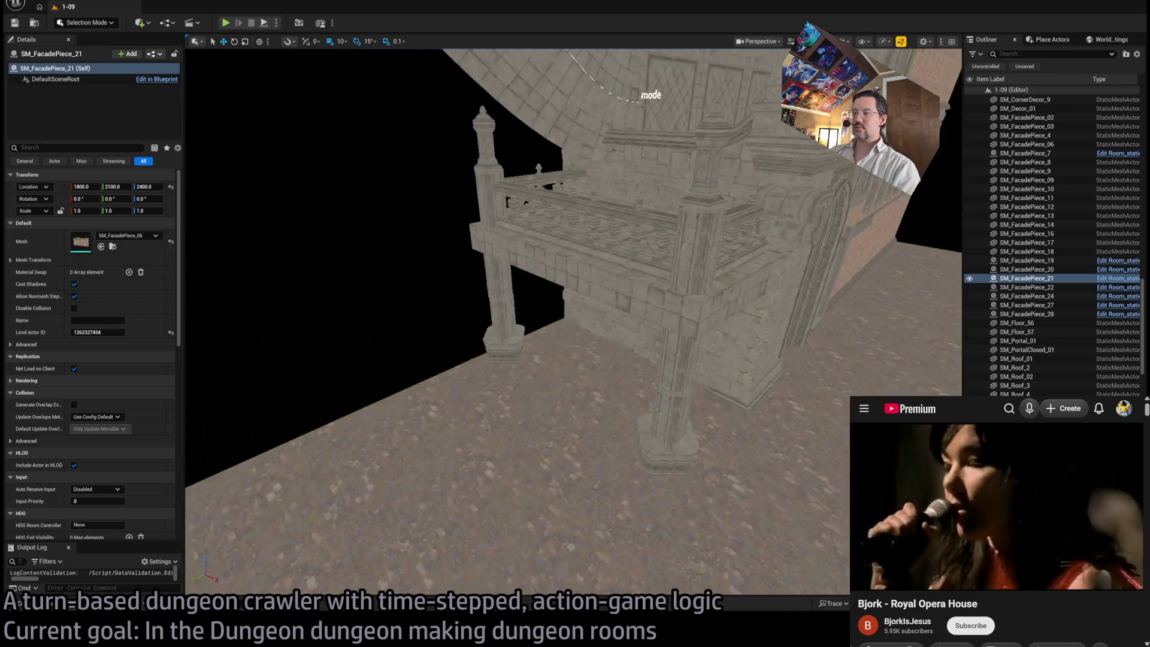
{"action": "mouse_move", "coordinate": [650, 380]}
{"action": "left_mouse_down"}
{"action": "mouse_move", "coordinate": [659, 372]}
{"action": "mouse_move", "coordinate": [650, 380]}
{"action": "left_mouse_up"}
{"action": "mouse_move", "coordinate": [711, 348]}
{"action": "left_mouse_down"}
{"action": "mouse_move", "coordinate": [732, 352]}
{"action": "mouse_move", "coordinate": [732, 411]}
{"action": "mouse_move", "coordinate": [713, 335]}
{"action": "mouse_move", "coordinate": [713, 408]}
{"action": "left_mouse_up"}
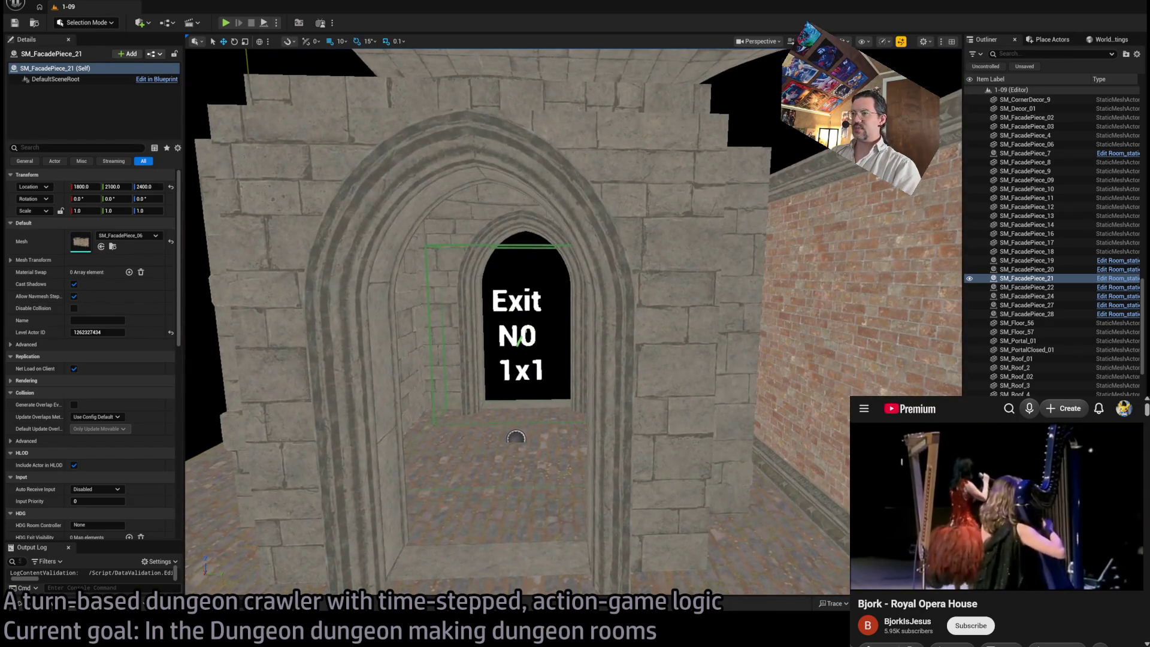
Step: Select Exit_marker7 above the arch and switch to the rotate gizmo
{"action": "left_click", "coordinate": [516, 438]}
{"action": "mouse_move", "coordinate": [480, 418]}
{"action": "left_mouse_down"}
{"action": "mouse_move", "coordinate": [437, 282]}
{"action": "mouse_move", "coordinate": [431, 313]}
{"action": "mouse_move", "coordinate": [544, 347]}
{"action": "left_mouse_up"}
{"action": "key", "text": "e"}
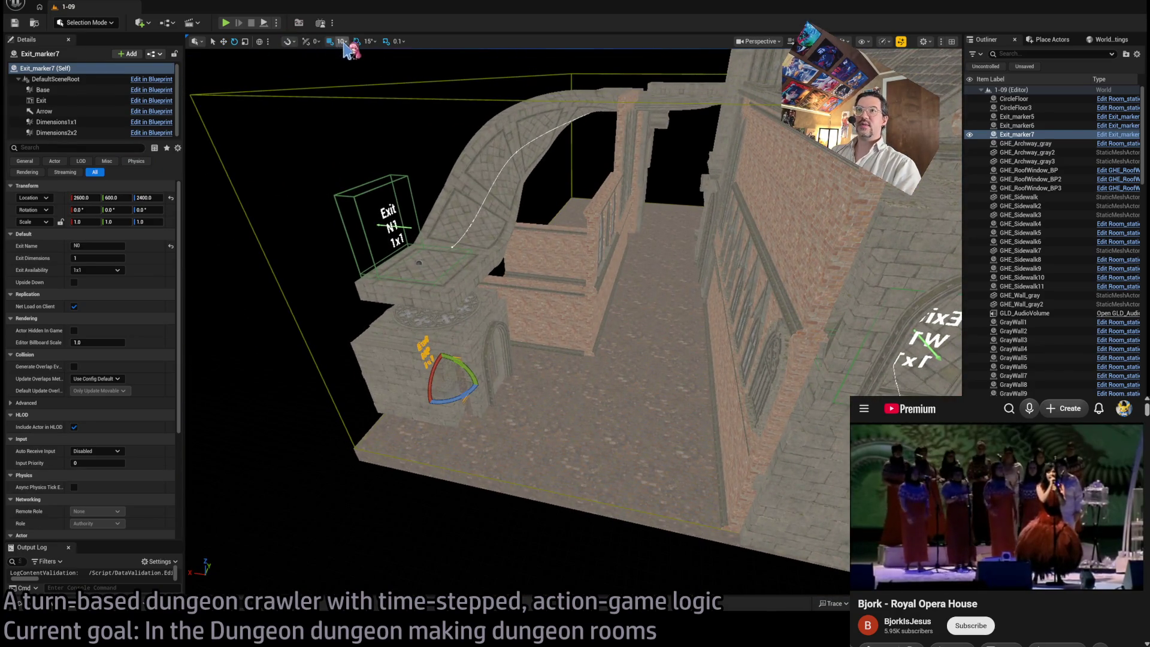
Step: Set grid snap to 100 and duplicate the exit marker as Exit_marker8, rotated 180°
{"action": "key", "text": "bracketright"}
{"action": "left_click_drag", "start_coordinate": [471, 392], "coordinate": [480, 363]}
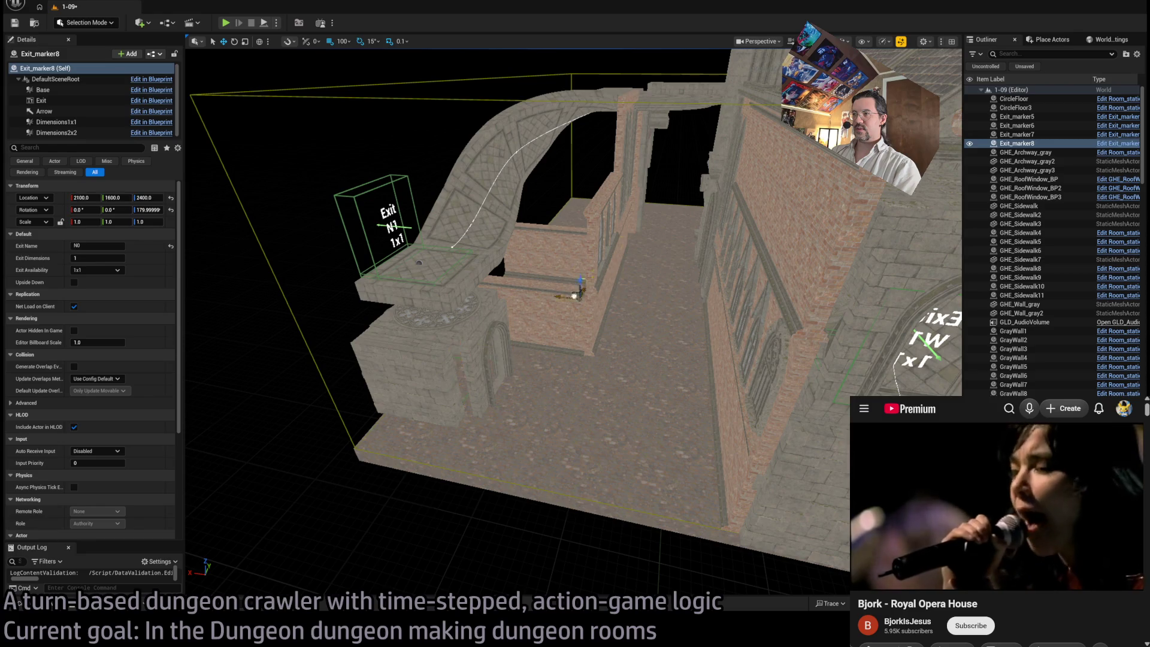
{"action": "key", "text": "f"}
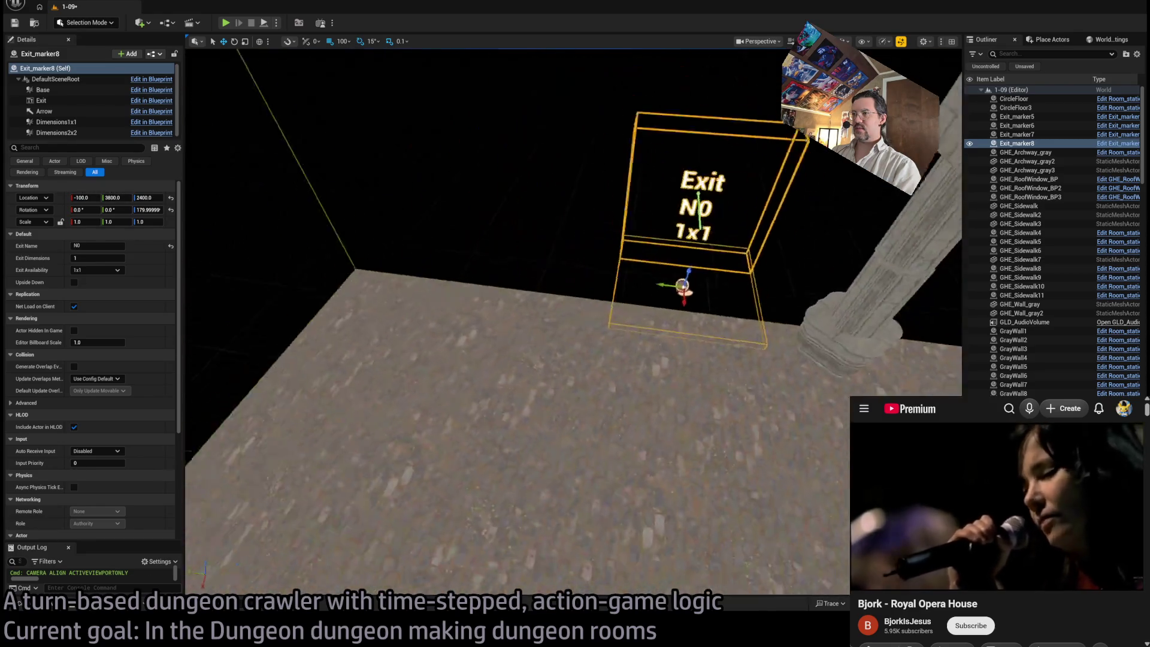
Step: Move Exit_marker8 300 units on X and 700 on Y to 200, 4300, 2400
{"action": "mouse_move", "coordinate": [663, 349]}
{"action": "left_mouse_down"}
{"action": "mouse_move", "coordinate": [649, 416]}
{"action": "mouse_move", "coordinate": [619, 403]}
{"action": "mouse_move", "coordinate": [401, 384]}
{"action": "mouse_move", "coordinate": [650, 396]}
{"action": "left_mouse_up"}
{"action": "key", "text": "w"}
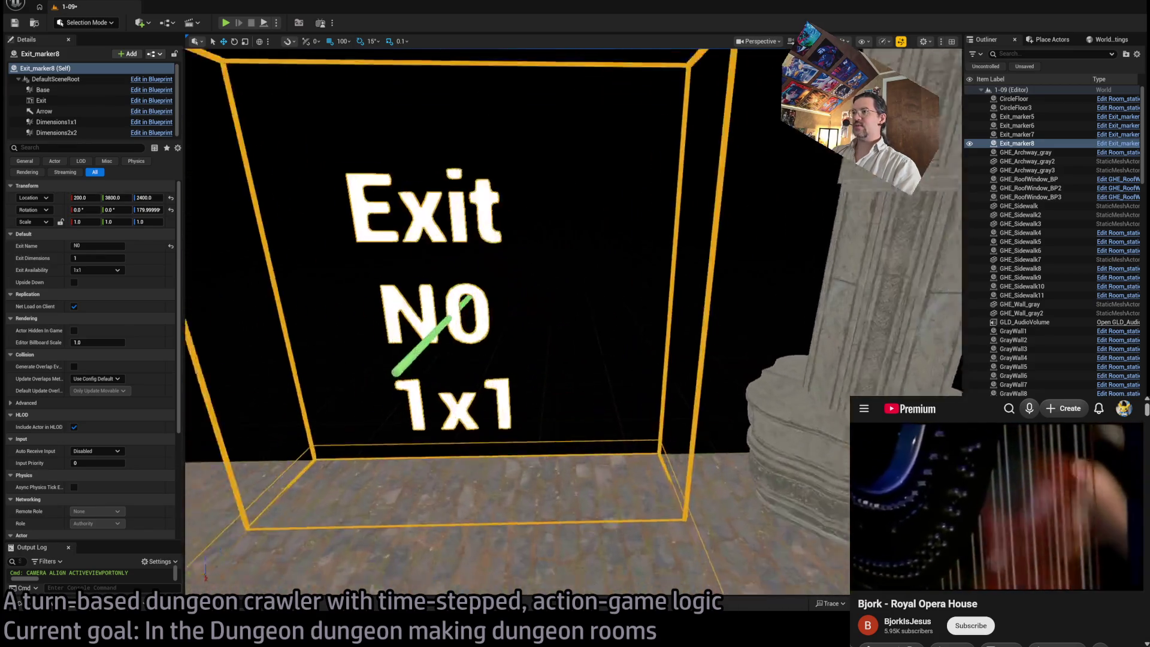
{"action": "key", "text": "s"}
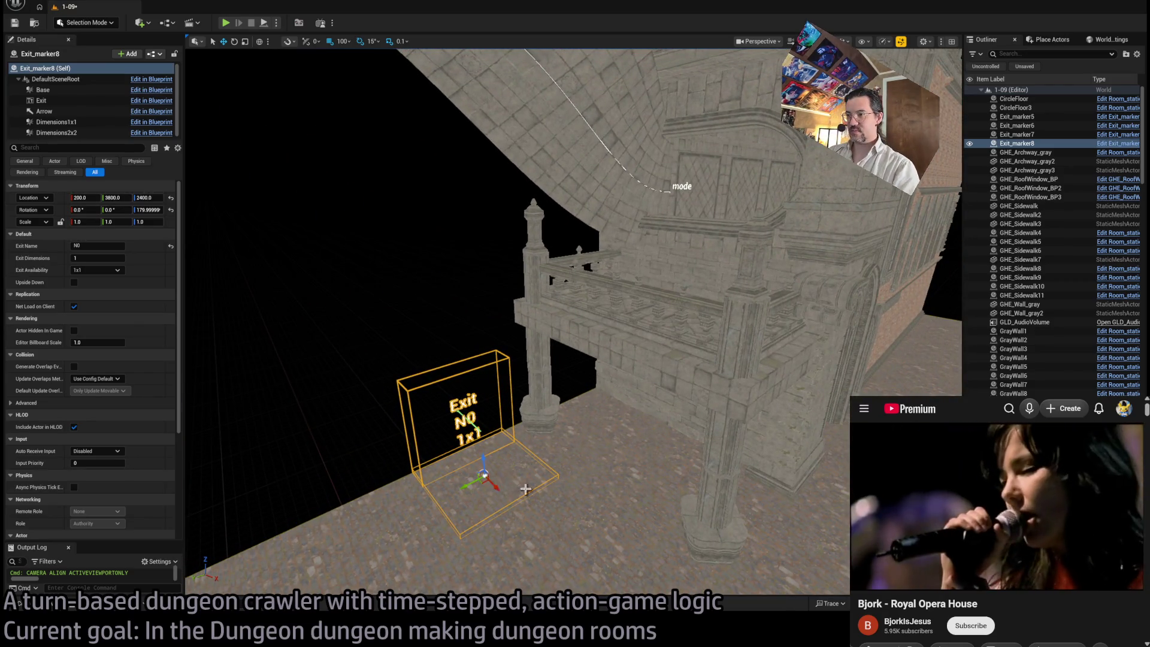
{"action": "key", "text": "d"}
{"action": "left_click_drag", "start_coordinate": [653, 392], "coordinate": [646, 425]}
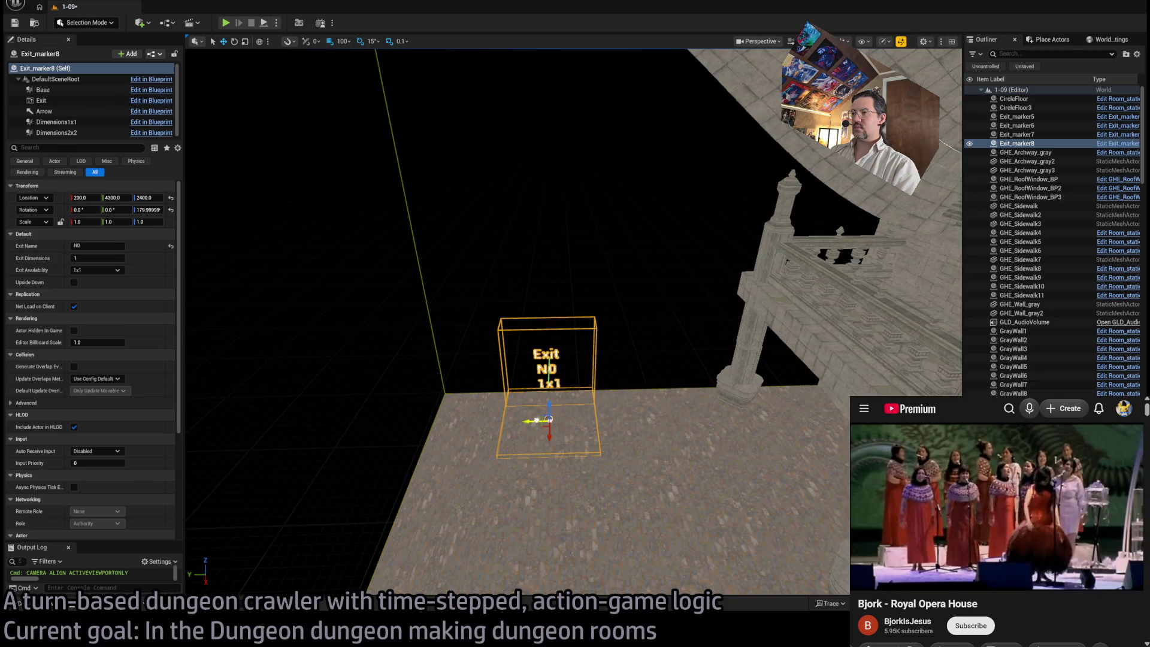
{"action": "mouse_move", "coordinate": [562, 429]}
{"action": "left_mouse_down"}
{"action": "mouse_move", "coordinate": [641, 401]}
{"action": "mouse_move", "coordinate": [637, 359]}
{"action": "left_mouse_up"}
{"action": "left_click", "coordinate": [620, 393]}
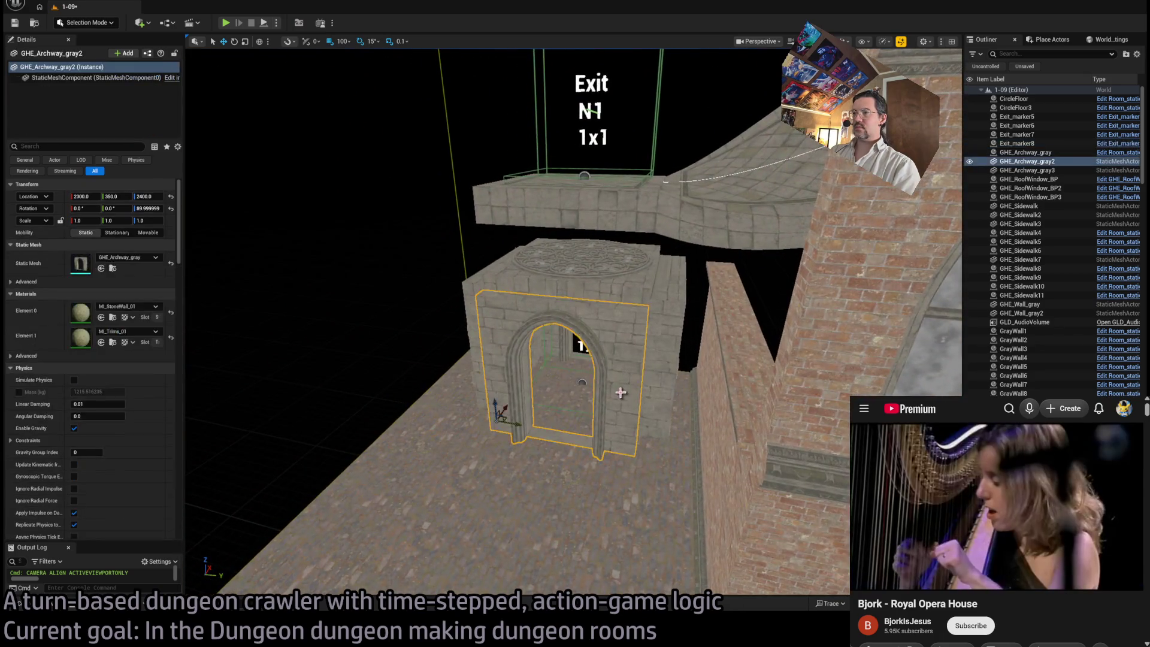
Step: Shift-select the archway, facade piece, top ring and both wall pieces together
{"action": "scroll", "coordinate": [621, 392], "scroll_direction": "up", "scroll_amount": 3}
{"action": "left_click", "coordinate": [599, 475], "text": "ctrl"}
{"action": "left_click", "coordinate": [526, 333], "text": "ctrl"}
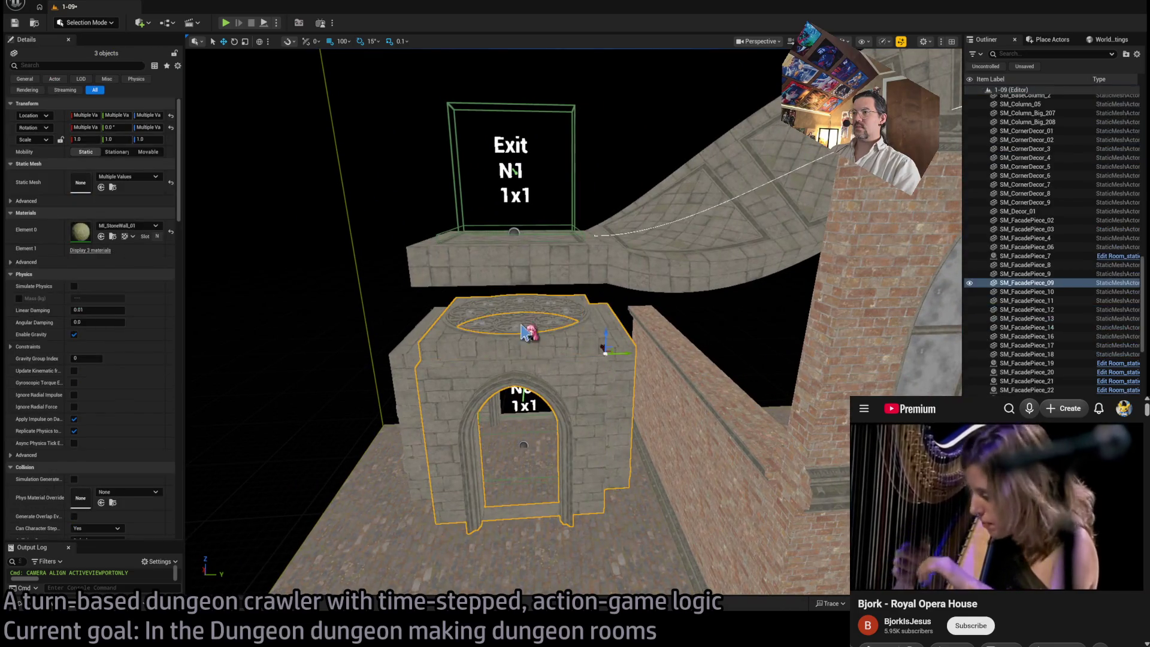
{"action": "left_click", "coordinate": [428, 342], "text": "ctrl"}
{"action": "left_click", "coordinate": [473, 413], "text": "ctrl"}
{"action": "left_click", "coordinate": [490, 409], "text": "ctrl"}
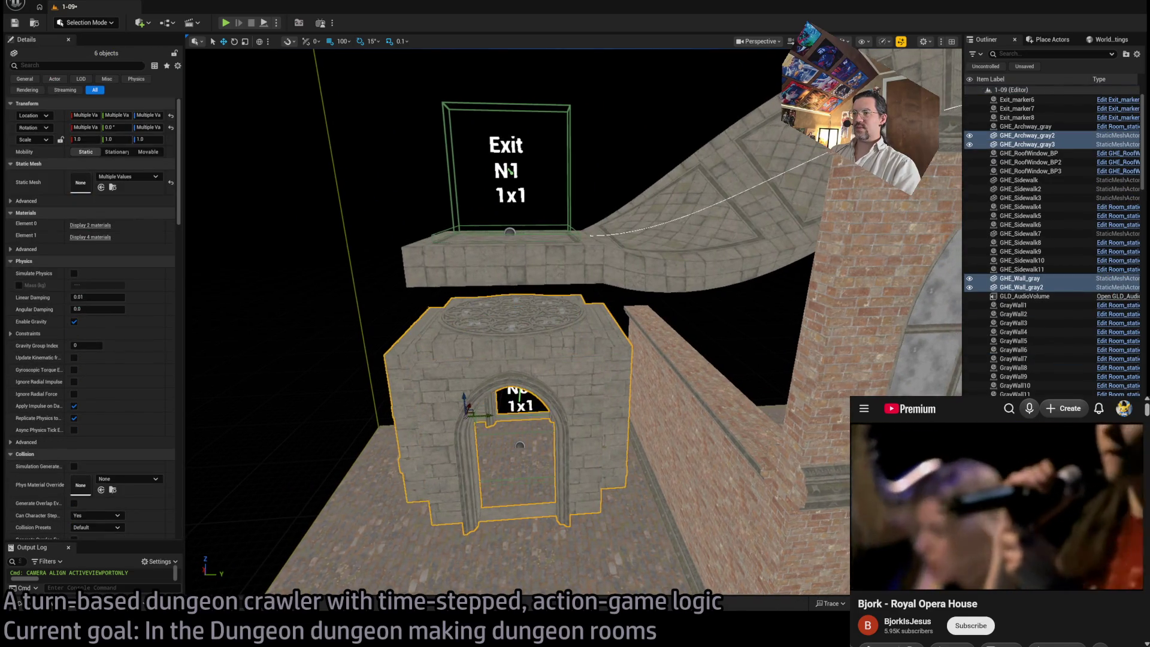
Step: Duplicate the archway-and-wall block and move the copy beside the brick wall
{"action": "scroll", "coordinate": [490, 409], "scroll_direction": "up", "scroll_amount": 5}
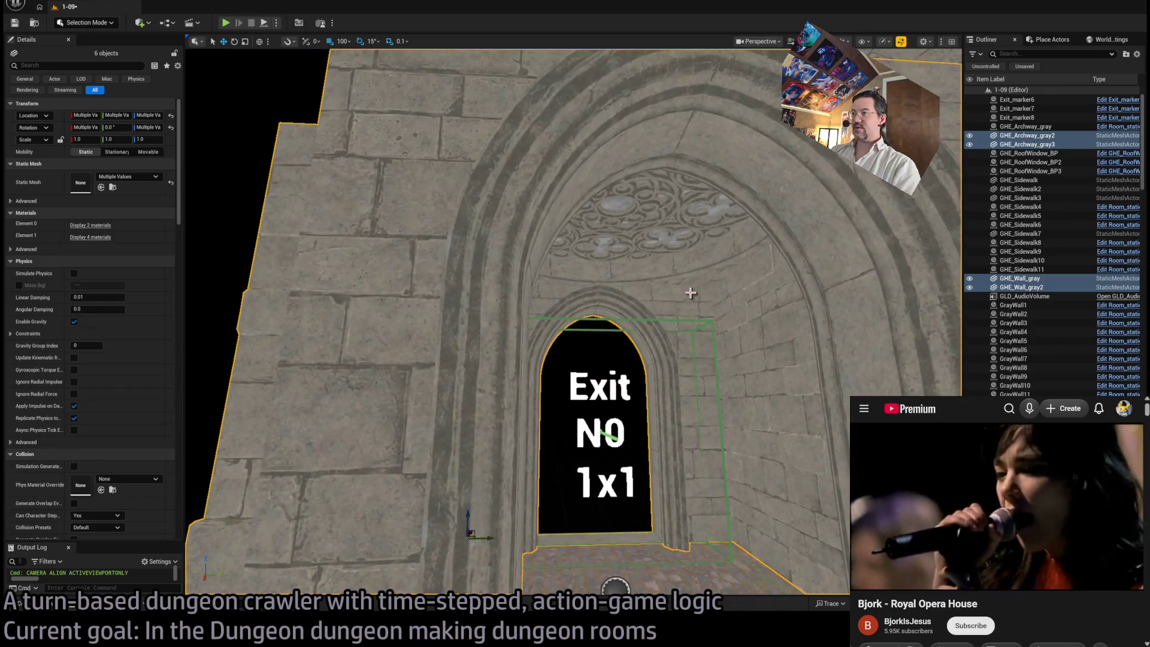
{"action": "scroll", "coordinate": [689, 321], "scroll_direction": "down", "scroll_amount": 5}
{"action": "scroll", "coordinate": [530, 274], "scroll_direction": "down", "scroll_amount": 10}
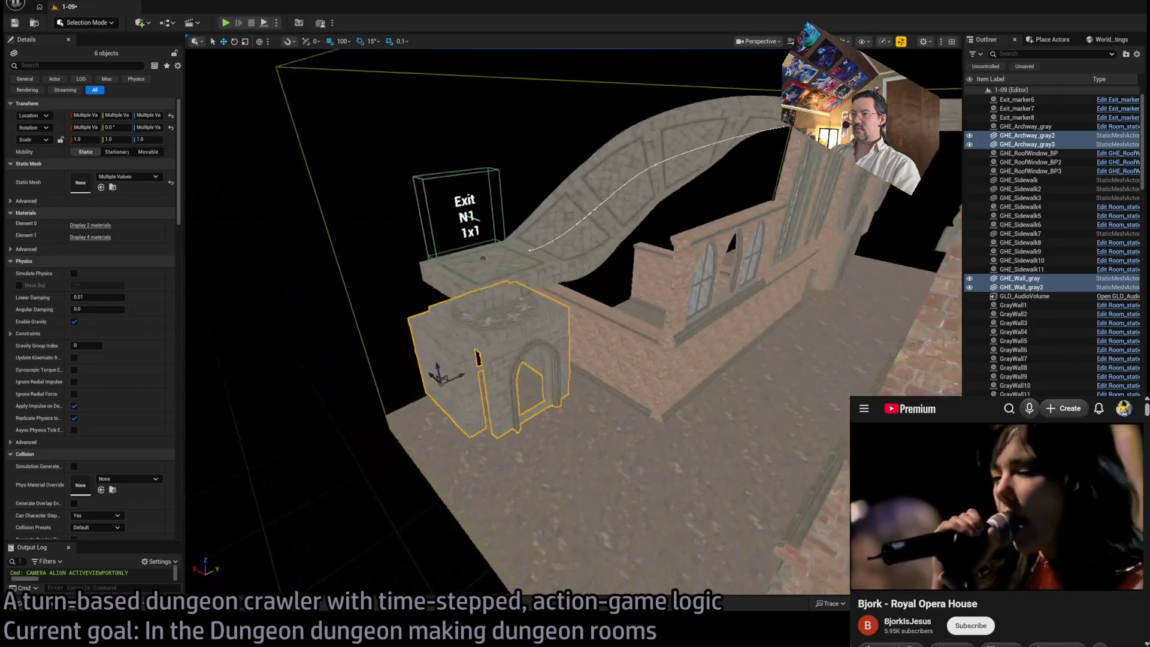
{"action": "left_click_drag", "start_coordinate": [492, 396], "coordinate": [497, 412], "text": "alt"}
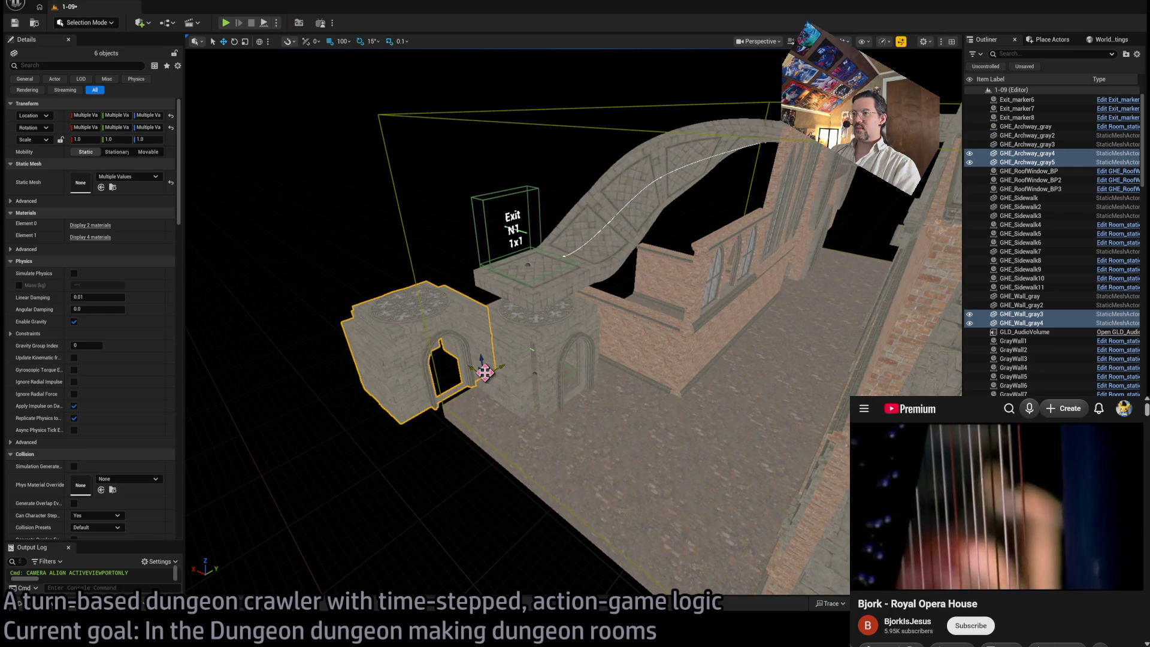
{"action": "left_click_drag", "start_coordinate": [485, 373], "coordinate": [944, 290], "text": "alt"}
{"action": "key", "text": "f"}
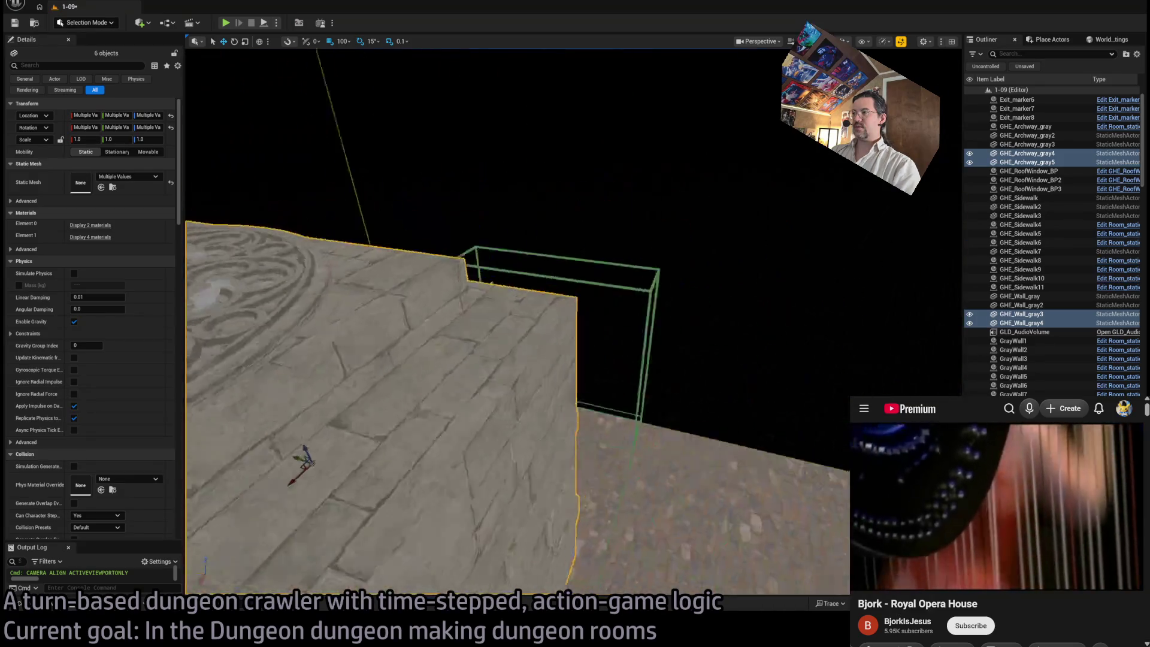
Step: Set grid snap to 50 and check the copied archway block framing the exit marker
{"action": "scroll", "coordinate": [680, 343], "scroll_direction": "down", "scroll_amount": 5}
{"action": "scroll", "coordinate": [680, 343], "scroll_direction": "down", "scroll_amount": 3}
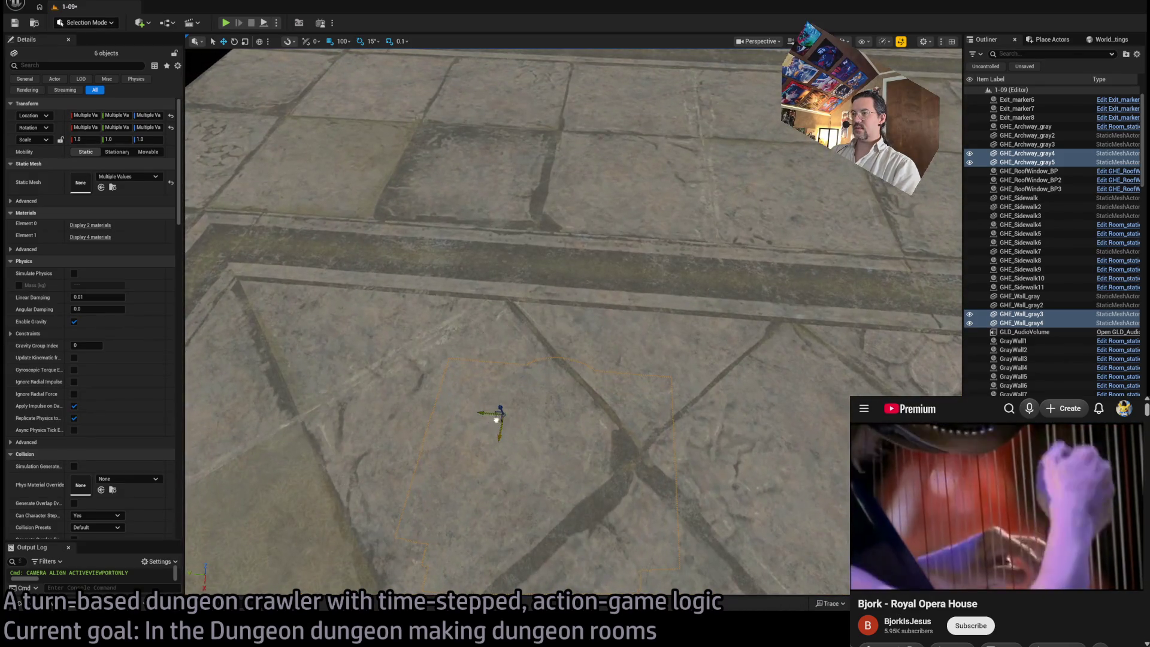
{"action": "scroll", "coordinate": [593, 372], "scroll_direction": "down", "scroll_amount": 3}
{"action": "left_click_drag", "start_coordinate": [593, 371], "coordinate": [593, 311], "text": "alt"}
{"action": "mouse_move", "coordinate": [636, 351]}
{"action": "left_mouse_down", "text": "alt"}
{"action": "mouse_move", "coordinate": [699, 390]}
{"action": "mouse_move", "coordinate": [600, 423]}
{"action": "left_mouse_up", "text": "alt"}
{"action": "scroll", "coordinate": [675, 375], "scroll_direction": "up", "scroll_amount": 2}
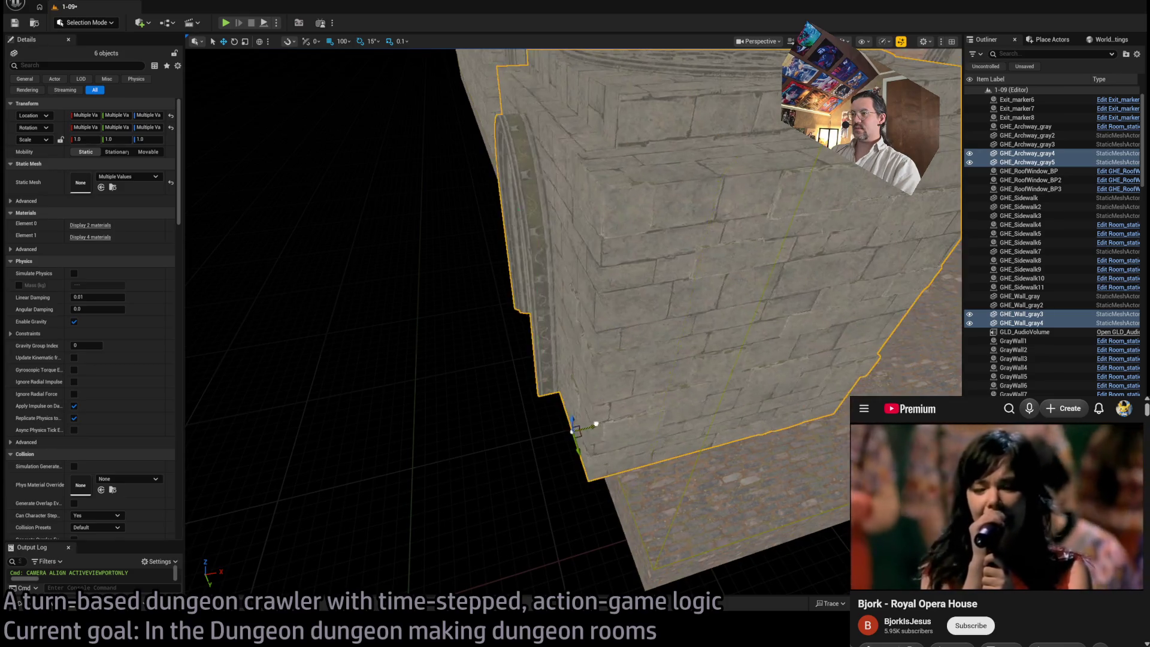
{"action": "key", "text": "bracketleft"}
{"action": "mouse_move", "coordinate": [591, 424]}
{"action": "left_mouse_down", "text": "alt"}
{"action": "mouse_move", "coordinate": [608, 418]}
{"action": "mouse_move", "coordinate": [609, 527]}
{"action": "mouse_move", "coordinate": [537, 554]}
{"action": "left_mouse_up", "text": "alt"}
{"action": "key", "text": "f"}
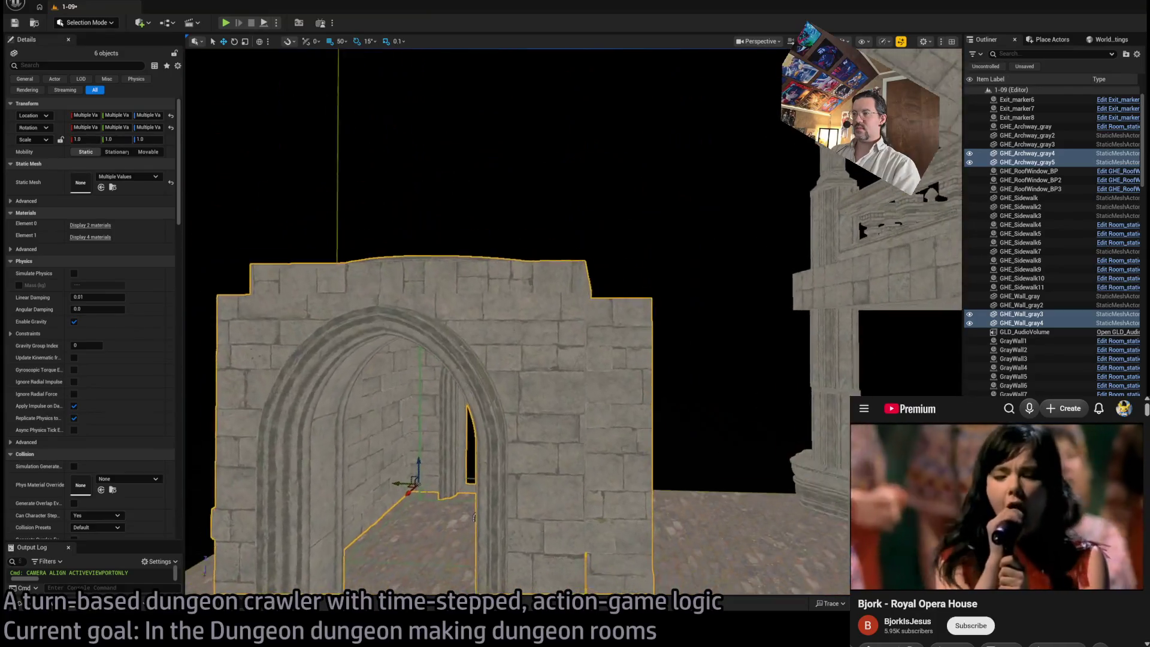
{"action": "mouse_move", "coordinate": [474, 516]}
{"action": "left_mouse_down"}
{"action": "mouse_move", "coordinate": [542, 503]}
{"action": "mouse_move", "coordinate": [584, 349]}
{"action": "mouse_move", "coordinate": [539, 455]}
{"action": "left_mouse_up"}
Step: Move the copied archway GHE_Archway_gray4 from X 550 to X 450
{"action": "left_click", "coordinate": [584, 348]}
{"action": "left_click", "coordinate": [584, 348]}
{"action": "left_click", "coordinate": [565, 528]}
{"action": "left_click_drag", "start_coordinate": [565, 527], "coordinate": [551, 419]}
{"action": "left_click_drag", "start_coordinate": [522, 534], "coordinate": [522, 534]}
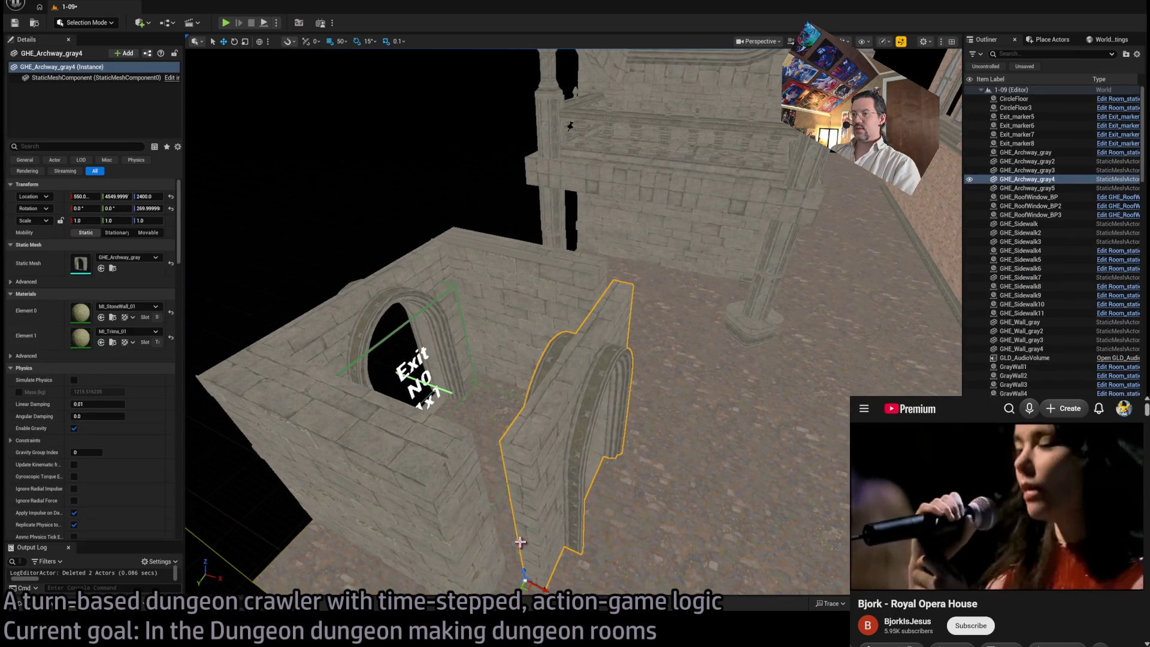
Step: Inspect the archway wall from above, then bring up the GothicHorror meshes in the Content Drawer
{"action": "mouse_move", "coordinate": [561, 501]}
{"action": "left_mouse_down"}
{"action": "mouse_move", "coordinate": [605, 444]}
{"action": "mouse_move", "coordinate": [619, 314]}
{"action": "mouse_move", "coordinate": [605, 445]}
{"action": "left_mouse_up"}
{"action": "mouse_move", "coordinate": [493, 462]}
{"action": "left_mouse_down"}
{"action": "mouse_move", "coordinate": [603, 507]}
{"action": "mouse_move", "coordinate": [589, 283]}
{"action": "left_mouse_up"}
{"action": "mouse_move", "coordinate": [668, 361]}
{"action": "left_mouse_down"}
{"action": "mouse_move", "coordinate": [713, 353]}
{"action": "mouse_move", "coordinate": [585, 475]}
{"action": "left_mouse_up"}
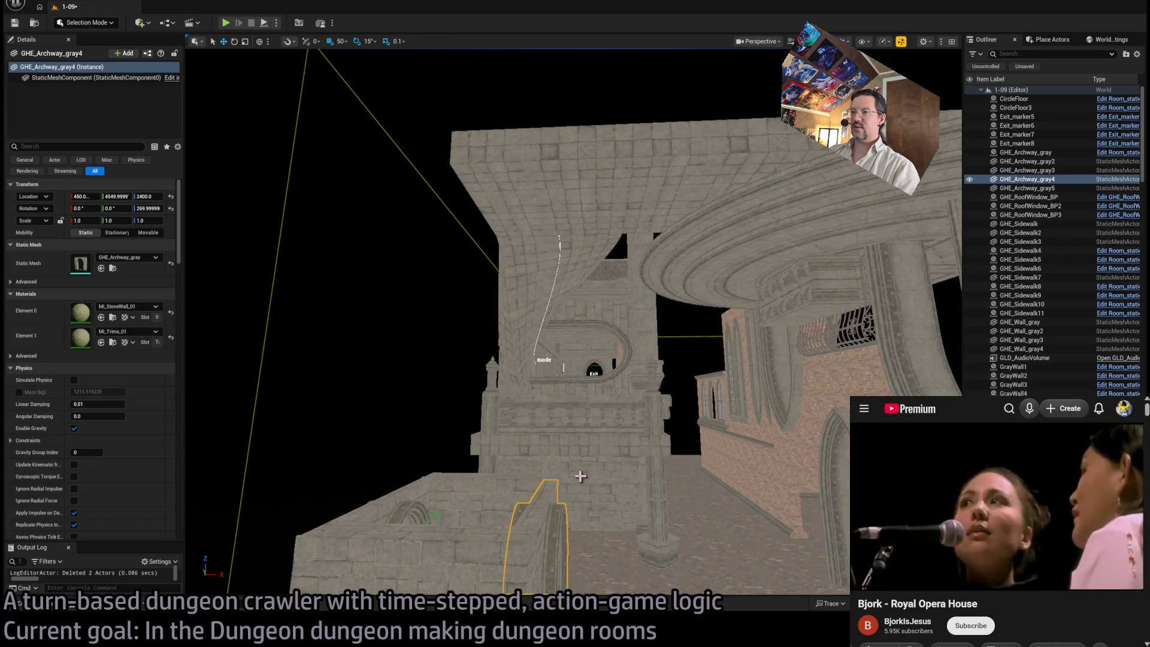
{"action": "left_click", "coordinate": [20, 604]}
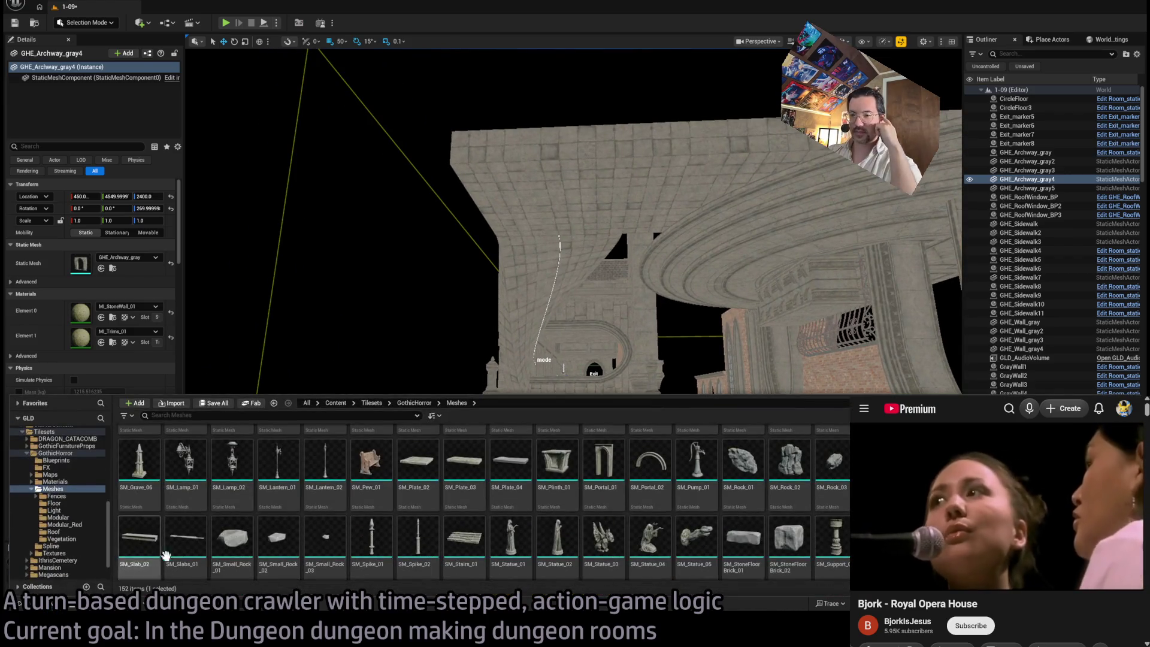
Step: Drag SM_BuildingPiece_02 into the level, then remove it again
{"action": "scroll", "coordinate": [800, 519], "scroll_direction": "up", "scroll_amount": 5}
{"action": "scroll", "coordinate": [799, 518], "scroll_direction": "up", "scroll_amount": 3}
{"action": "scroll", "coordinate": [462, 502], "scroll_direction": "up", "scroll_amount": 1}
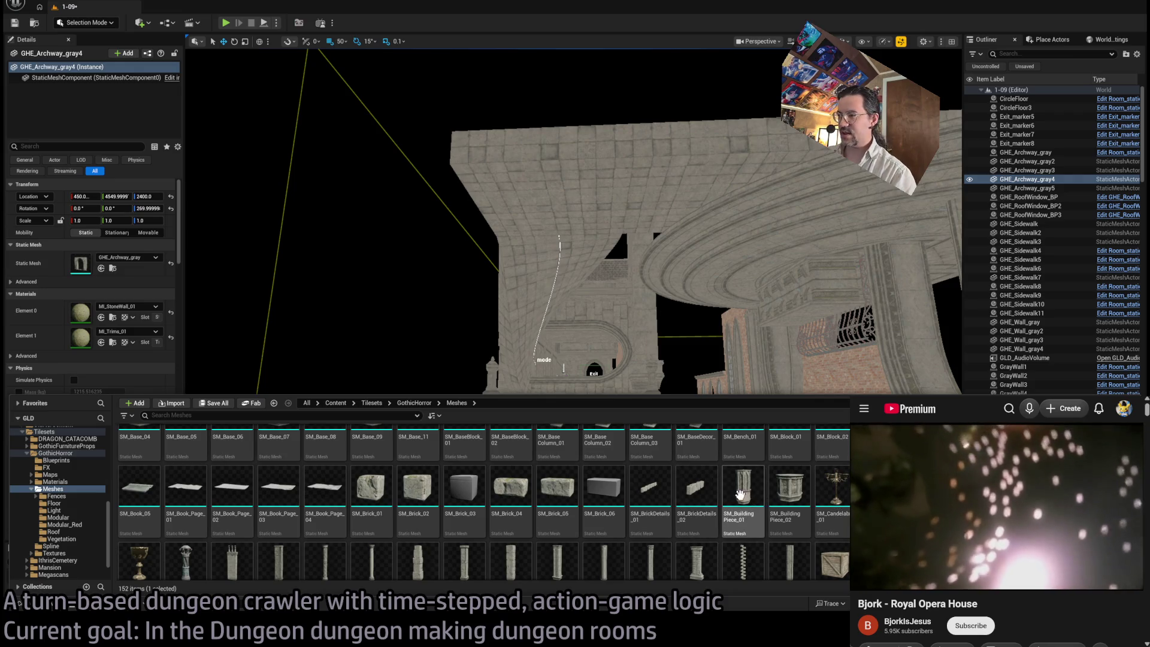
{"action": "mouse_move", "coordinate": [788, 502]}
{"action": "left_mouse_down"}
{"action": "mouse_move", "coordinate": [501, 313]}
{"action": "mouse_move", "coordinate": [513, 501]}
{"action": "mouse_move", "coordinate": [497, 505]}
{"action": "left_mouse_up"}
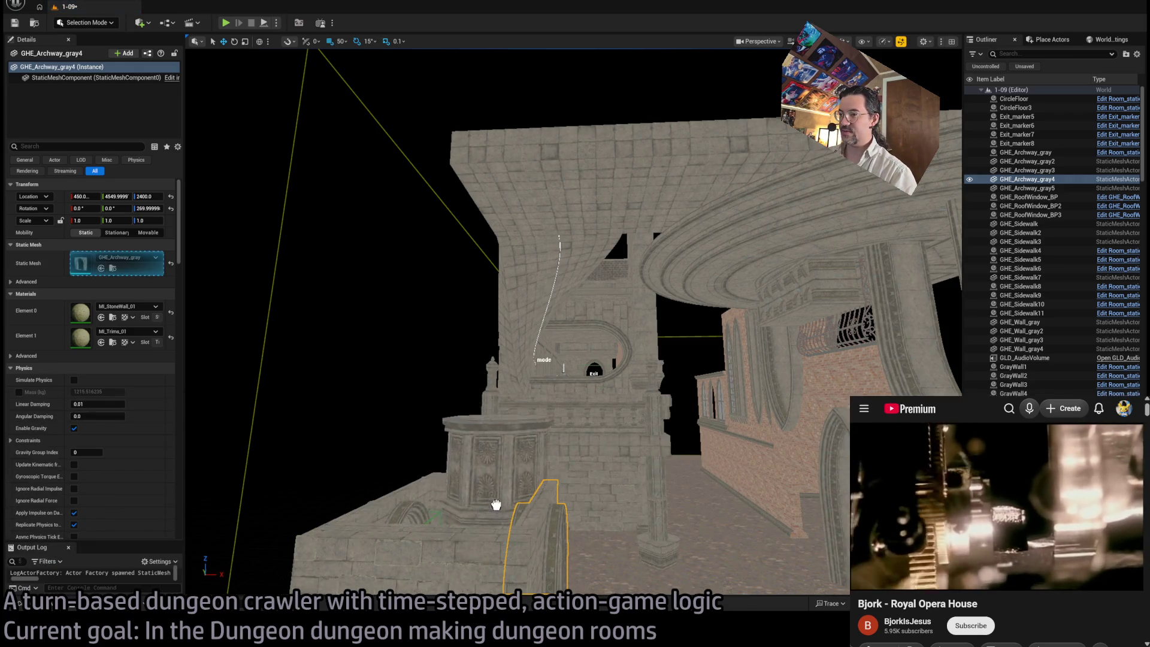
{"action": "key", "text": "Escape"}
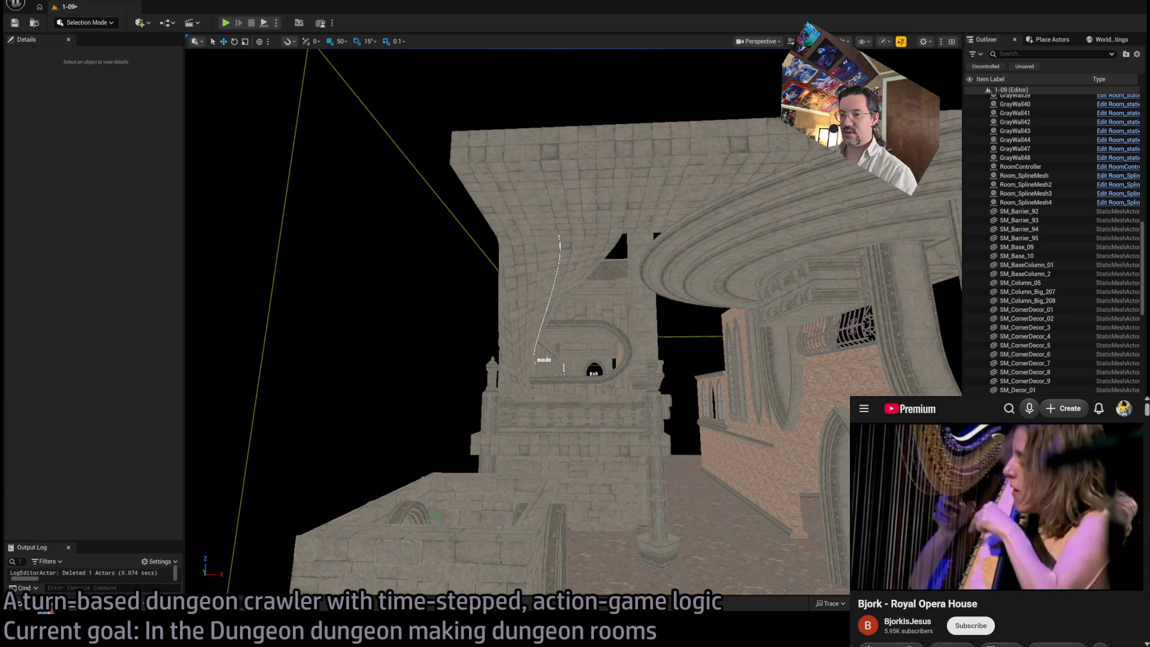
Step: Place the SM_Roof_09 domed tower from the Roof folder into the room
{"action": "left_click", "coordinate": [42, 608]}
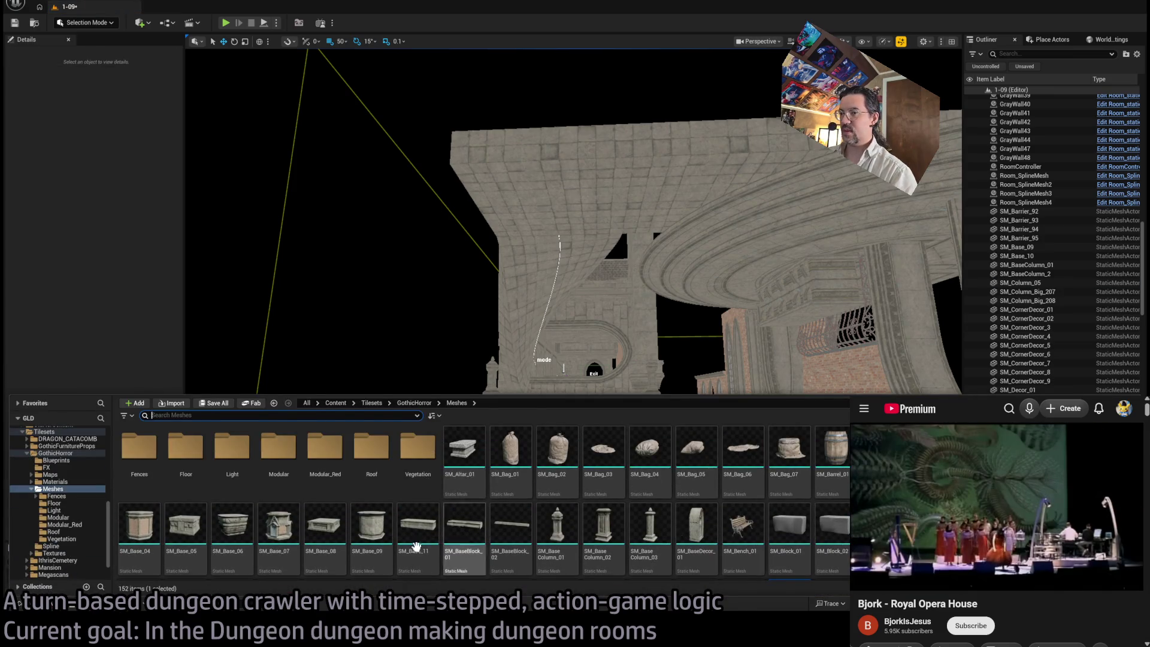
{"action": "double_click", "coordinate": [389, 458]}
{"action": "mouse_move", "coordinate": [564, 358]}
{"action": "left_mouse_down"}
{"action": "mouse_move", "coordinate": [513, 513]}
{"action": "mouse_move", "coordinate": [465, 506]}
{"action": "mouse_move", "coordinate": [521, 534]}
{"action": "mouse_move", "coordinate": [515, 524]}
{"action": "mouse_move", "coordinate": [539, 522]}
{"action": "mouse_move", "coordinate": [595, 532]}
{"action": "mouse_move", "coordinate": [513, 462]}
{"action": "mouse_move", "coordinate": [596, 480]}
{"action": "mouse_move", "coordinate": [569, 462]}
{"action": "mouse_move", "coordinate": [602, 414]}
{"action": "mouse_move", "coordinate": [614, 359]}
{"action": "mouse_move", "coordinate": [611, 383]}
{"action": "mouse_move", "coordinate": [609, 372]}
{"action": "mouse_move", "coordinate": [593, 396]}
{"action": "mouse_move", "coordinate": [767, 439]}
{"action": "mouse_move", "coordinate": [745, 429]}
{"action": "mouse_move", "coordinate": [758, 175]}
{"action": "left_mouse_up"}
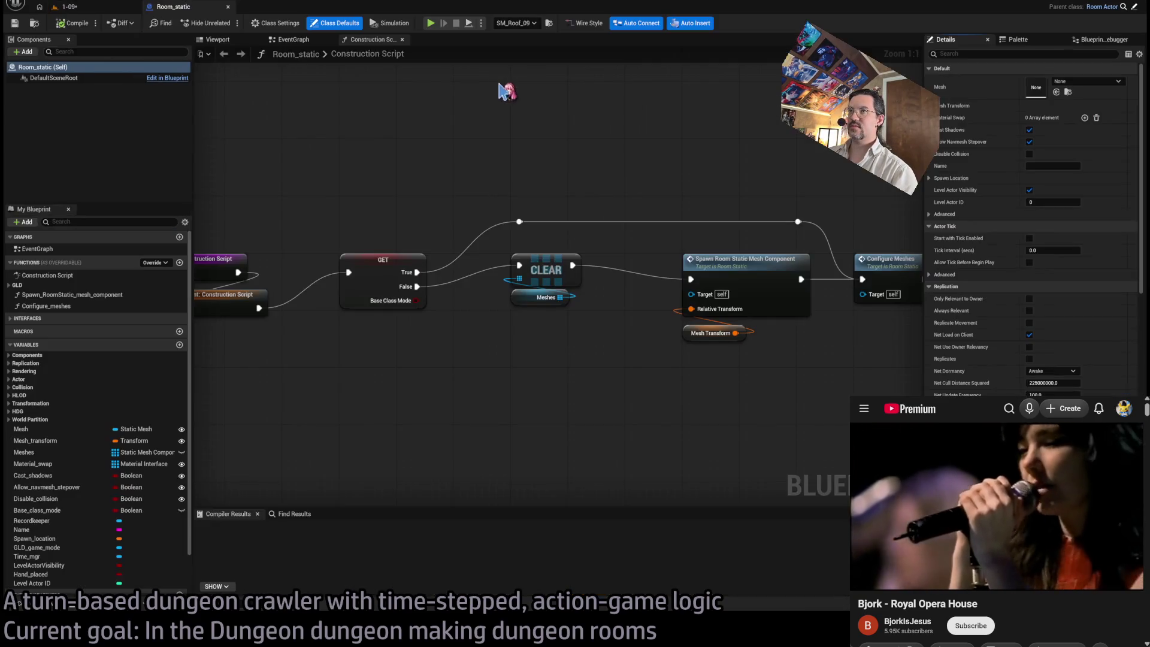
Step: Close Room_static, open SM_Roof_09 in the Static Mesh Editor, and zoom around the tower
{"action": "left_click", "coordinate": [228, 6]}
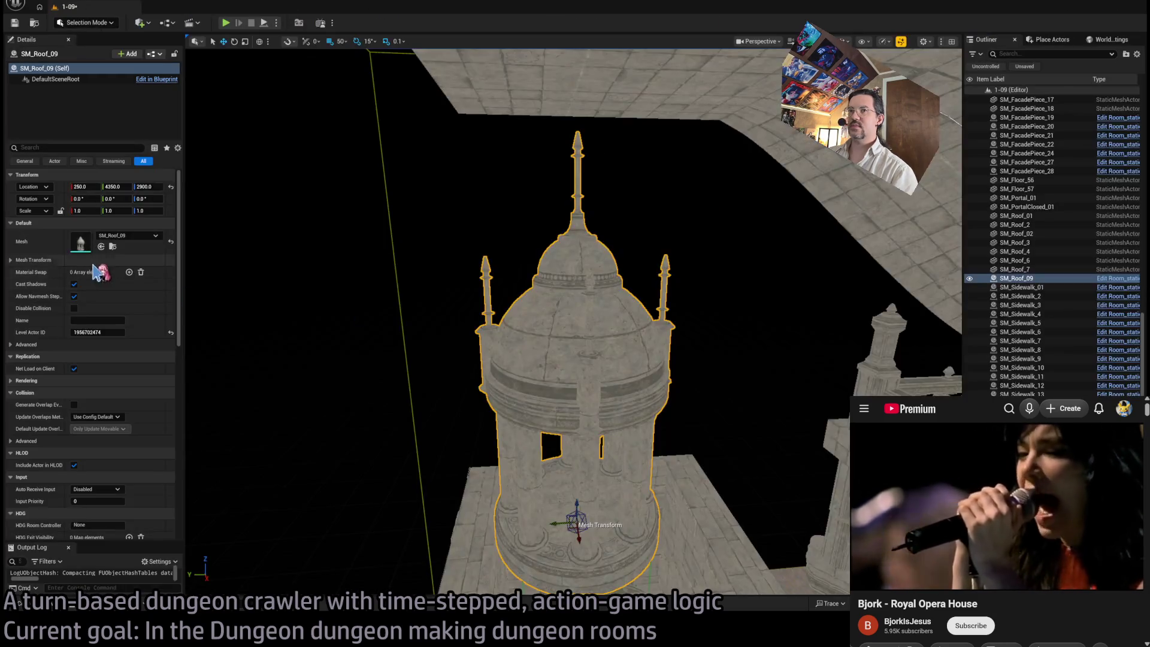
{"action": "key", "text": "ctrl+e"}
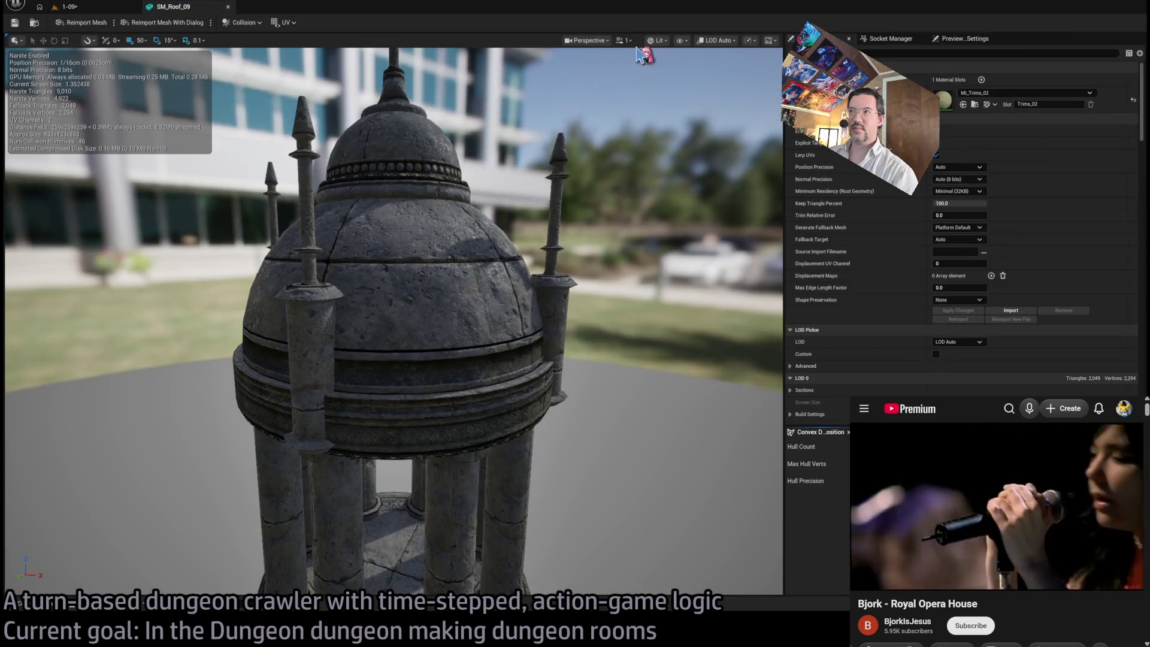
{"action": "left_click_drag", "start_coordinate": [625, 300], "coordinate": [593, 371]}
{"action": "scroll", "coordinate": [394, 320], "scroll_direction": "up", "scroll_amount": 10}
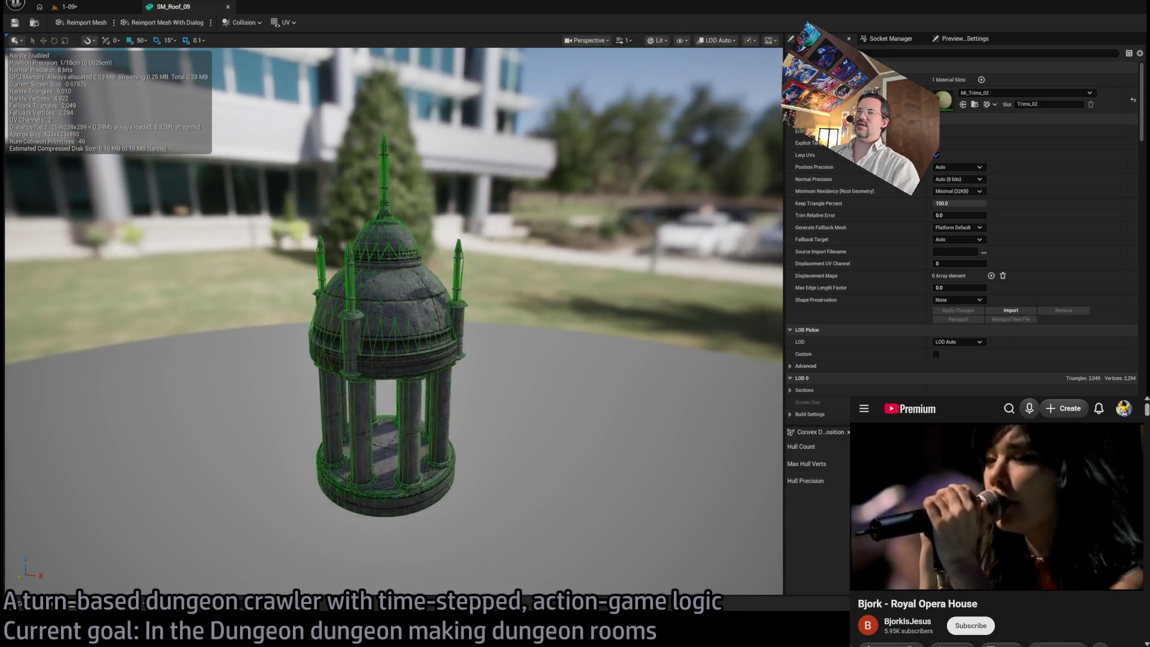
{"action": "scroll", "coordinate": [526, 377], "scroll_direction": "down", "scroll_amount": 5}
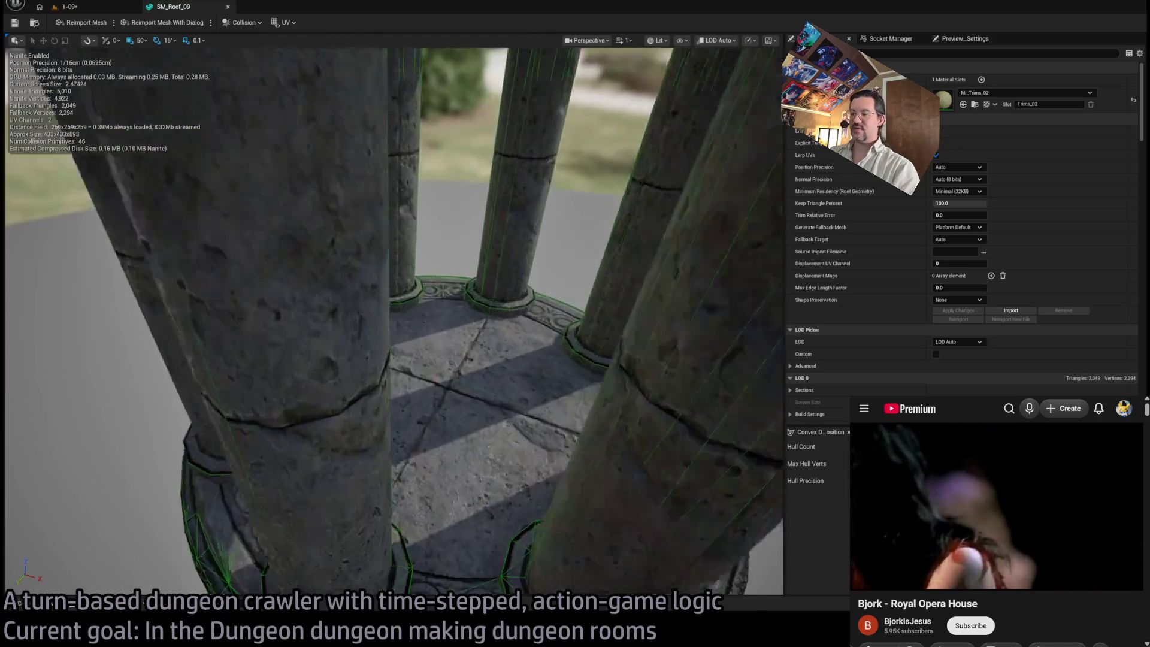
{"action": "scroll", "coordinate": [526, 377], "scroll_direction": "up", "scroll_amount": 2}
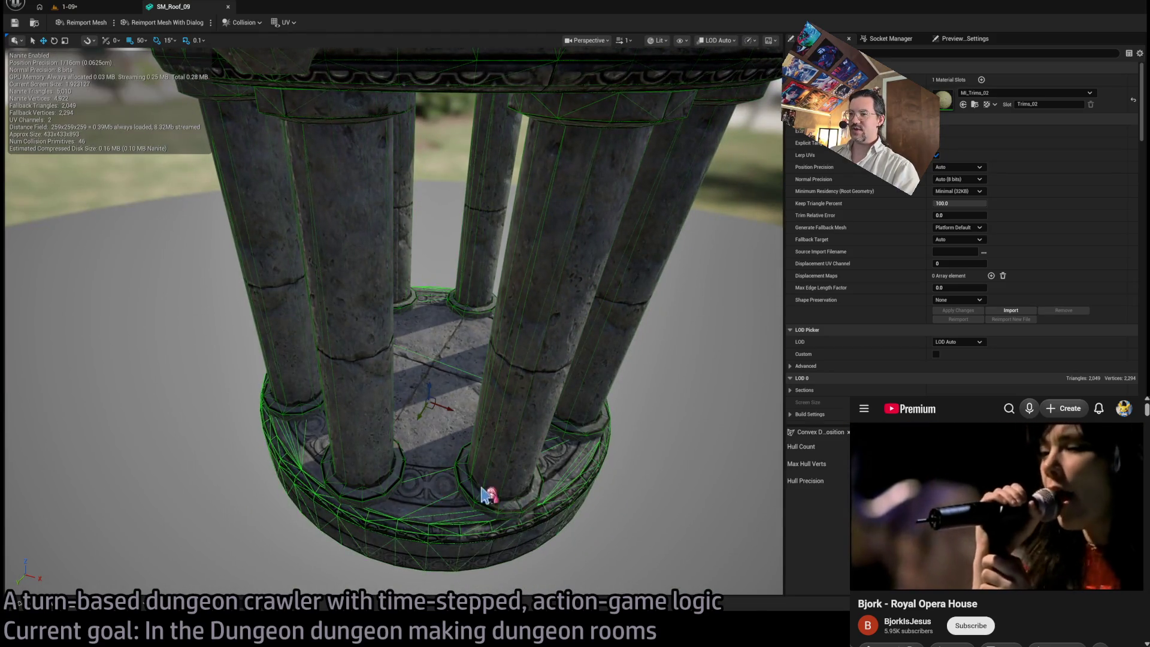
{"action": "scroll", "coordinate": [473, 499], "scroll_direction": "down", "scroll_amount": 5}
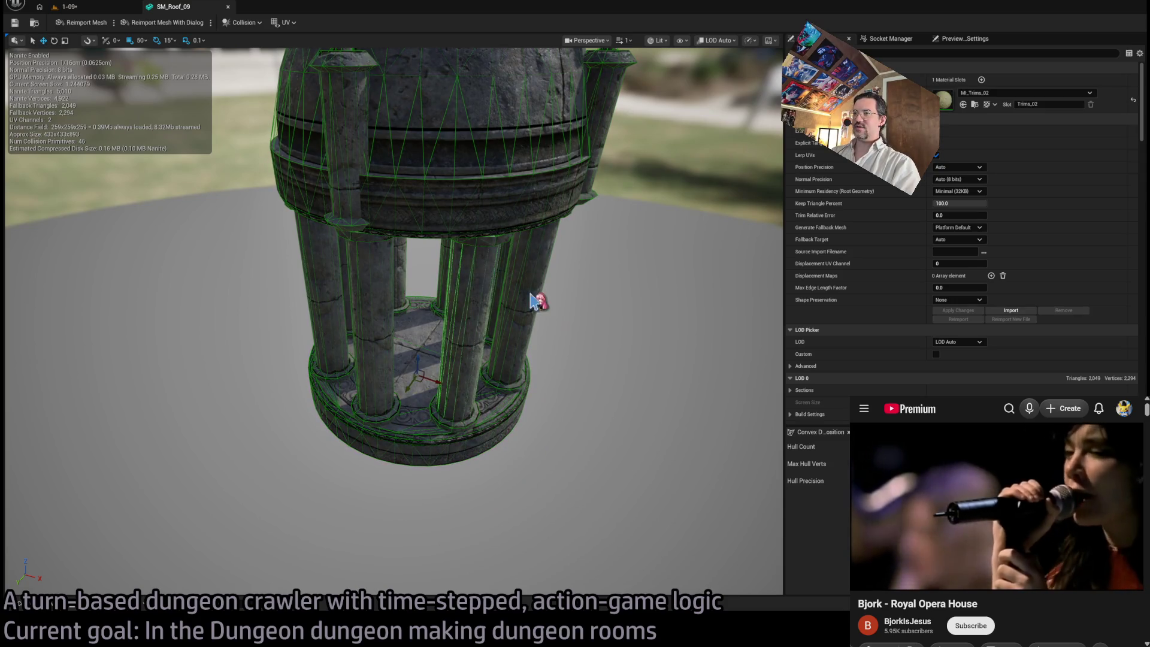